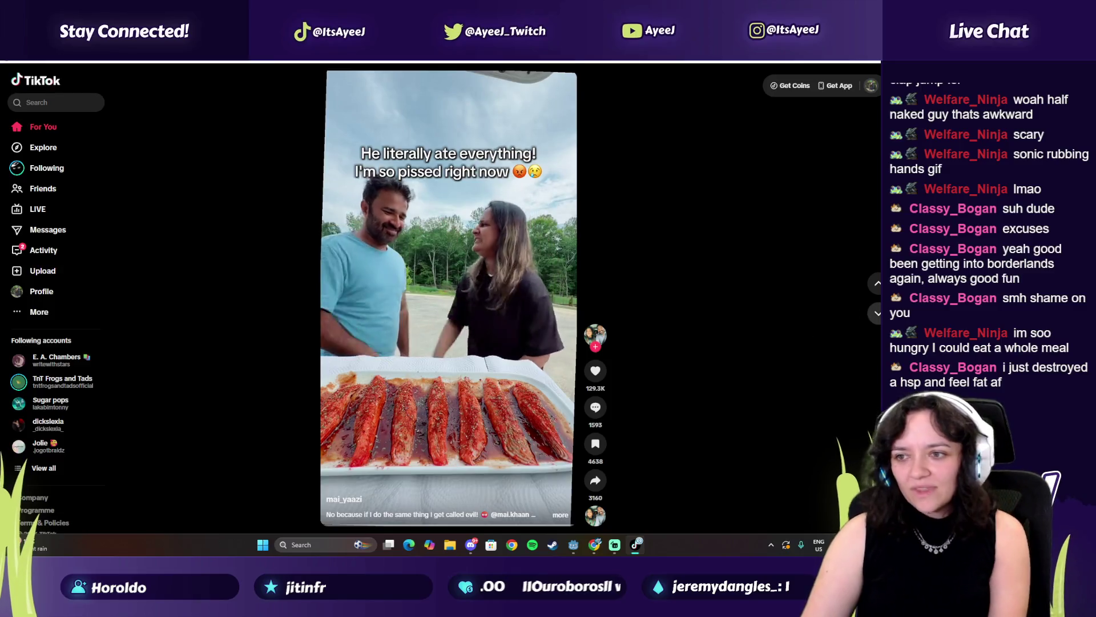
Skip through the first batch of For You videos, including the puppy clip.
{"action": "left_click", "coordinate": [877, 313]}
{"action": "left_click", "coordinate": [876, 313]}
{"action": "left_click", "coordinate": [877, 313]}
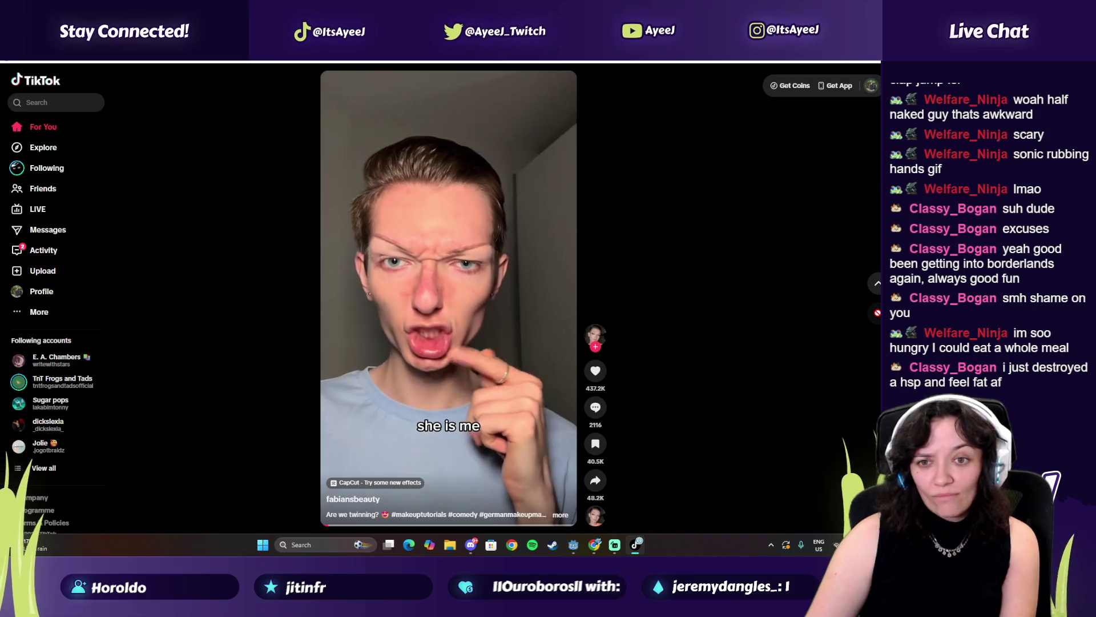
{"action": "left_click", "coordinate": [877, 313]}
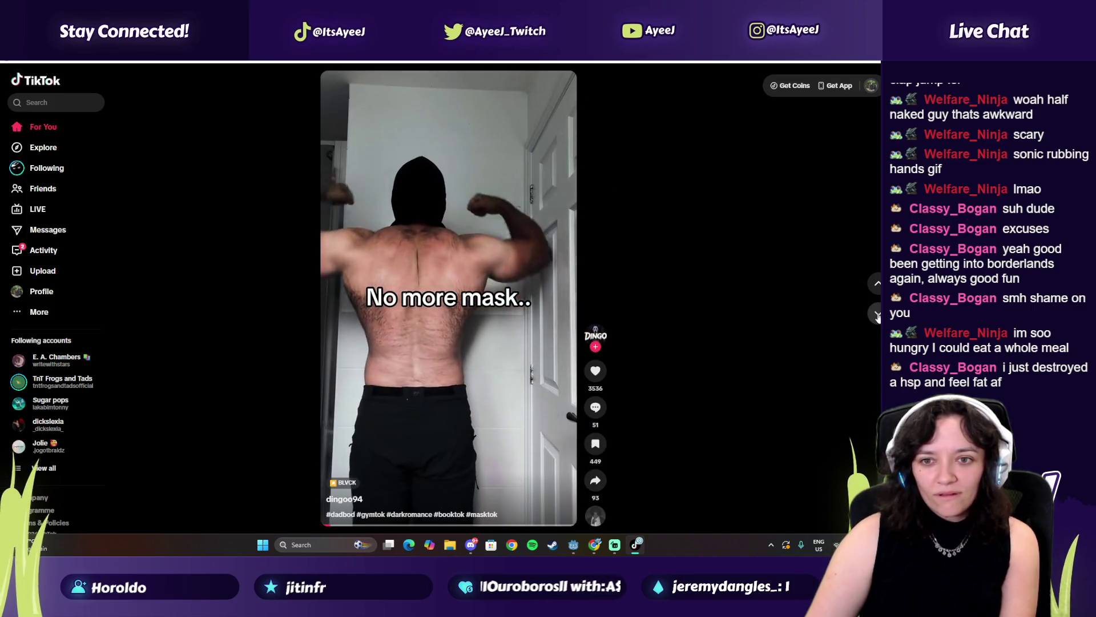
{"action": "left_click", "coordinate": [877, 313]}
{"action": "left_click", "coordinate": [877, 313]}
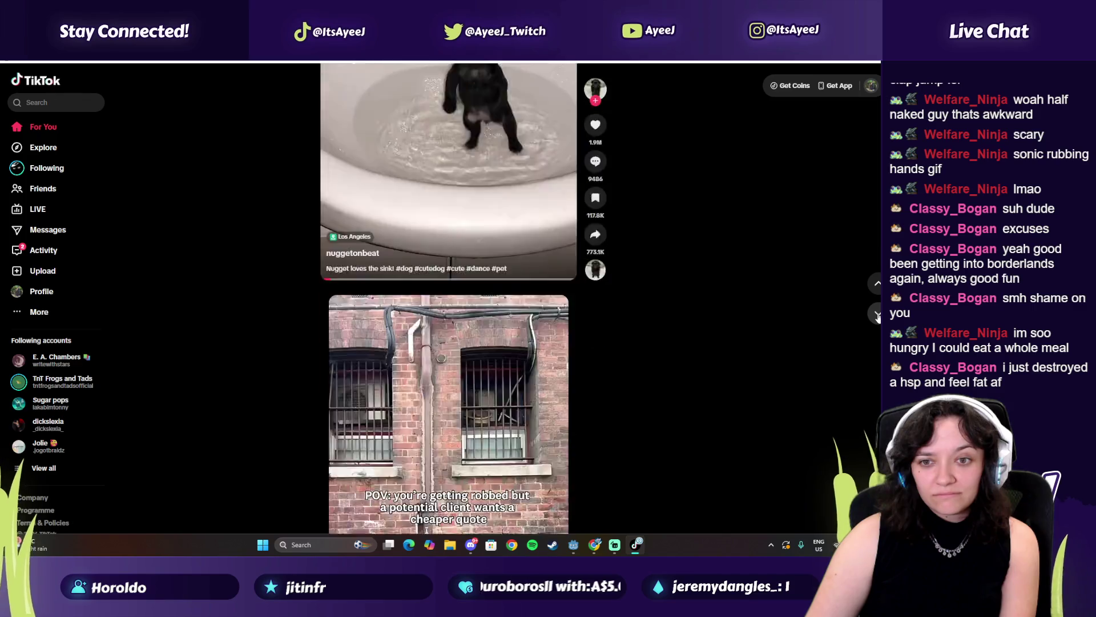
{"action": "left_click", "coordinate": [877, 282]}
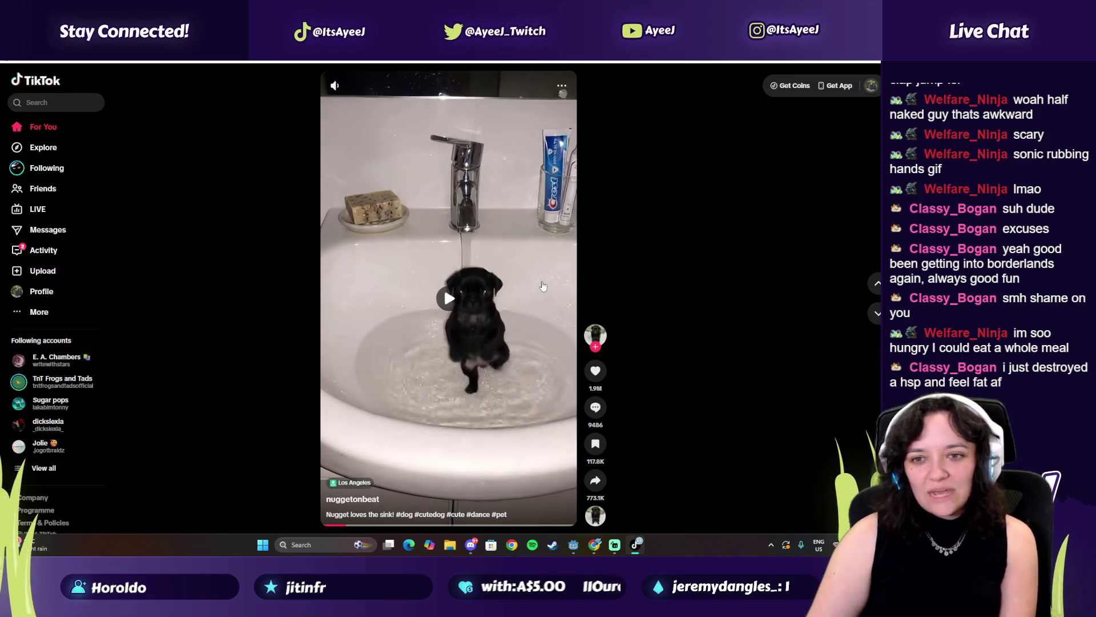
{"action": "left_click", "coordinate": [877, 317]}
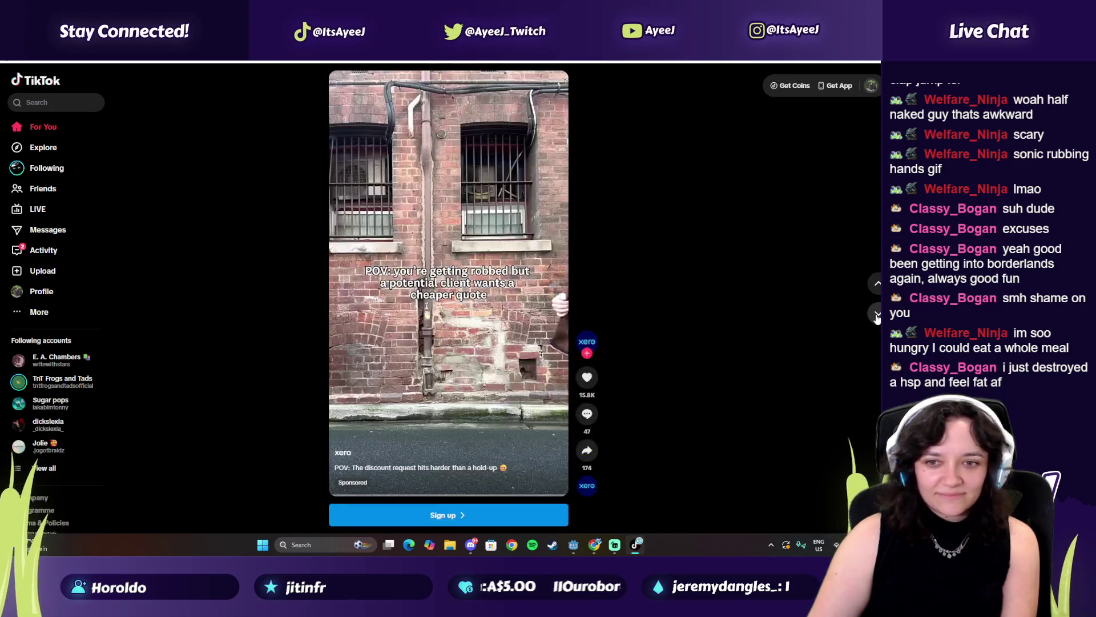
{"action": "left_click", "coordinate": [877, 316]}
{"action": "left_click", "coordinate": [877, 316]}
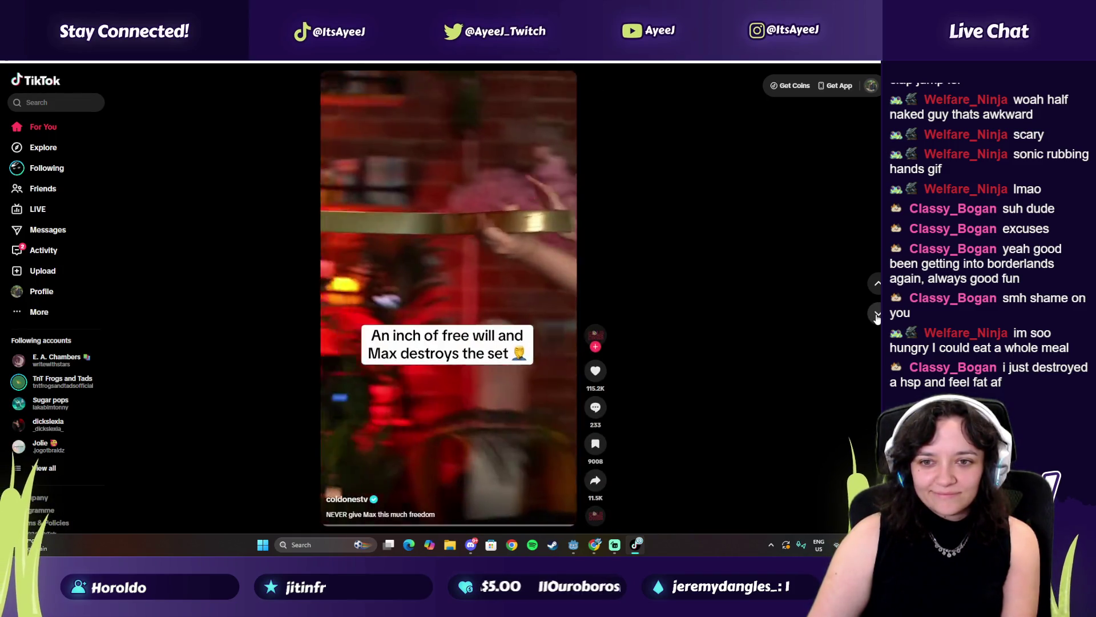
{"action": "left_click", "coordinate": [877, 317]}
Skip past the ads, knee and horse clips, then return to the best-friends video and pause it.
{"action": "left_click", "coordinate": [876, 316]}
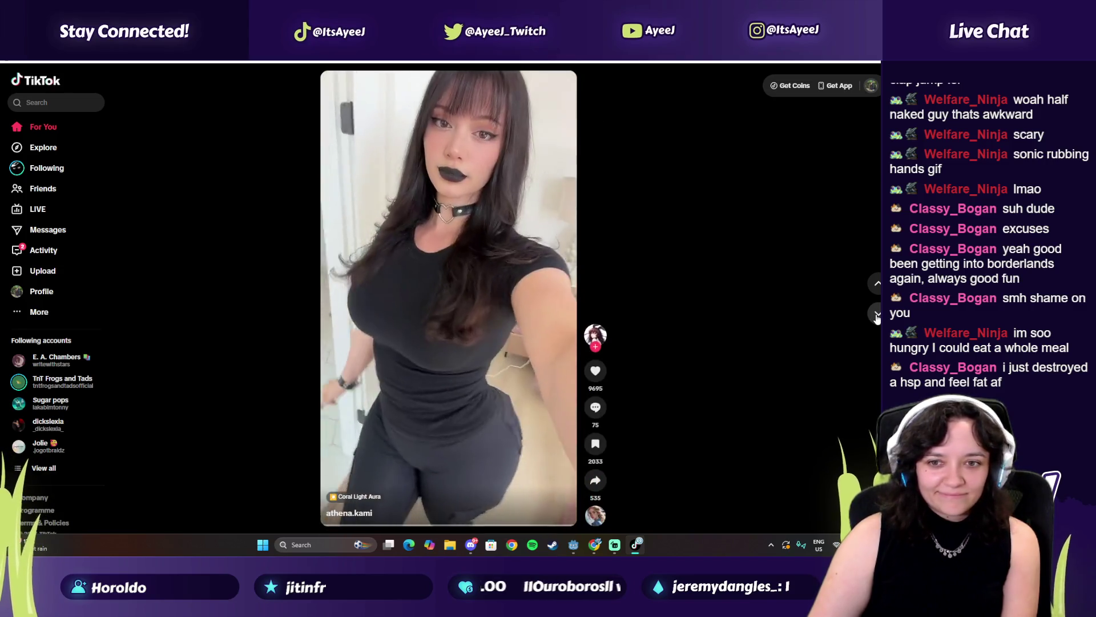
{"action": "left_click", "coordinate": [877, 316]}
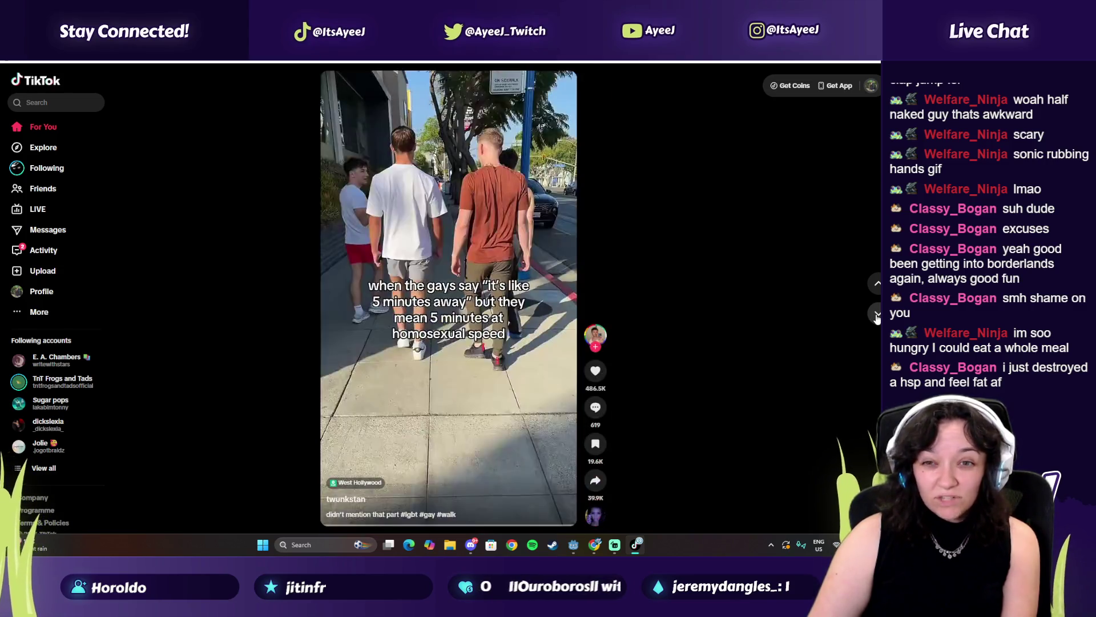
{"action": "left_click", "coordinate": [877, 316]}
{"action": "left_click", "coordinate": [877, 316]}
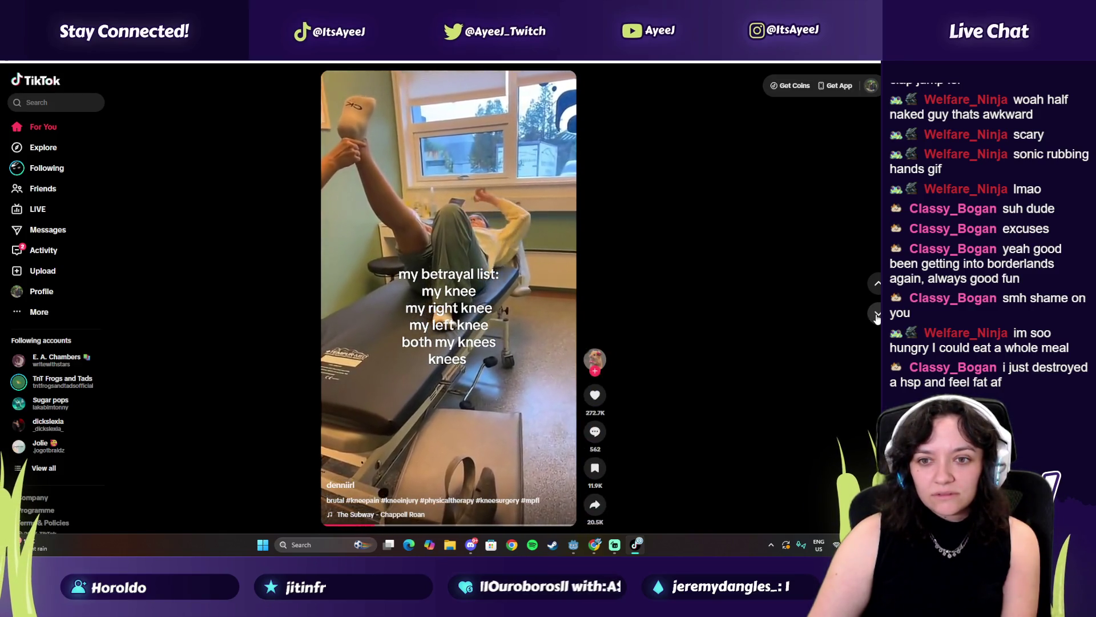
{"action": "left_click", "coordinate": [877, 317]}
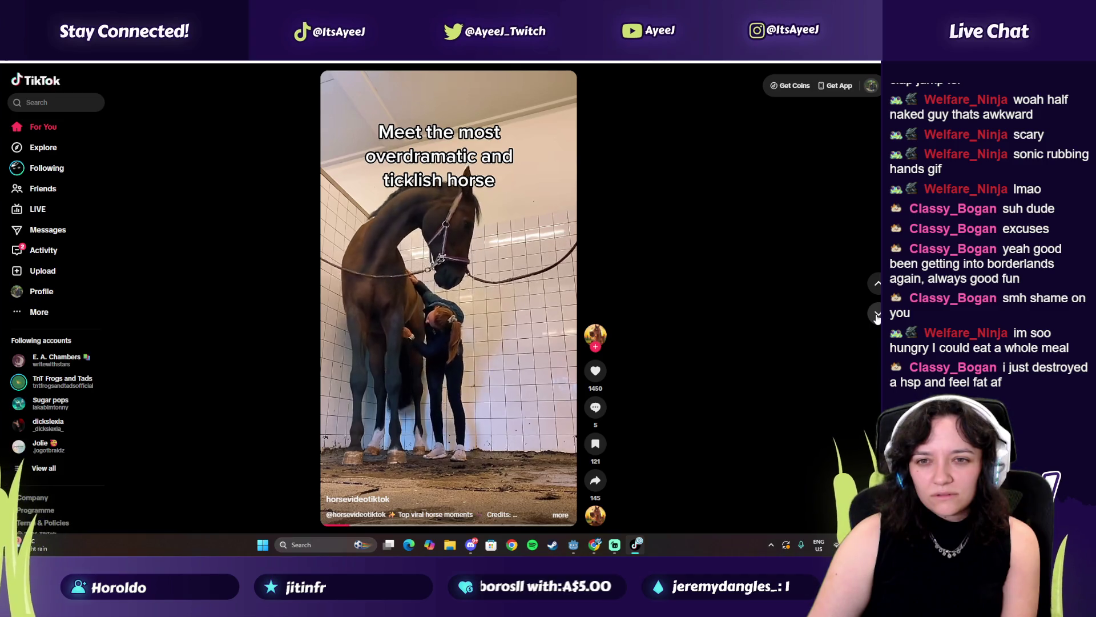
{"action": "left_click", "coordinate": [877, 316]}
{"action": "left_click", "coordinate": [877, 316]}
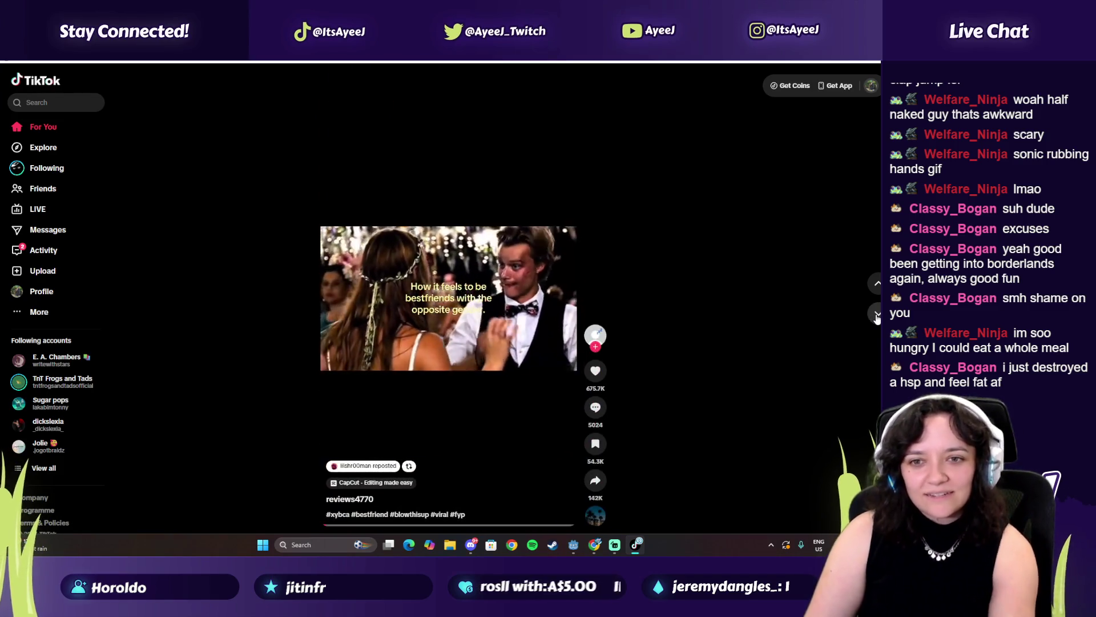
{"action": "left_click", "coordinate": [877, 316]}
{"action": "left_click", "coordinate": [877, 284]}
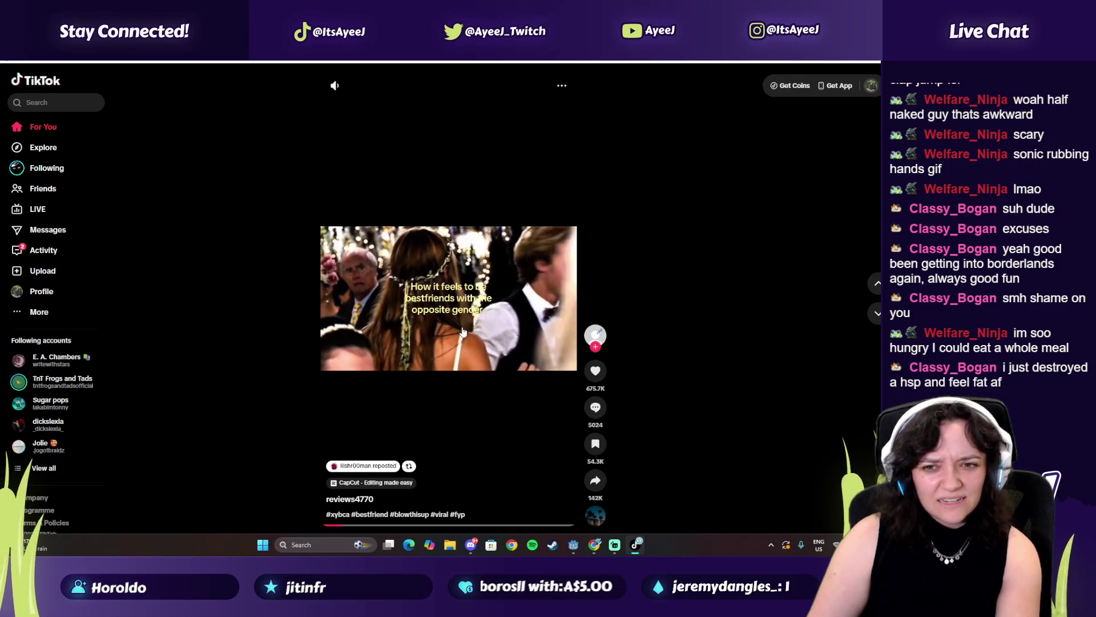
{"action": "key", "text": "space"}
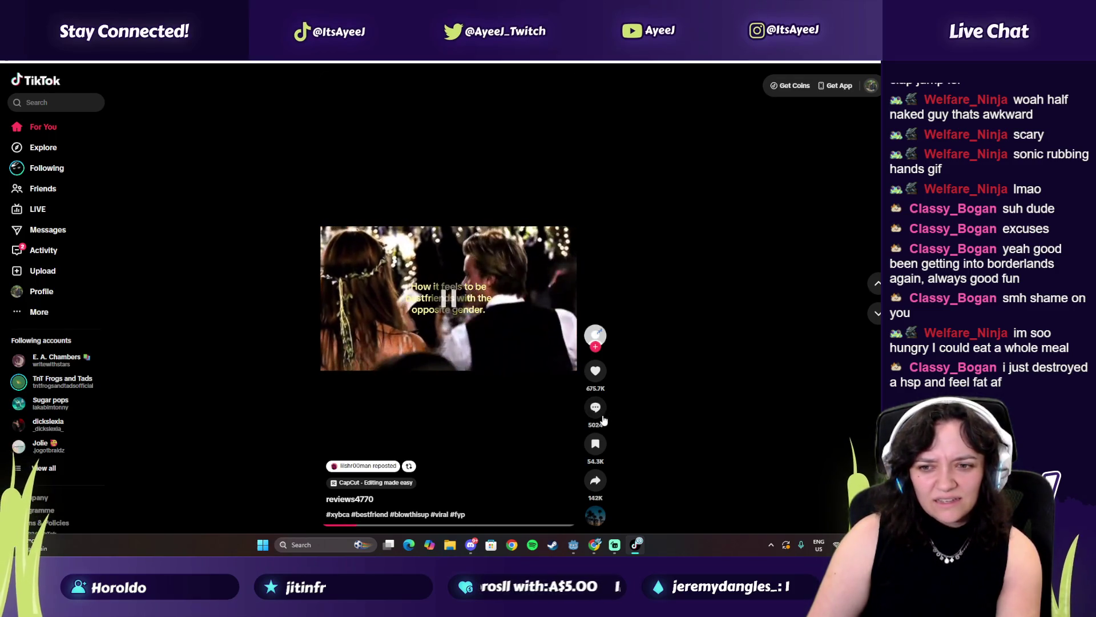
Read the best-friends clip's comments while it plays, close them, and scroll the feed down.
{"action": "left_click", "coordinate": [597, 410]}
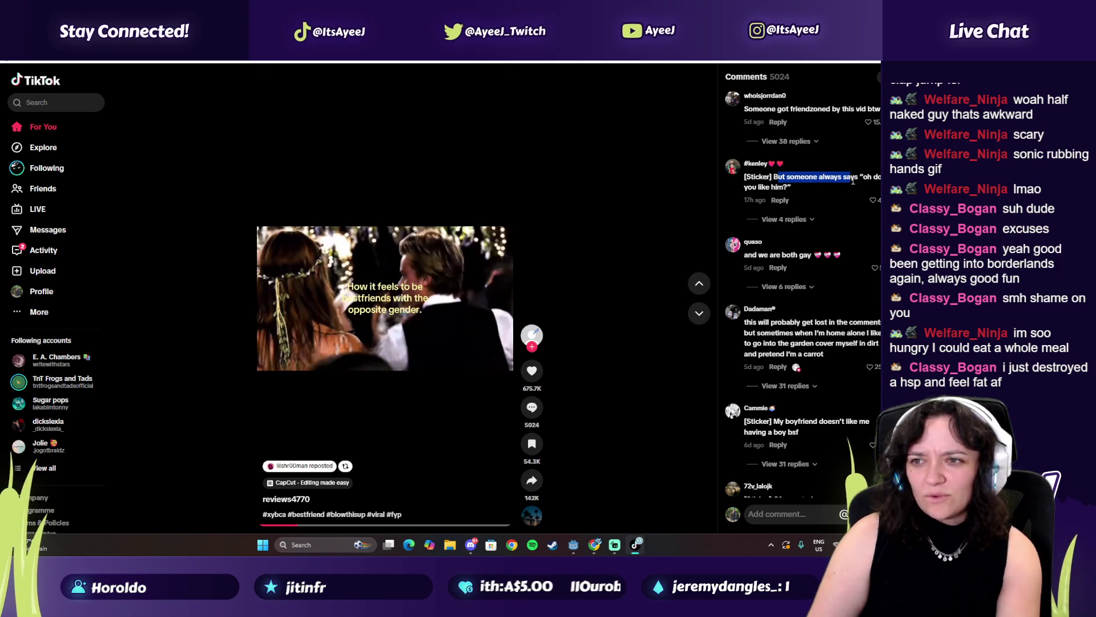
{"action": "left_click", "coordinate": [403, 323]}
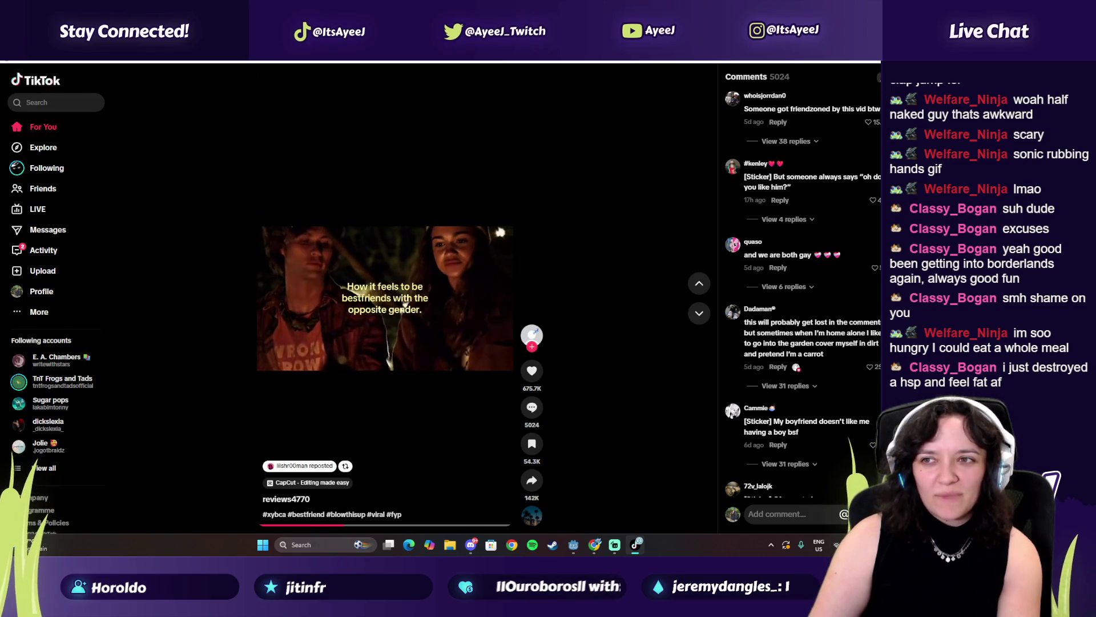
{"action": "left_click", "coordinate": [879, 76]}
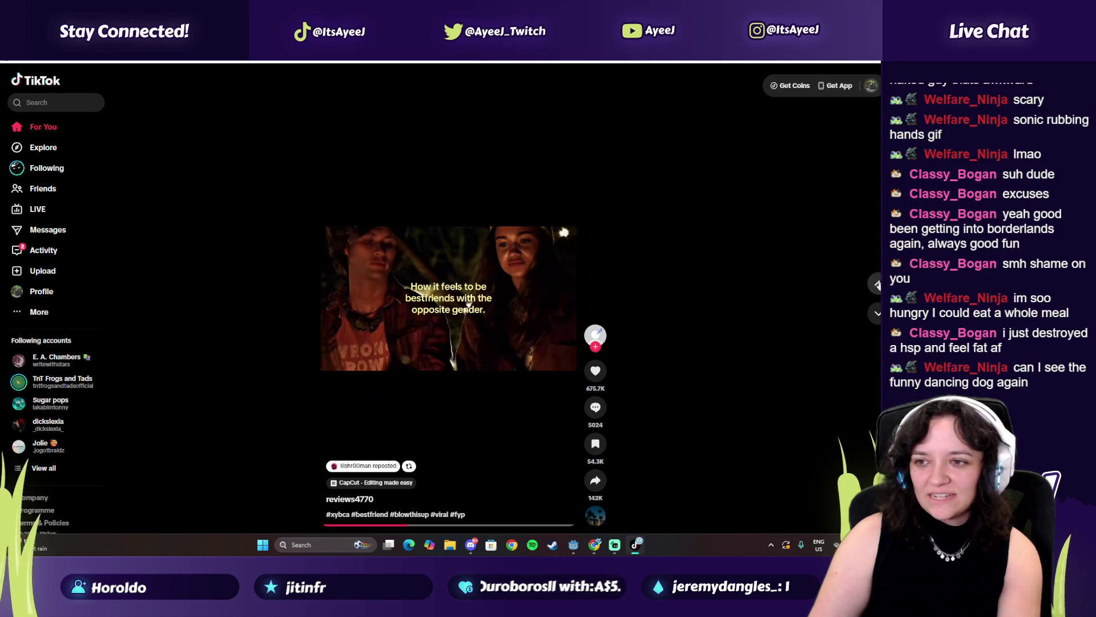
{"action": "scroll", "coordinate": [448, 297], "scroll_direction": "down", "scroll_amount": 5}
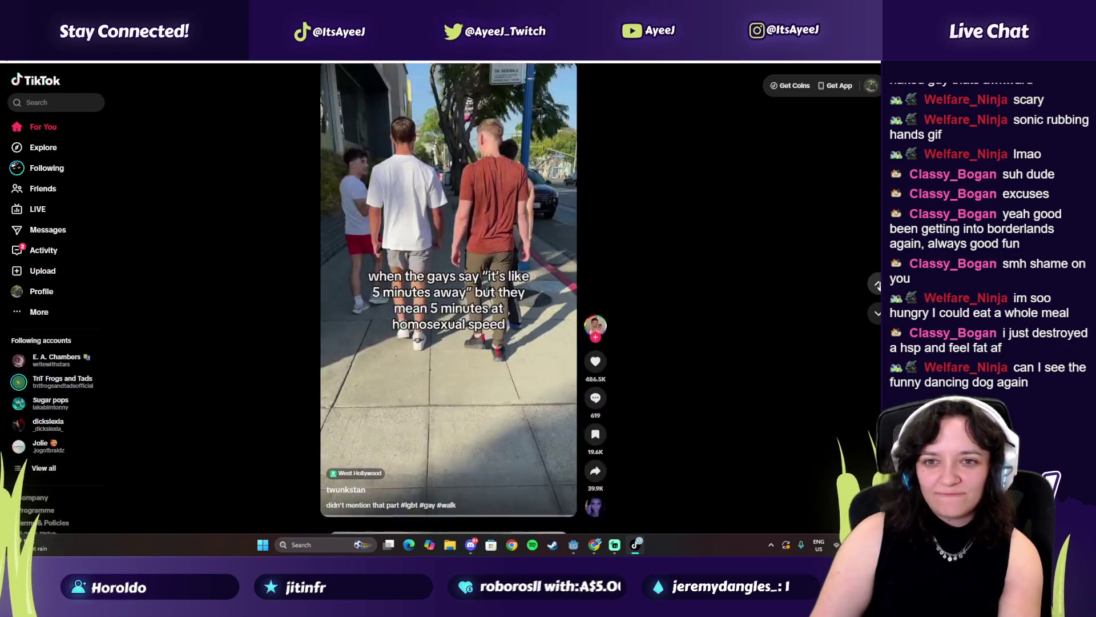
Skip ahead past the horse video, like the tattooed-torso clip, and close TikTok with Alt+F4.
{"action": "scroll", "coordinate": [448, 297], "scroll_direction": "down", "scroll_amount": 3}
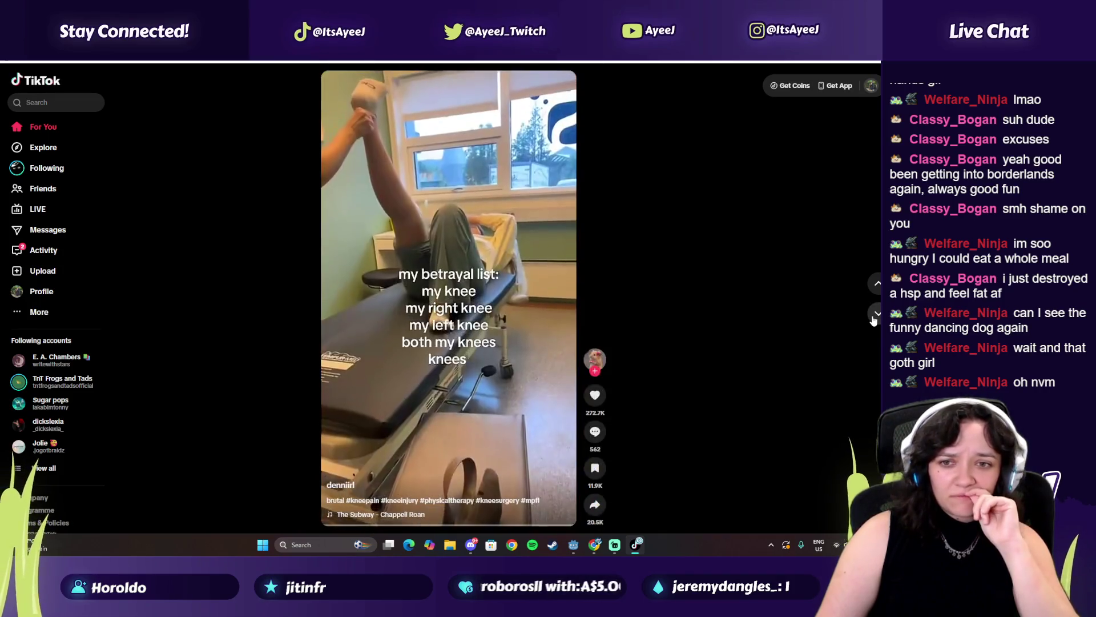
{"action": "left_click", "coordinate": [873, 317]}
{"action": "left_click", "coordinate": [875, 315]}
{"action": "left_click", "coordinate": [874, 315]}
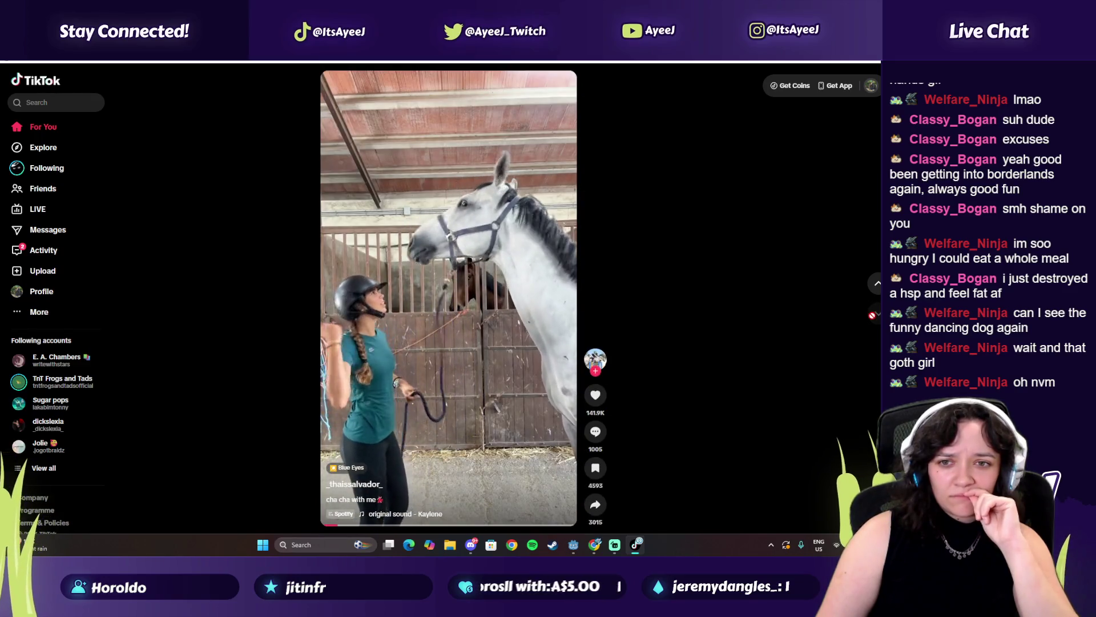
{"action": "left_click", "coordinate": [873, 316]}
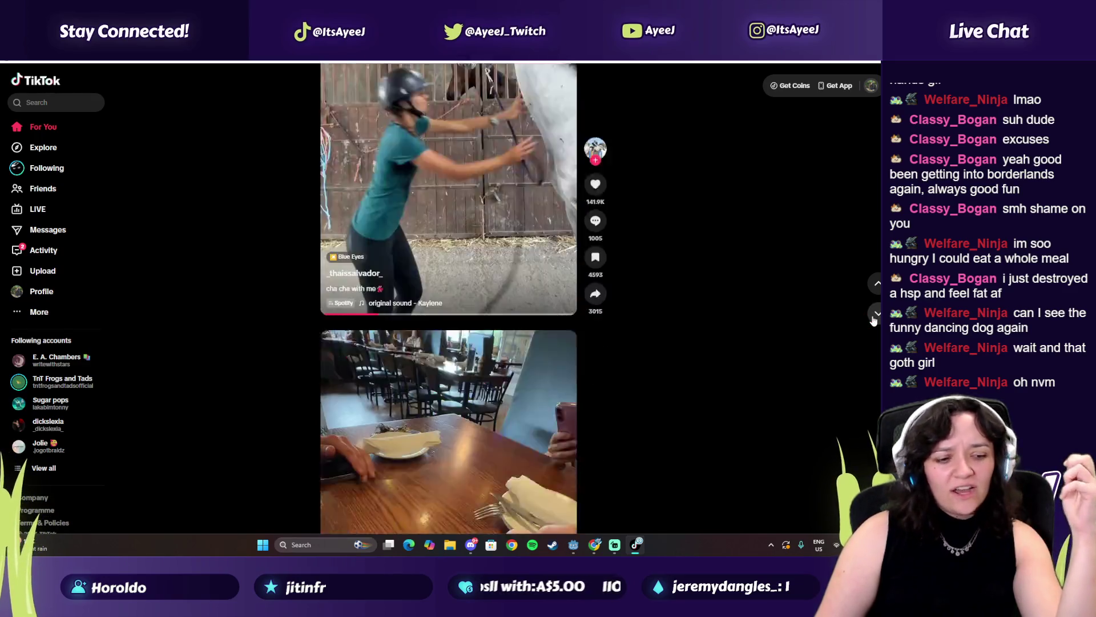
{"action": "left_click", "coordinate": [874, 318]}
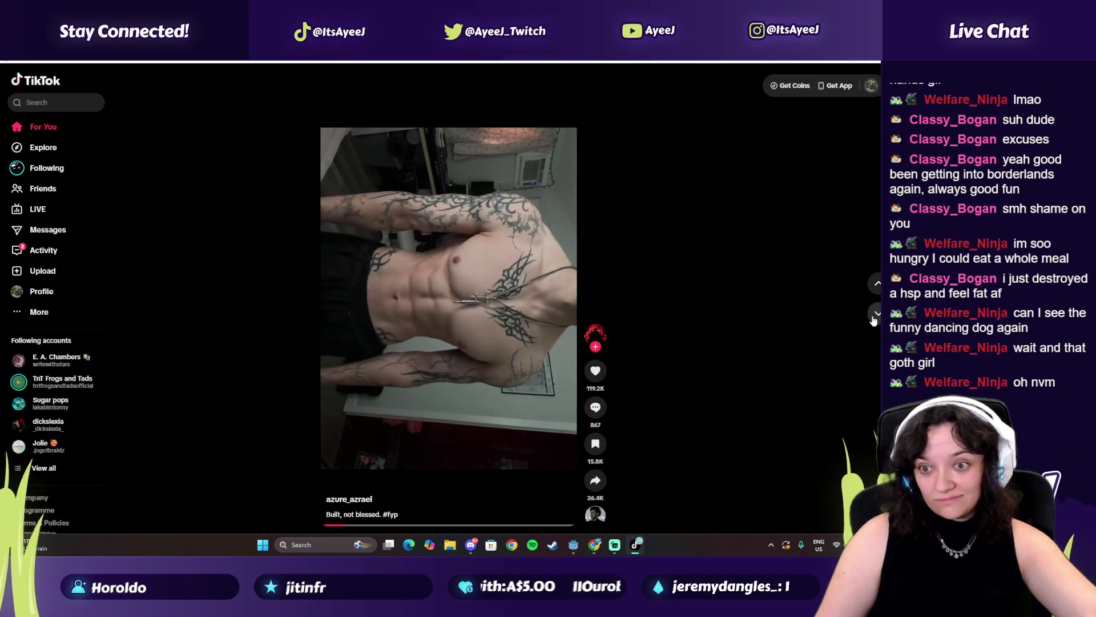
{"action": "left_click", "coordinate": [594, 372]}
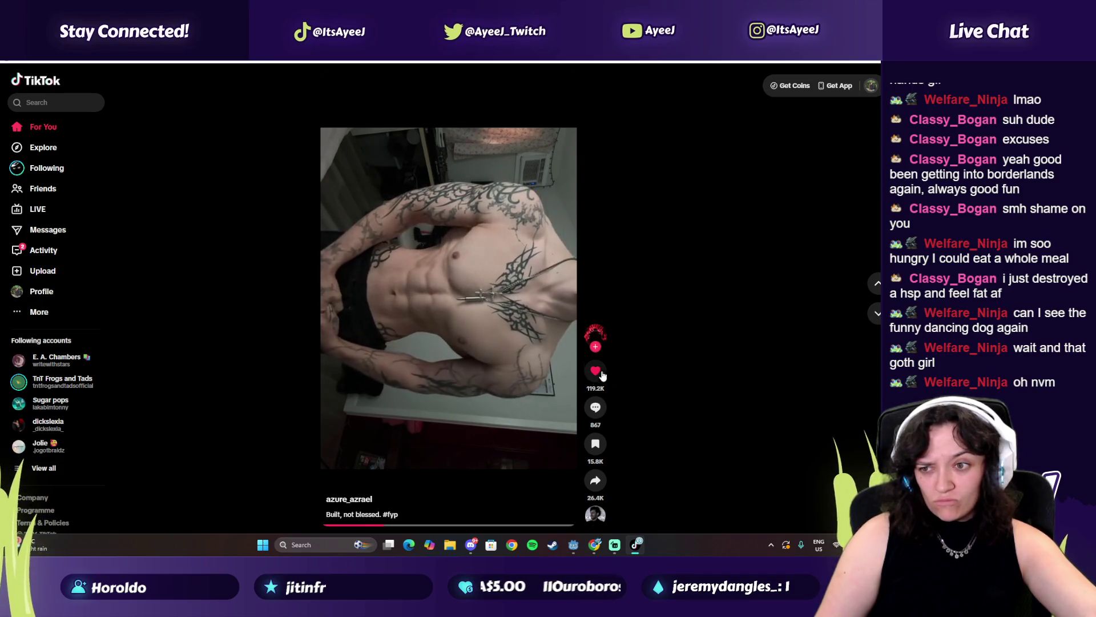
{"action": "key", "text": "alt+F4"}
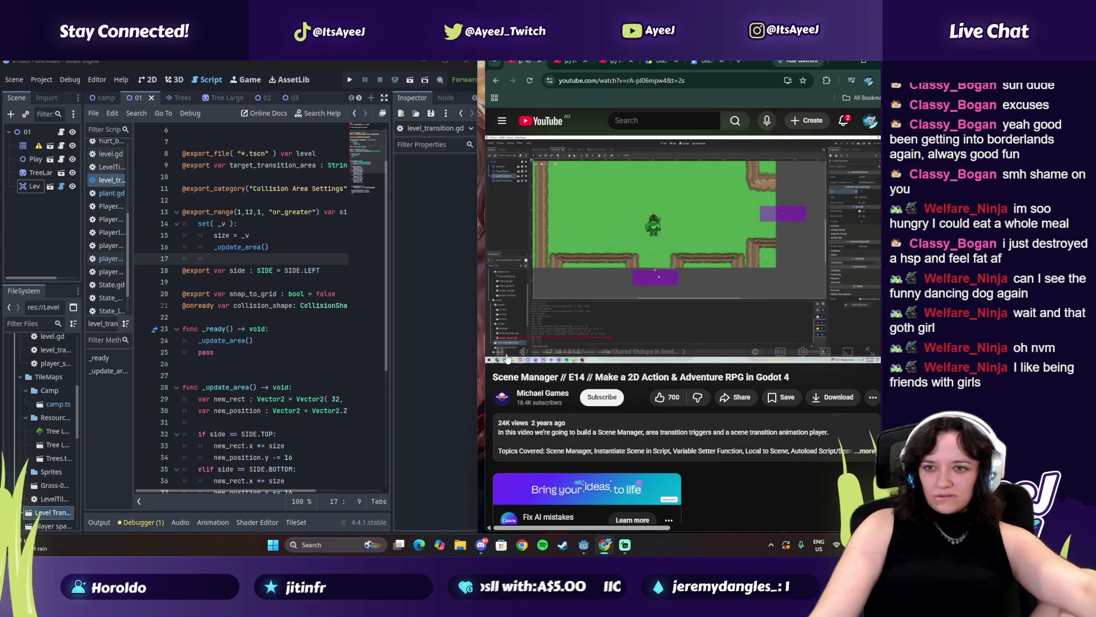
In the 2D view, select the level transition and return its collision Size to 3.
{"action": "left_click", "coordinate": [326, 216]}
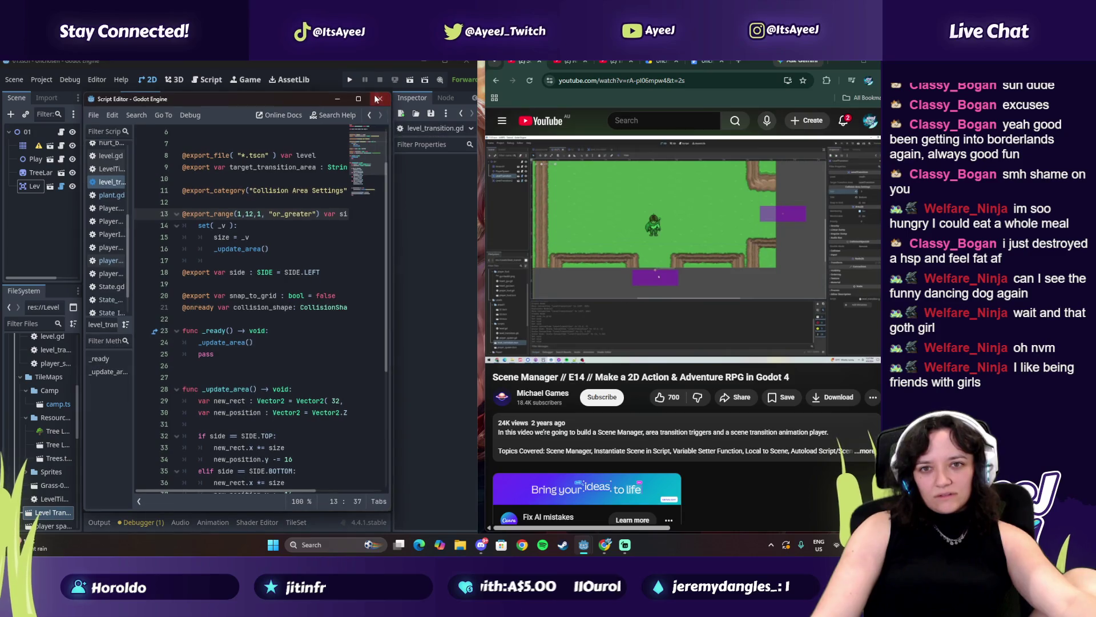
{"action": "key", "text": "ctrl+F1"}
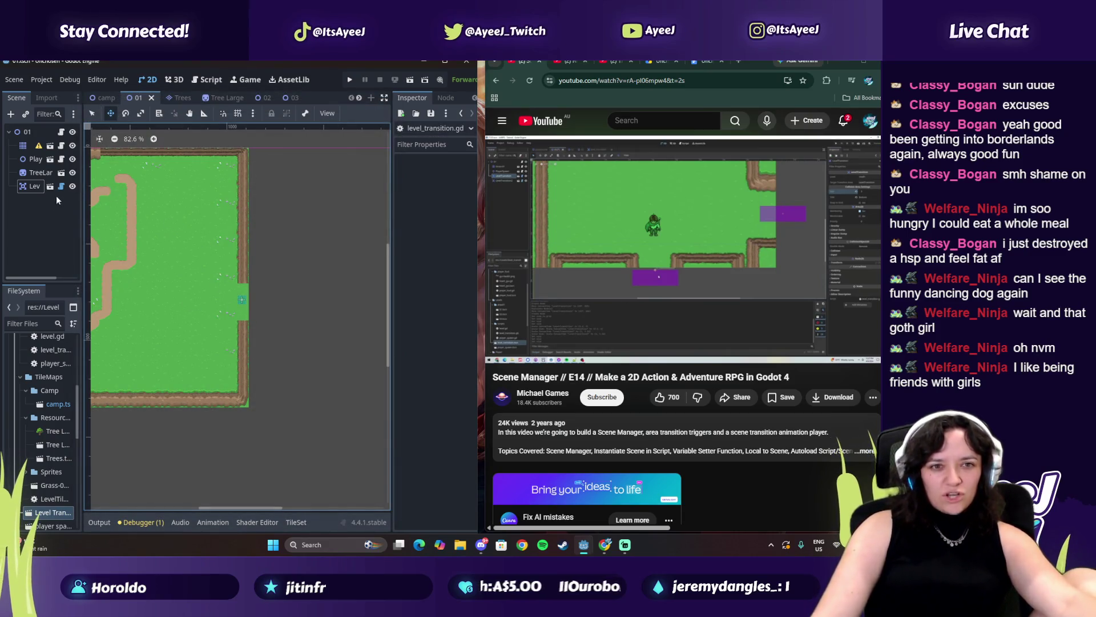
{"action": "left_click", "coordinate": [35, 186]}
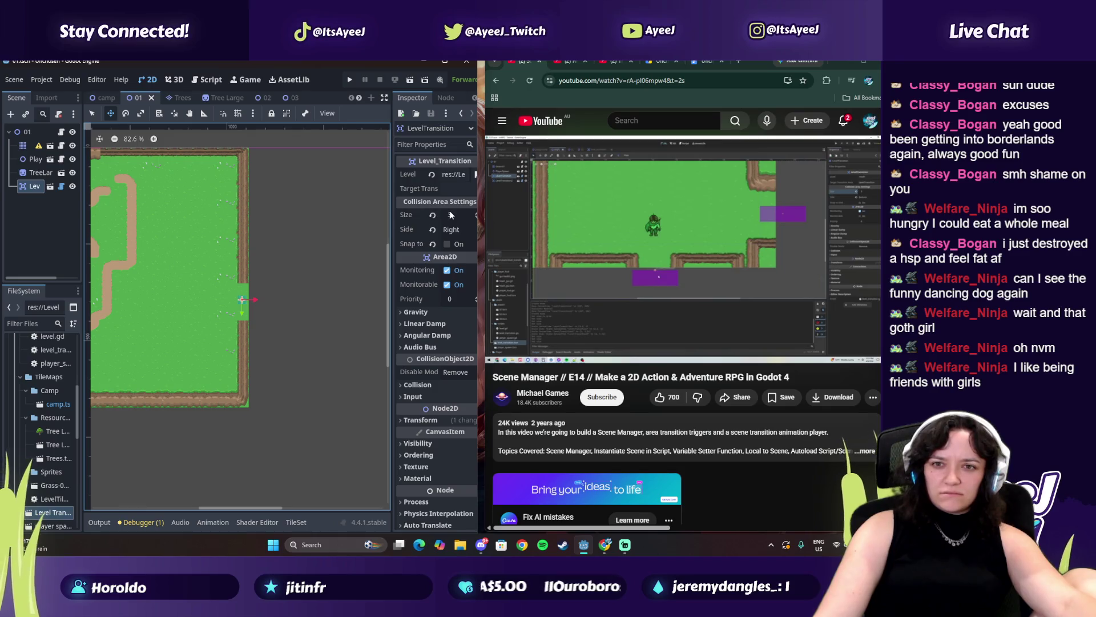
{"action": "double_click", "coordinate": [476, 215]}
{"action": "left_click", "coordinate": [477, 218]}
{"action": "left_click", "coordinate": [476, 218]}
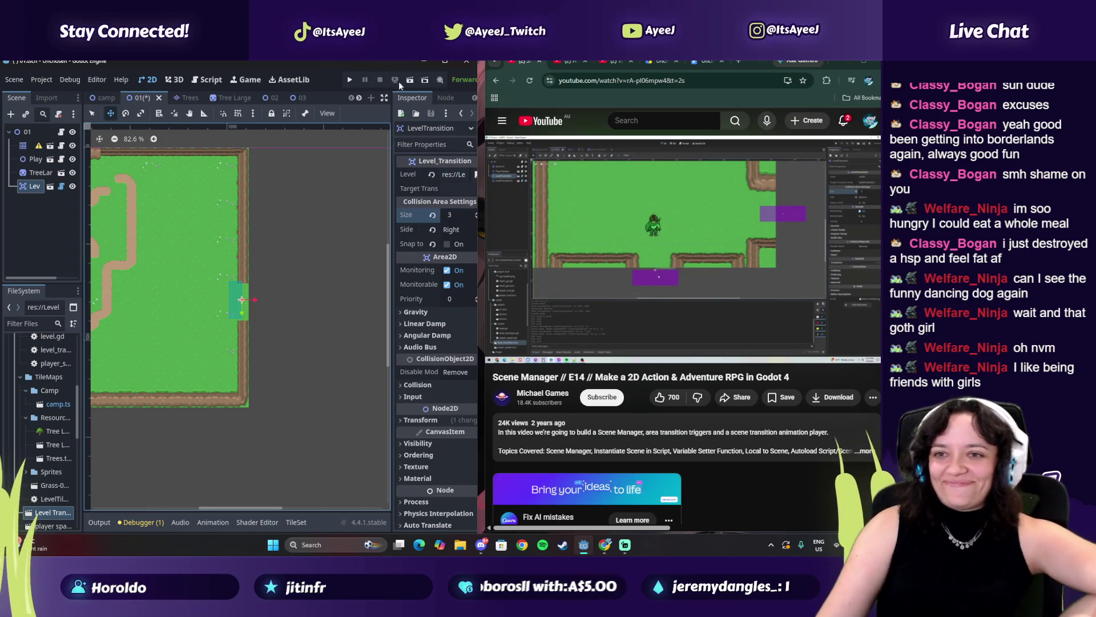
Resume the tutorial and nudge the transition's collision Size up and back to 3.
{"action": "left_click", "coordinate": [629, 191]}
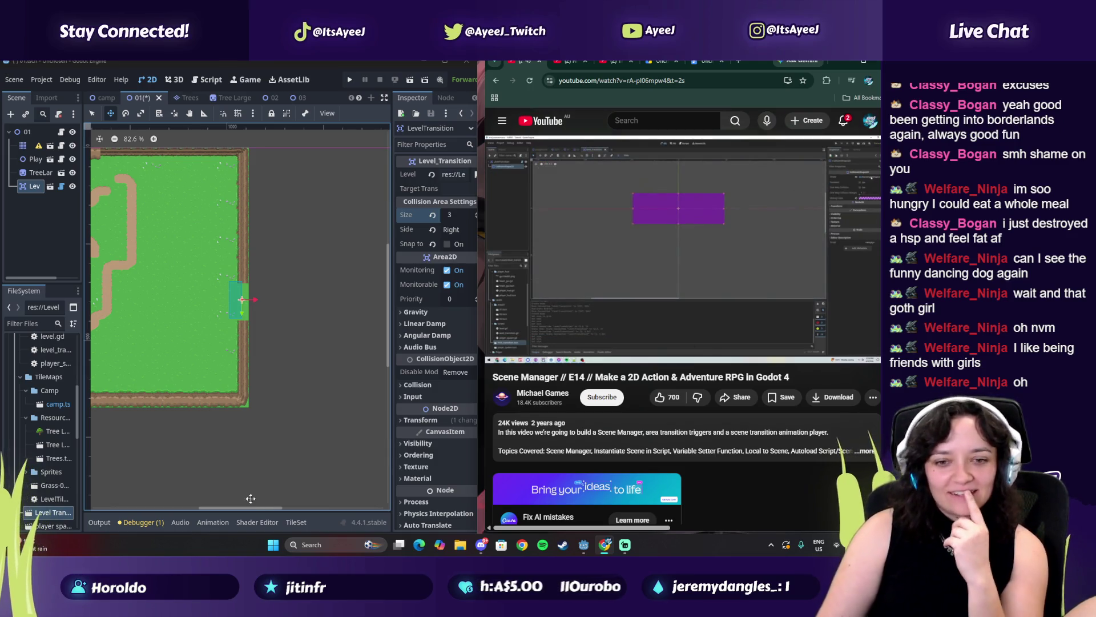
{"action": "mouse_move", "coordinate": [255, 509]}
{"action": "left_mouse_down"}
{"action": "mouse_move", "coordinate": [228, 506]}
{"action": "mouse_move", "coordinate": [244, 492]}
{"action": "left_mouse_up"}
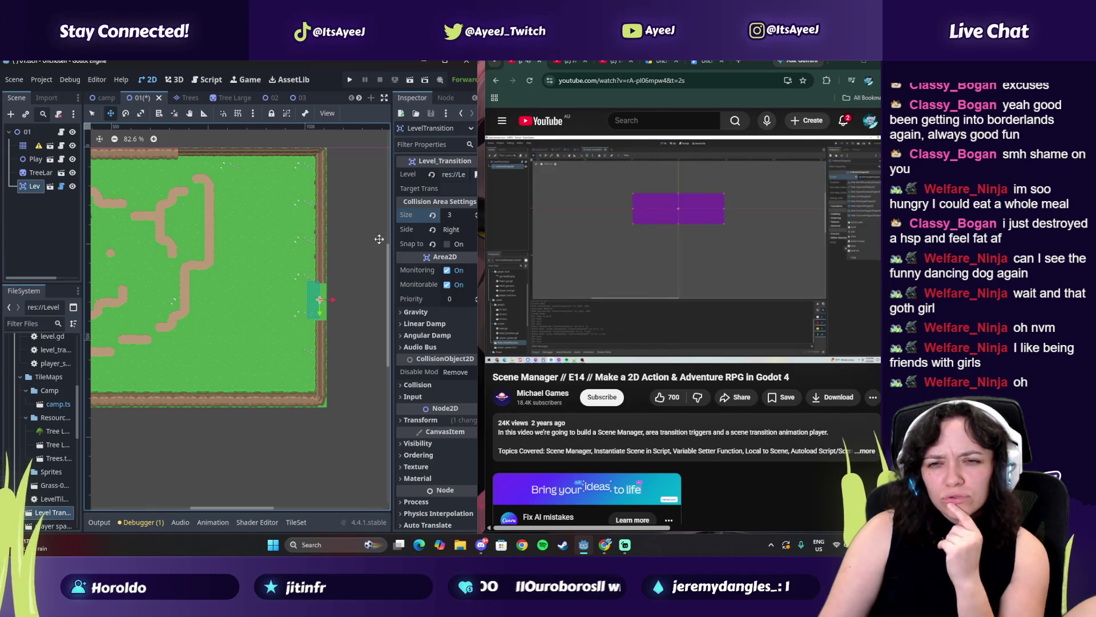
{"action": "left_click", "coordinate": [476, 214]}
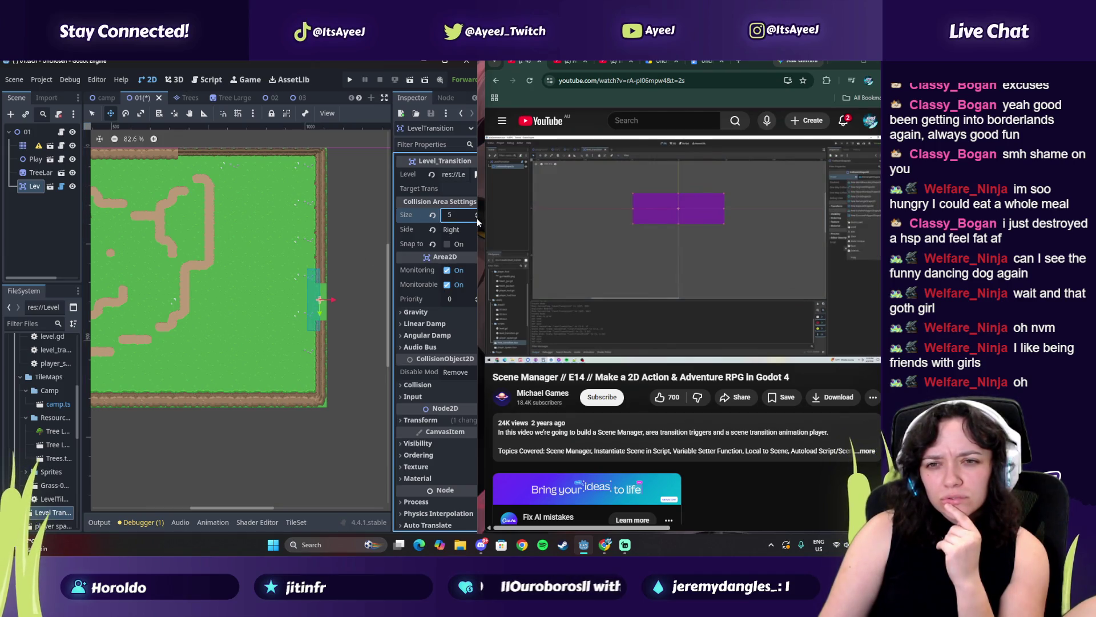
{"action": "left_click", "coordinate": [476, 218]}
{"action": "left_click", "coordinate": [476, 218]}
{"action": "left_click", "coordinate": [477, 218]}
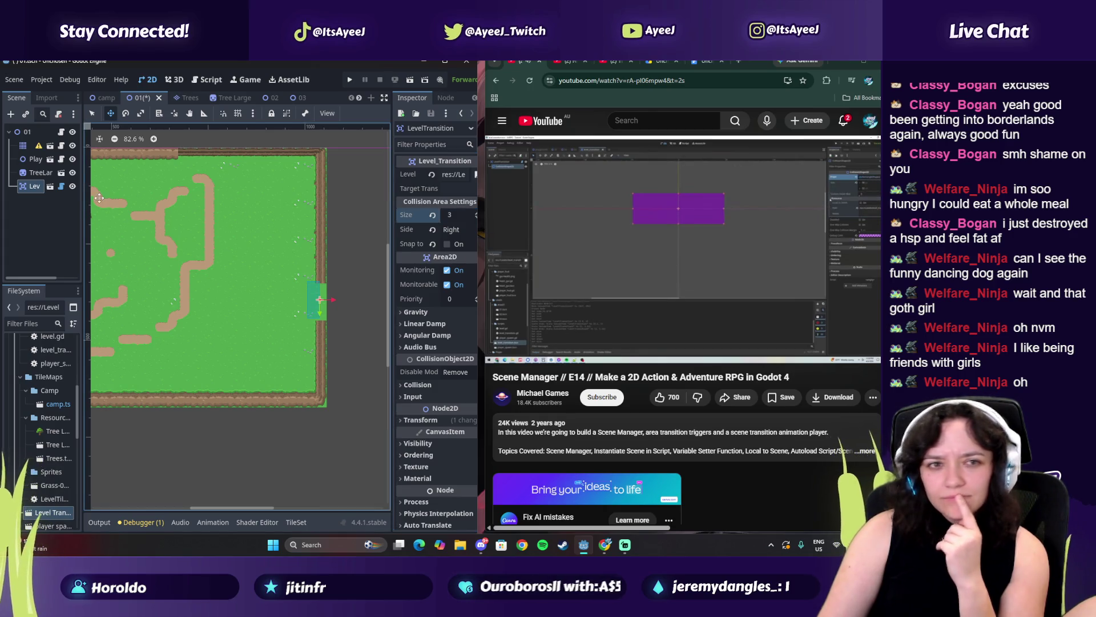
{"action": "key", "text": "XF86AudioPlay"}
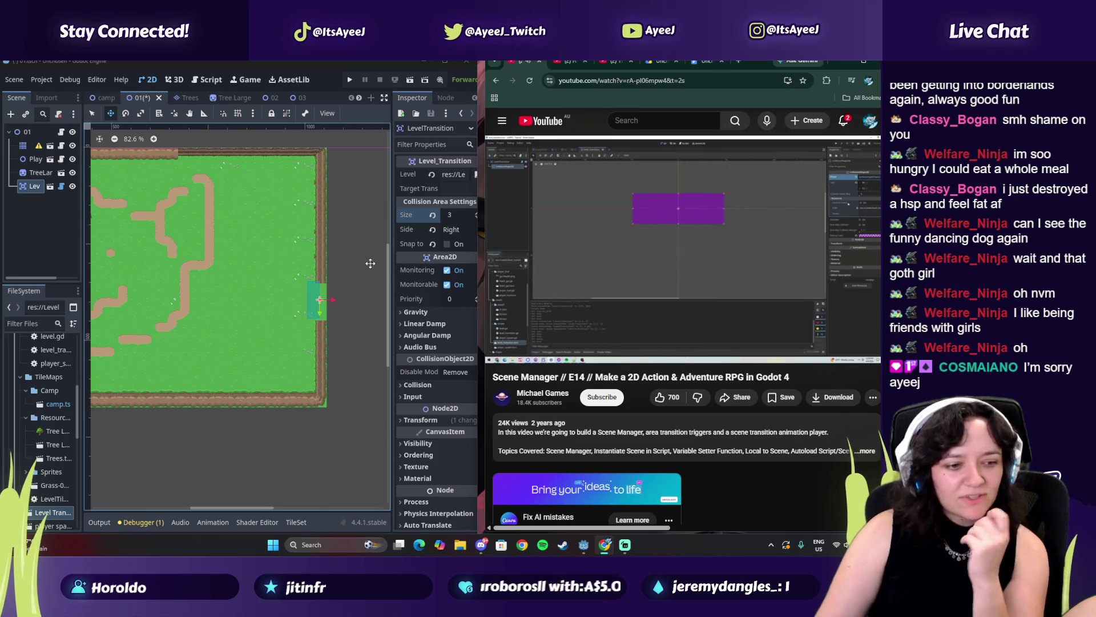
Save the level 01 scene and reselect its level transition node.
{"action": "left_click", "coordinate": [189, 97]}
{"action": "left_click", "coordinate": [141, 97]}
{"action": "key", "text": "ctrl+s"}
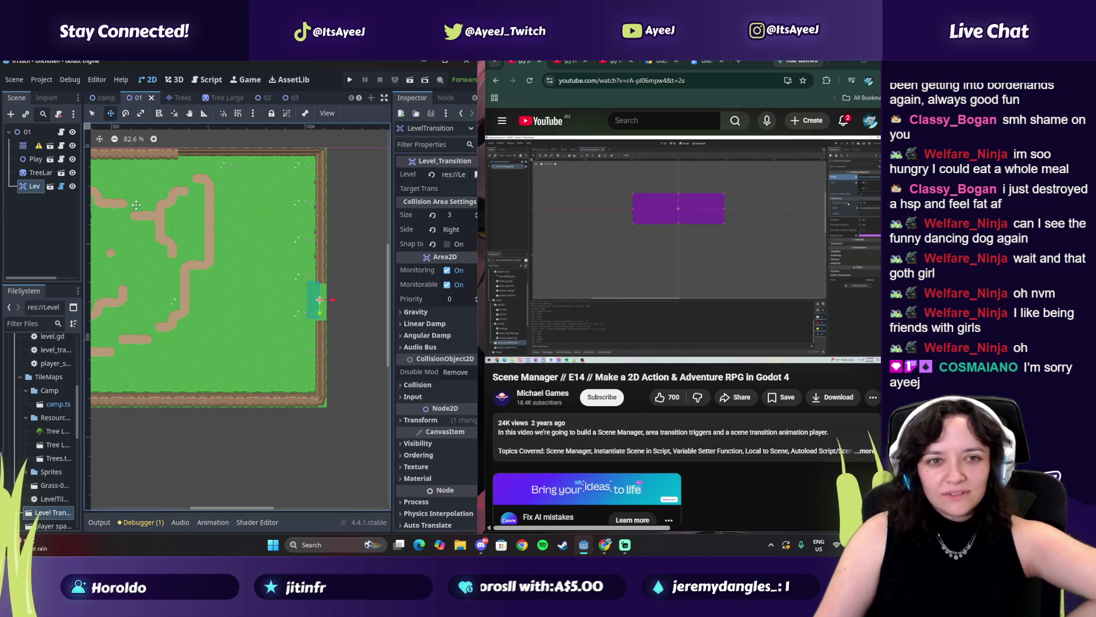
{"action": "left_click", "coordinate": [24, 146]}
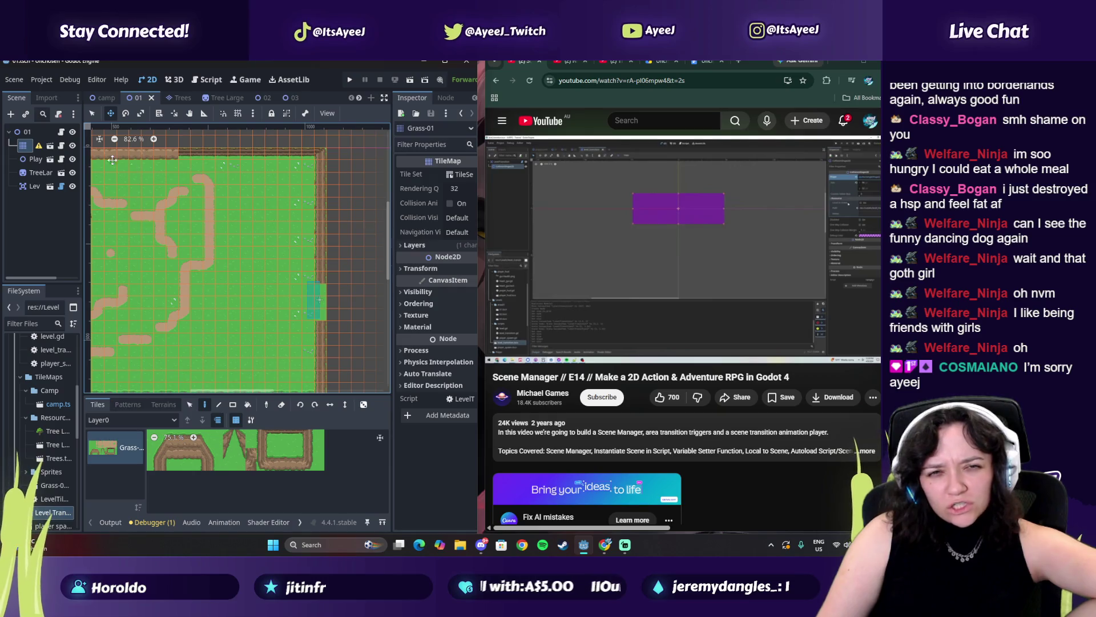
{"action": "left_click", "coordinate": [26, 186]}
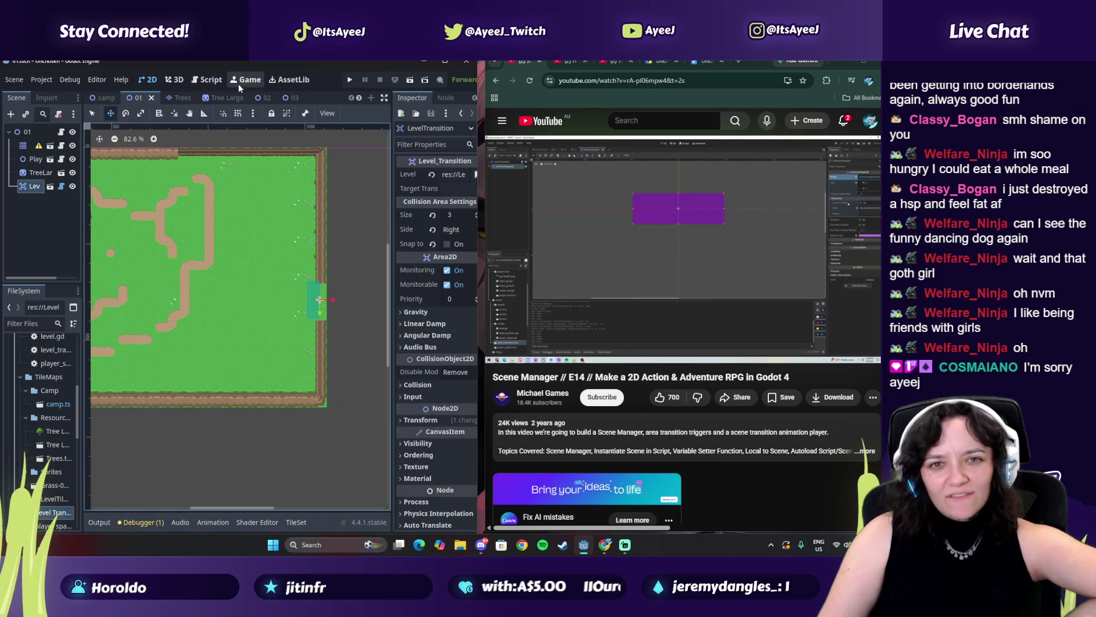
Maximize the editor, open the Level Transition scene, and bring the tutorial forward.
{"action": "left_click", "coordinate": [445, 63]}
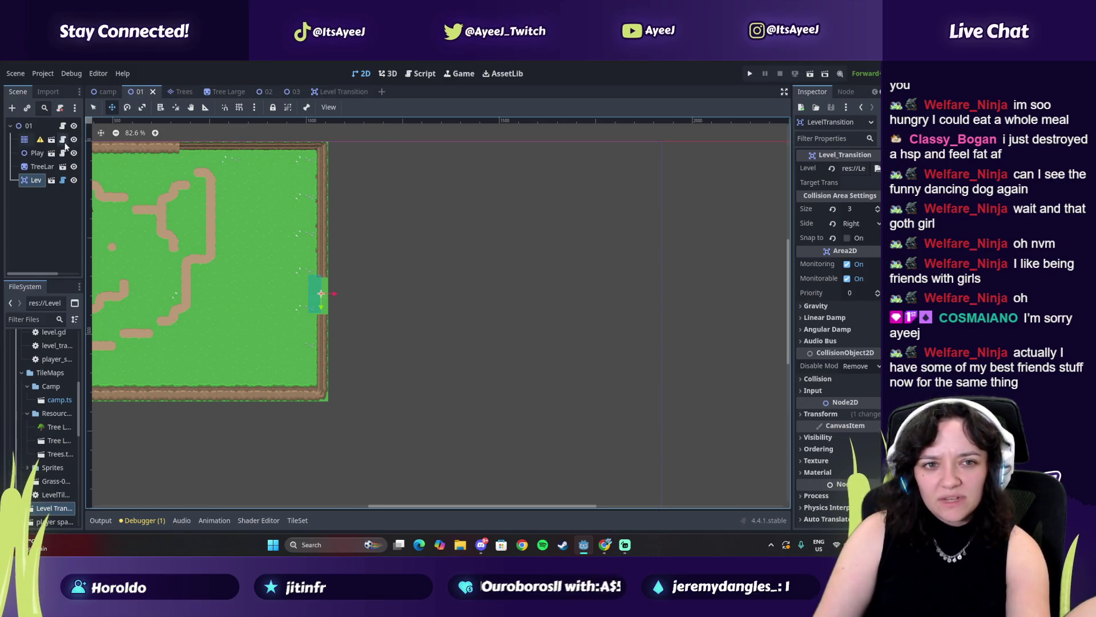
{"action": "double_click", "coordinate": [49, 508]}
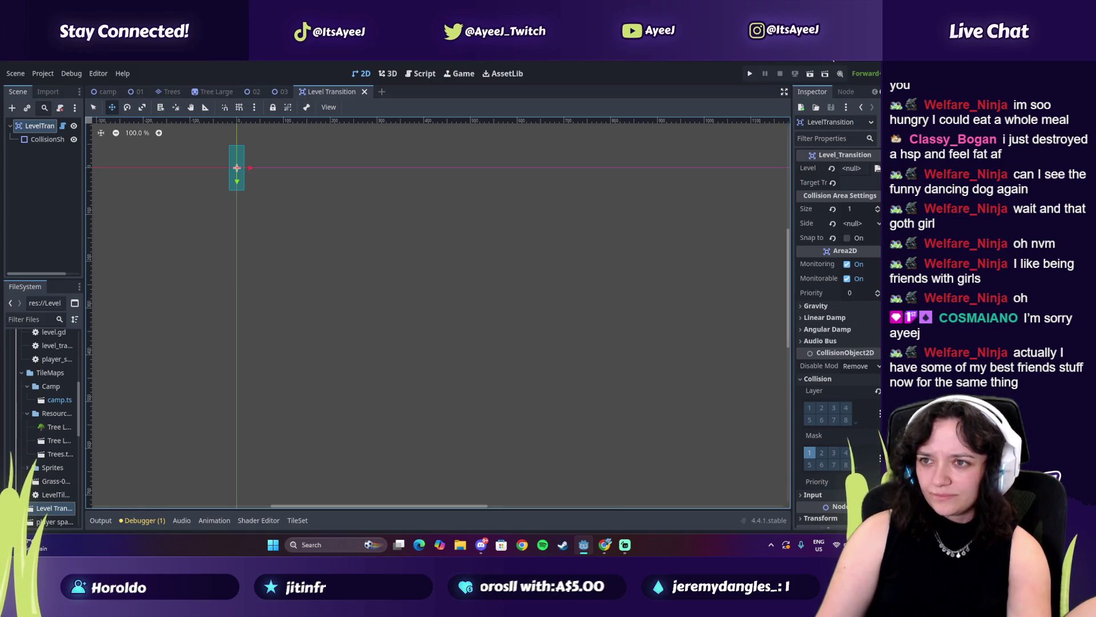
{"action": "key", "text": "super+Down"}
{"action": "left_click", "coordinate": [850, 63]}
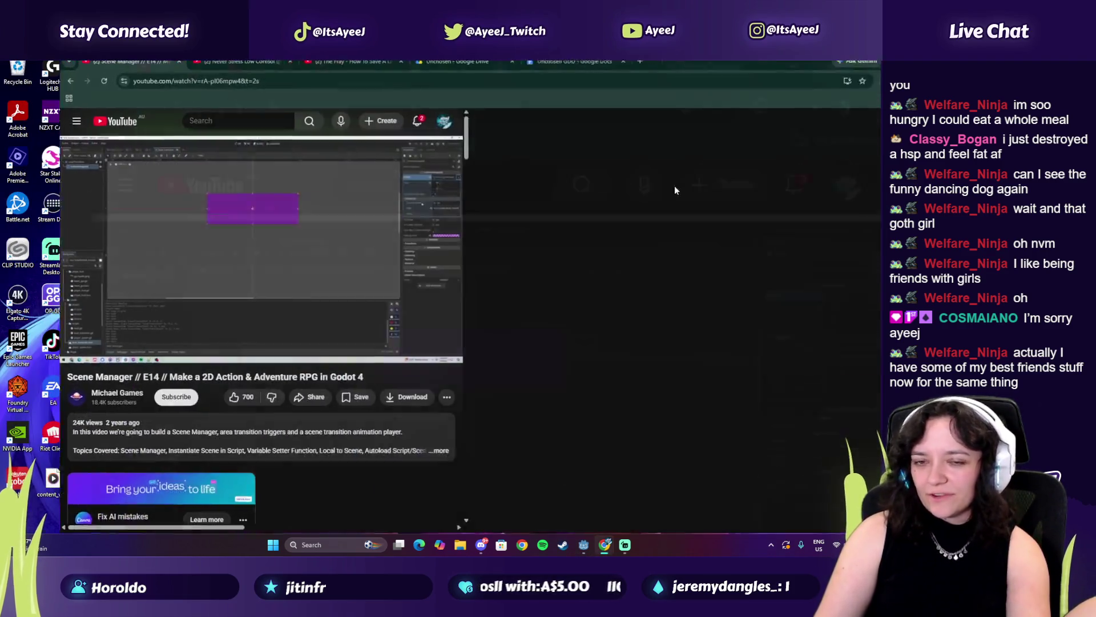
Play and pause the Scene Manager tutorial until it rests at 17:54.
{"action": "left_click", "coordinate": [377, 327]}
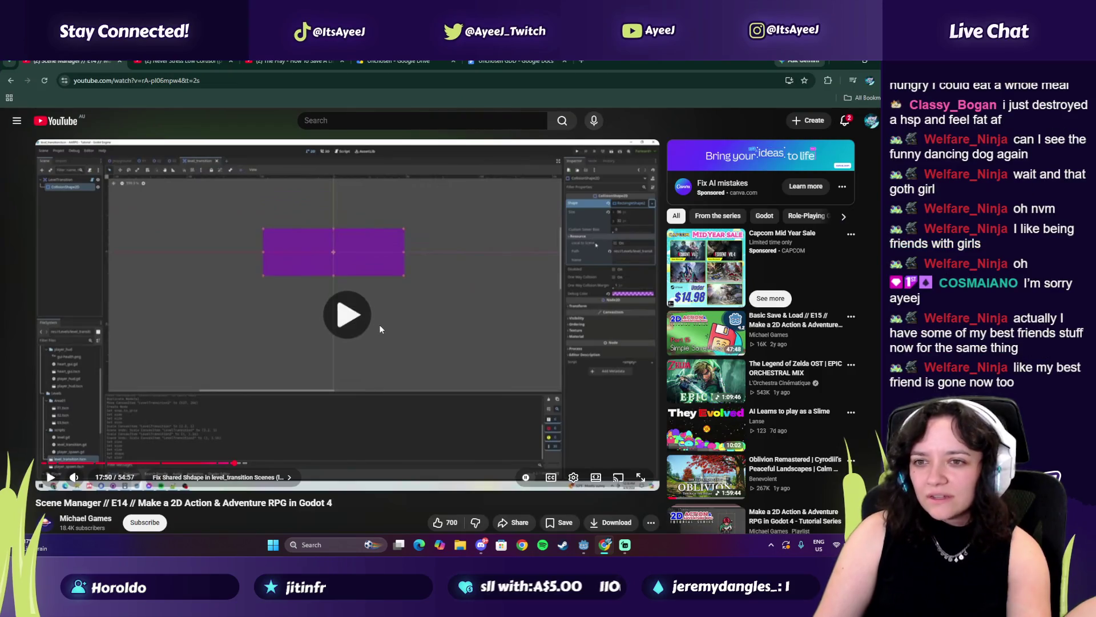
{"action": "left_click", "coordinate": [406, 340]}
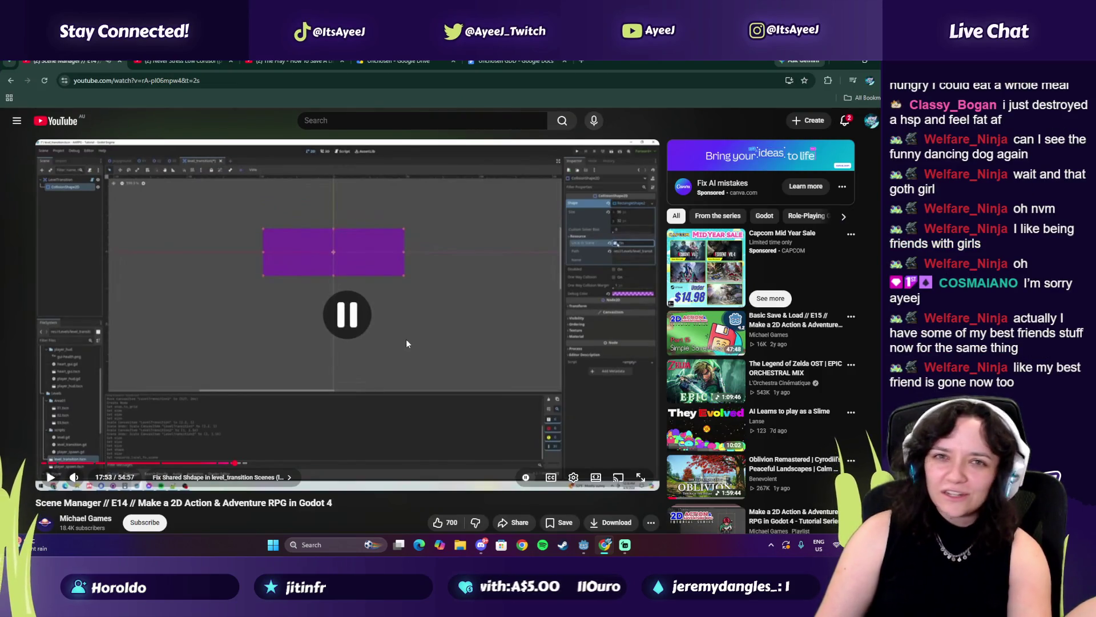
{"action": "left_click", "coordinate": [411, 410]}
{"action": "left_click", "coordinate": [411, 410]}
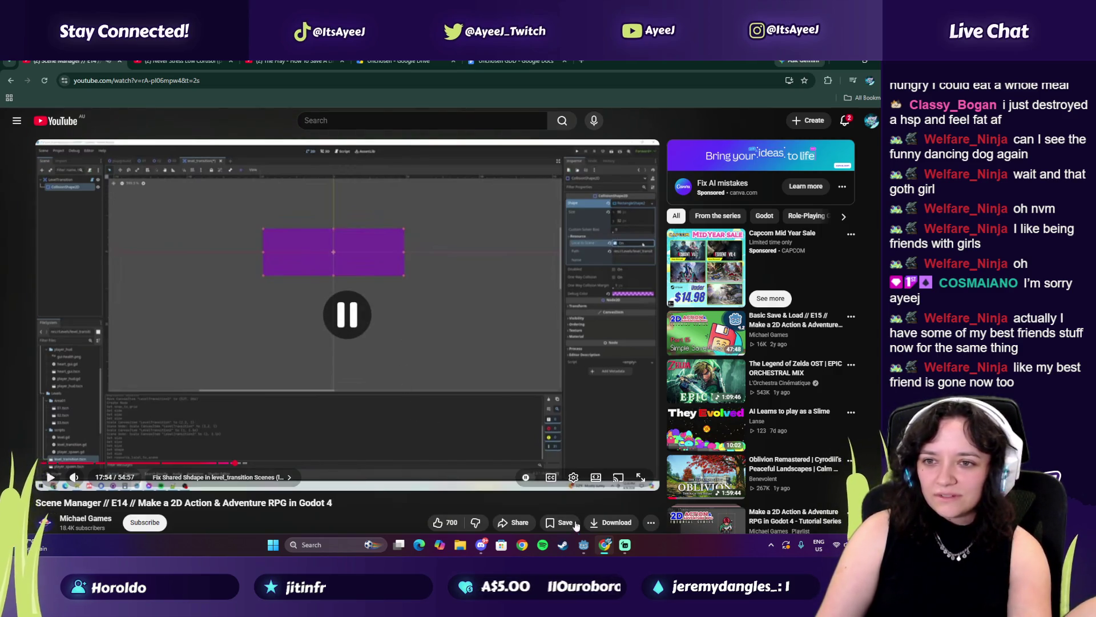
{"action": "left_click", "coordinate": [590, 548]}
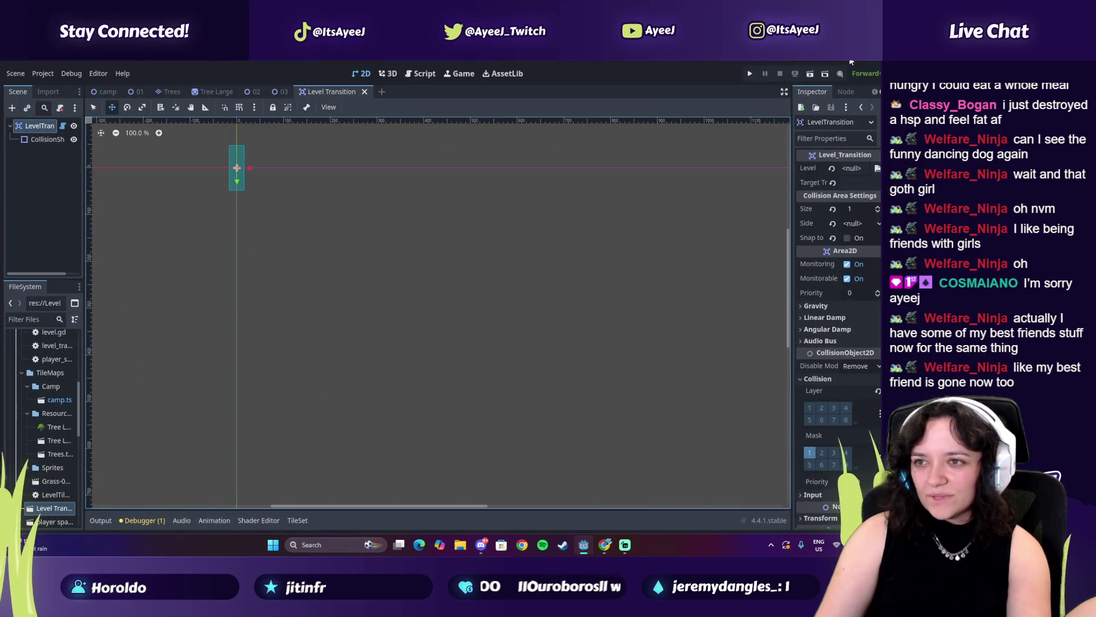
{"action": "key", "text": "alt+Tab"}
Set the video quality to 1080p60 and return to the Godot editor.
{"action": "left_click", "coordinate": [574, 477]}
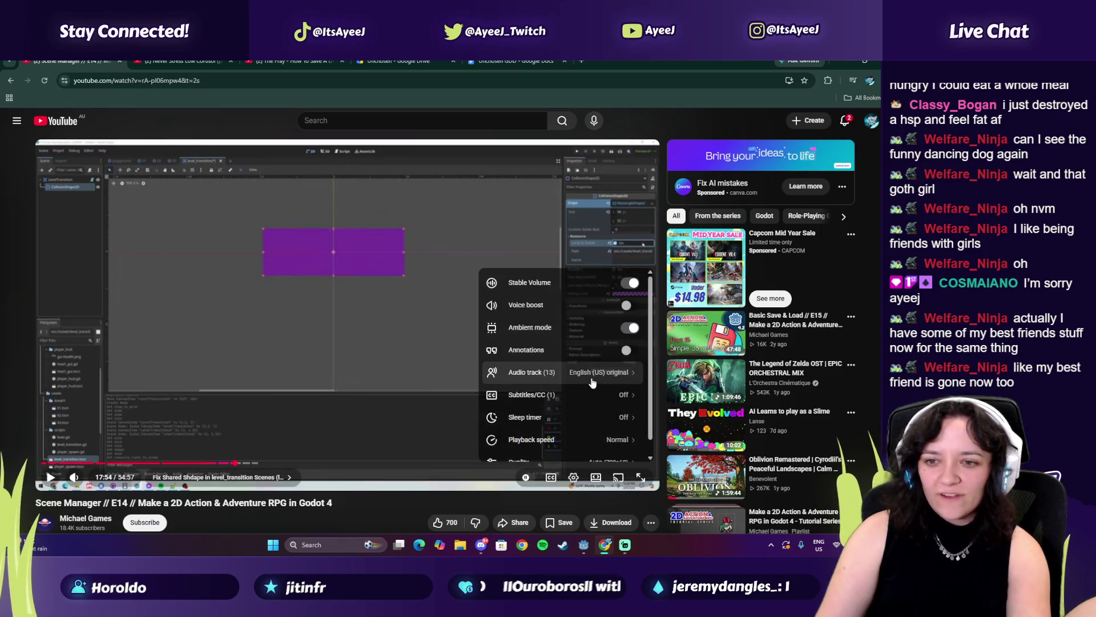
{"action": "scroll", "coordinate": [593, 399], "scroll_direction": "down", "scroll_amount": 2}
{"action": "left_click", "coordinate": [591, 443]}
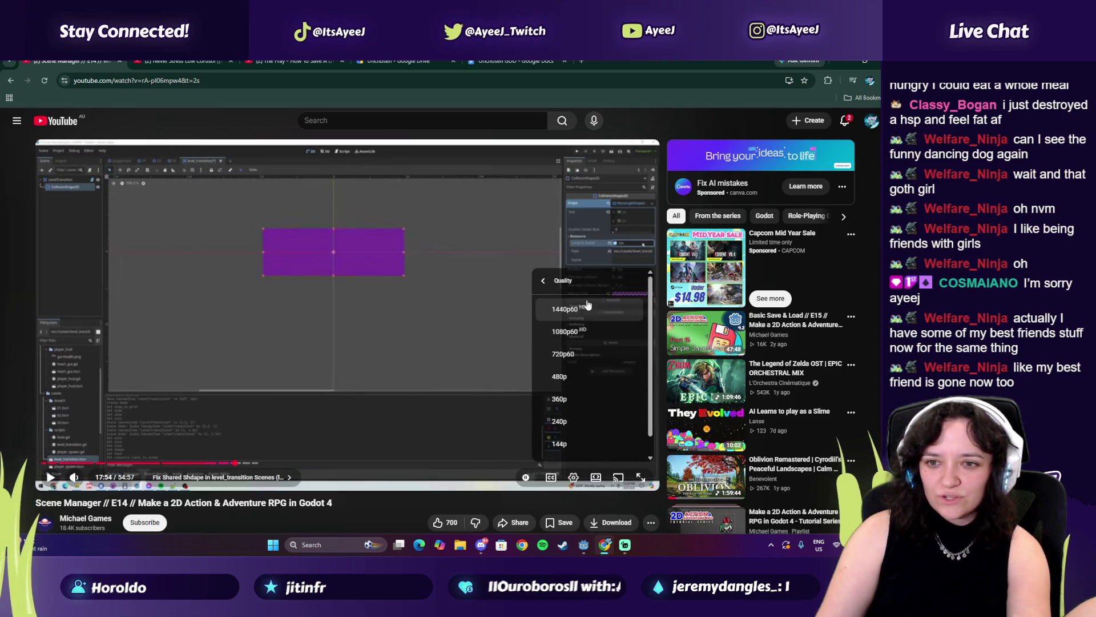
{"action": "left_click", "coordinate": [577, 332]}
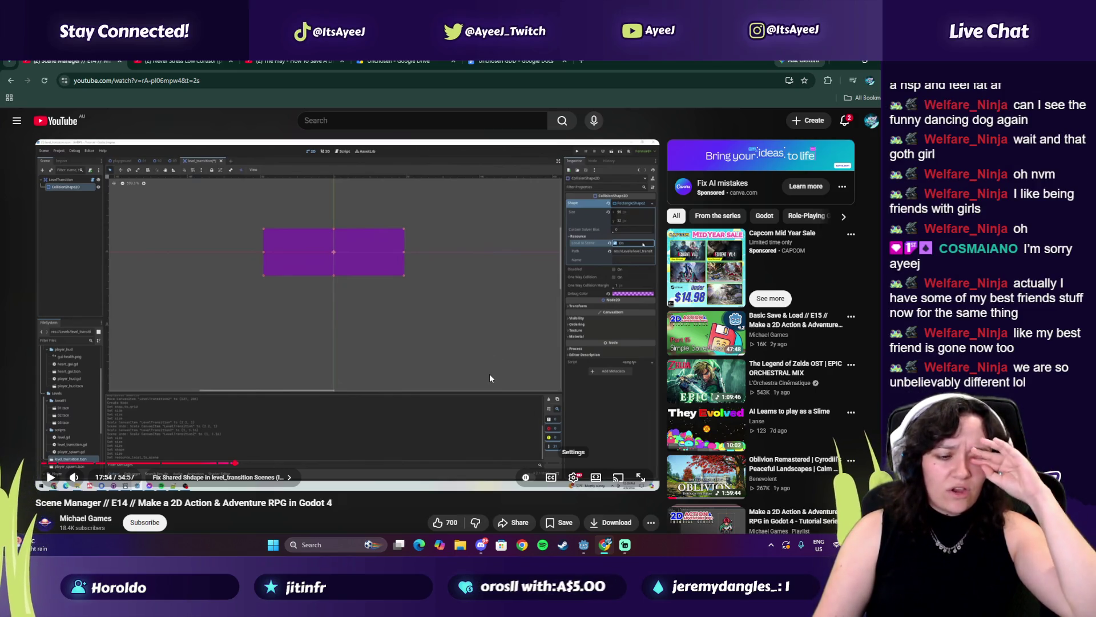
{"action": "left_click", "coordinate": [583, 547]}
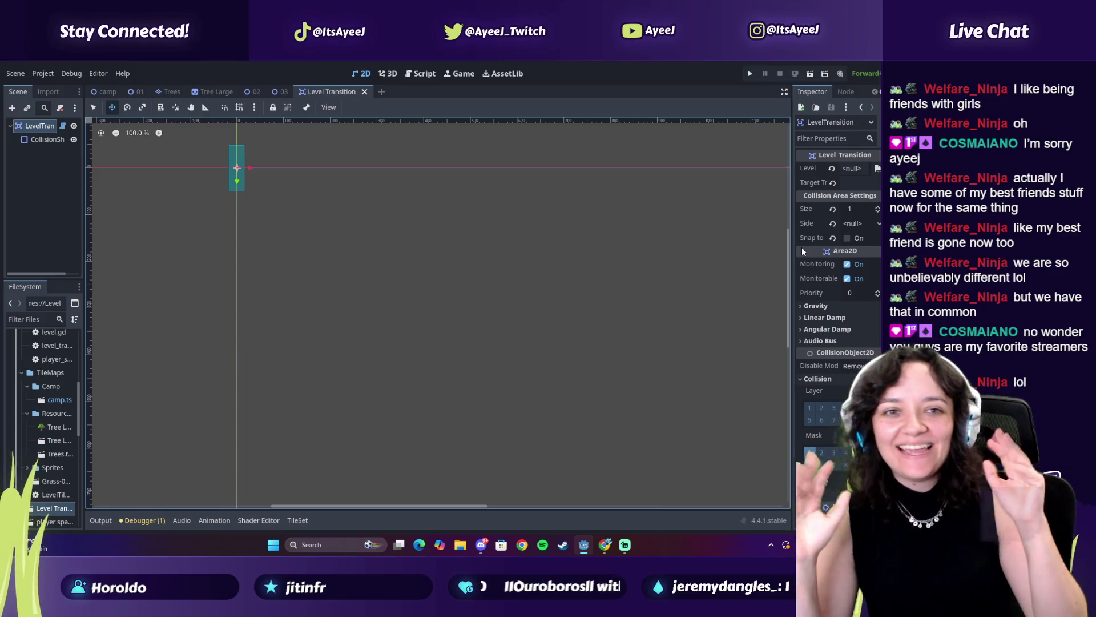
Select the CollisionShape2D node and expand its properties, comparing against the tutorial.
{"action": "left_click", "coordinate": [45, 139]}
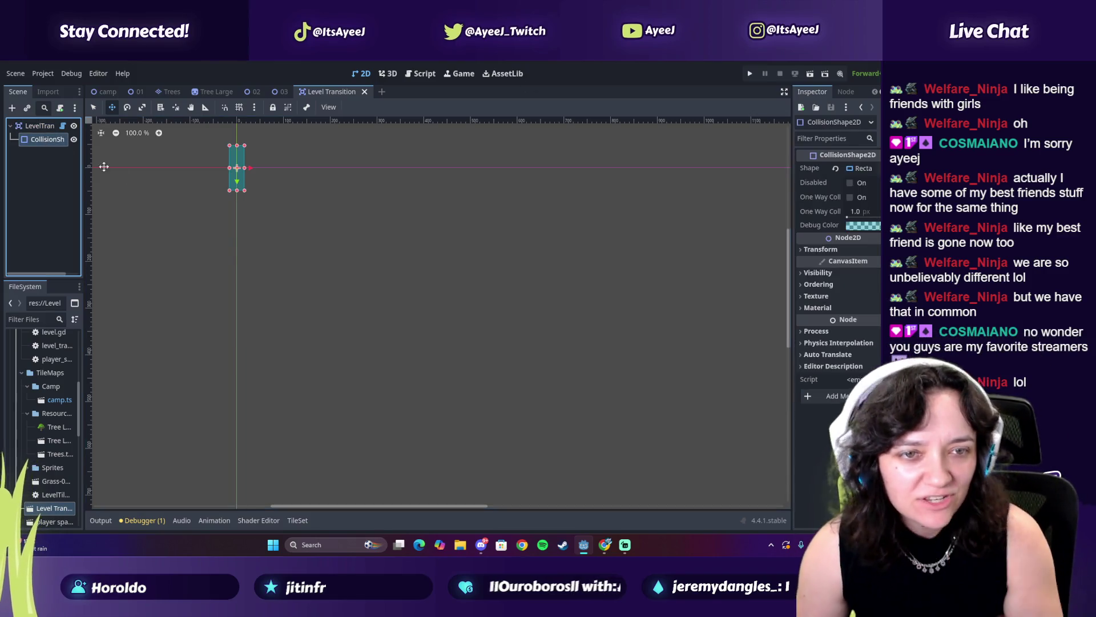
{"action": "key", "text": "alt+Tab"}
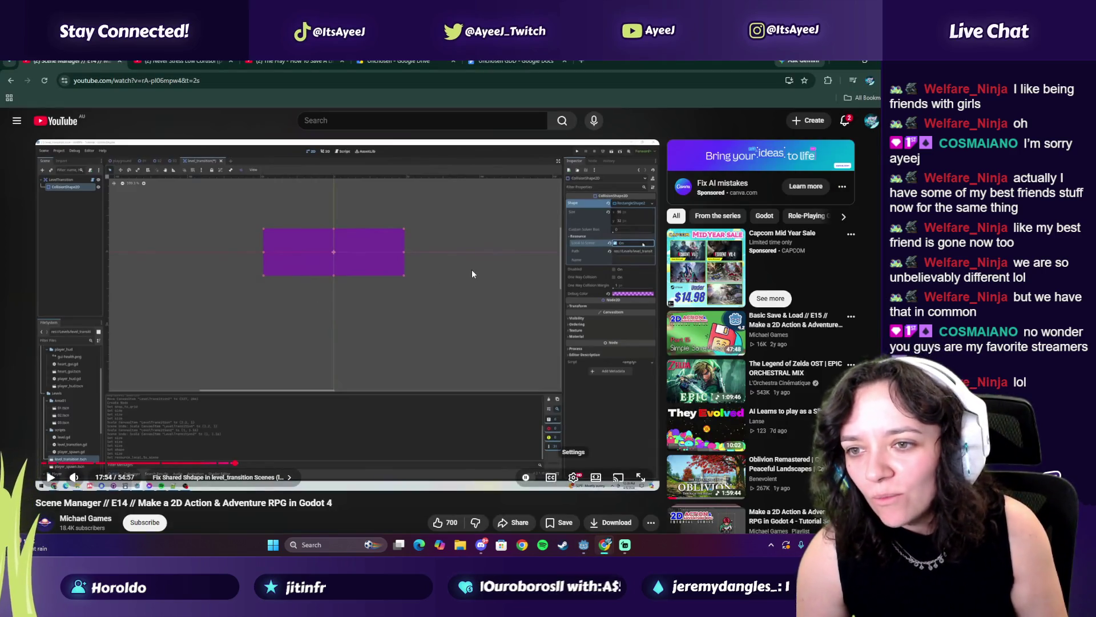
{"action": "key", "text": "alt+Tab"}
{"action": "left_click", "coordinate": [821, 249]}
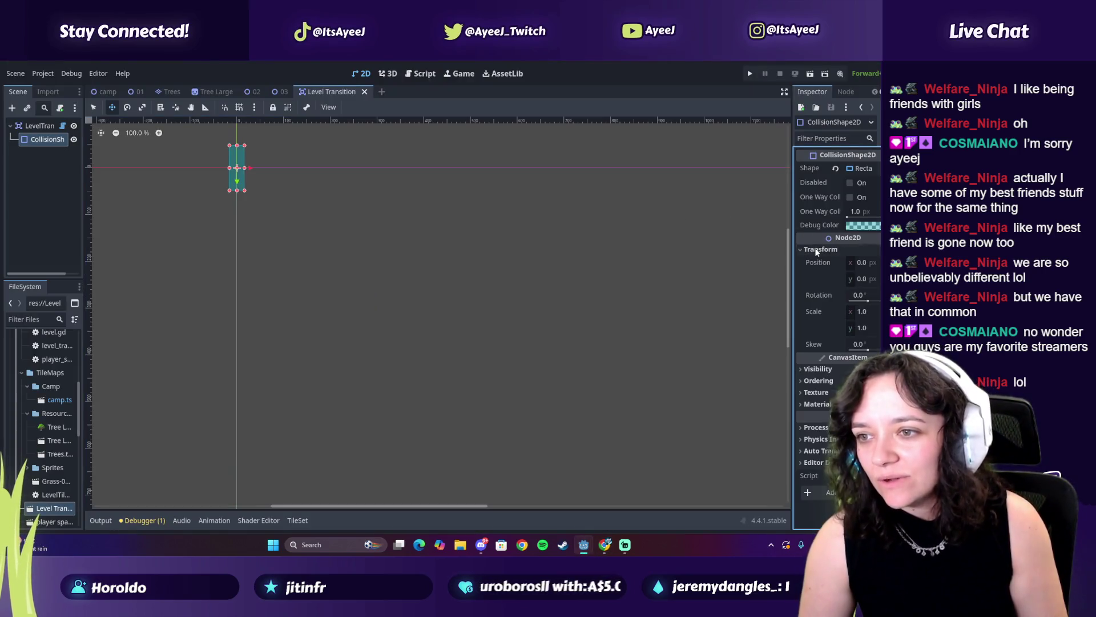
{"action": "key", "text": "alt+Tab"}
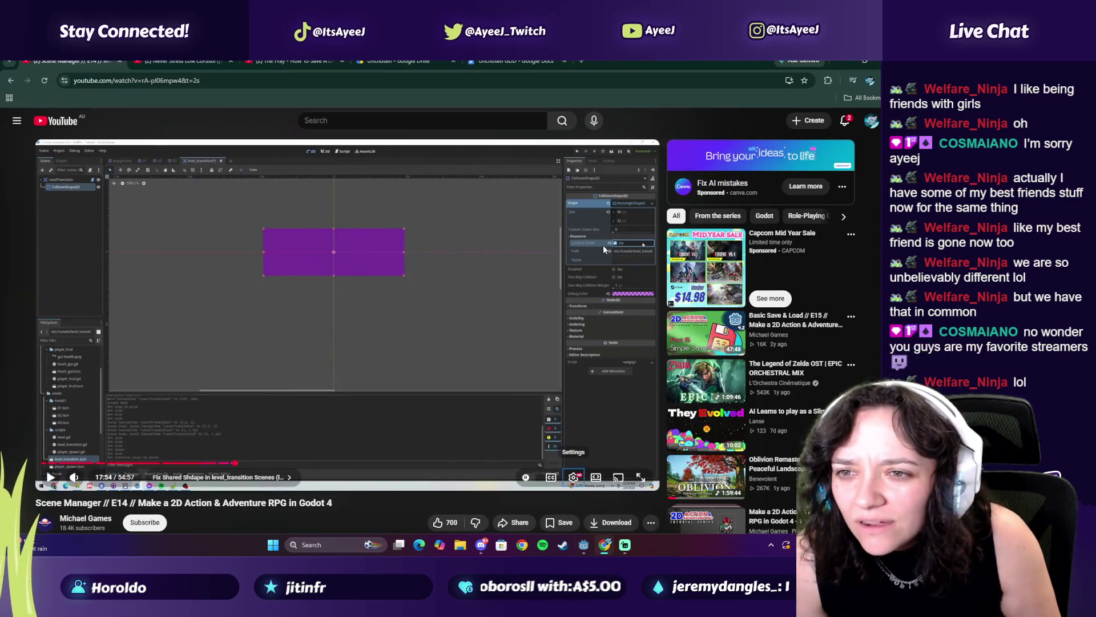
{"action": "key", "text": "alt+Tab"}
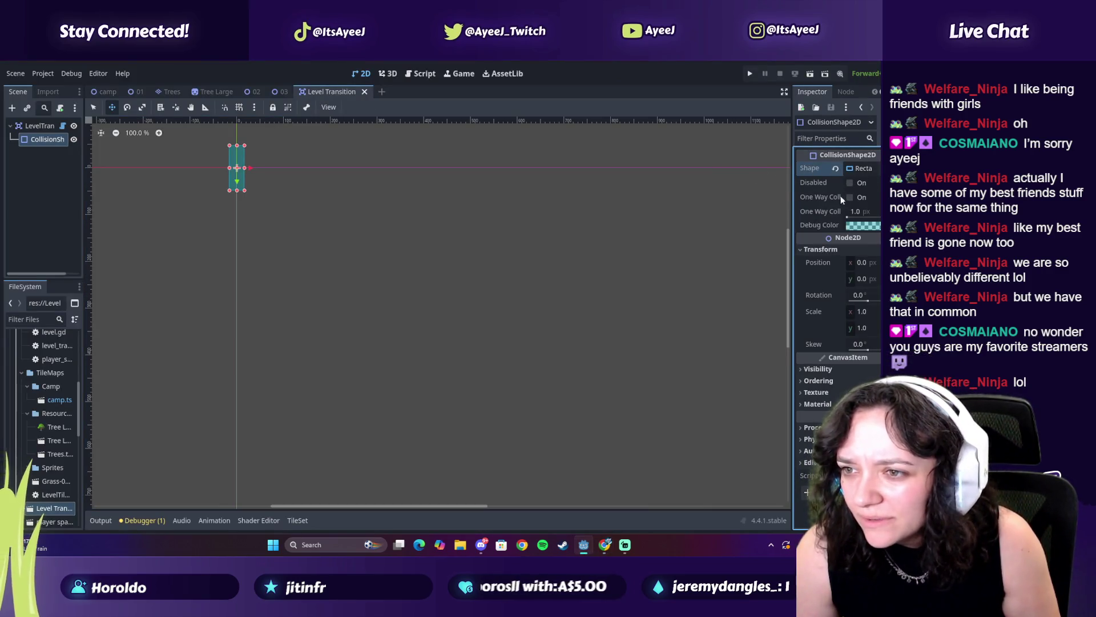
{"action": "key", "text": "alt+Tab"}
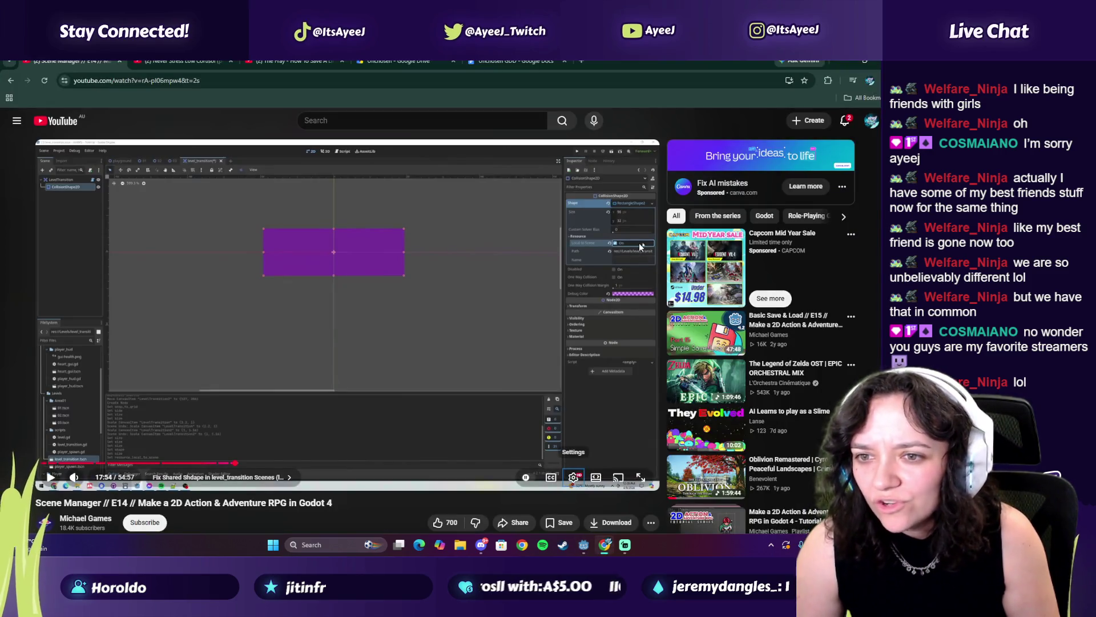
{"action": "key", "text": "alt+Tab"}
Assign a new RectangleShape2D to the collision shape.
{"action": "left_click", "coordinate": [872, 170]}
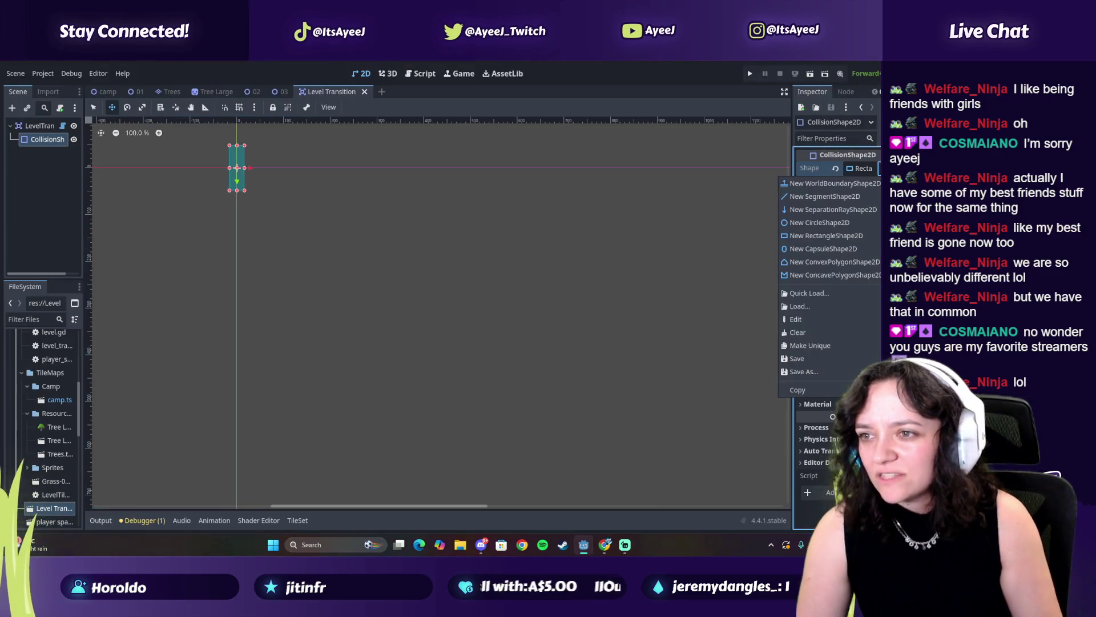
{"action": "left_click", "coordinate": [817, 236]}
{"action": "mouse_move", "coordinate": [830, 223]}
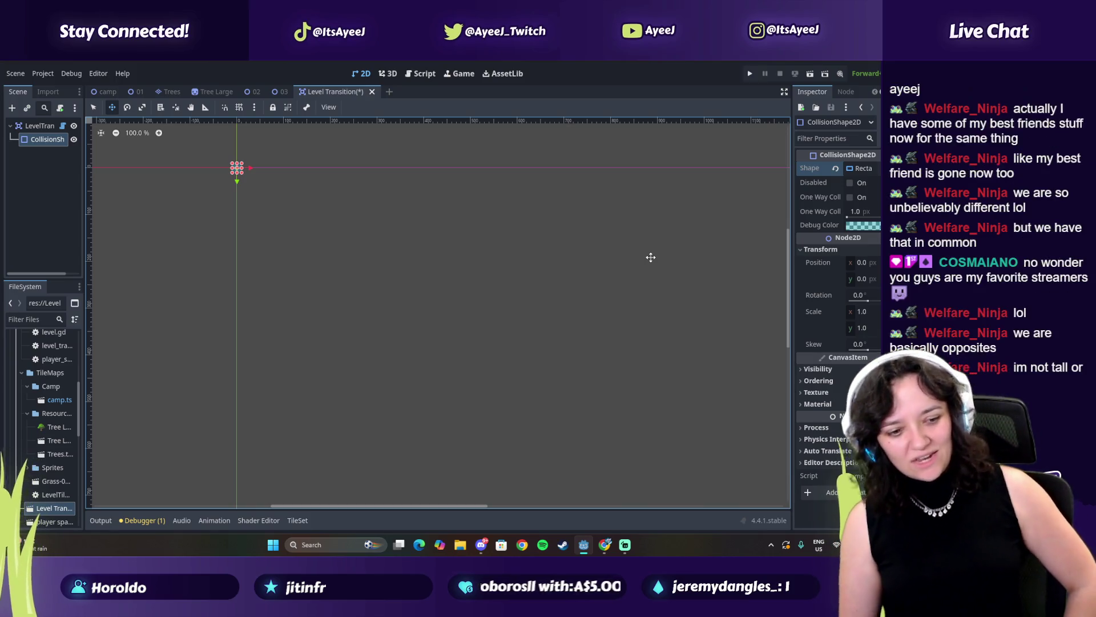
{"action": "left_click", "coordinate": [851, 196]}
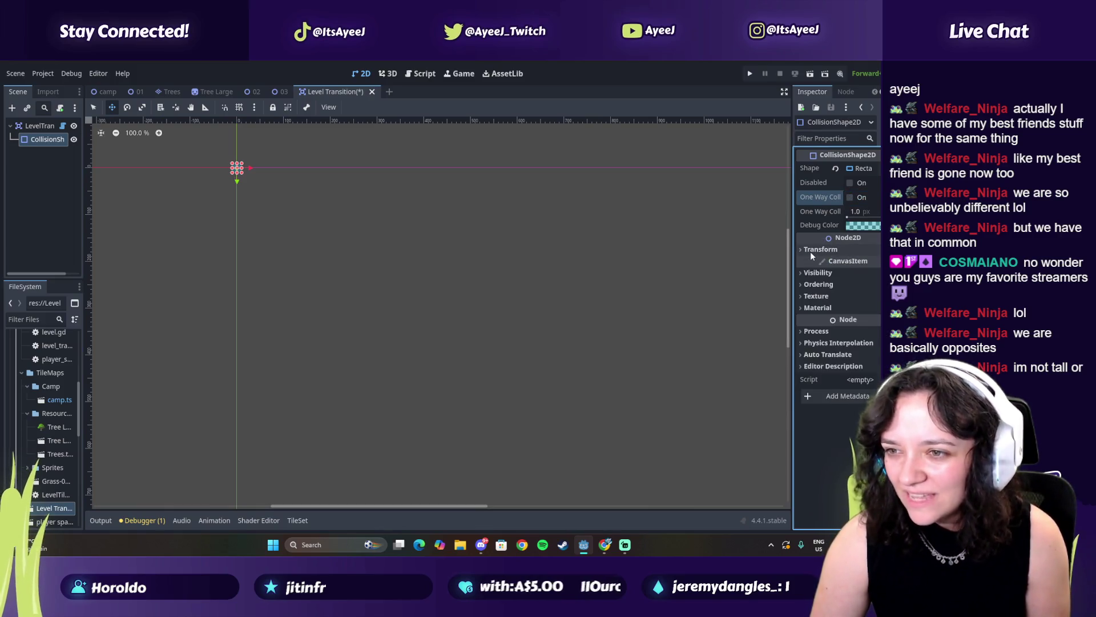
{"action": "left_click", "coordinate": [820, 167]}
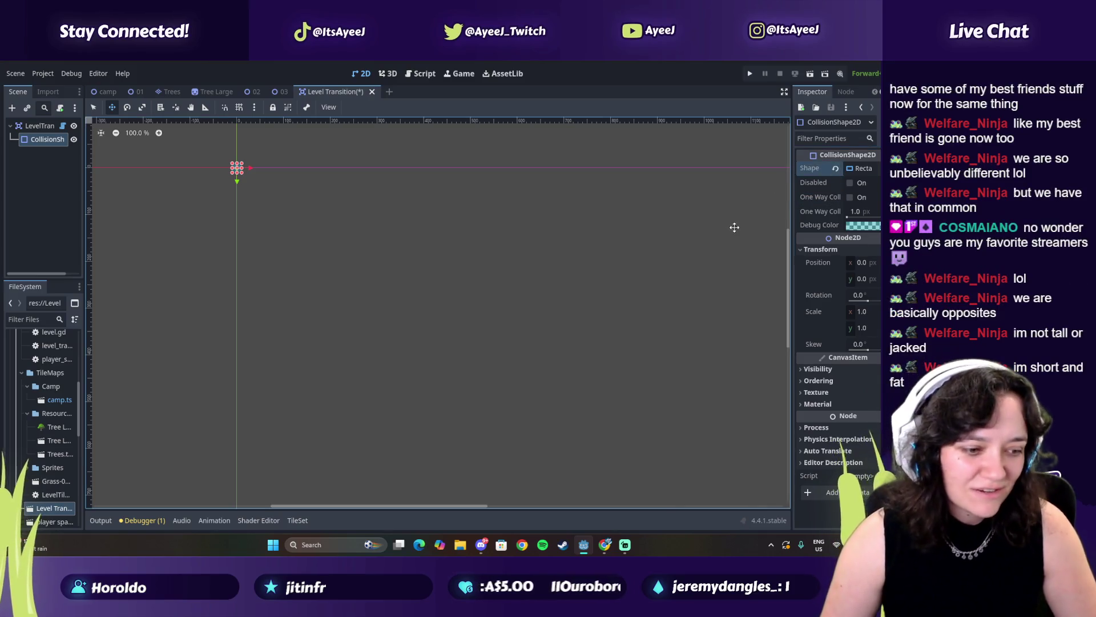
{"action": "key", "text": "alt+Tab"}
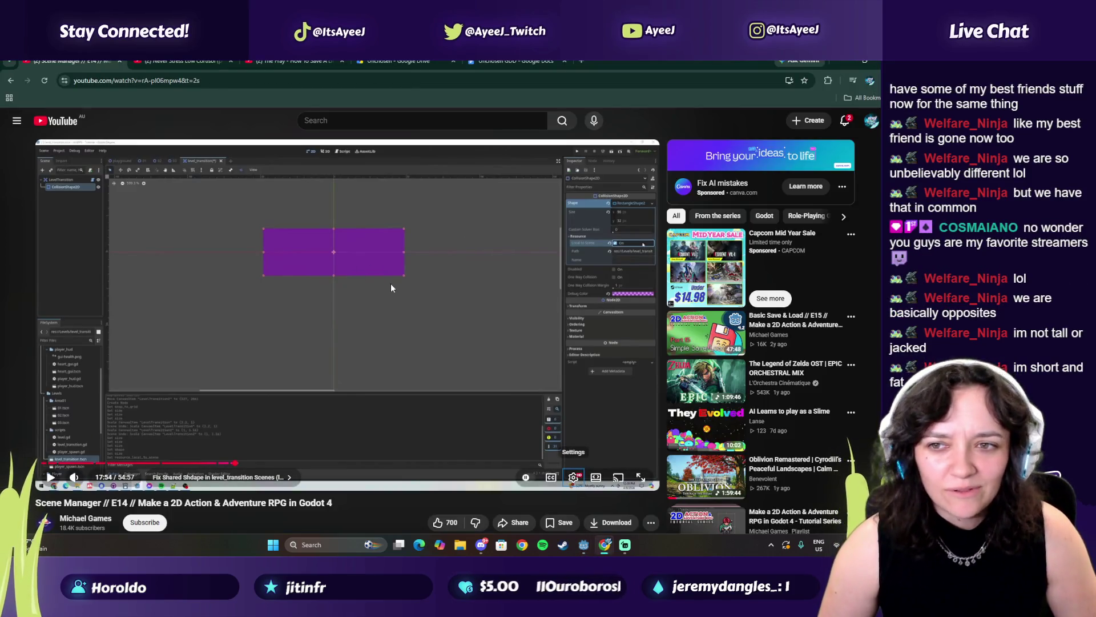
{"action": "key", "text": "alt+Tab"}
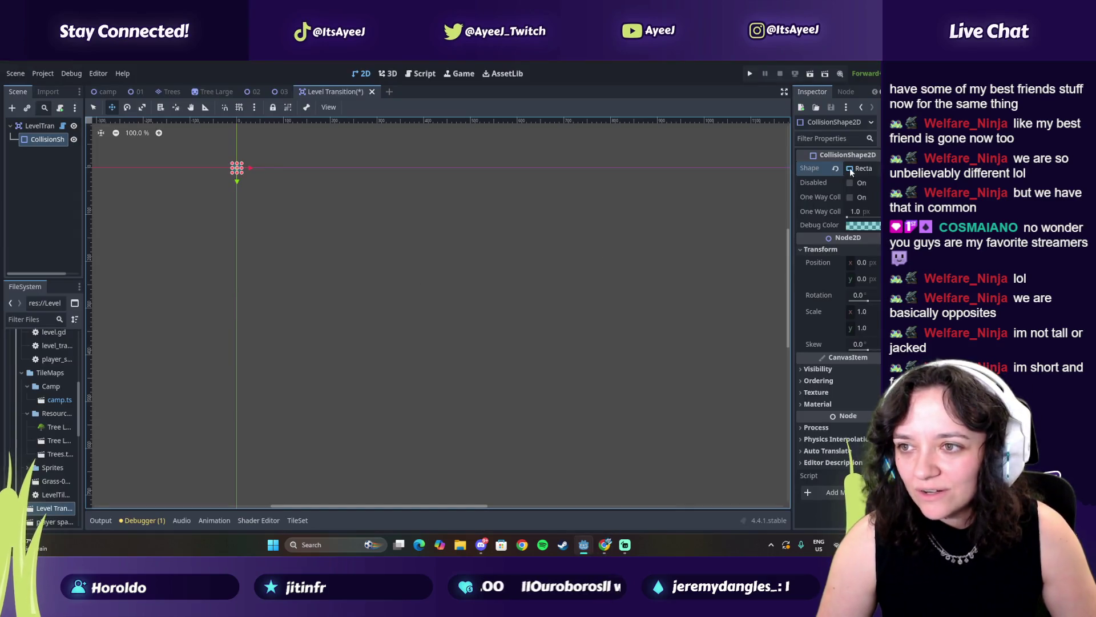
Tick Local to Scene in the rectangle shape's Resource section, then check the tutorial.
{"action": "left_click", "coordinate": [877, 169]}
{"action": "left_click", "coordinate": [877, 169]}
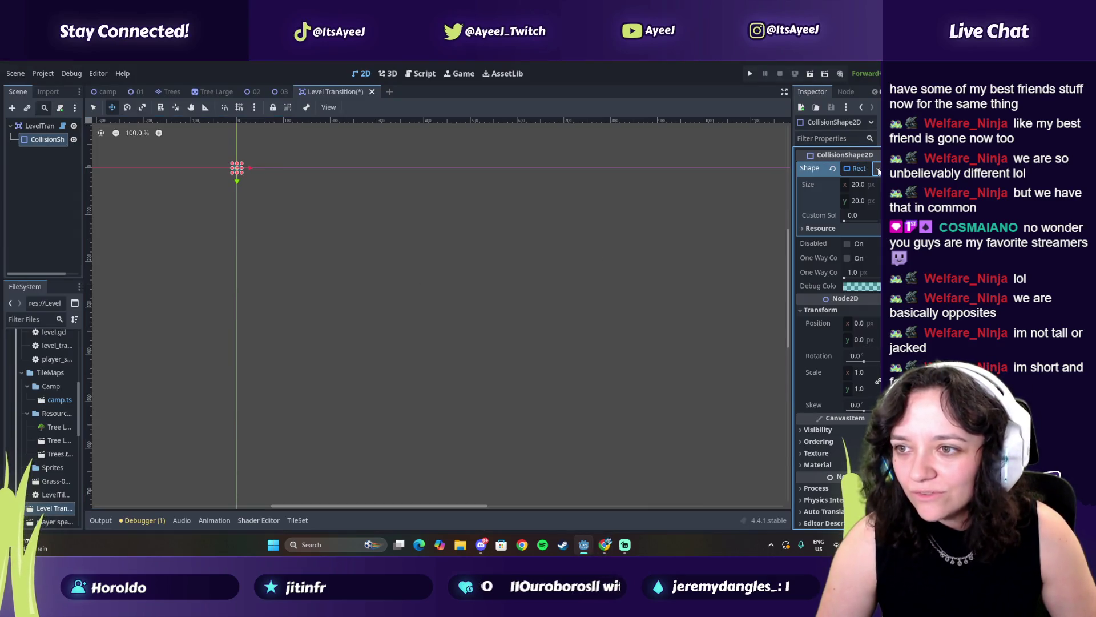
{"action": "left_click", "coordinate": [844, 228]}
{"action": "left_click", "coordinate": [848, 242]}
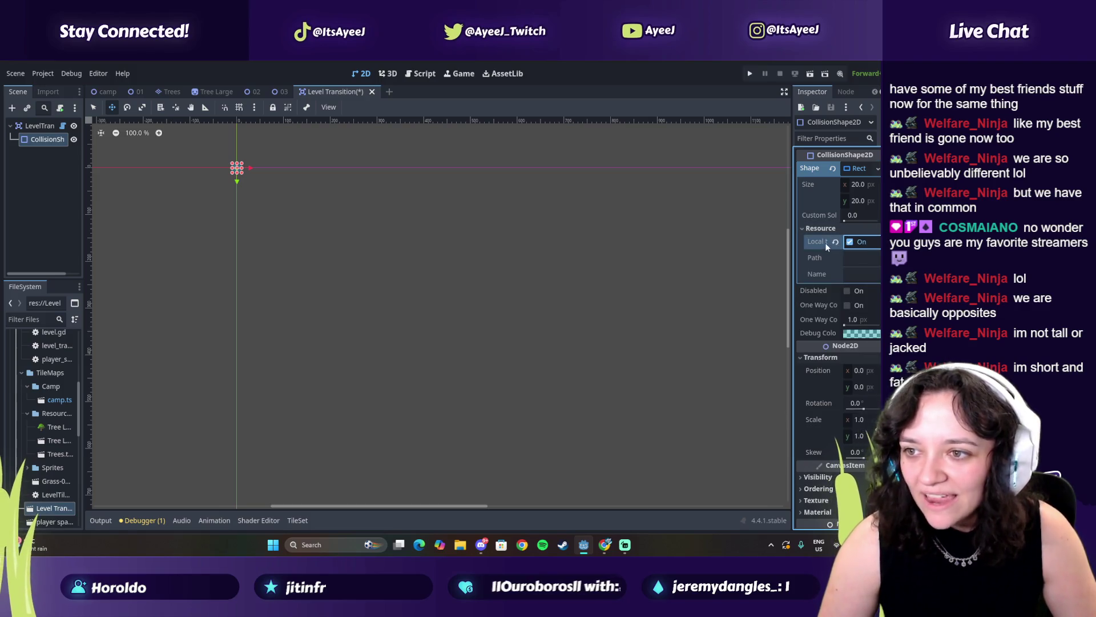
{"action": "key", "text": "alt+Tab"}
{"action": "left_click", "coordinate": [457, 312]}
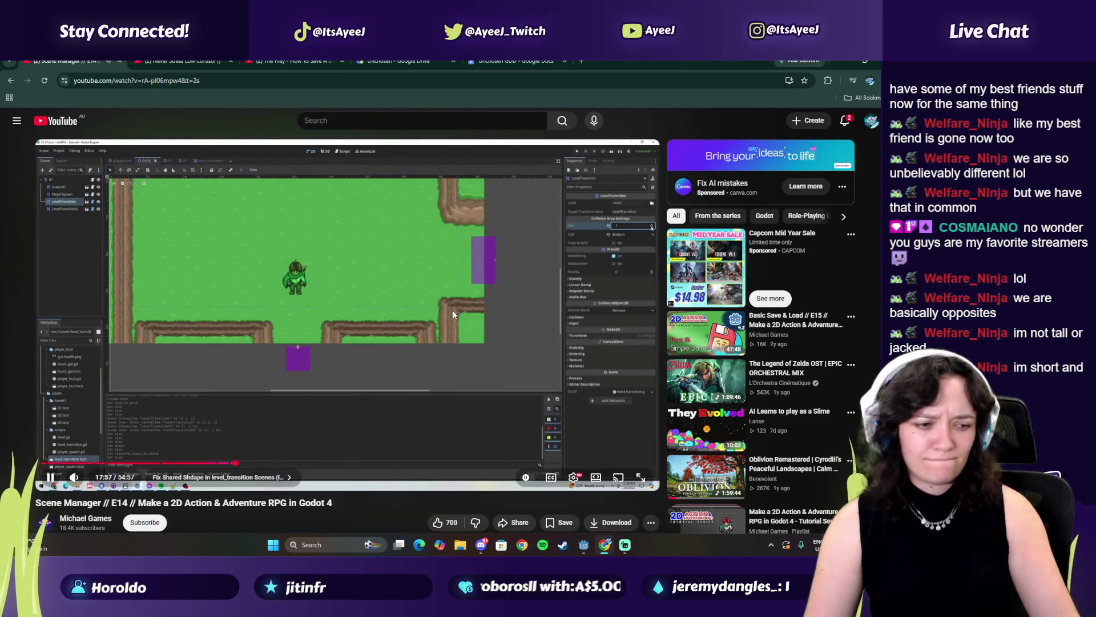
{"action": "left_click", "coordinate": [452, 310]}
{"action": "key", "text": "alt+Tab"}
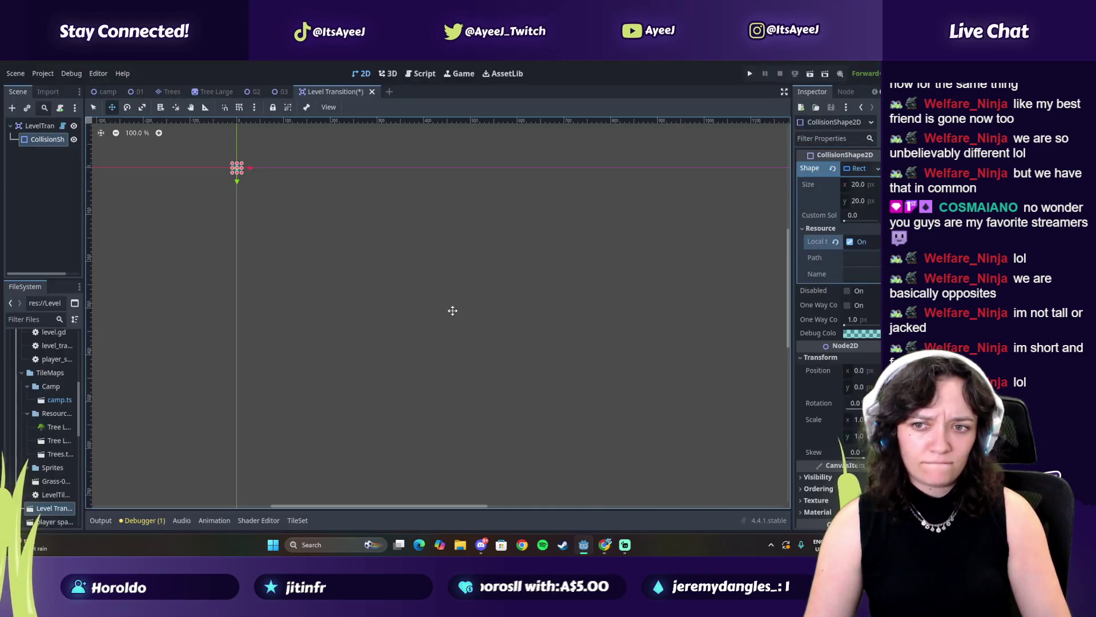
Save Level Transition, then duplicate level 01's LevelTransition node after undoing a mis-nested instance.
{"action": "key", "text": "ctrl+s"}
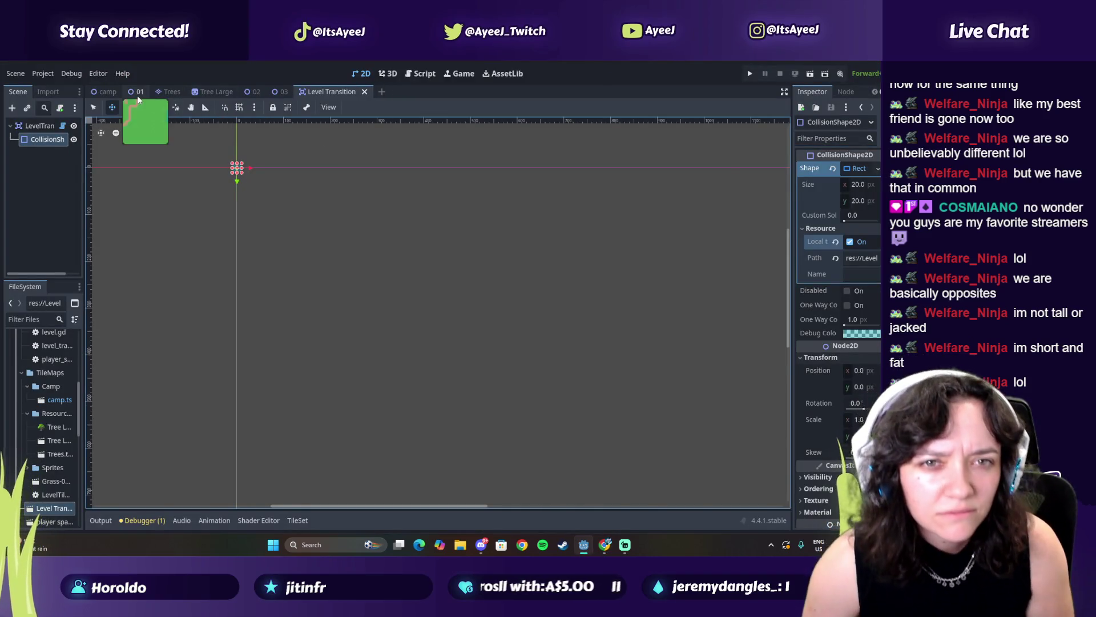
{"action": "left_click", "coordinate": [138, 94]}
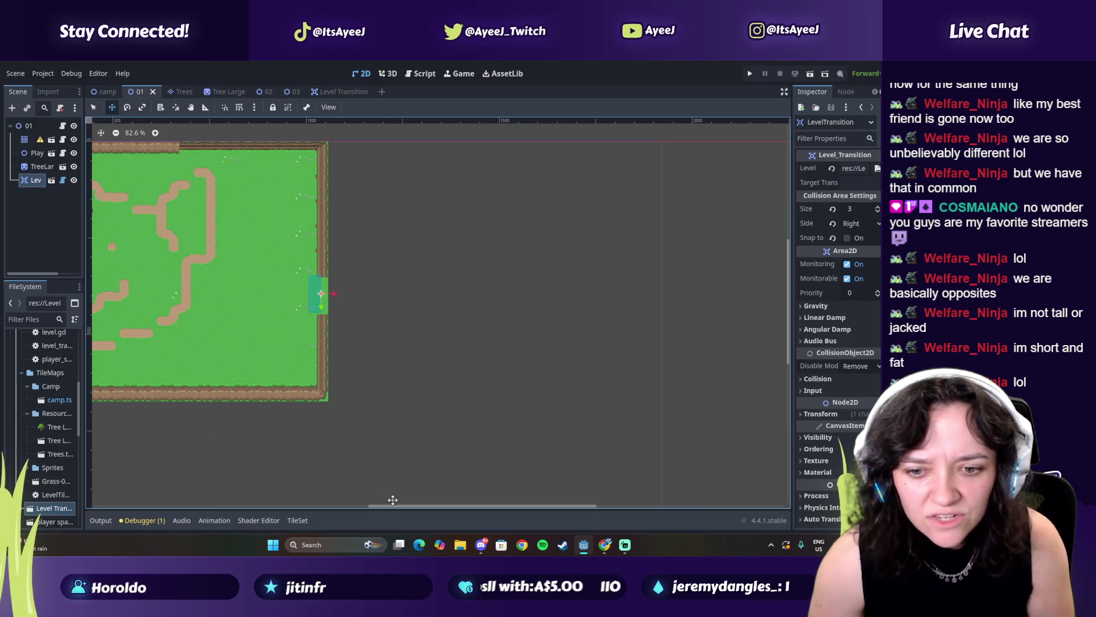
{"action": "left_click_drag", "start_coordinate": [393, 500], "coordinate": [334, 497]}
{"action": "left_click_drag", "start_coordinate": [54, 508], "coordinate": [35, 181]}
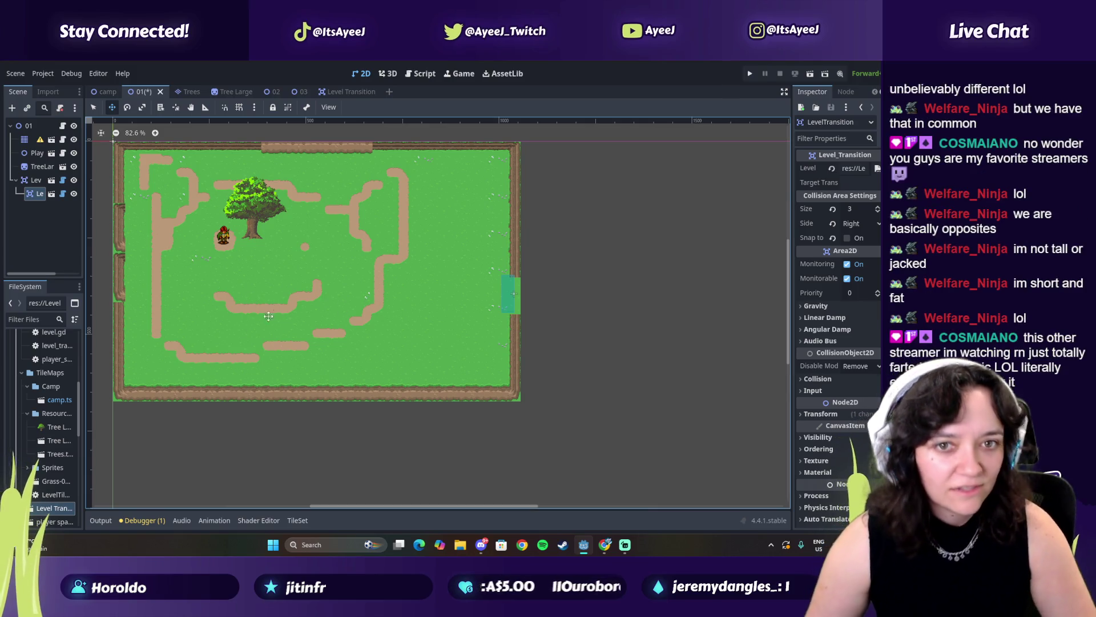
{"action": "left_click", "coordinate": [35, 194]}
{"action": "key", "text": "ctrl+z"}
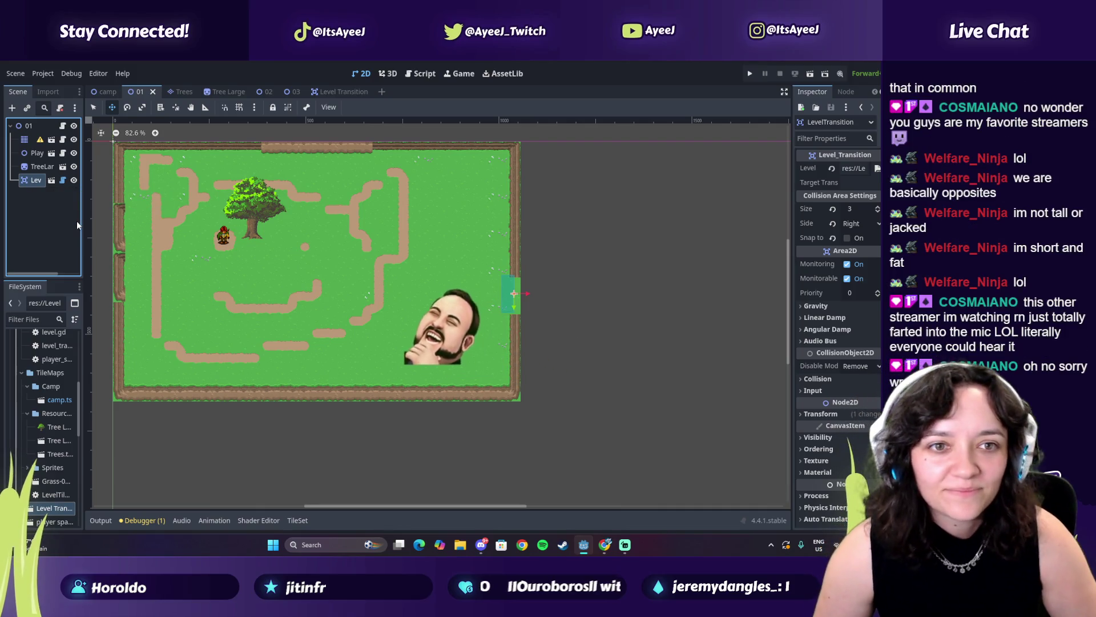
{"action": "key", "text": "ctrl+d"}
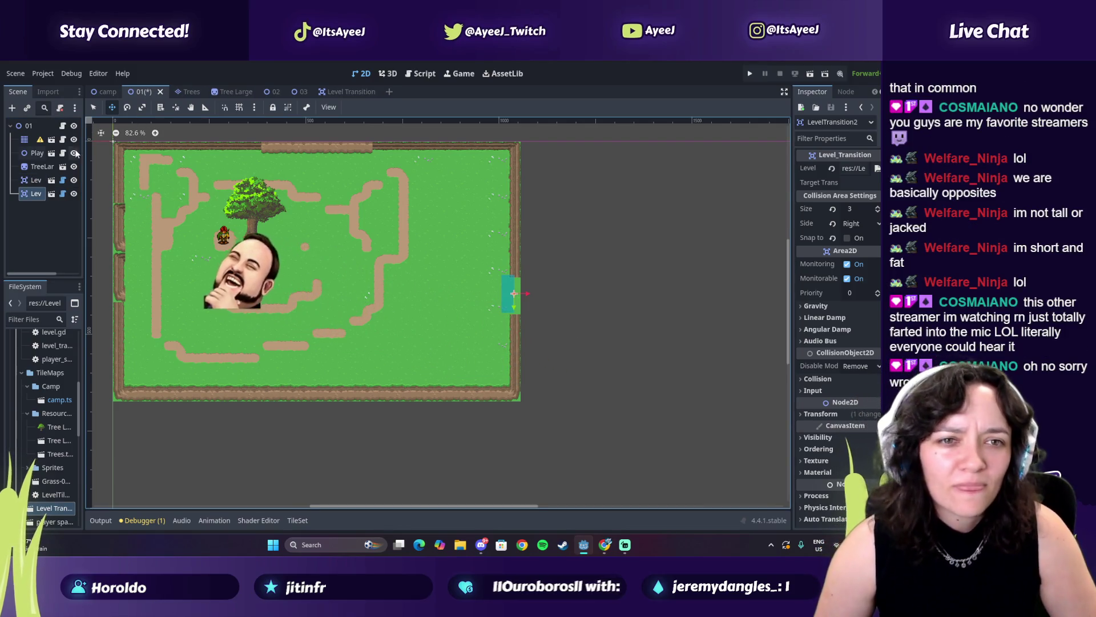
Move LevelTransition2 to the bottom edge, set its Side to Top, and adjust its Size.
{"action": "mouse_move", "coordinate": [493, 295]}
{"action": "left_mouse_down"}
{"action": "mouse_move", "coordinate": [357, 317]}
{"action": "mouse_move", "coordinate": [308, 397]}
{"action": "left_mouse_up"}
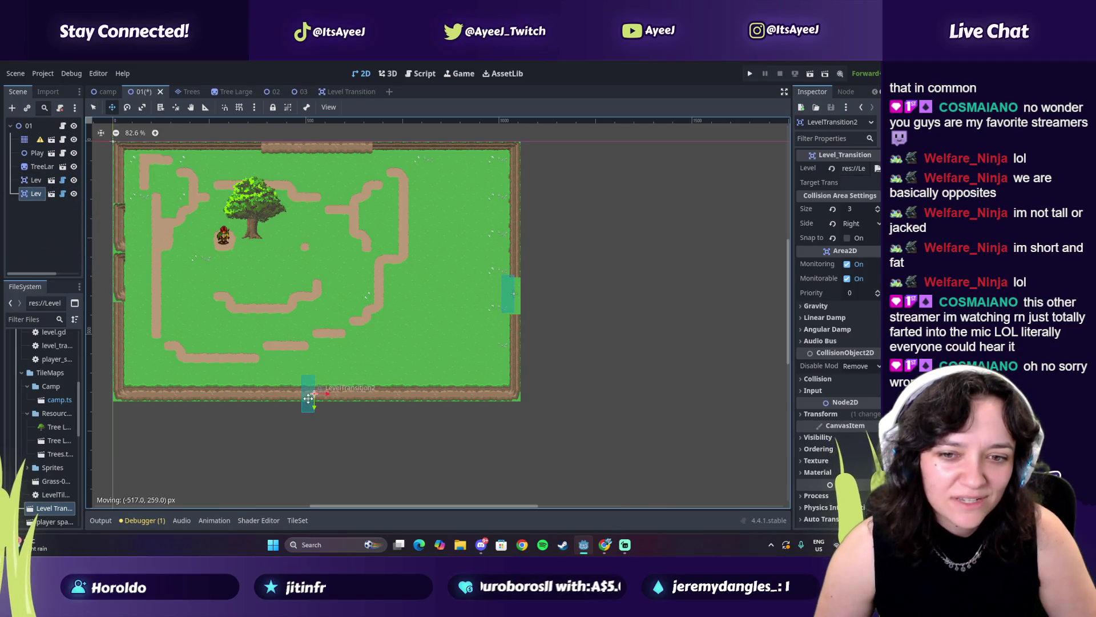
{"action": "left_click", "coordinate": [873, 224]}
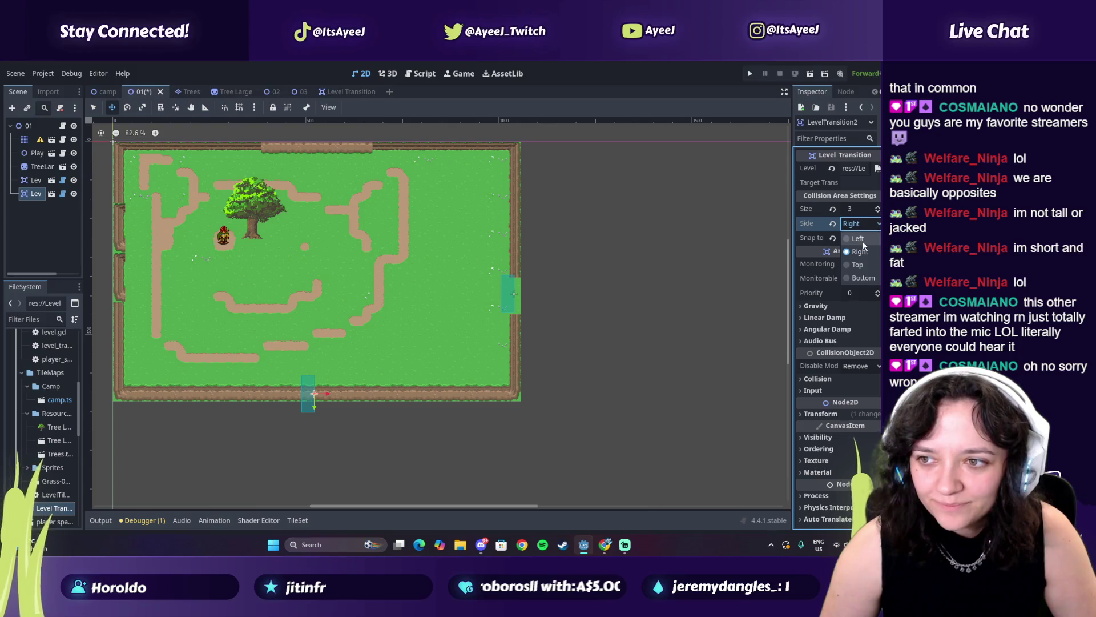
{"action": "left_click", "coordinate": [872, 224]}
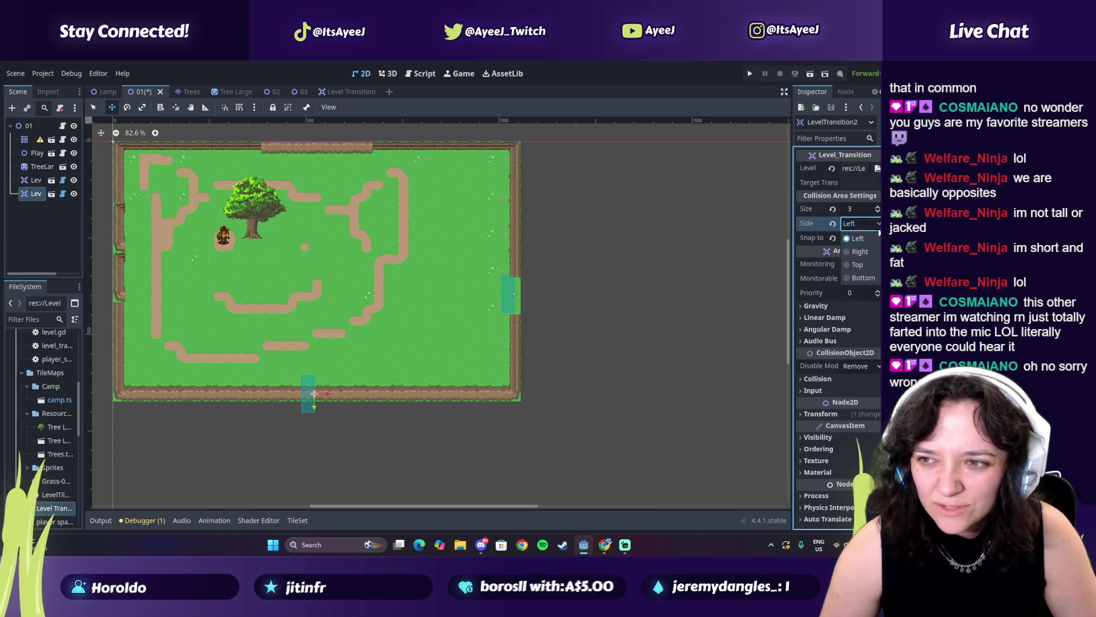
{"action": "left_click", "coordinate": [858, 266]}
{"action": "left_click", "coordinate": [878, 207]}
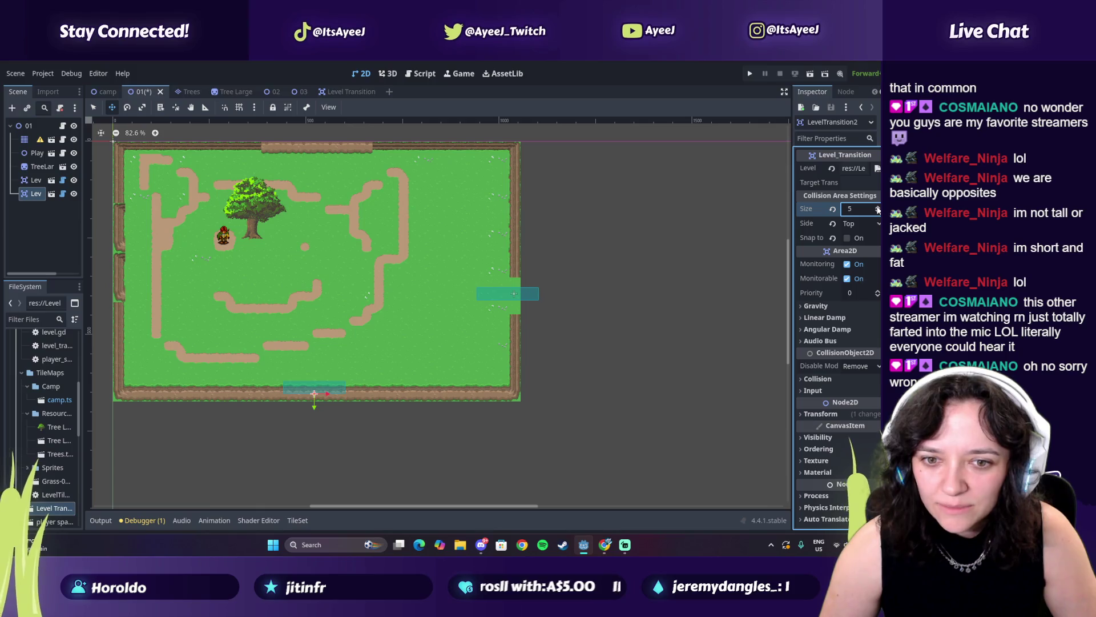
{"action": "type", "text": "12"}
{"action": "key", "text": "Return"}
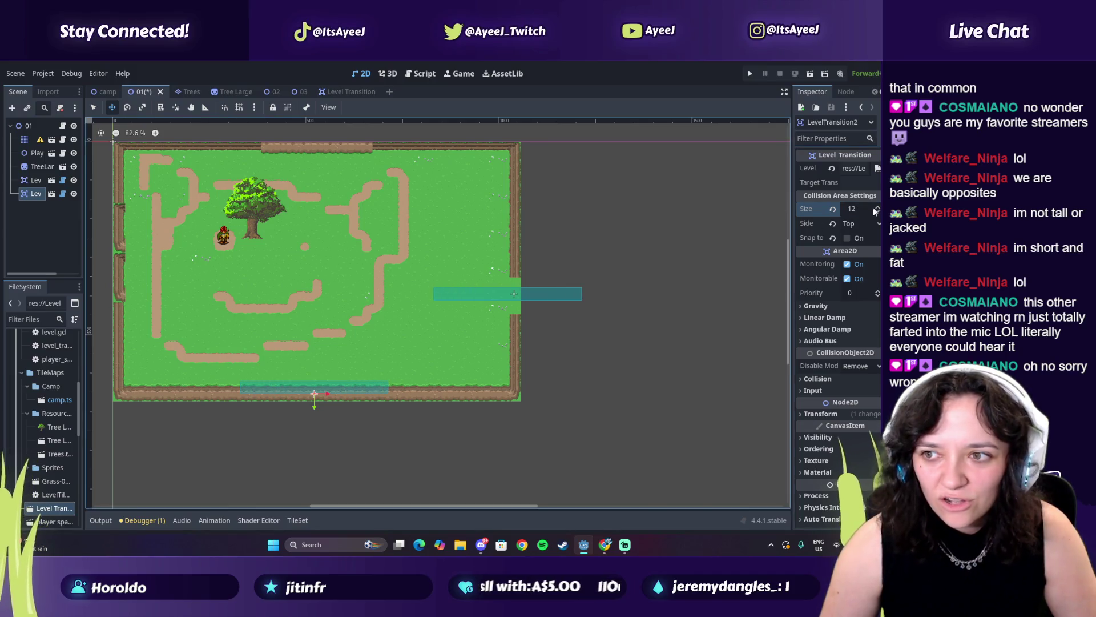
{"action": "double_click", "coordinate": [877, 209]}
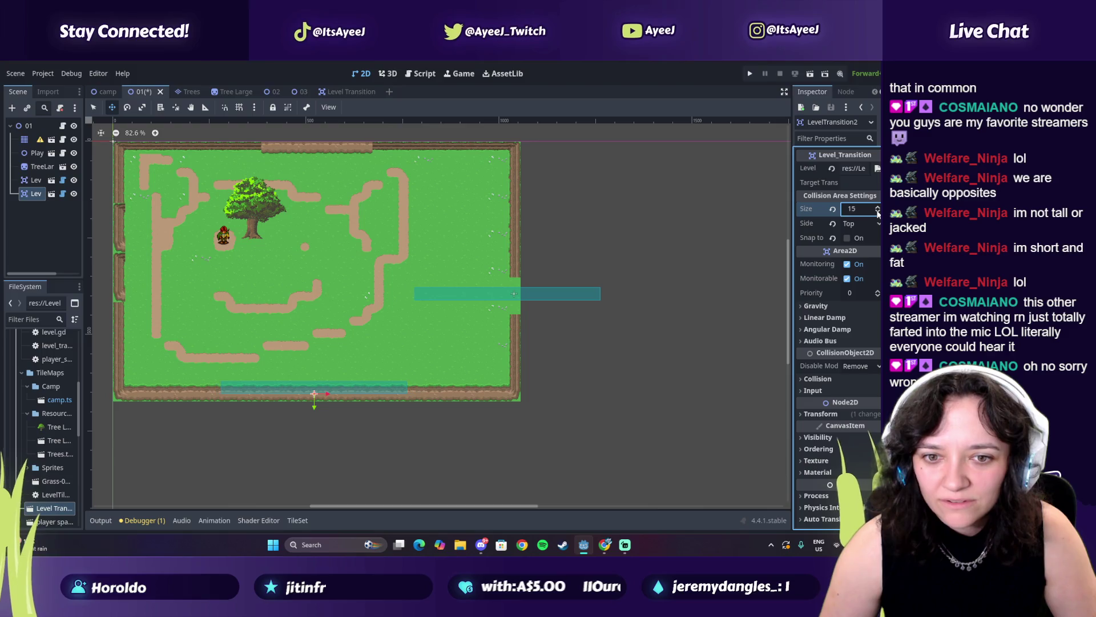
{"action": "triple_click", "coordinate": [878, 212]}
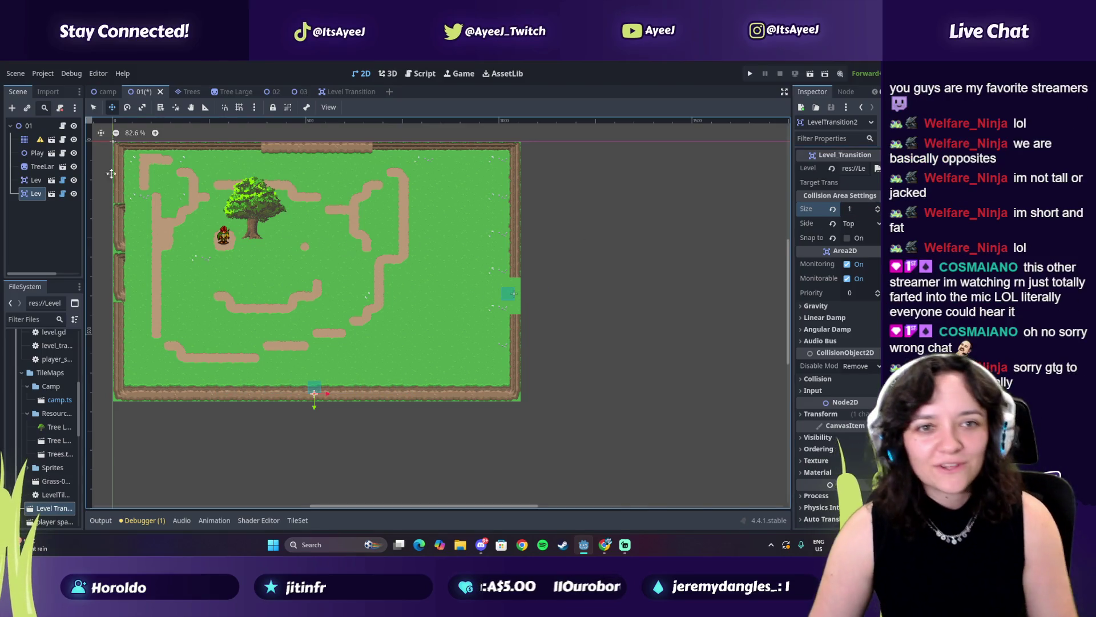
Set the original LevelTransition's Side to Left and nudge it slightly, then select LevelTransition2.
{"action": "left_click", "coordinate": [33, 181]}
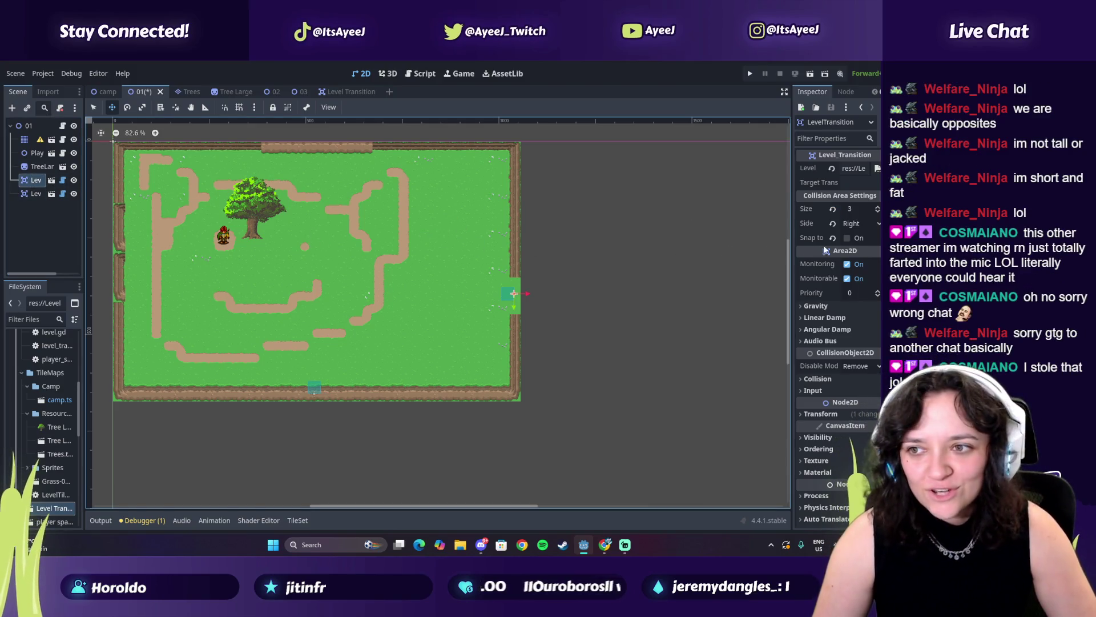
{"action": "left_click", "coordinate": [859, 223]}
{"action": "left_click", "coordinate": [860, 241]}
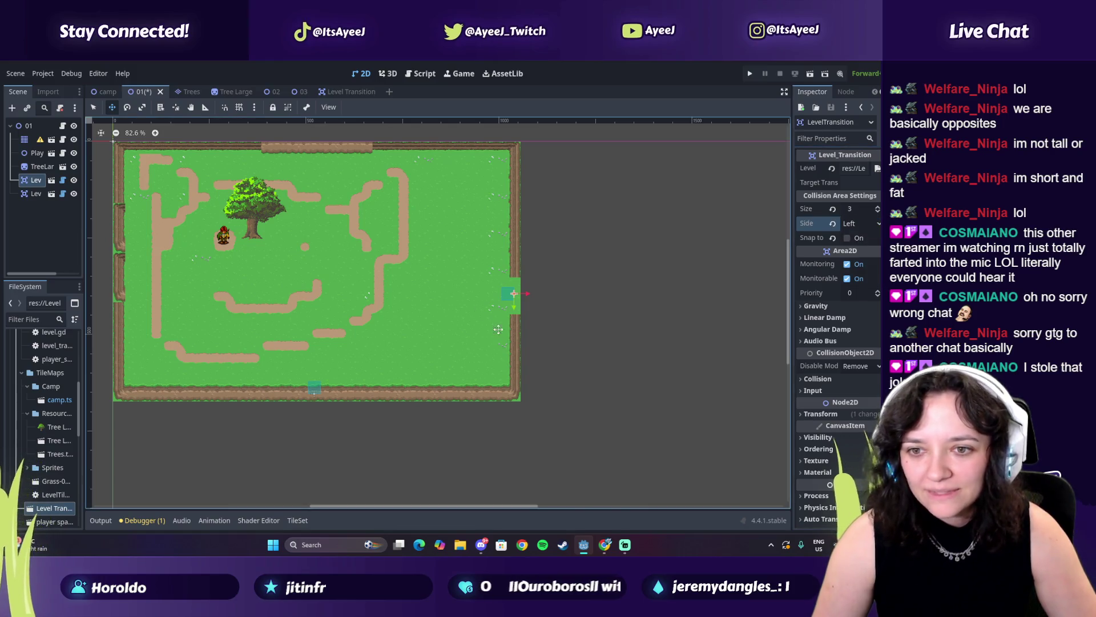
{"action": "left_click_drag", "start_coordinate": [505, 293], "coordinate": [509, 298]}
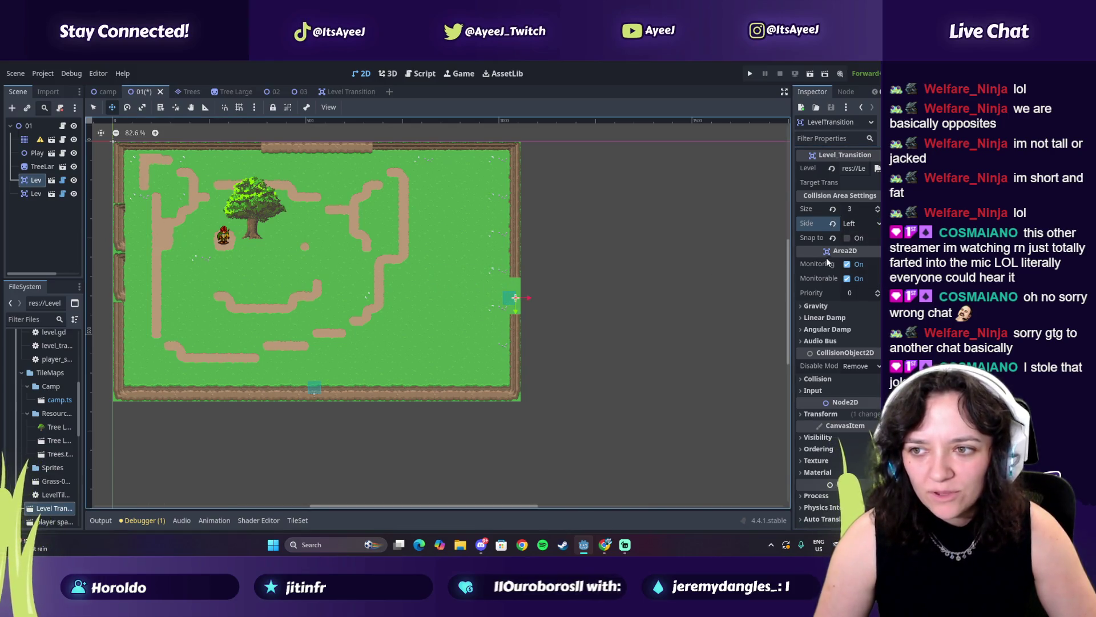
{"action": "left_click", "coordinate": [34, 194]}
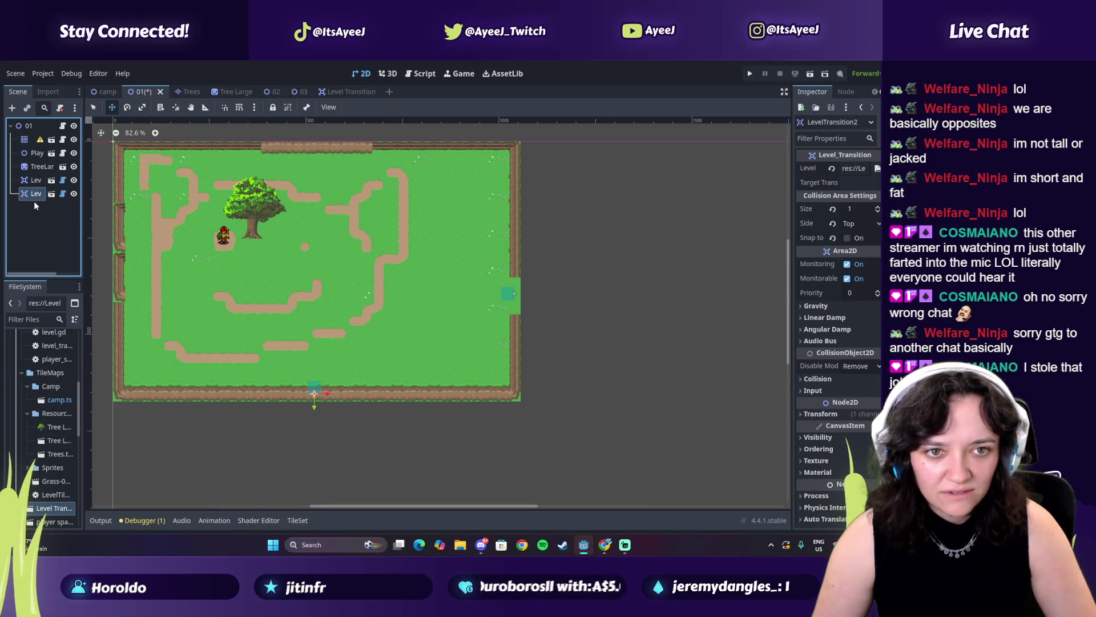
{"action": "right_click", "coordinate": [29, 195]}
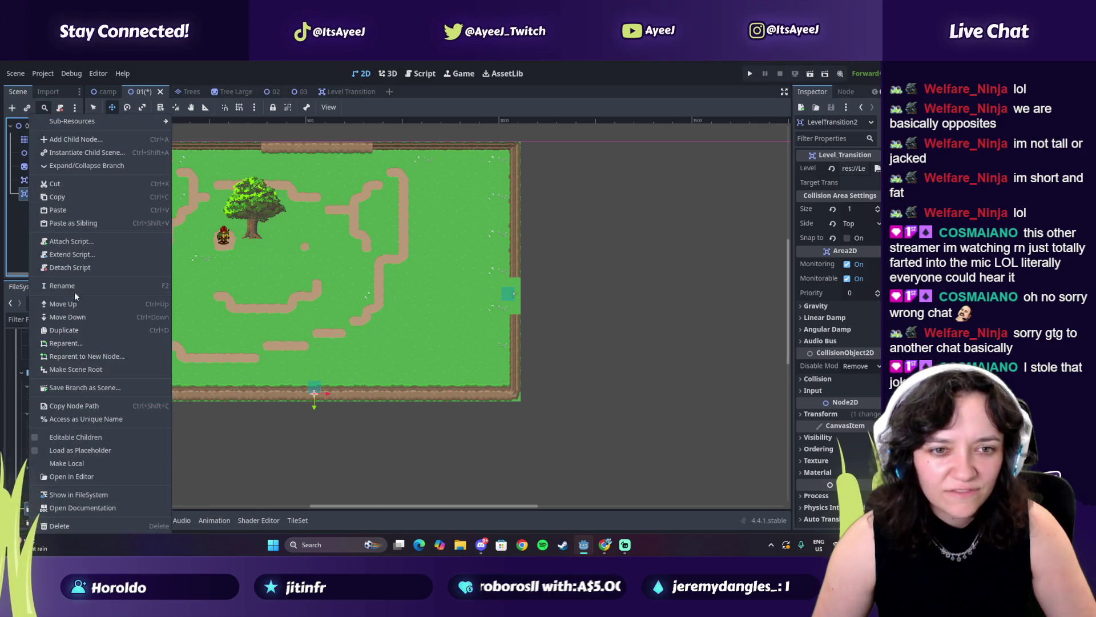
Replace LevelTransition2 with a fresh Level Transition instance on the bottom edge, Side Bottom.
{"action": "left_click", "coordinate": [70, 524]}
{"action": "left_click", "coordinate": [430, 311]}
{"action": "mouse_move", "coordinate": [54, 508]}
{"action": "left_mouse_down"}
{"action": "mouse_move", "coordinate": [34, 185]}
{"action": "mouse_move", "coordinate": [35, 197]}
{"action": "mouse_move", "coordinate": [26, 191]}
{"action": "left_mouse_up"}
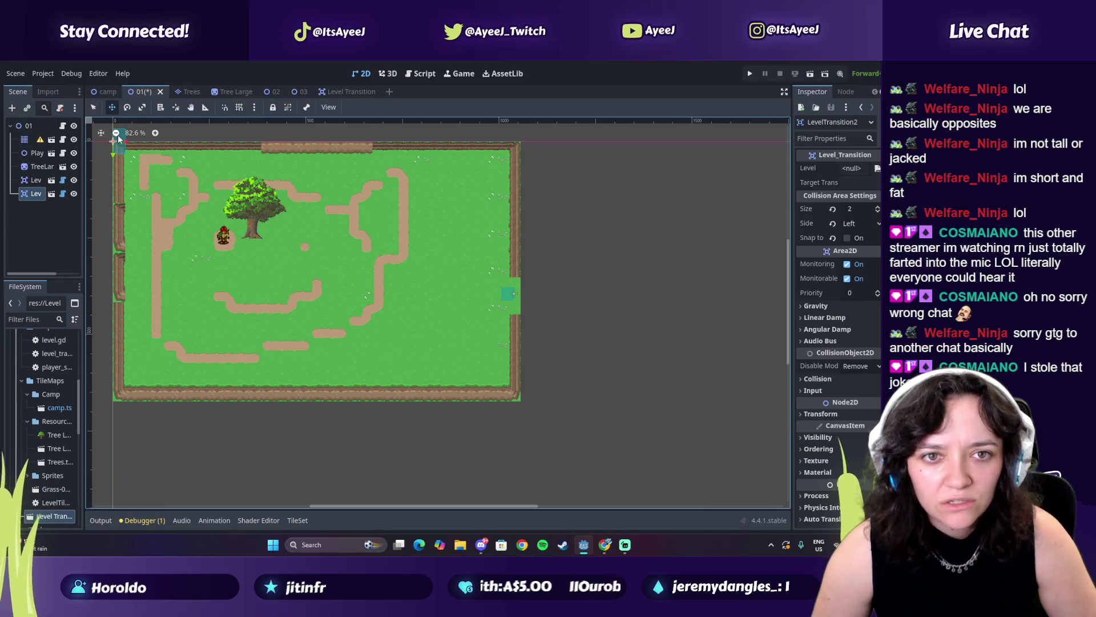
{"action": "mouse_move", "coordinate": [119, 145]}
{"action": "left_mouse_down"}
{"action": "mouse_move", "coordinate": [323, 428]}
{"action": "mouse_move", "coordinate": [321, 380]}
{"action": "left_mouse_up"}
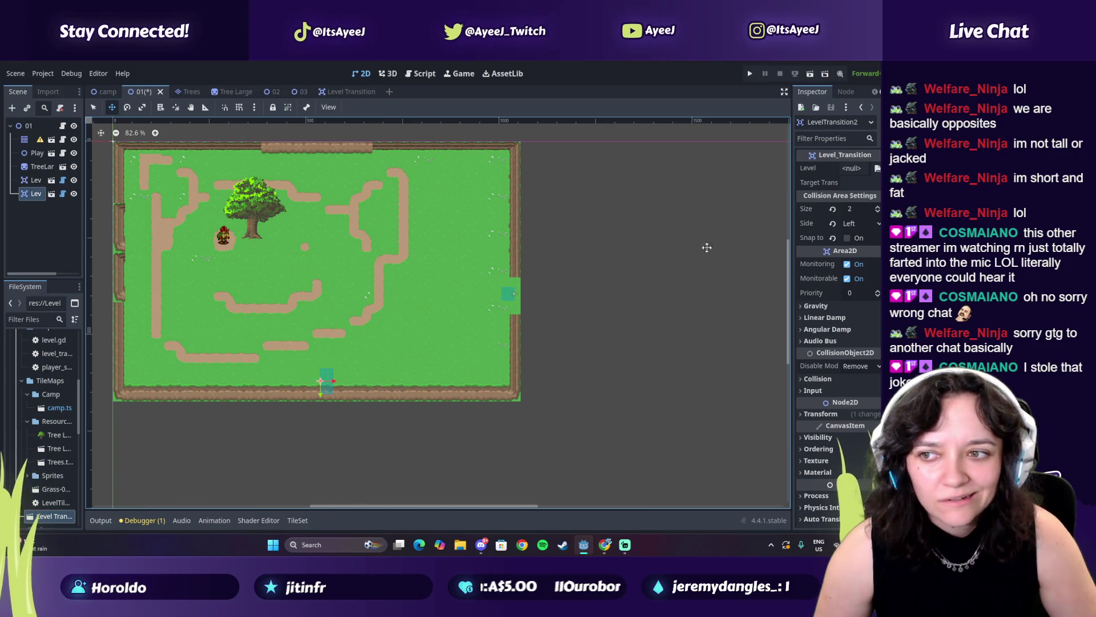
{"action": "left_click", "coordinate": [859, 223]}
{"action": "left_click", "coordinate": [862, 276]}
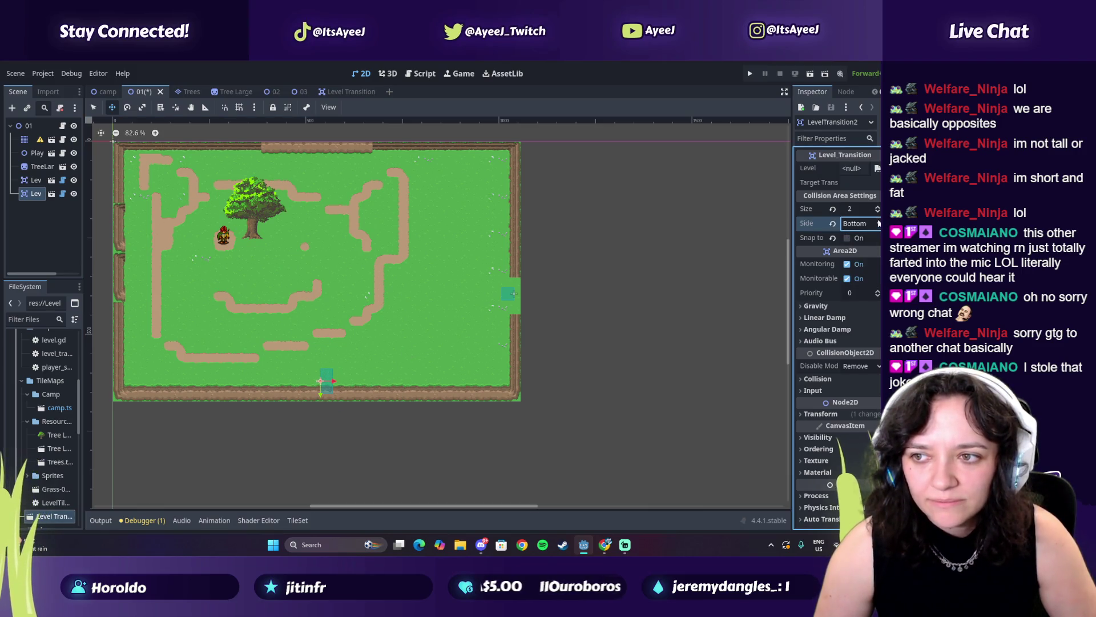
{"action": "left_click", "coordinate": [878, 209]}
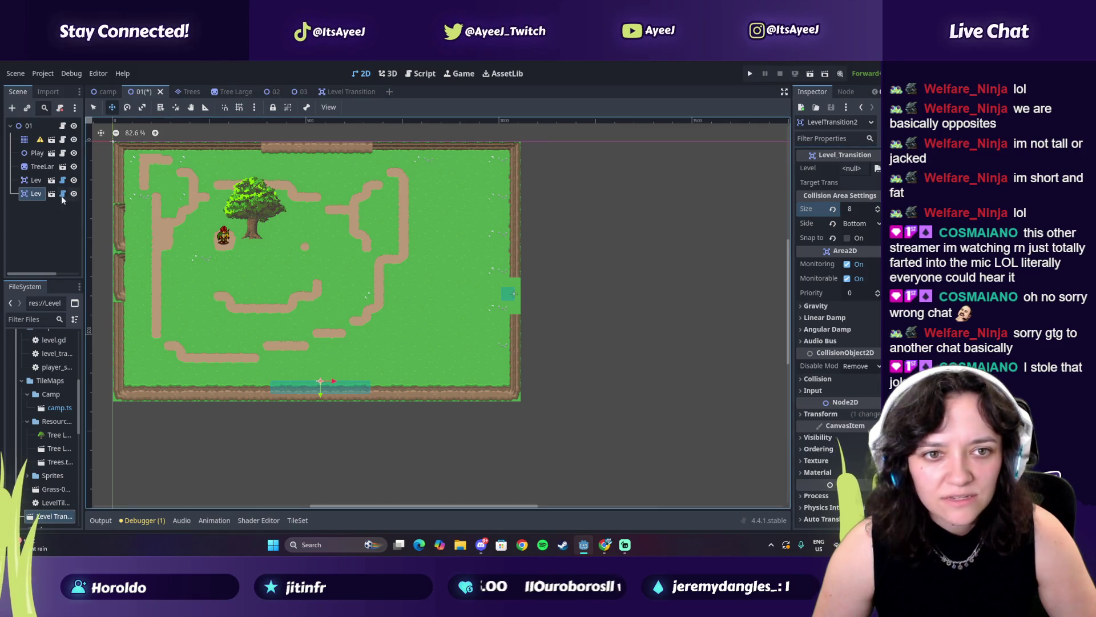
Set the first transition's Side to Right and make its collision area taller.
{"action": "left_click", "coordinate": [36, 180]}
{"action": "left_click", "coordinate": [876, 222]}
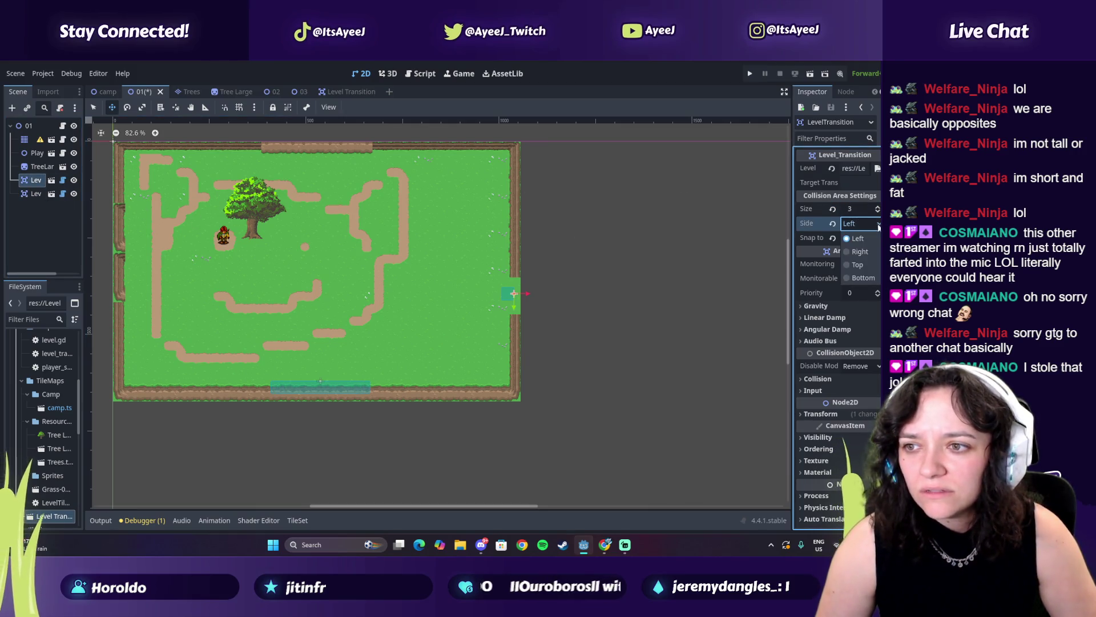
{"action": "left_click", "coordinate": [864, 244]}
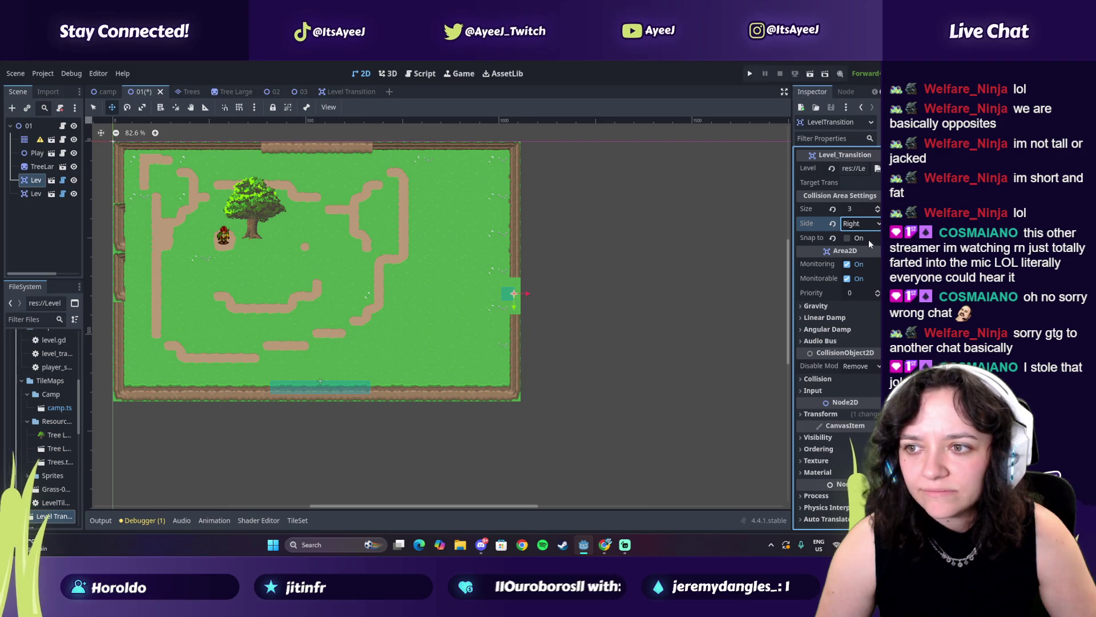
{"action": "left_click", "coordinate": [878, 207]}
{"action": "left_click", "coordinate": [878, 207]}
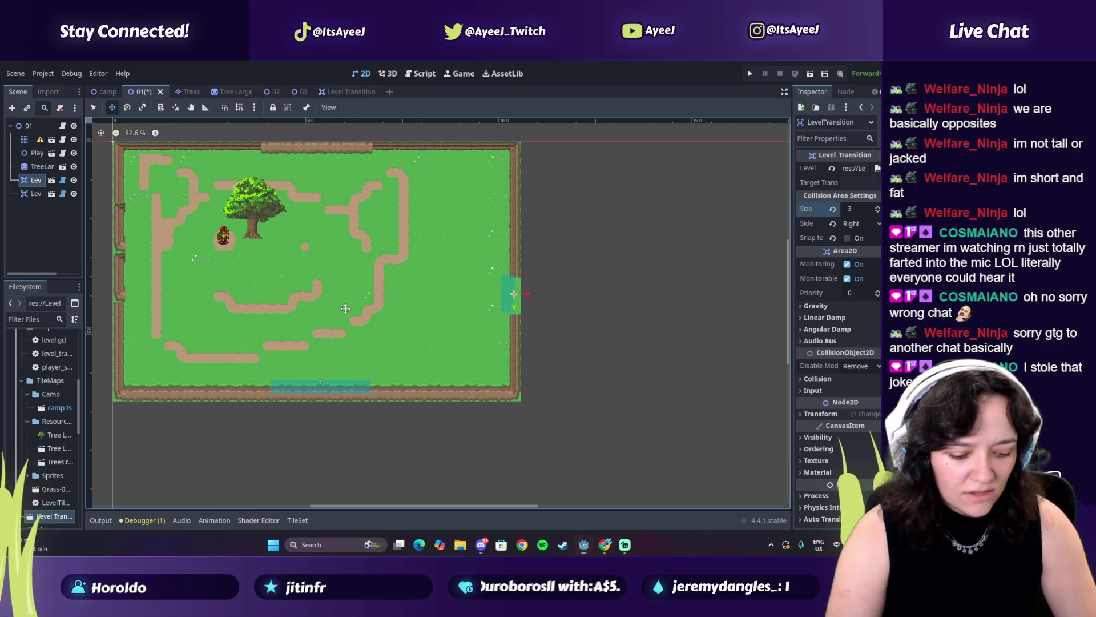
Launch the TikTok app from the system search.
{"action": "key", "text": "super"}
{"action": "type", "text": "tiktok"}
{"action": "key", "text": "Return"}
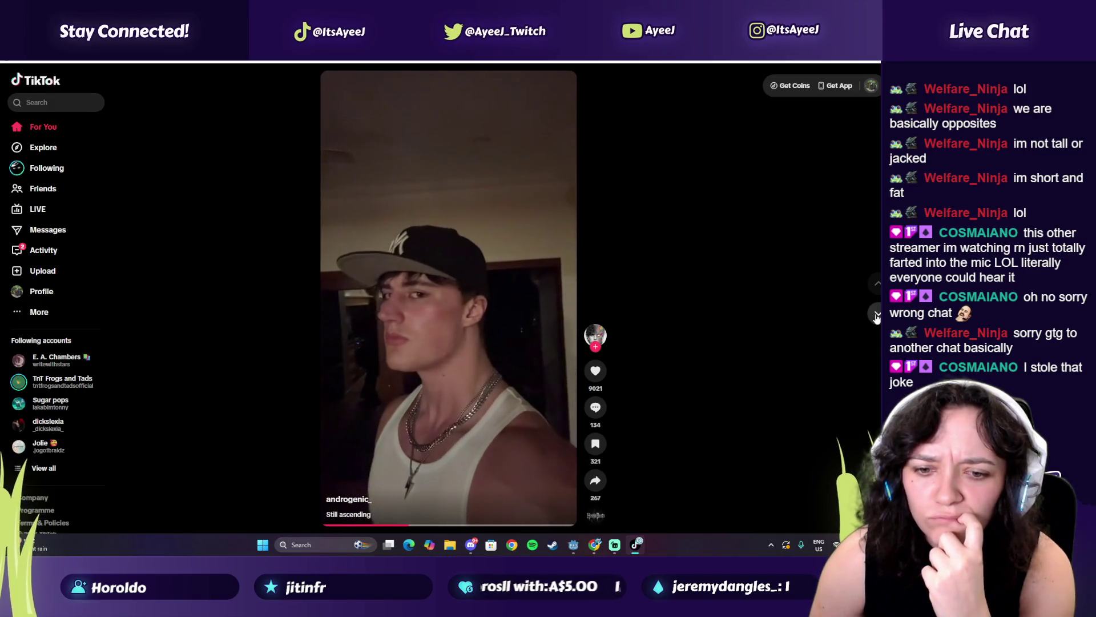
Skip past the Ghostface arms and sponsored game clips to the drawing video, then close TikTok.
{"action": "left_click", "coordinate": [877, 315]}
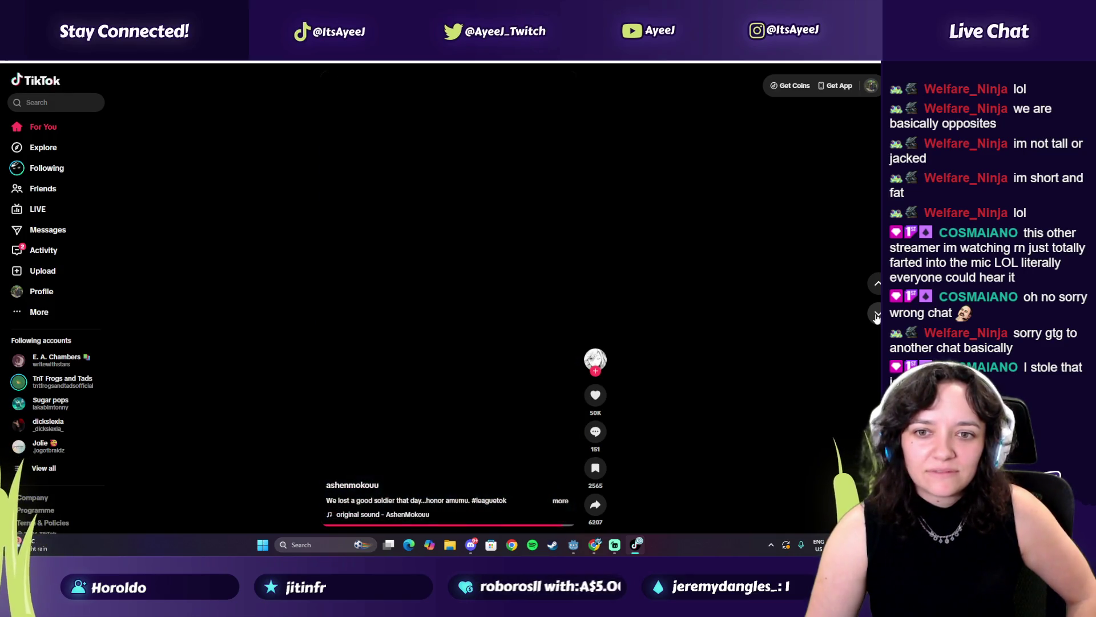
{"action": "left_click", "coordinate": [877, 314]}
{"action": "left_click", "coordinate": [877, 314]}
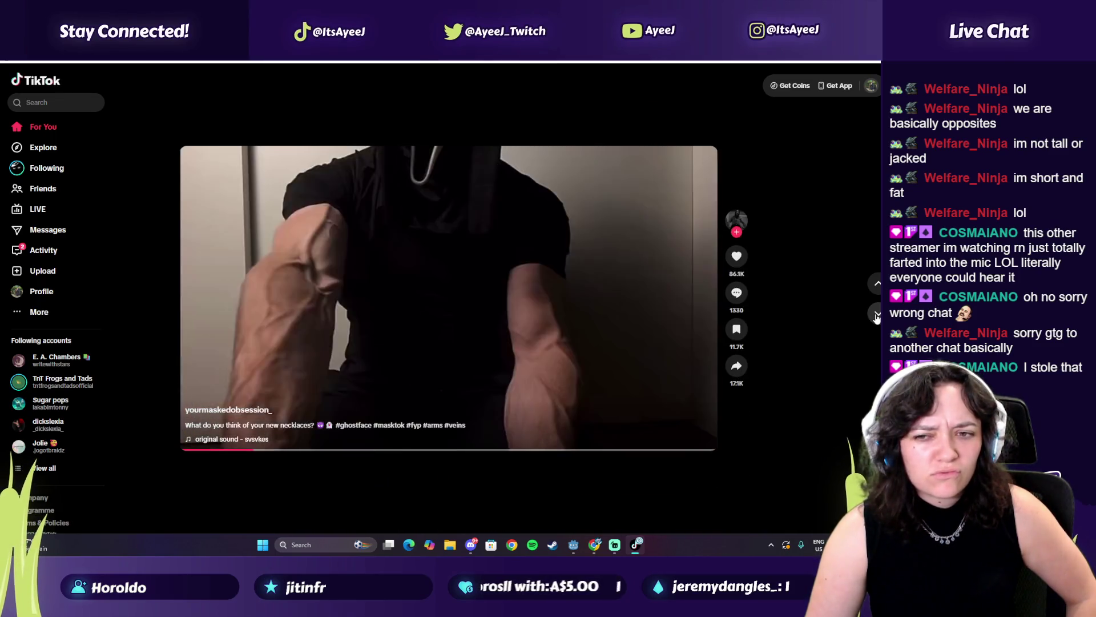
{"action": "left_click", "coordinate": [877, 314]}
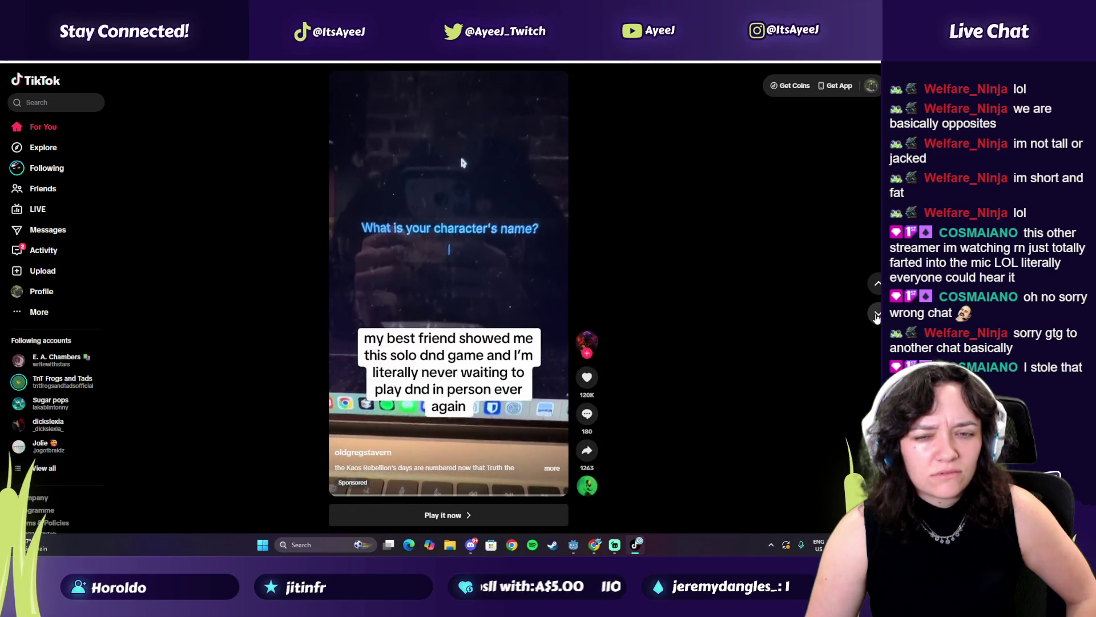
{"action": "left_click", "coordinate": [877, 314]}
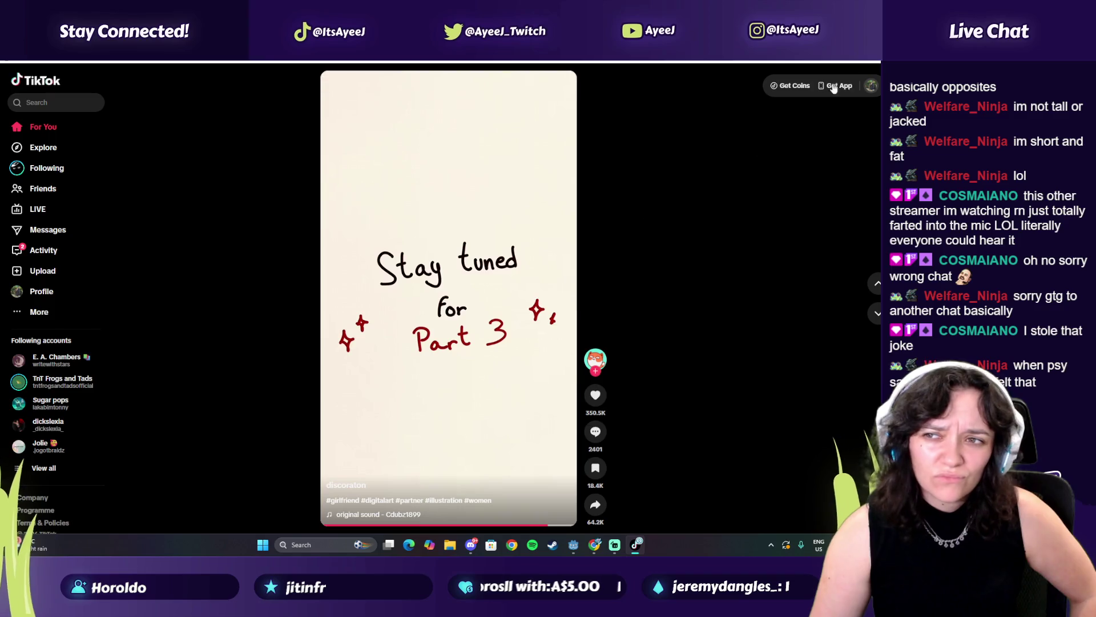
{"action": "key", "text": "alt+F4"}
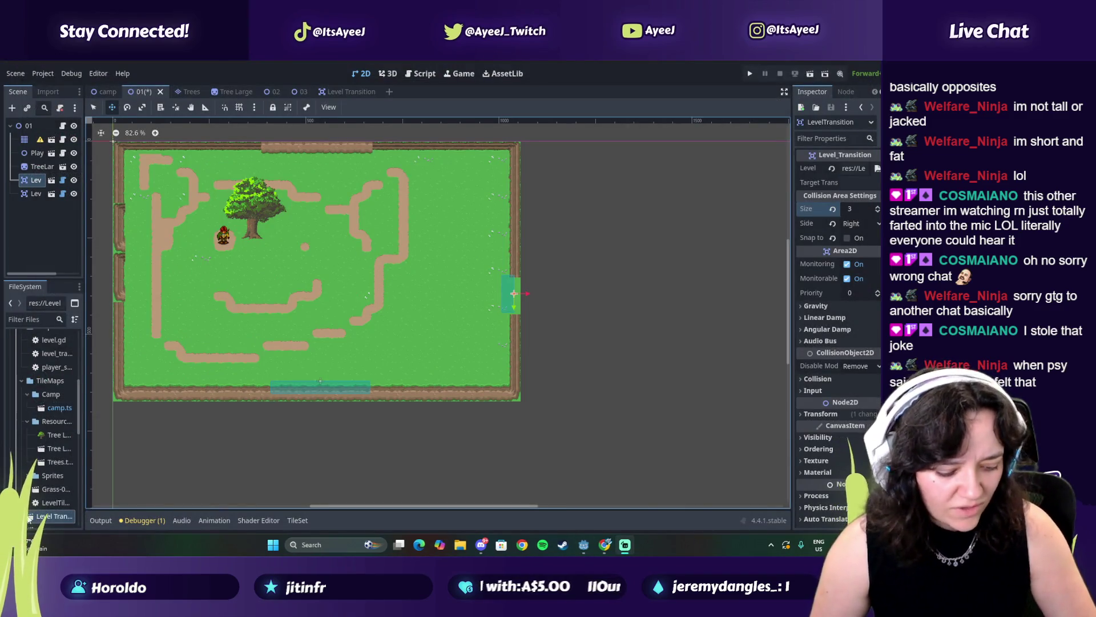
Search Google for Google Translate in a new Chrome tab.
{"action": "left_click", "coordinate": [605, 544]}
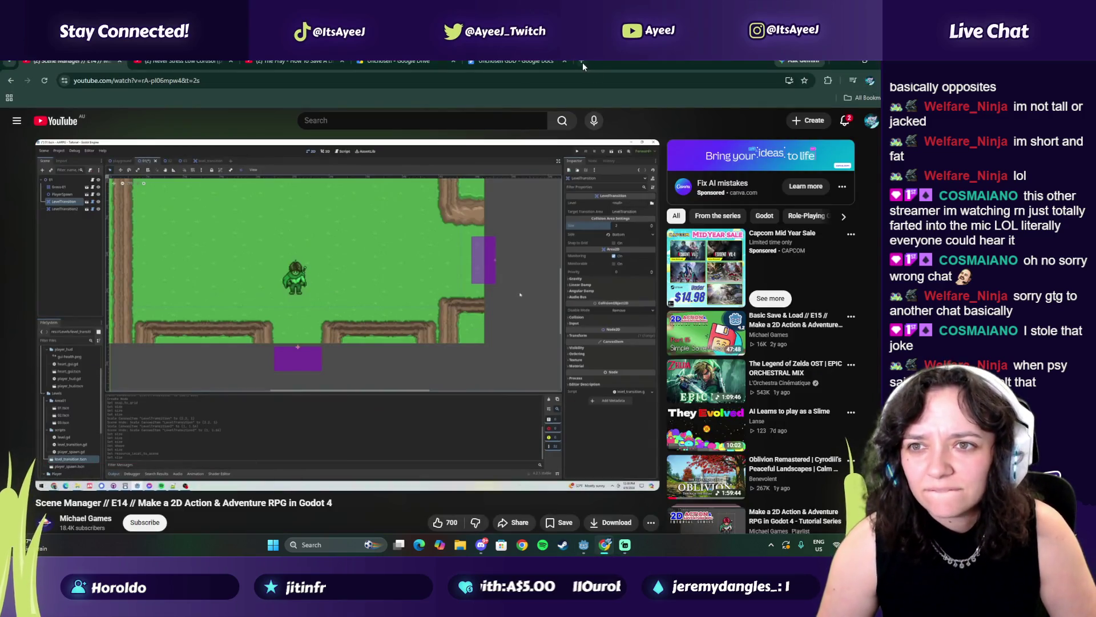
{"action": "left_click", "coordinate": [582, 63]}
{"action": "type", "text": "google translate"}
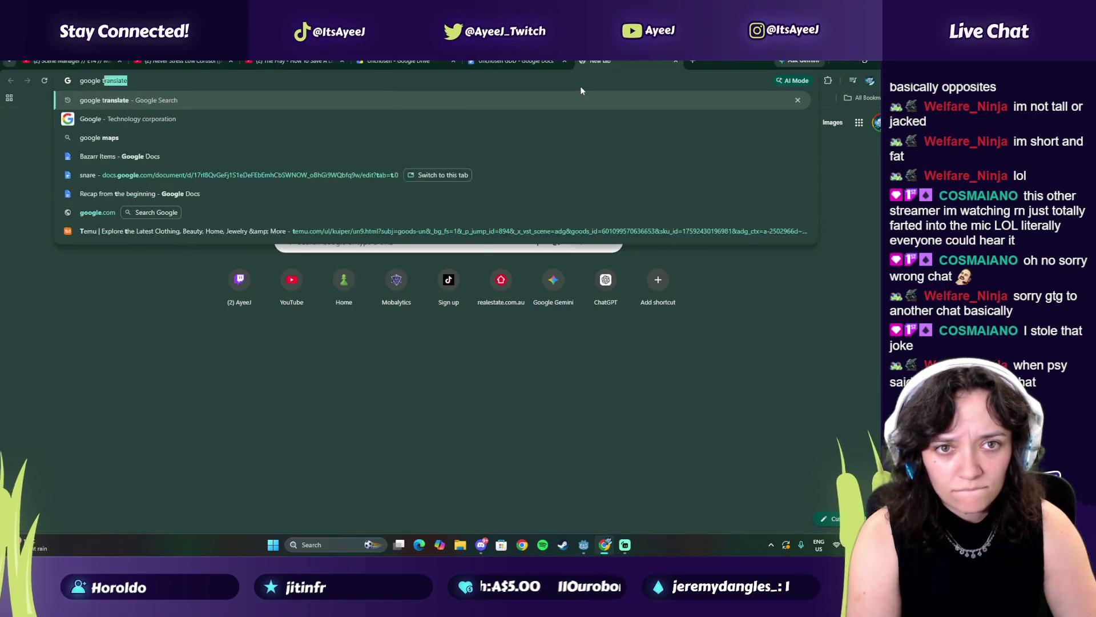
{"action": "key", "text": "Return"}
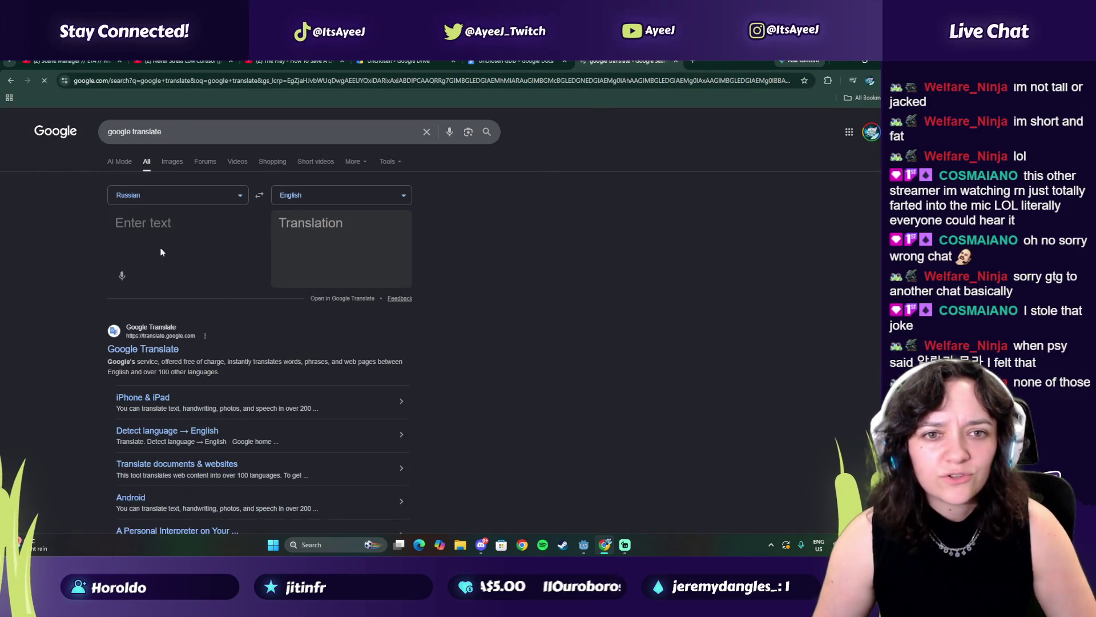
Choose Korean as the language and paste 알랑가 몰라 to translate it.
{"action": "left_click", "coordinate": [306, 199]}
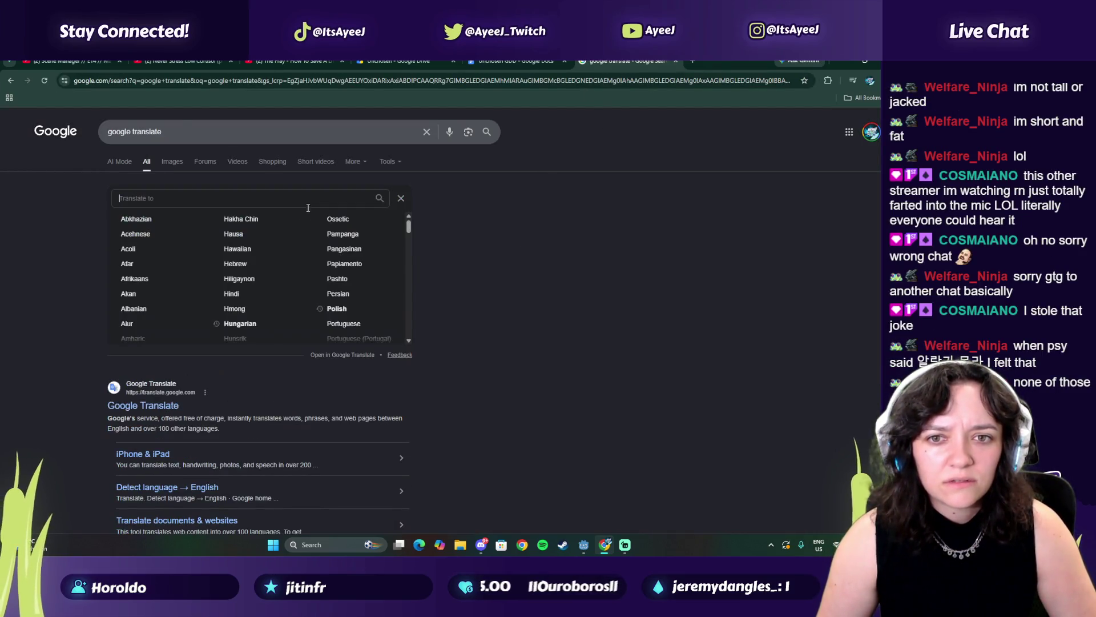
{"action": "left_click", "coordinate": [158, 204]}
{"action": "type", "text": "ko"}
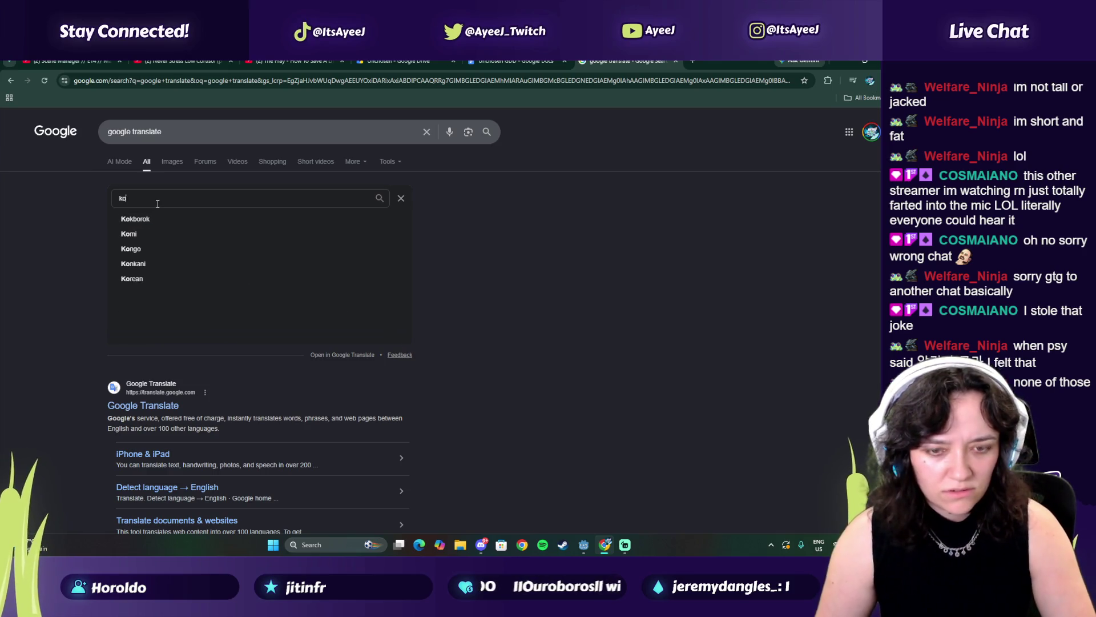
{"action": "left_click", "coordinate": [137, 278]}
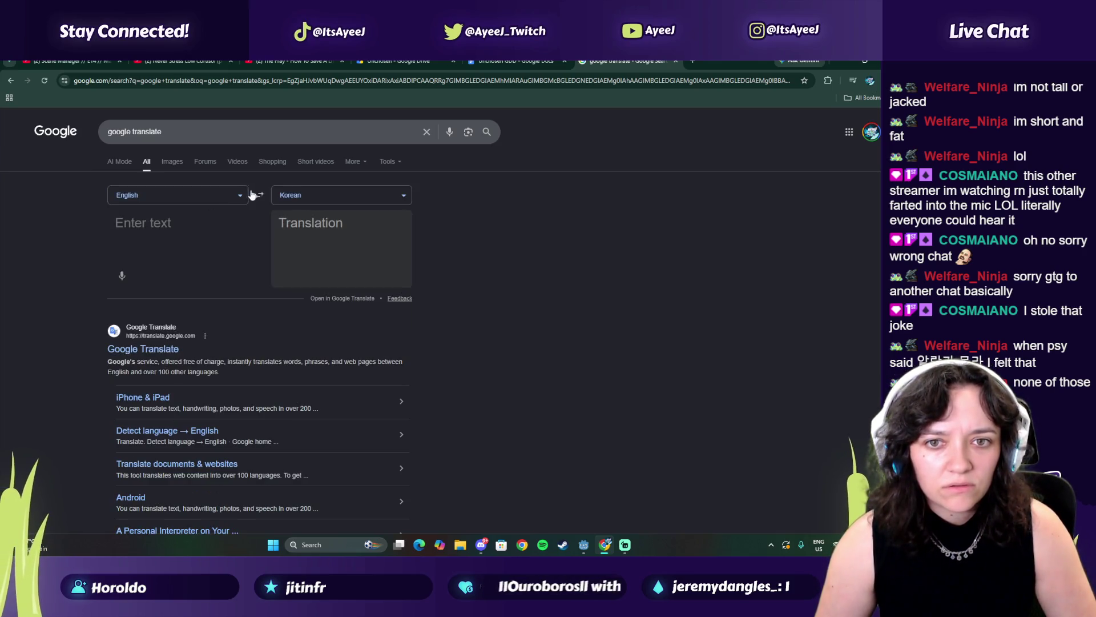
{"action": "type", "text": "알랑가 몰라"}
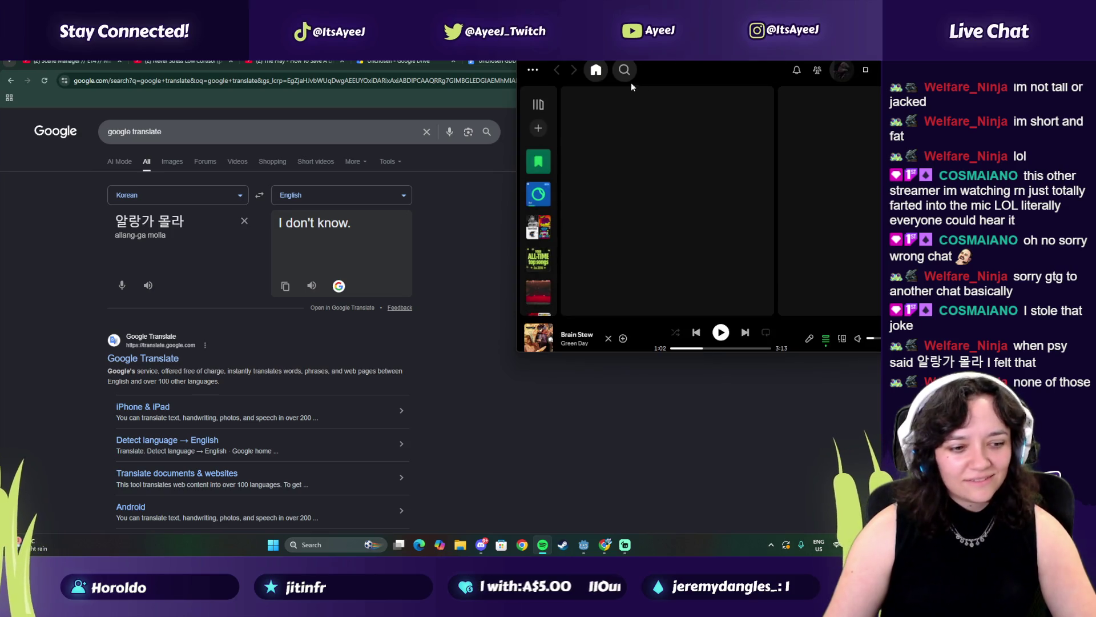
Search Spotify for 'gang' and play PSY's Gangnam Style, then clear the search.
{"action": "left_click", "coordinate": [625, 76]}
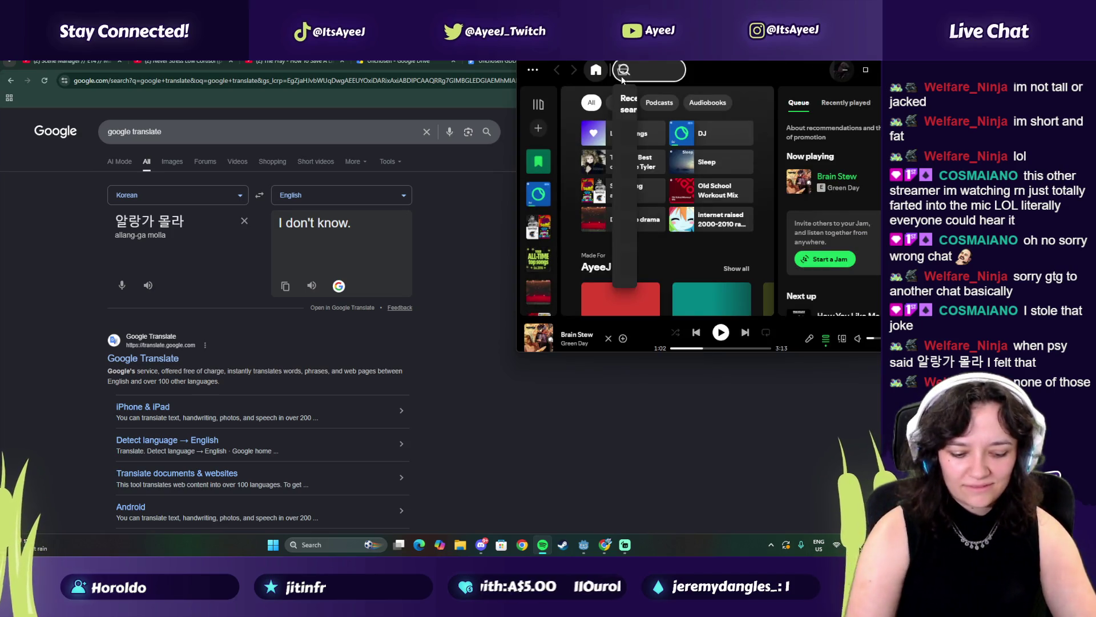
{"action": "type", "text": "gang"}
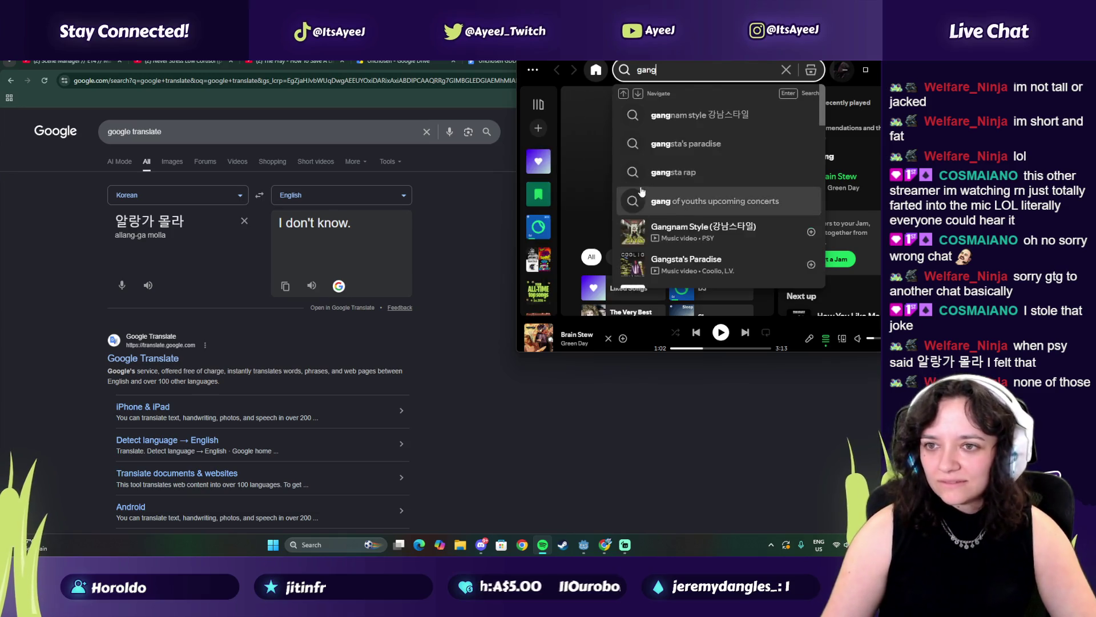
{"action": "left_click", "coordinate": [706, 238]}
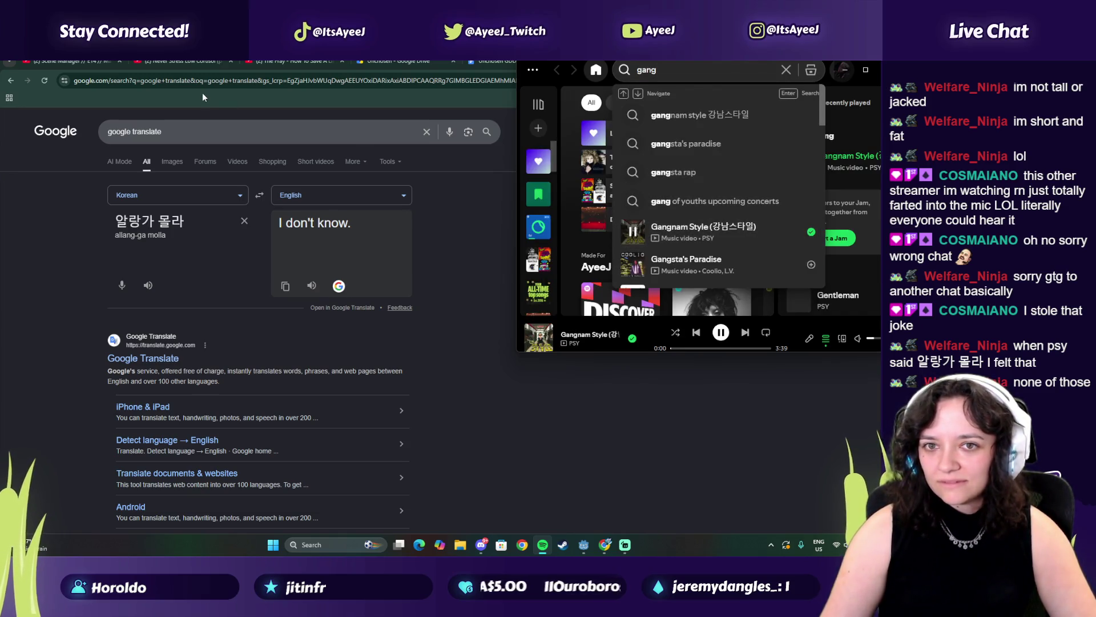
{"action": "left_click", "coordinate": [842, 327]}
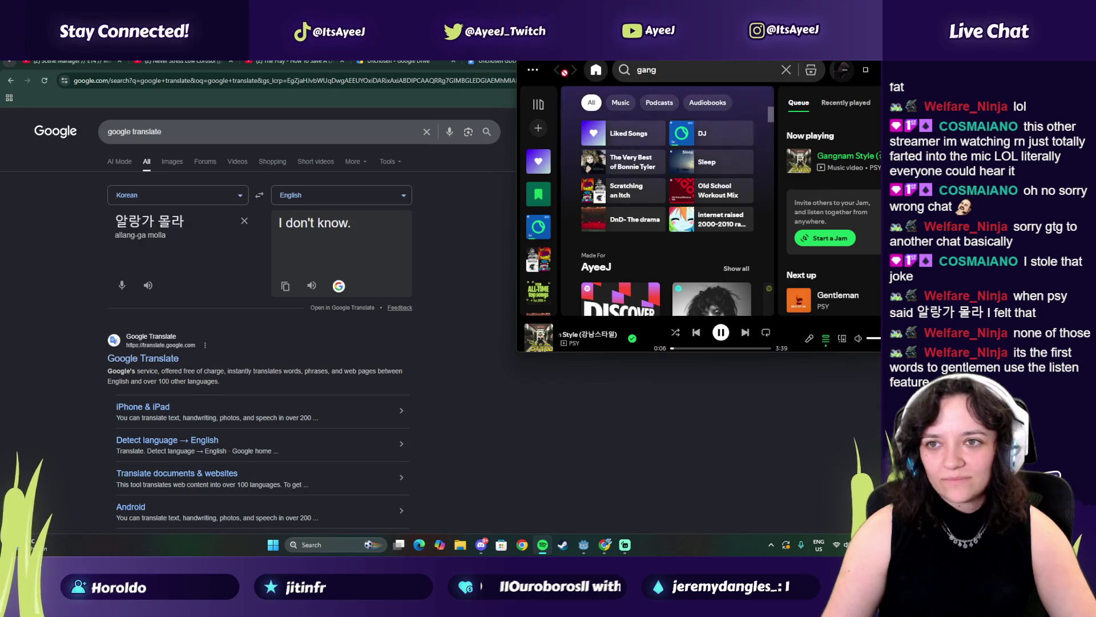
{"action": "left_click", "coordinate": [702, 69]}
{"action": "key", "text": "BackSpace"}
{"action": "key", "text": "BackSpace"}
{"action": "key", "text": "BackSpace"}
{"action": "type", "text": "entle"}
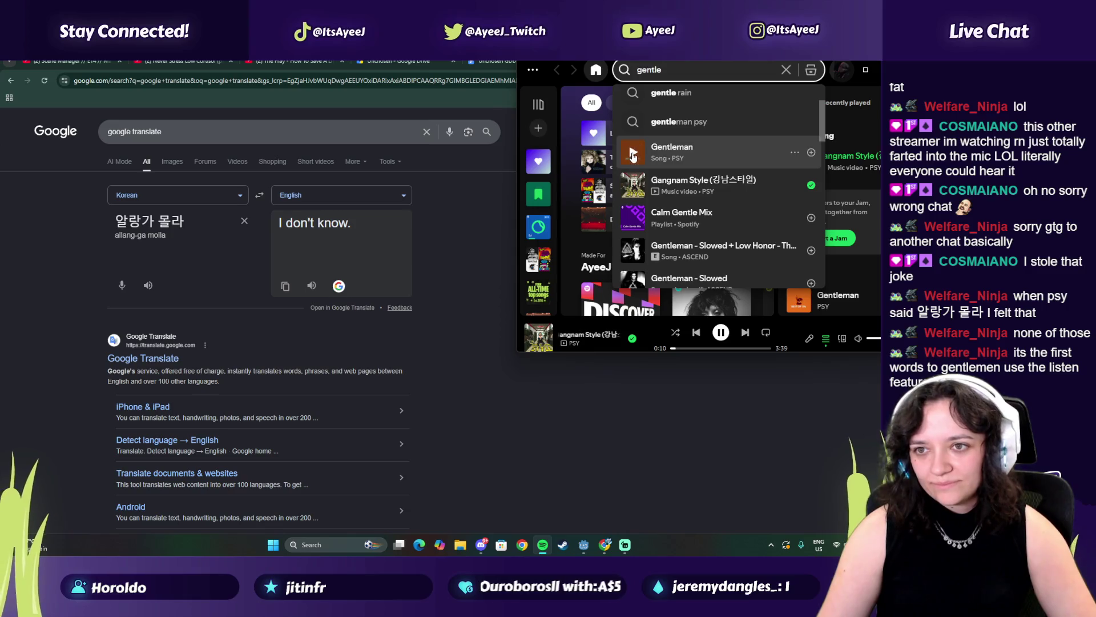
Google 'gentleman song englisgh' and open the Genius English translation lyrics result.
{"action": "left_click", "coordinate": [414, 231]}
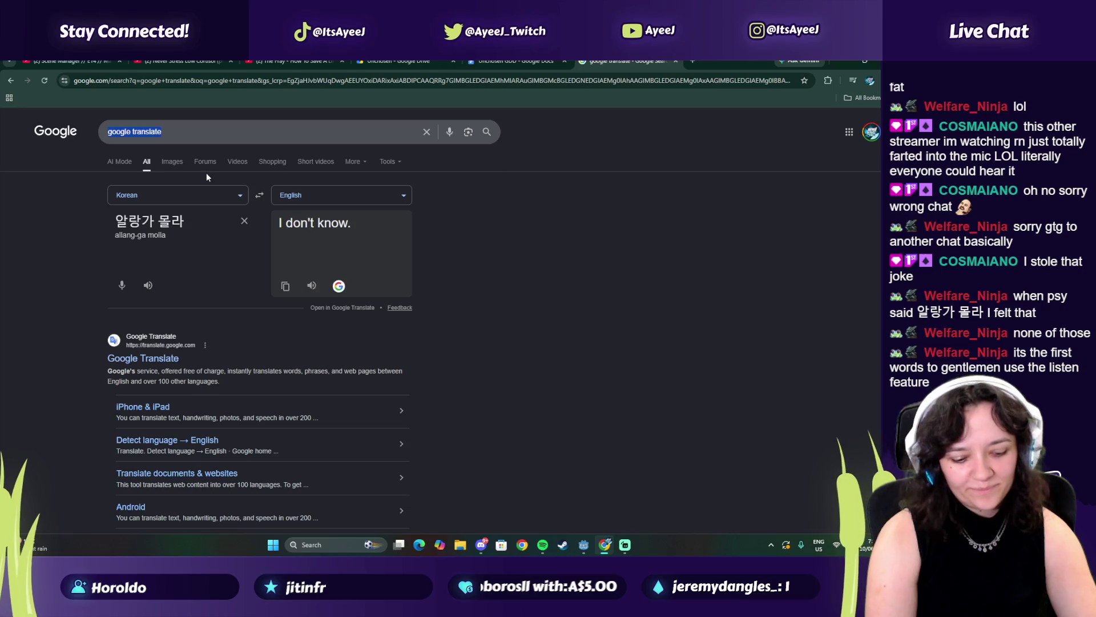
{"action": "type", "text": "gentleman s"}
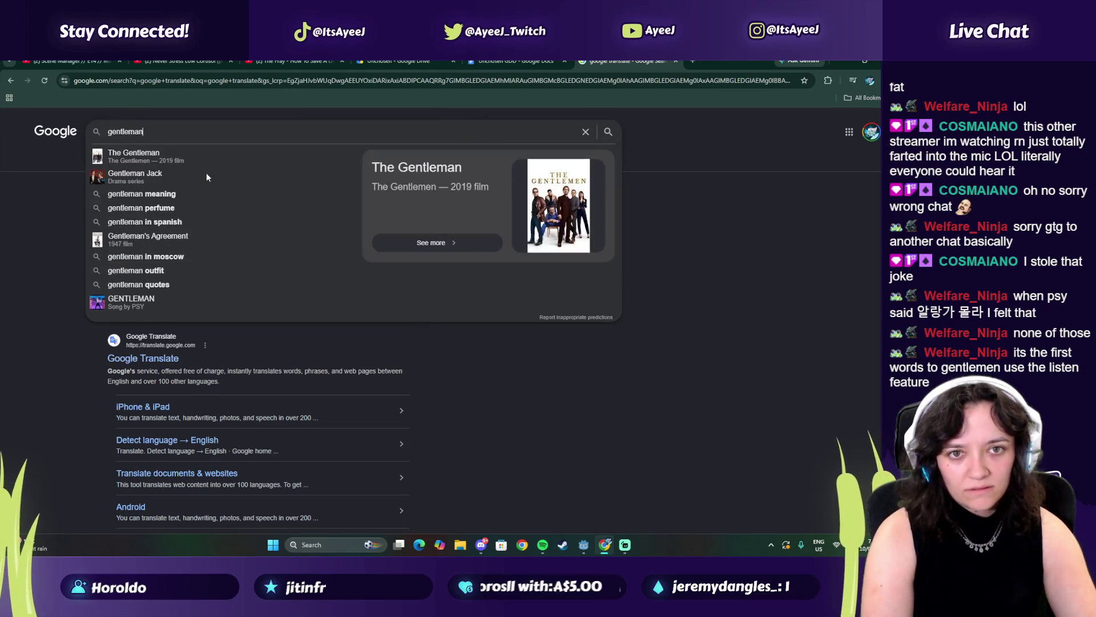
{"action": "type", "text": "ong englisgh"}
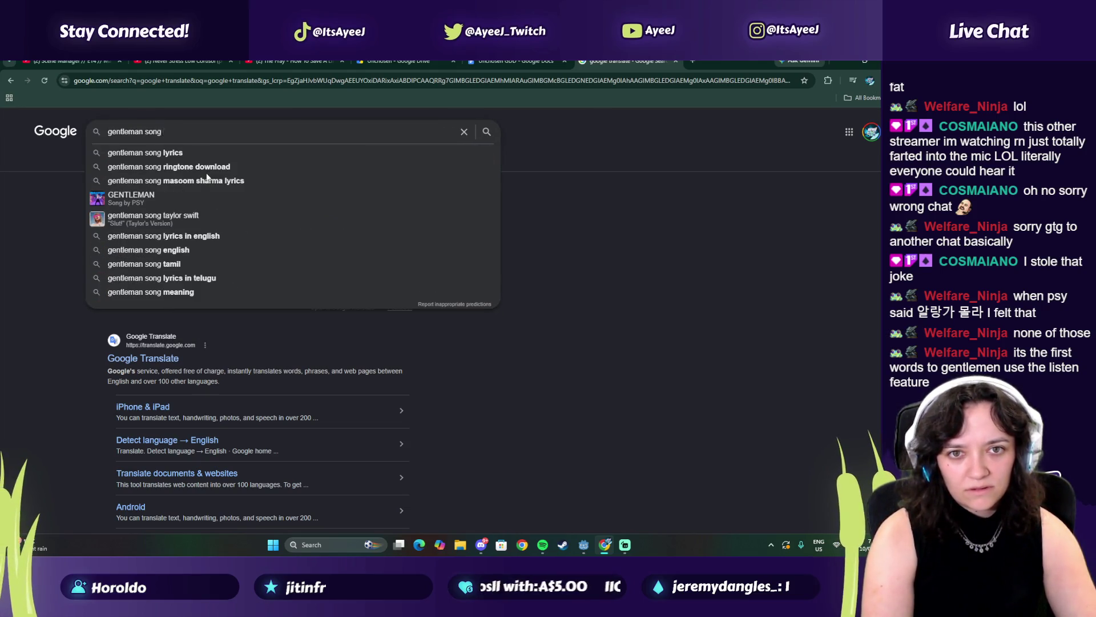
{"action": "key", "text": "Return"}
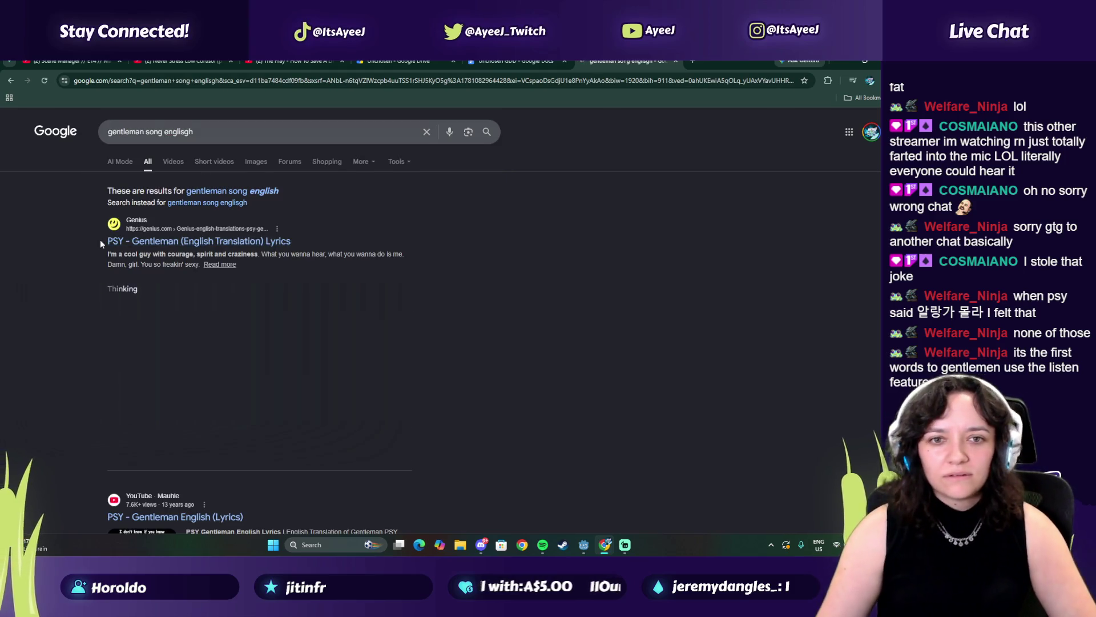
{"action": "left_click", "coordinate": [114, 243]}
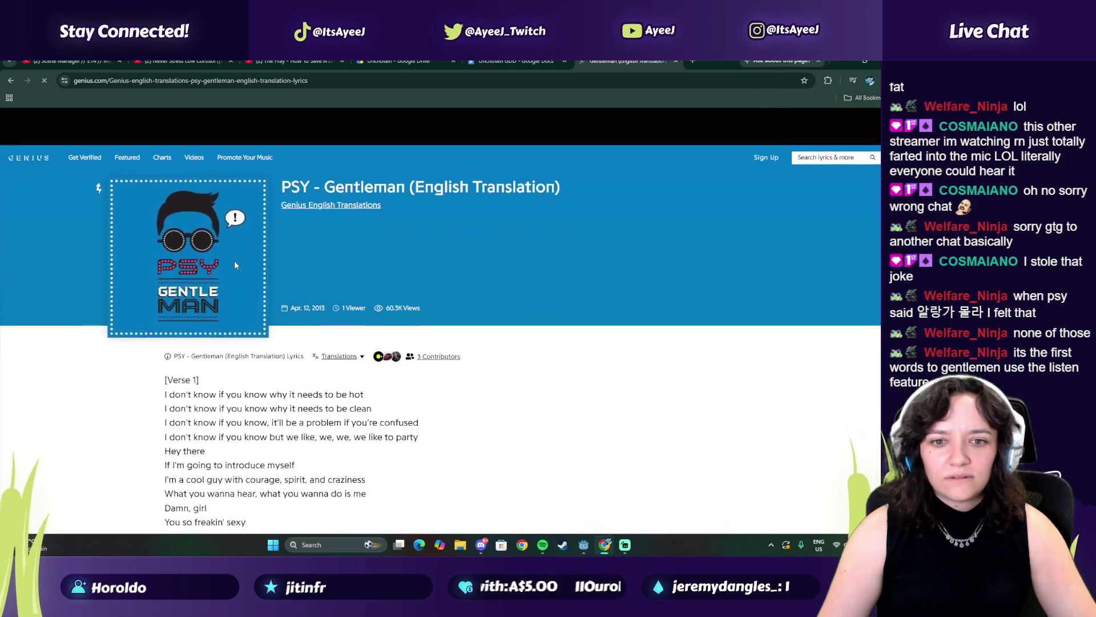
Read the opening Gentleman translation lines on Genius, highlighting each while reading.
{"action": "scroll", "coordinate": [235, 269], "scroll_direction": "down", "scroll_amount": 2}
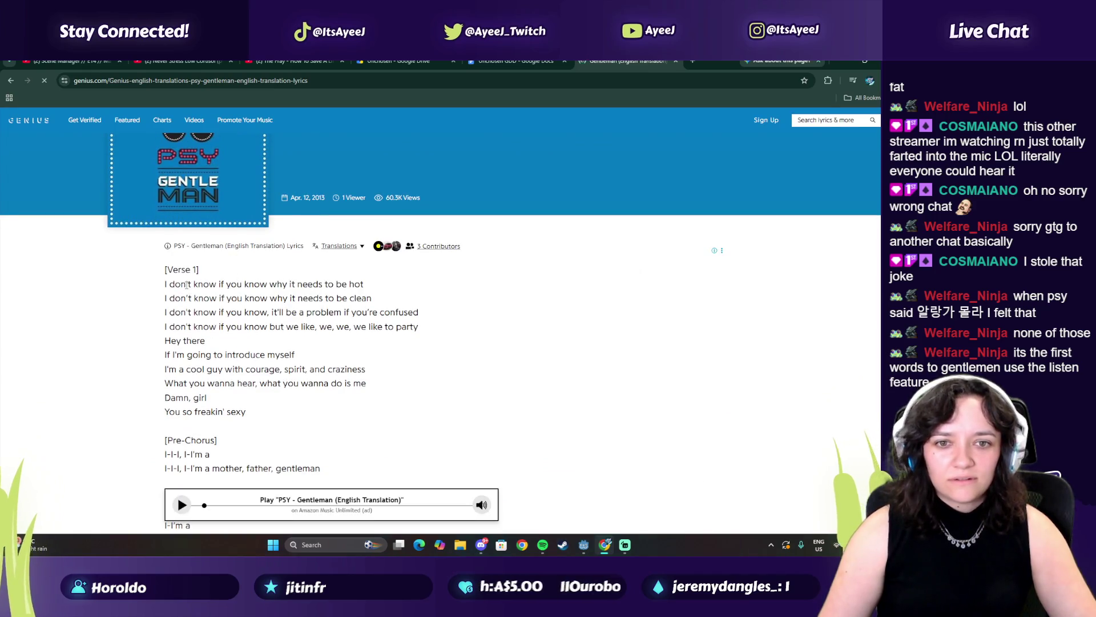
{"action": "left_click_drag", "start_coordinate": [261, 284], "coordinate": [342, 284]}
{"action": "mouse_move", "coordinate": [181, 297]}
{"action": "left_mouse_down"}
{"action": "mouse_move", "coordinate": [355, 298]}
{"action": "mouse_move", "coordinate": [256, 312]}
{"action": "mouse_move", "coordinate": [374, 313]}
{"action": "left_mouse_up"}
{"action": "left_click_drag", "start_coordinate": [181, 326], "coordinate": [360, 343]}
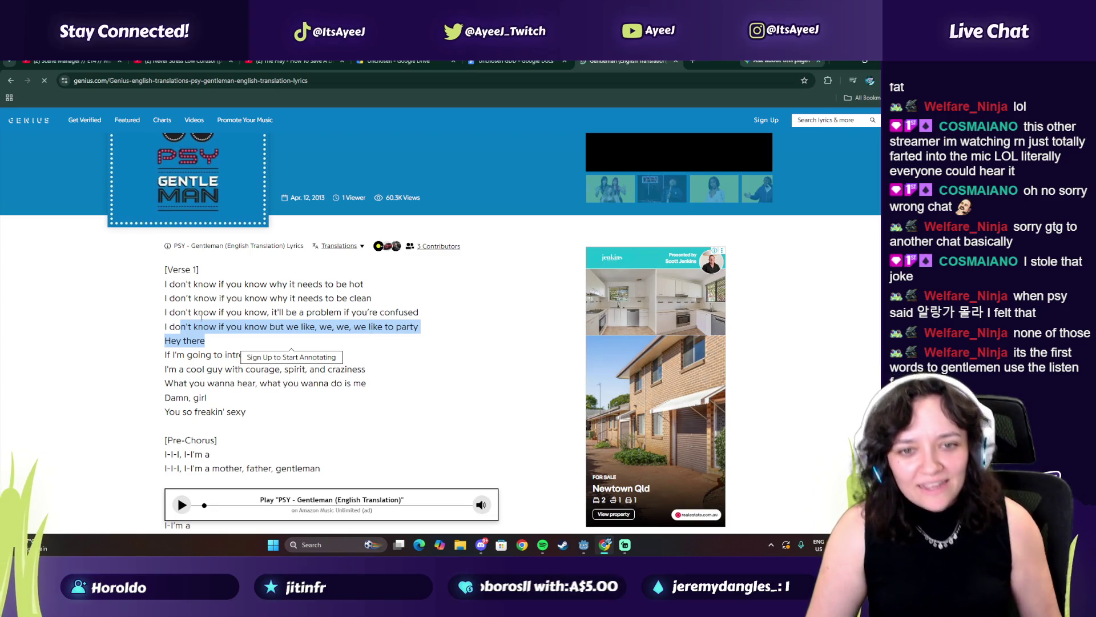
{"action": "left_click", "coordinate": [225, 351]}
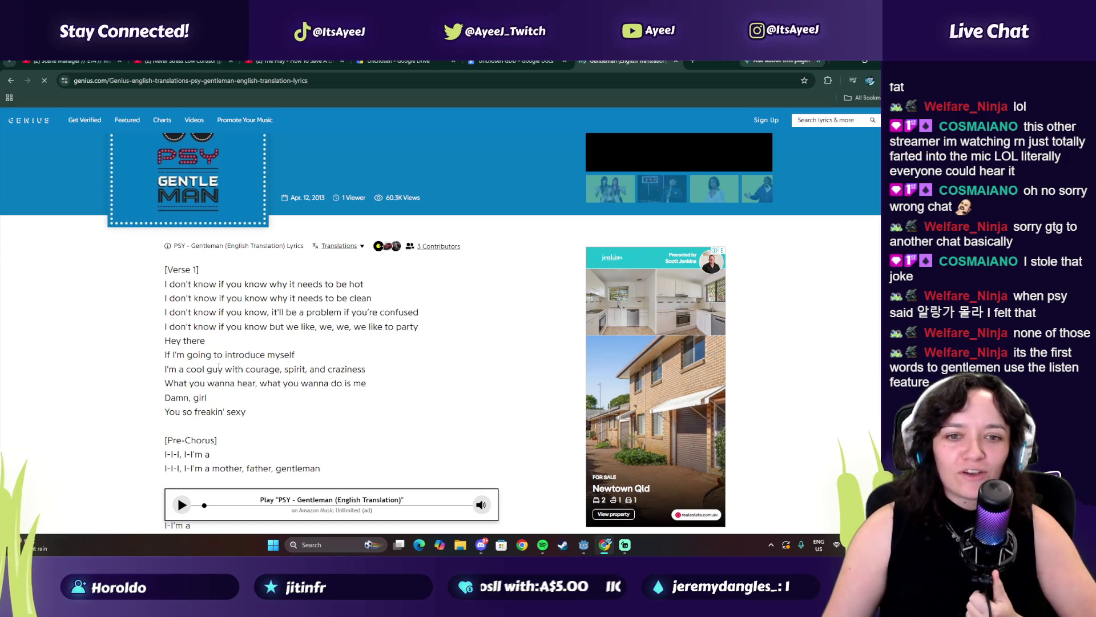
Highlight lines down to 'Damn, girl', then restart Gentleman in Spotify from 0:00.
{"action": "mouse_move", "coordinate": [180, 383]}
{"action": "left_mouse_down"}
{"action": "mouse_move", "coordinate": [261, 384]}
{"action": "mouse_move", "coordinate": [239, 354]}
{"action": "left_mouse_up"}
{"action": "left_click_drag", "start_coordinate": [177, 398], "coordinate": [207, 398]}
{"action": "scroll", "coordinate": [178, 314], "scroll_direction": "down", "scroll_amount": 3}
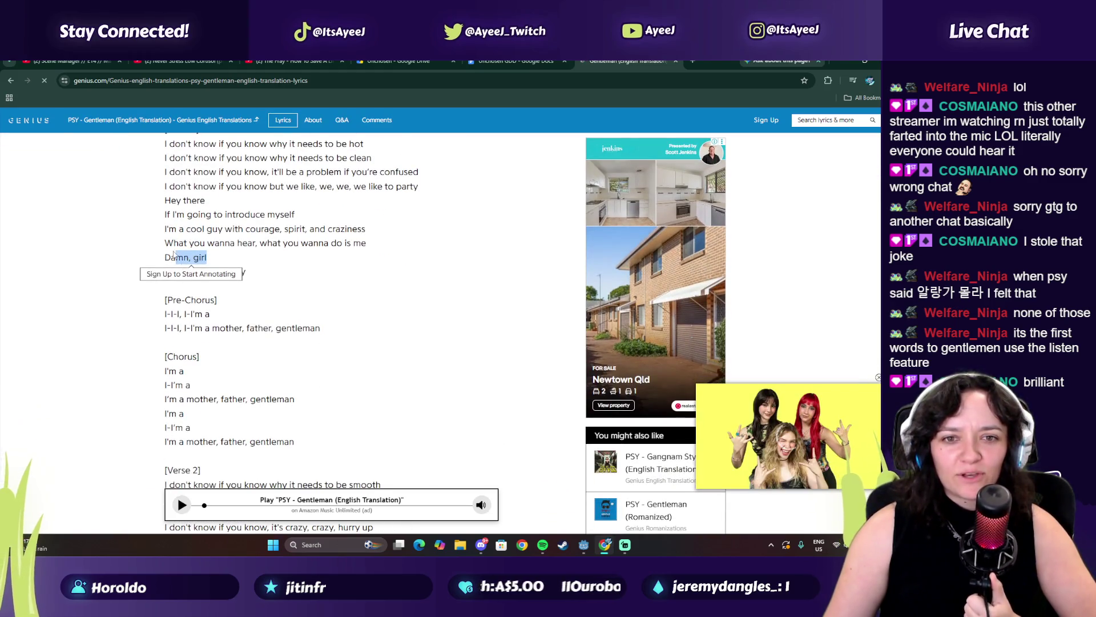
{"action": "left_click", "coordinate": [186, 281]}
{"action": "scroll", "coordinate": [182, 282], "scroll_direction": "up", "scroll_amount": 4}
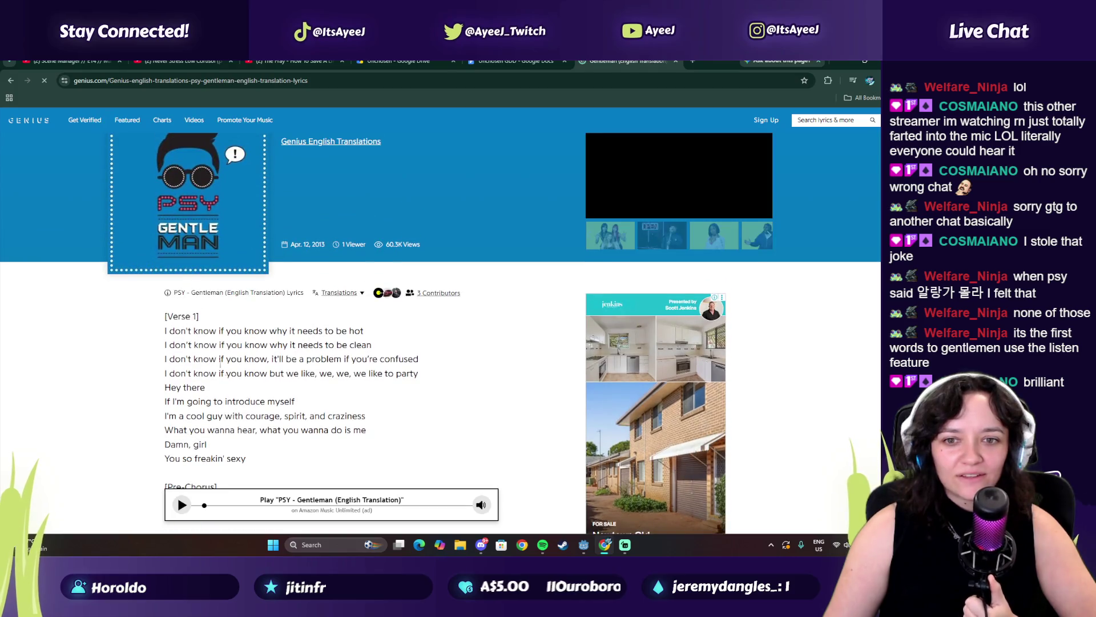
{"action": "left_click_drag", "start_coordinate": [184, 445], "coordinate": [206, 444]}
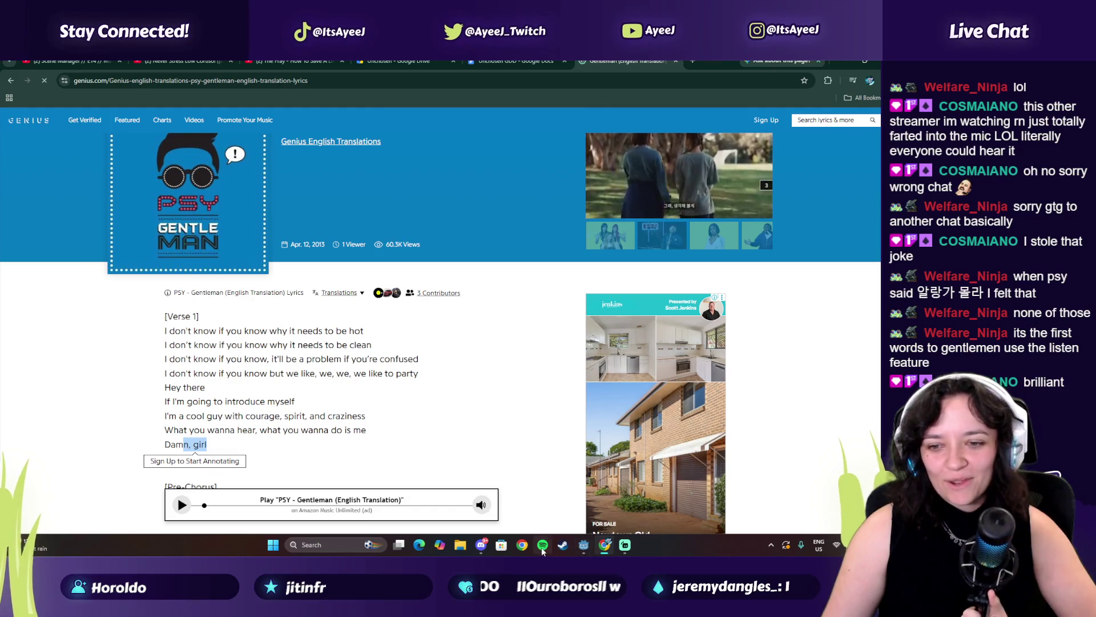
{"action": "key", "text": "alt+Tab"}
{"action": "left_click_drag", "start_coordinate": [683, 348], "coordinate": [670, 348]}
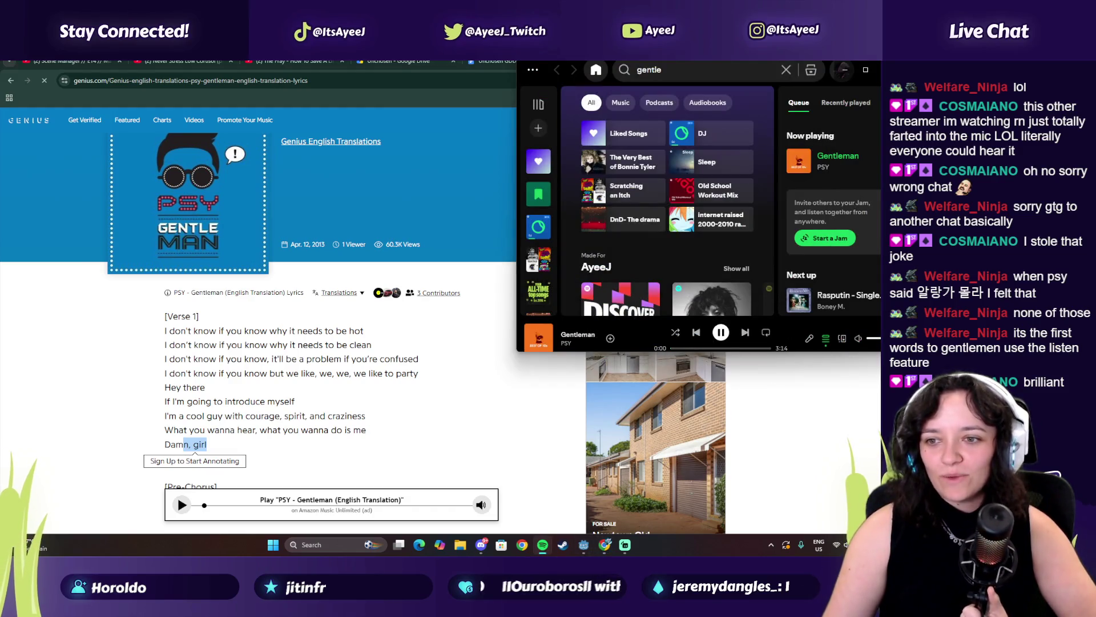
Show Gentleman's synced Korean lyrics in Spotify's Lyrics view.
{"action": "left_click", "coordinate": [810, 339]}
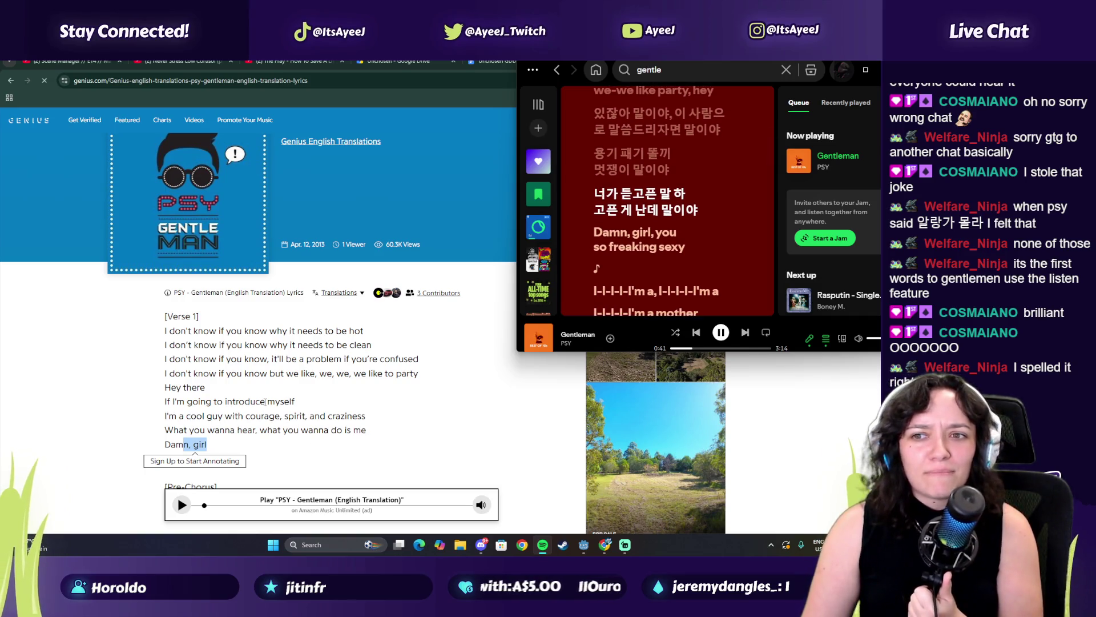
Scroll the Genius lyrics to Verse 2, check Spotify's lyrics, then return to the translation.
{"action": "scroll", "coordinate": [207, 413], "scroll_direction": "down", "scroll_amount": 3}
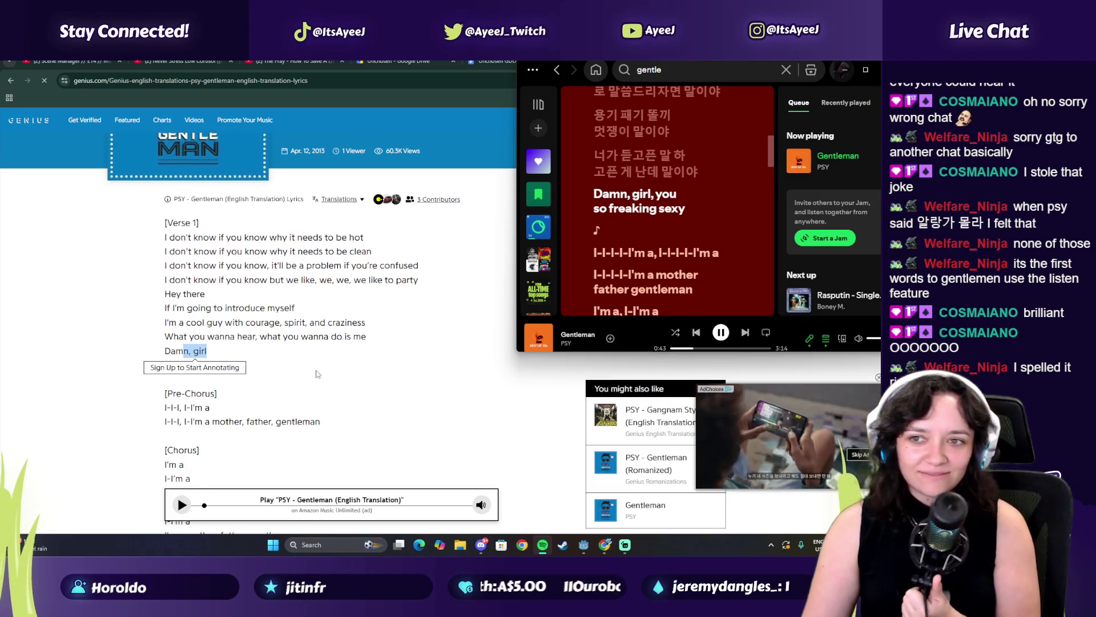
{"action": "left_click", "coordinate": [271, 368]}
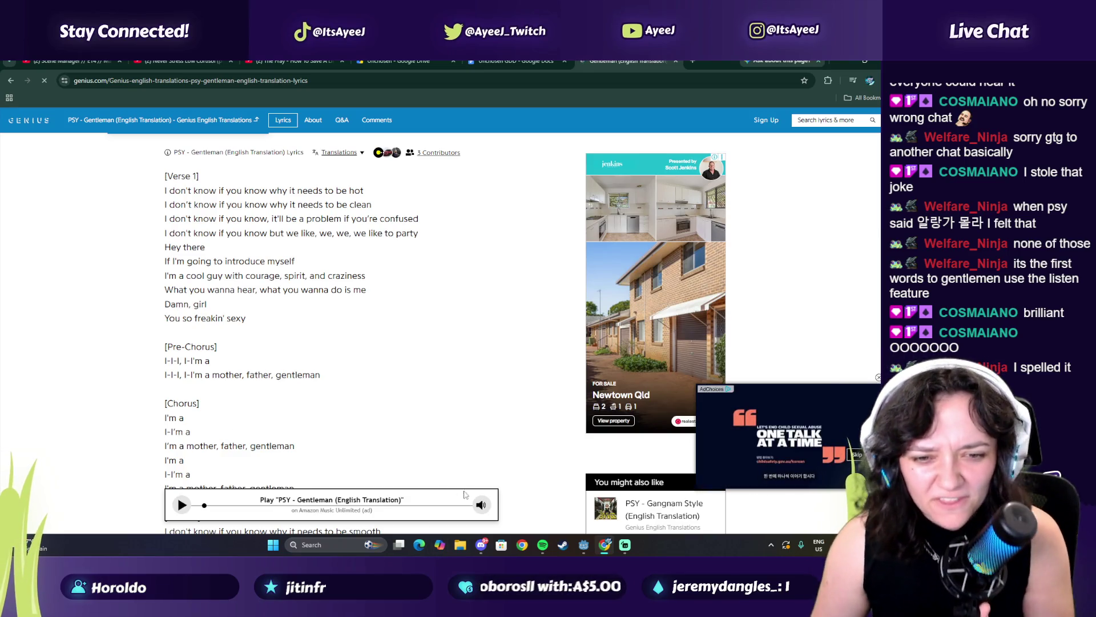
{"action": "scroll", "coordinate": [320, 378], "scroll_direction": "down", "scroll_amount": 3}
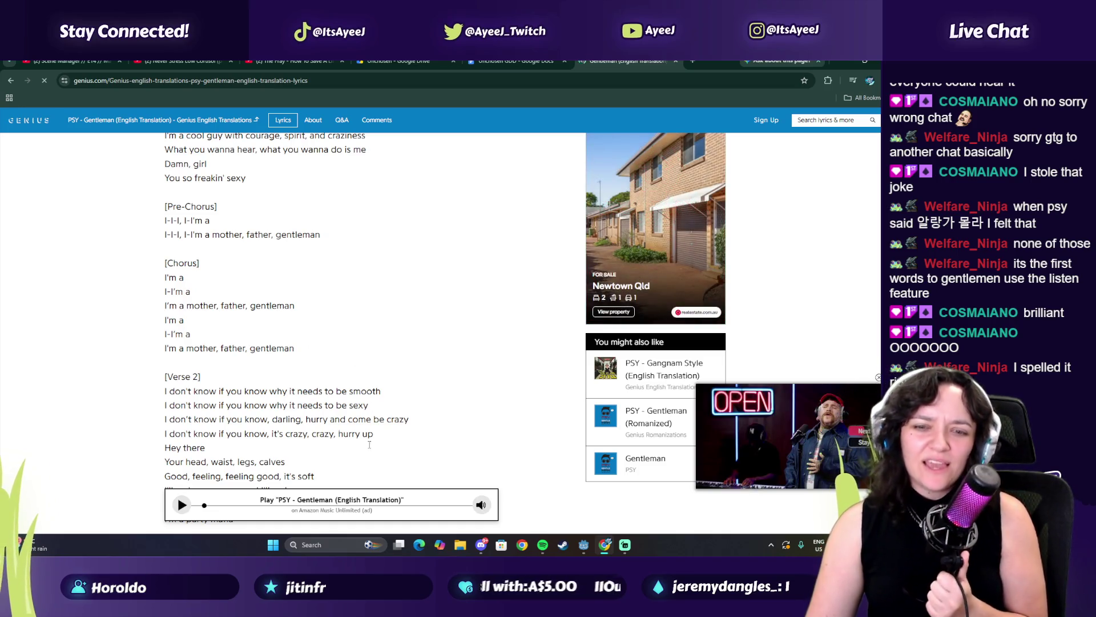
{"action": "left_click", "coordinate": [547, 547]}
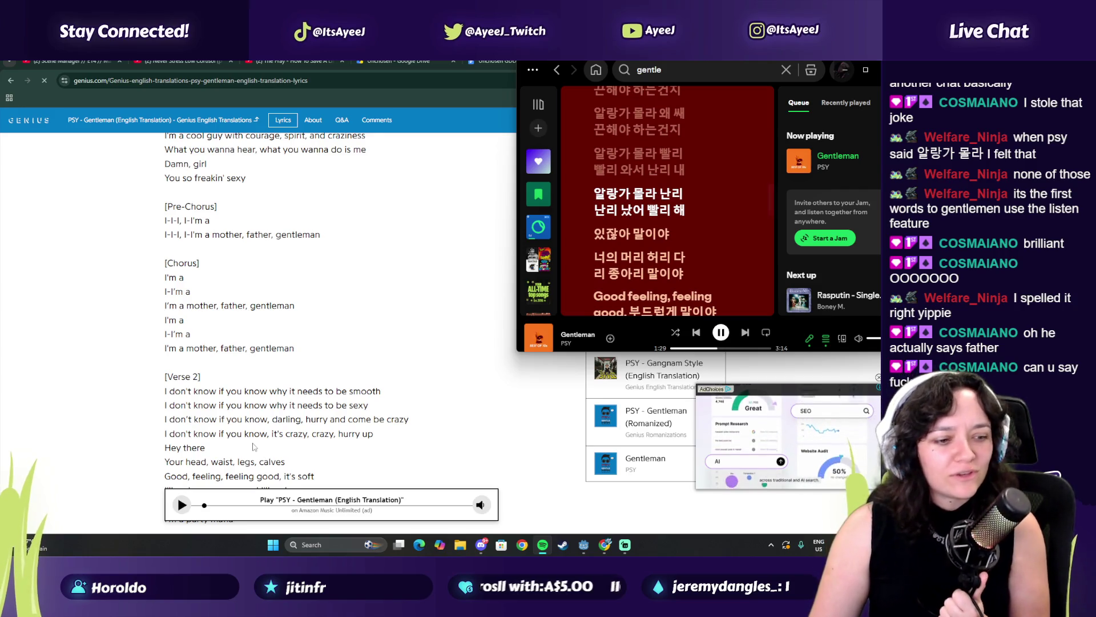
{"action": "left_click", "coordinate": [247, 435]}
Select Verse 2 words like 'crazy, crazy', 'calves' and 'it's soft' while reading.
{"action": "left_click_drag", "start_coordinate": [245, 433], "coordinate": [337, 433]}
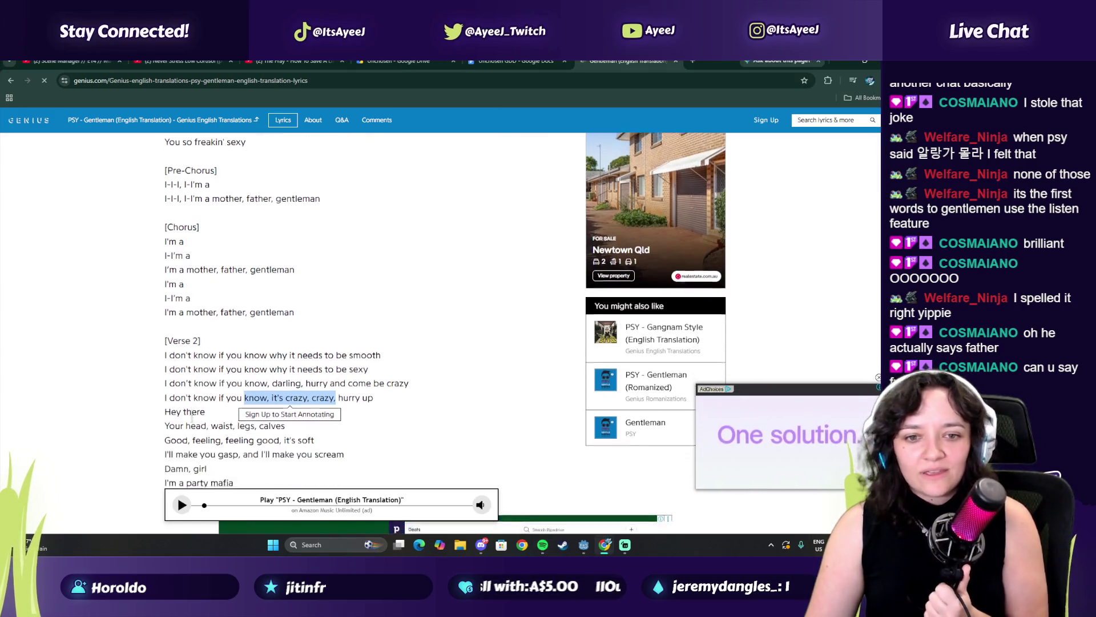
{"action": "scroll", "coordinate": [185, 394], "scroll_direction": "down", "scroll_amount": 2}
{"action": "left_click_drag", "start_coordinate": [165, 322], "coordinate": [197, 321]}
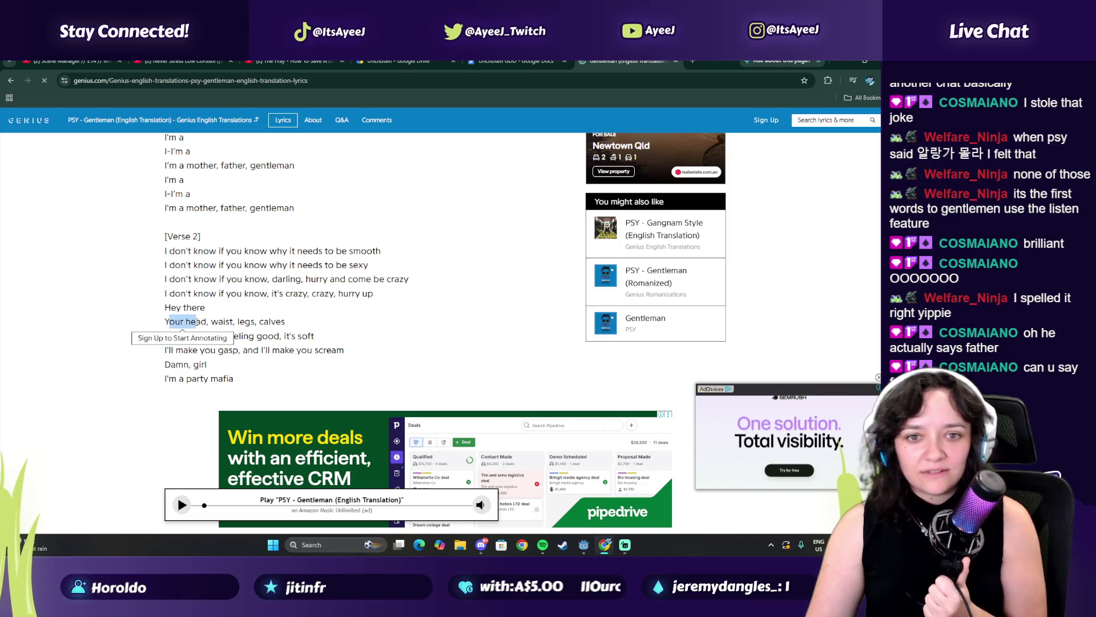
{"action": "double_click", "coordinate": [277, 322]}
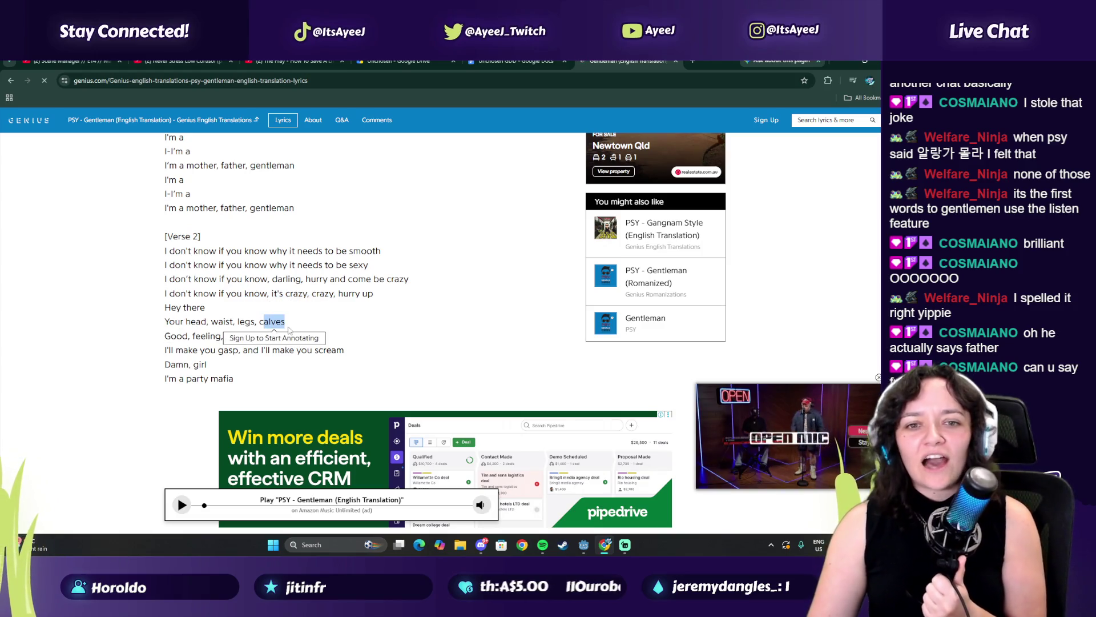
{"action": "left_click_drag", "start_coordinate": [183, 336], "coordinate": [244, 341]}
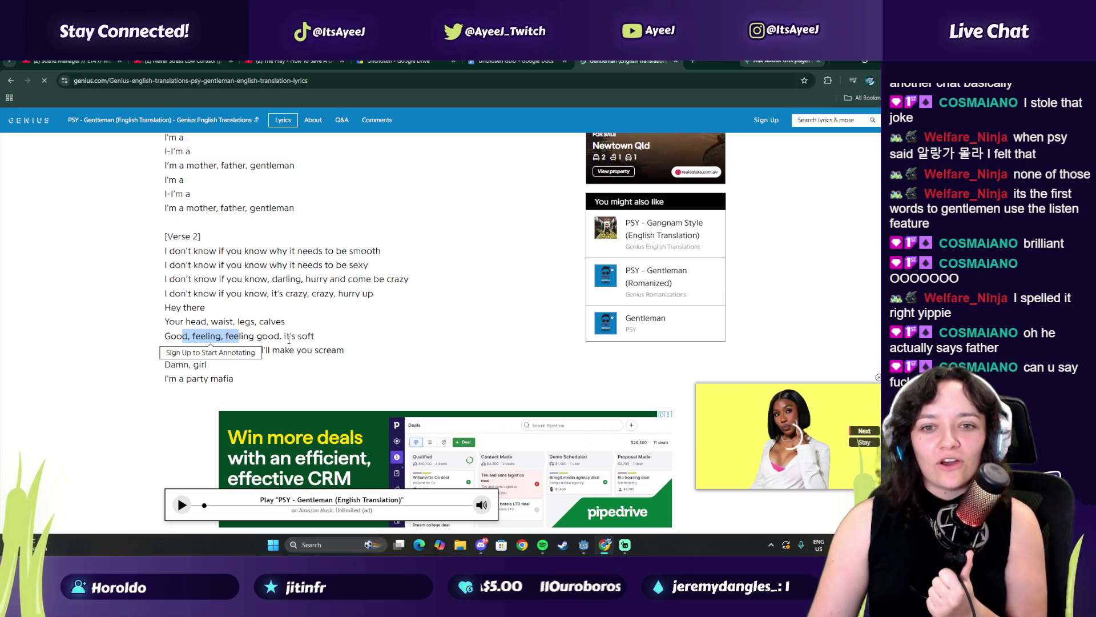
{"action": "left_click_drag", "start_coordinate": [315, 337], "coordinate": [289, 337]}
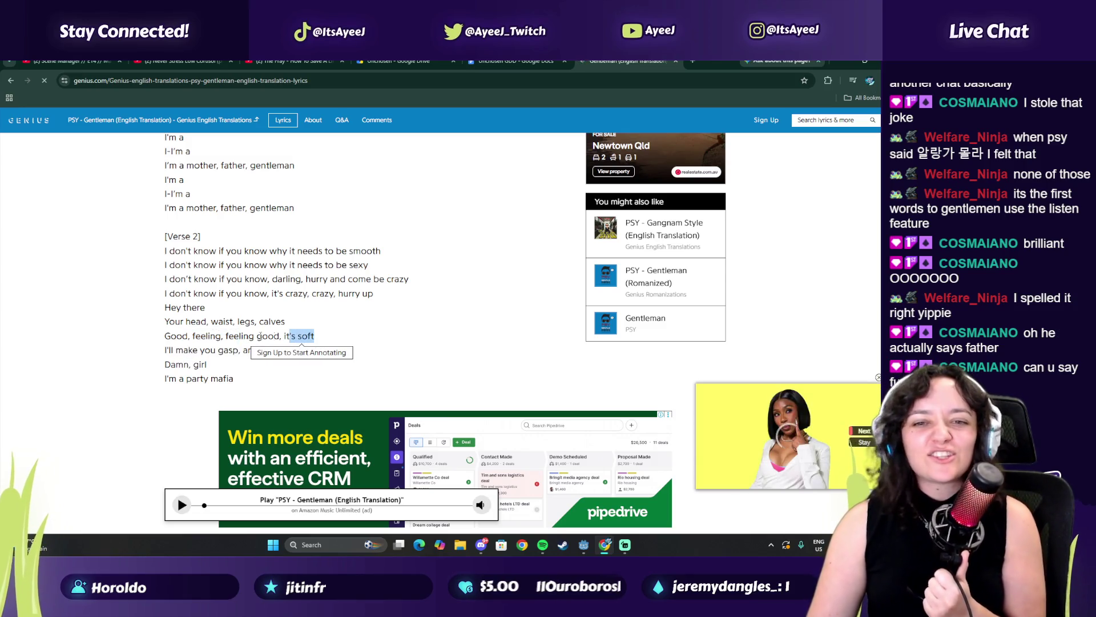
{"action": "left_click", "coordinate": [174, 350]}
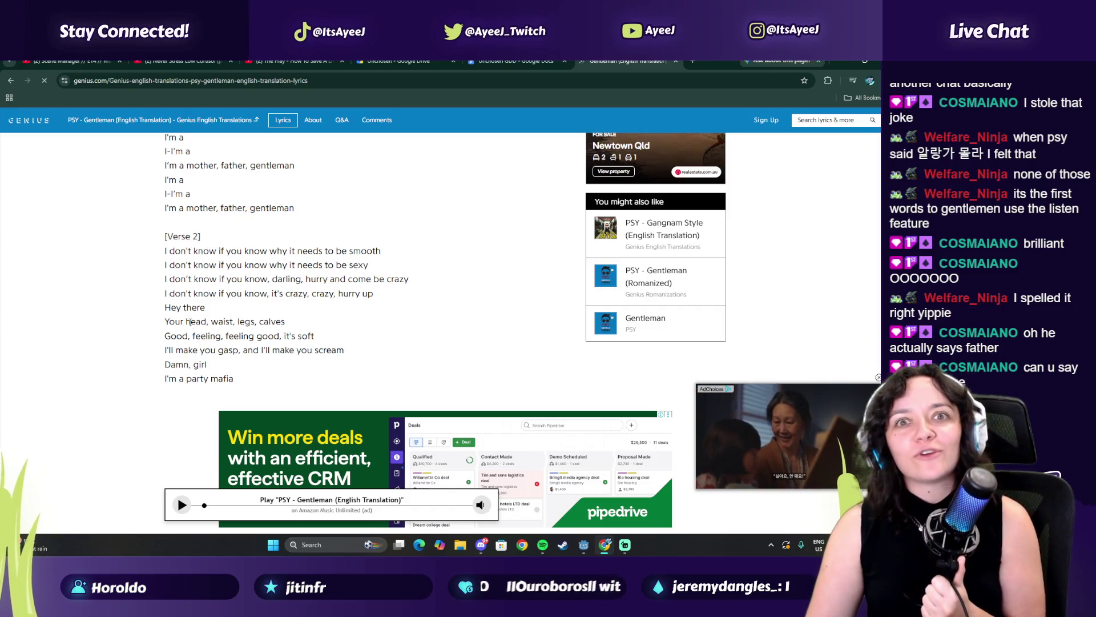
Scroll on through the translation to the Bridge and closing Chorus.
{"action": "scroll", "coordinate": [191, 326], "scroll_direction": "down", "scroll_amount": 2}
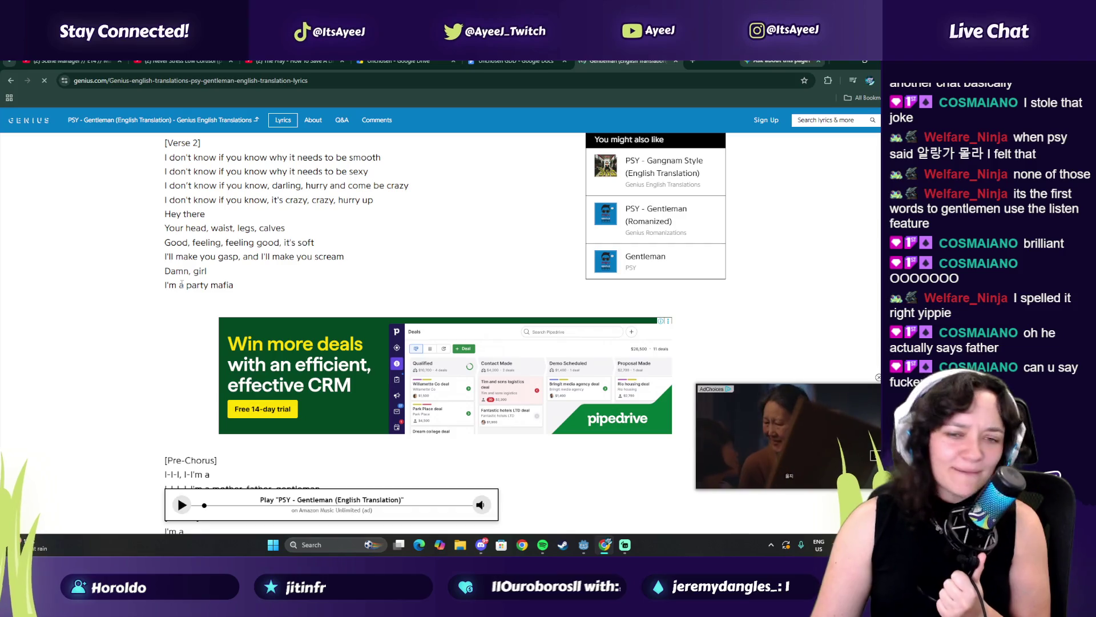
{"action": "scroll", "coordinate": [183, 299], "scroll_direction": "down", "scroll_amount": 3}
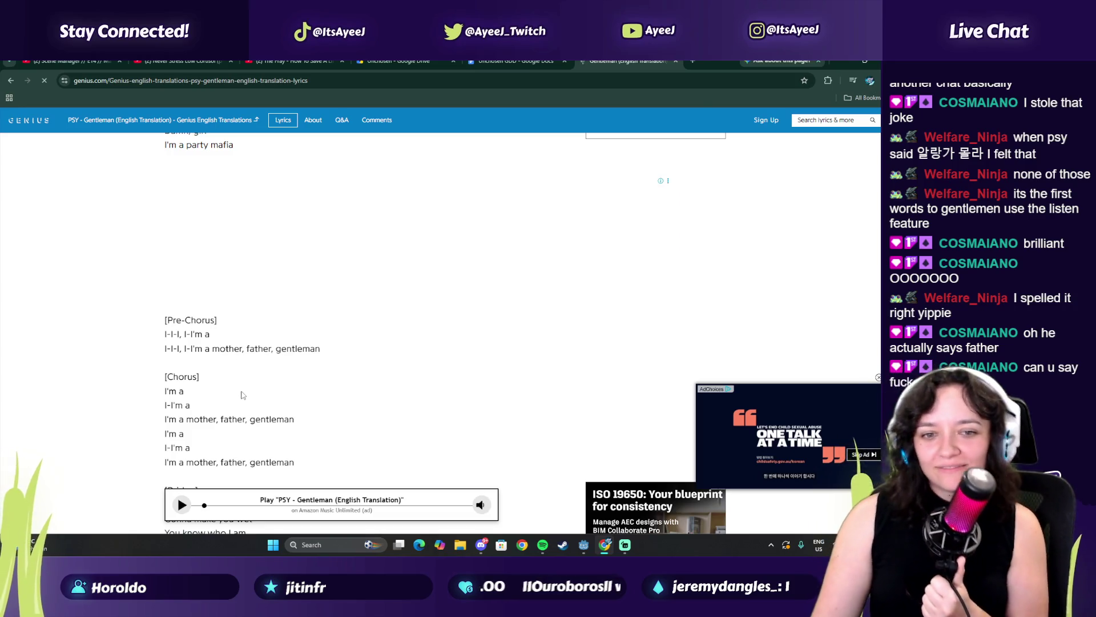
{"action": "scroll", "coordinate": [239, 377], "scroll_direction": "down", "scroll_amount": 2}
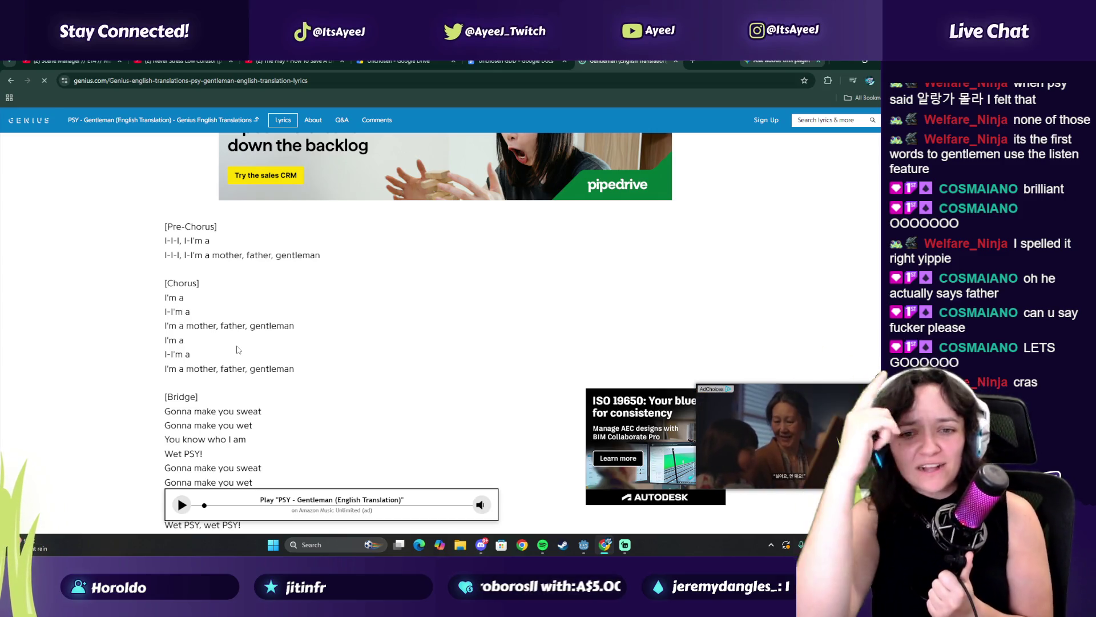
{"action": "scroll", "coordinate": [171, 371], "scroll_direction": "down", "scroll_amount": 2}
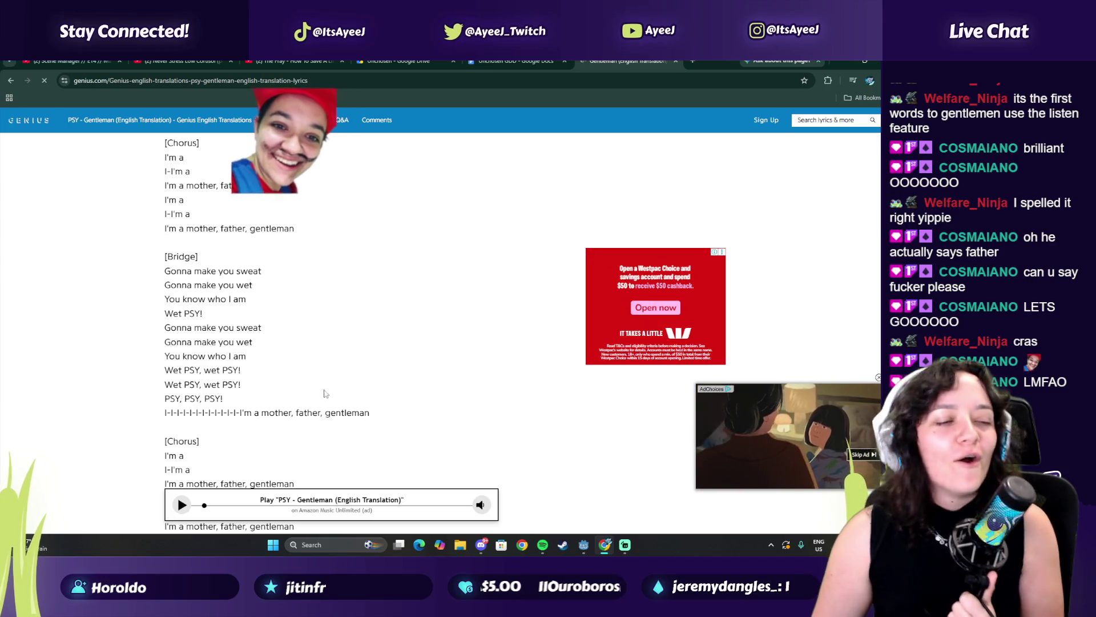
{"action": "scroll", "coordinate": [324, 393], "scroll_direction": "down", "scroll_amount": 1}
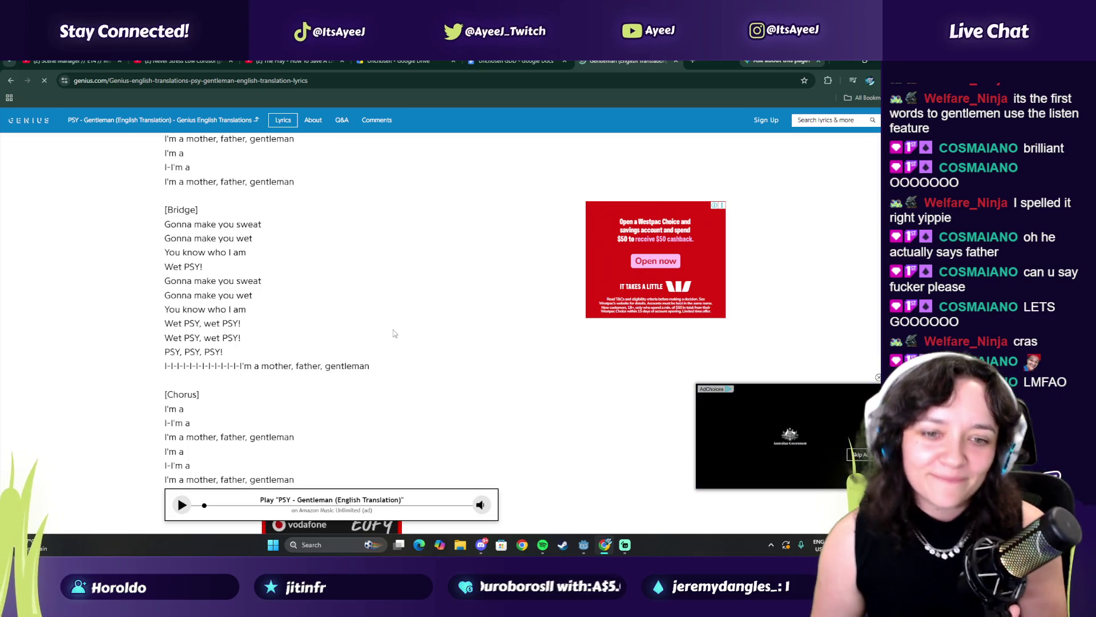
{"action": "scroll", "coordinate": [394, 333], "scroll_direction": "down", "scroll_amount": 5}
{"action": "scroll", "coordinate": [238, 290], "scroll_direction": "up", "scroll_amount": 2}
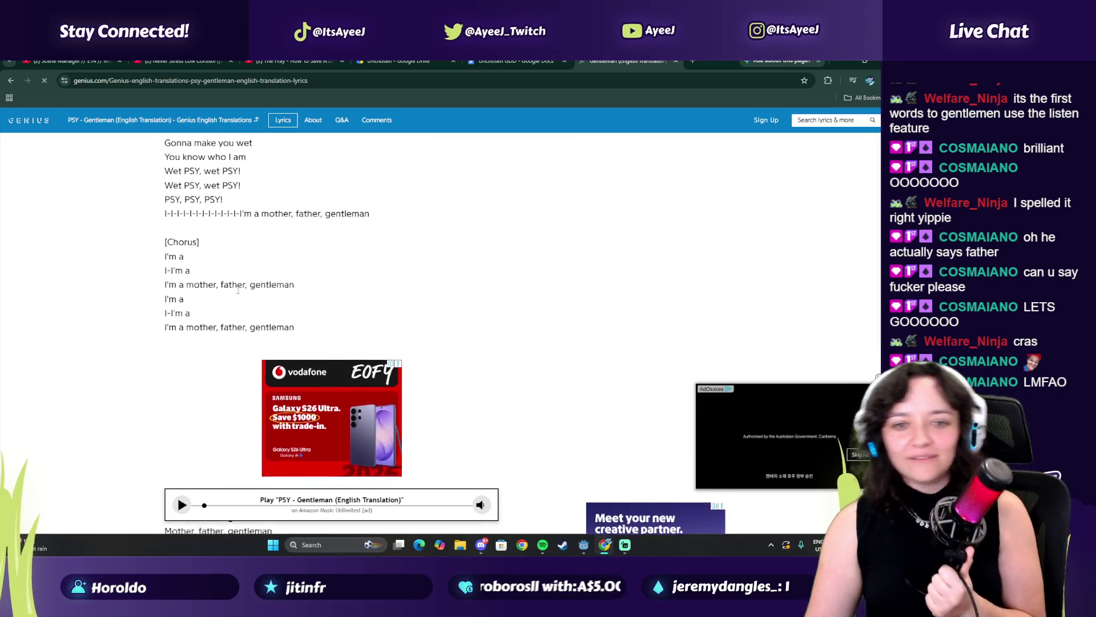
Play PSY's DADDY music video featuring CL in Spotify.
{"action": "left_click", "coordinate": [543, 545]}
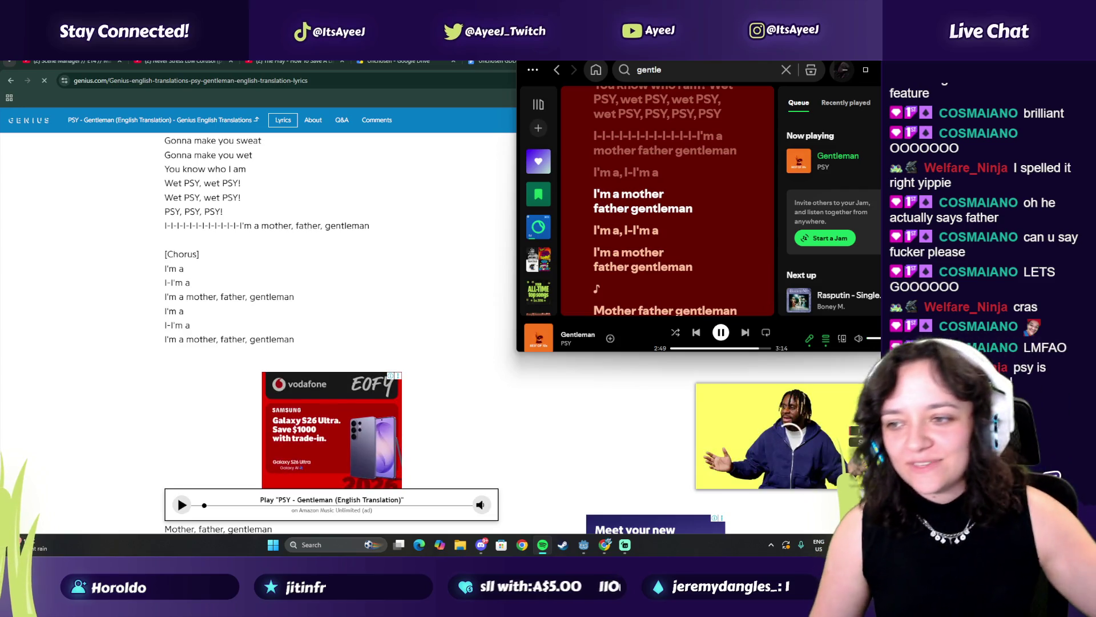
{"action": "left_click", "coordinate": [685, 69]}
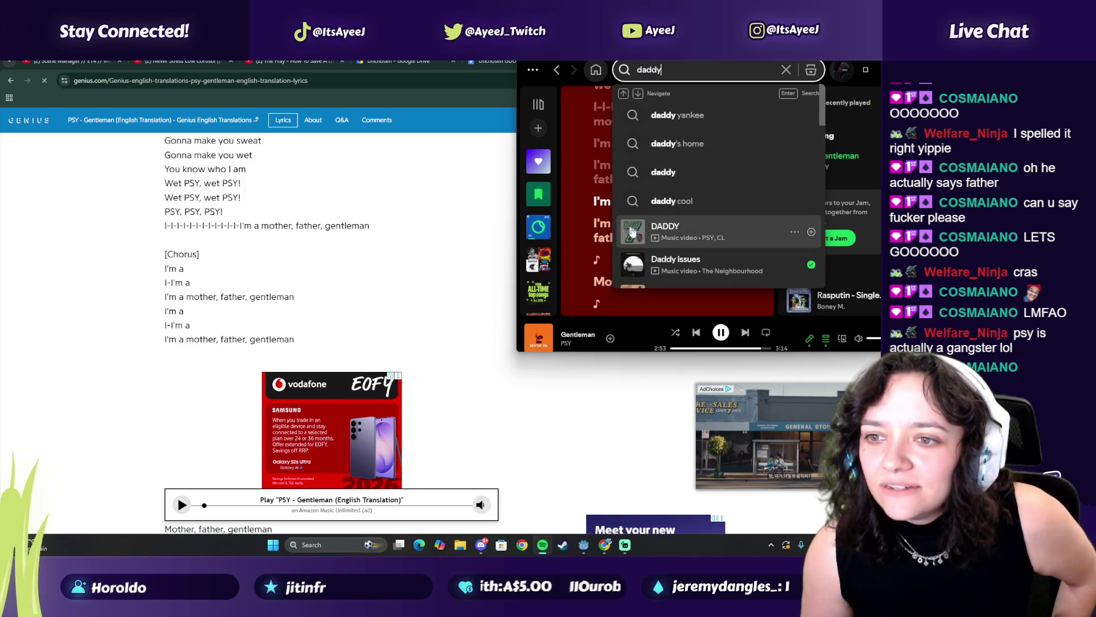
{"action": "left_click", "coordinate": [632, 231]}
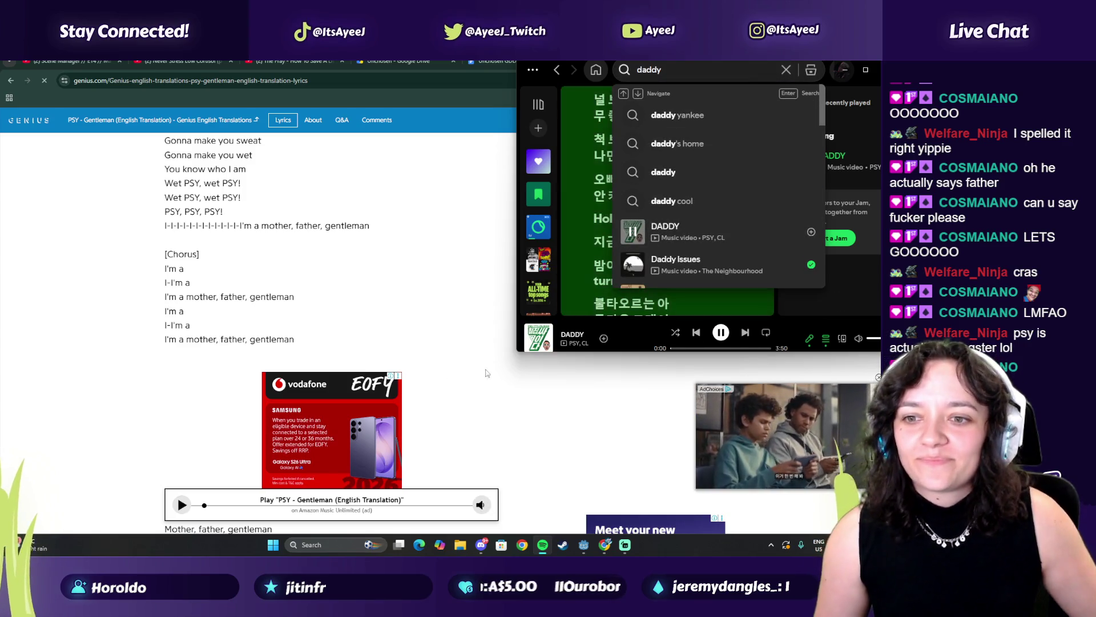
Enter 'daddy psy lyrics' in the browser's address bar.
{"action": "left_click", "coordinate": [428, 266]}
{"action": "left_click", "coordinate": [109, 80]}
{"action": "type", "text": "da"}
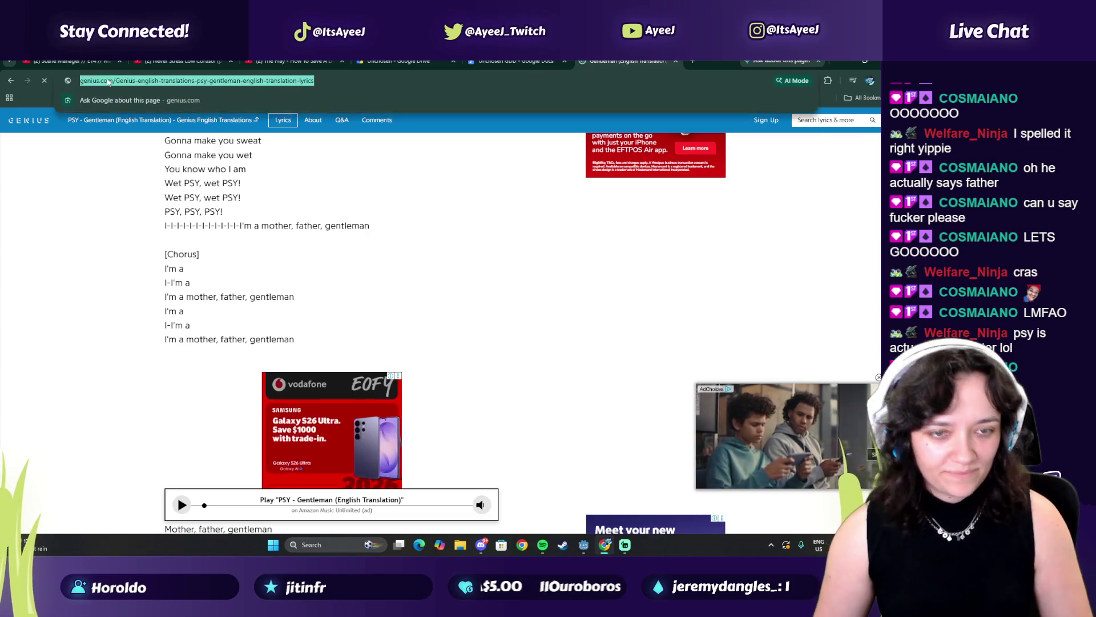
{"action": "type", "text": "ddy psy lyrics"}
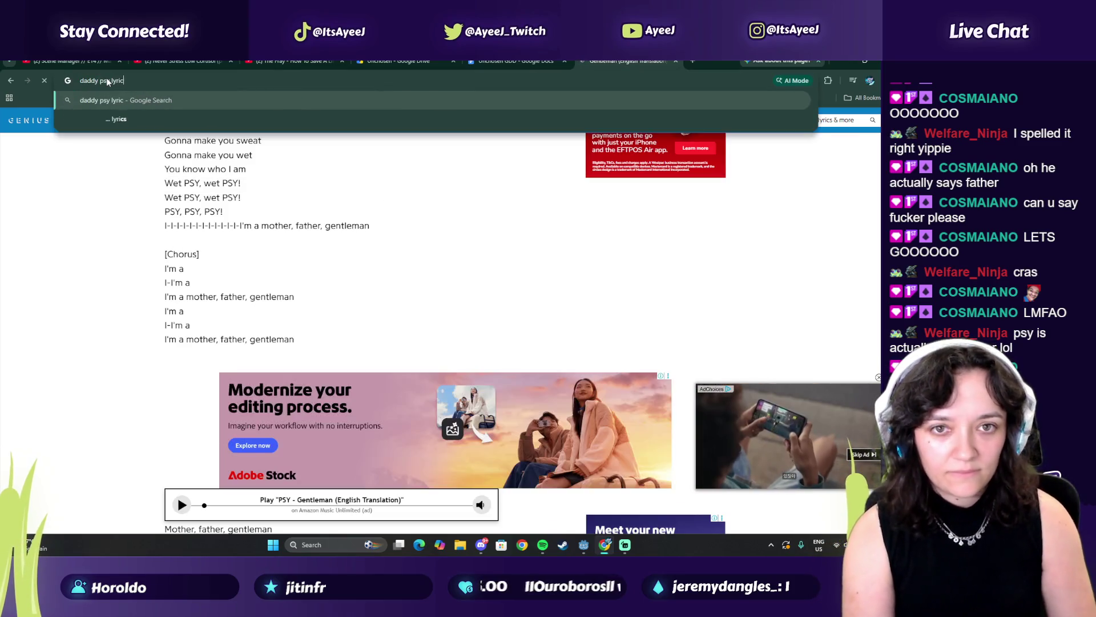
Open Genius's romanized DADDY lyrics from the results, skim them, then close the tab.
{"action": "key", "text": "Return"}
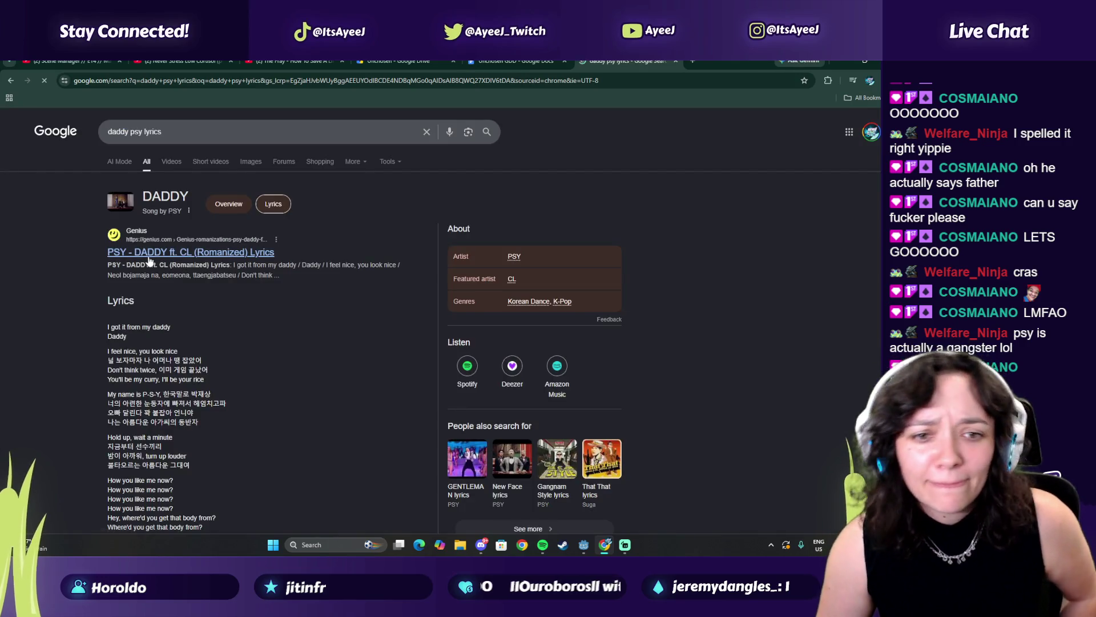
{"action": "left_click", "coordinate": [145, 258]}
{"action": "scroll", "coordinate": [213, 373], "scroll_direction": "down", "scroll_amount": 4}
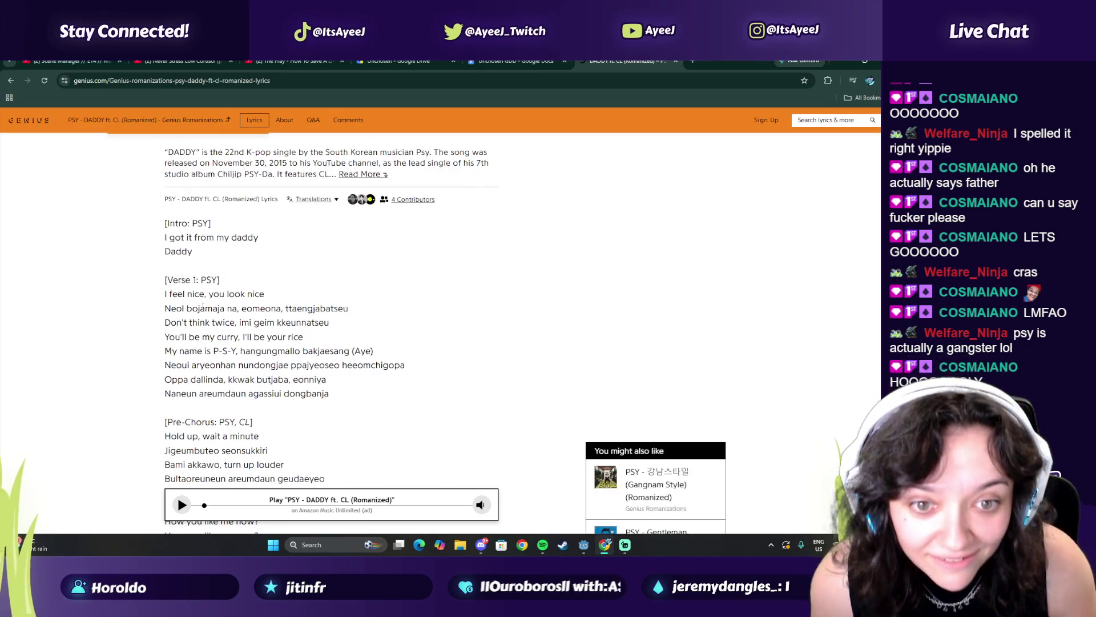
{"action": "left_click_drag", "start_coordinate": [275, 306], "coordinate": [293, 308]}
{"action": "left_click", "coordinate": [138, 250]}
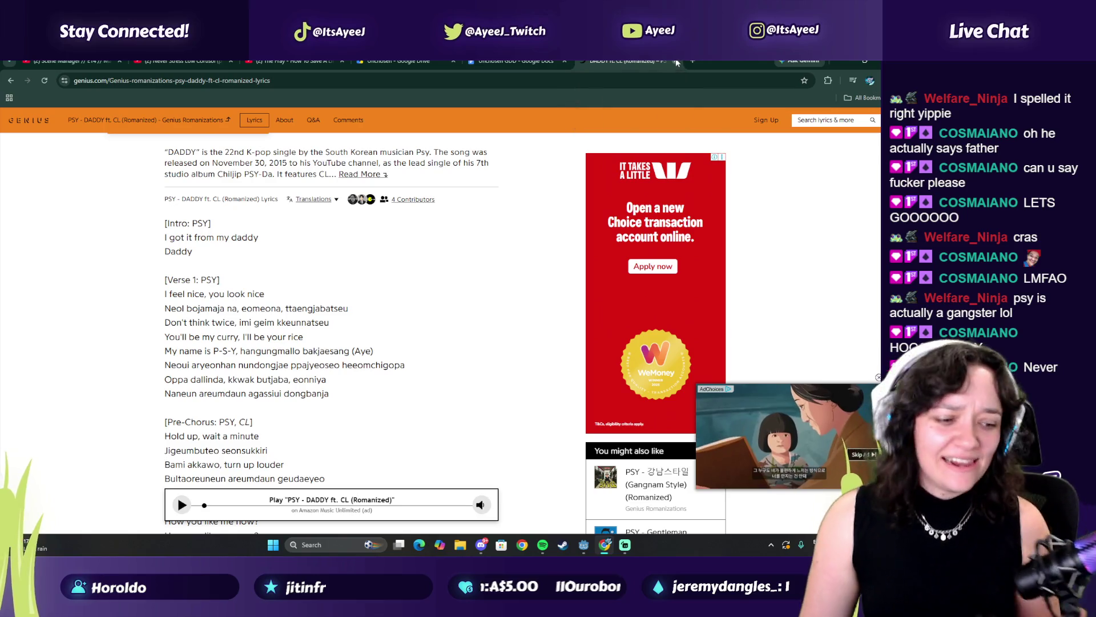
{"action": "left_click", "coordinate": [676, 59]}
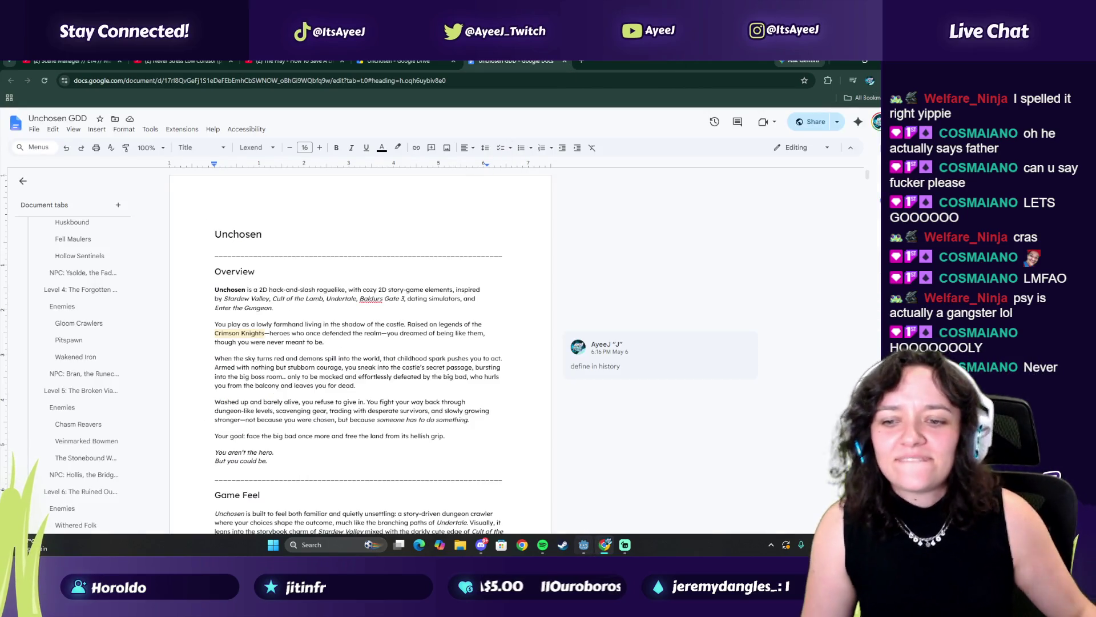
Cycle through the browser tabs back to the YouTube playlist video.
{"action": "left_click", "coordinate": [399, 60]}
{"action": "left_click", "coordinate": [188, 61]}
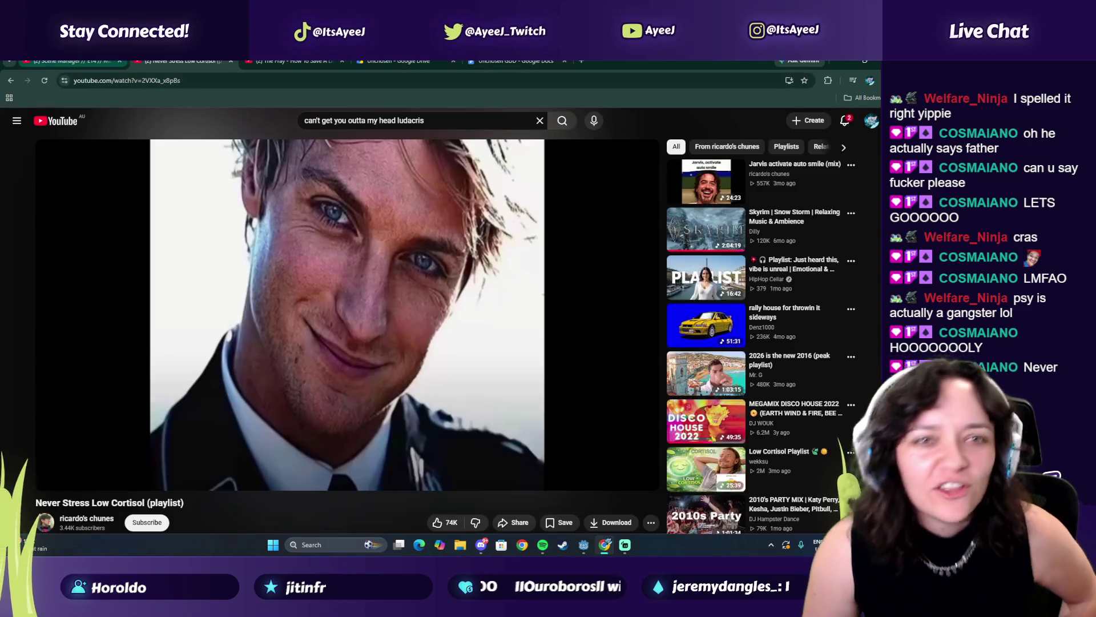
{"action": "left_click", "coordinate": [69, 61]}
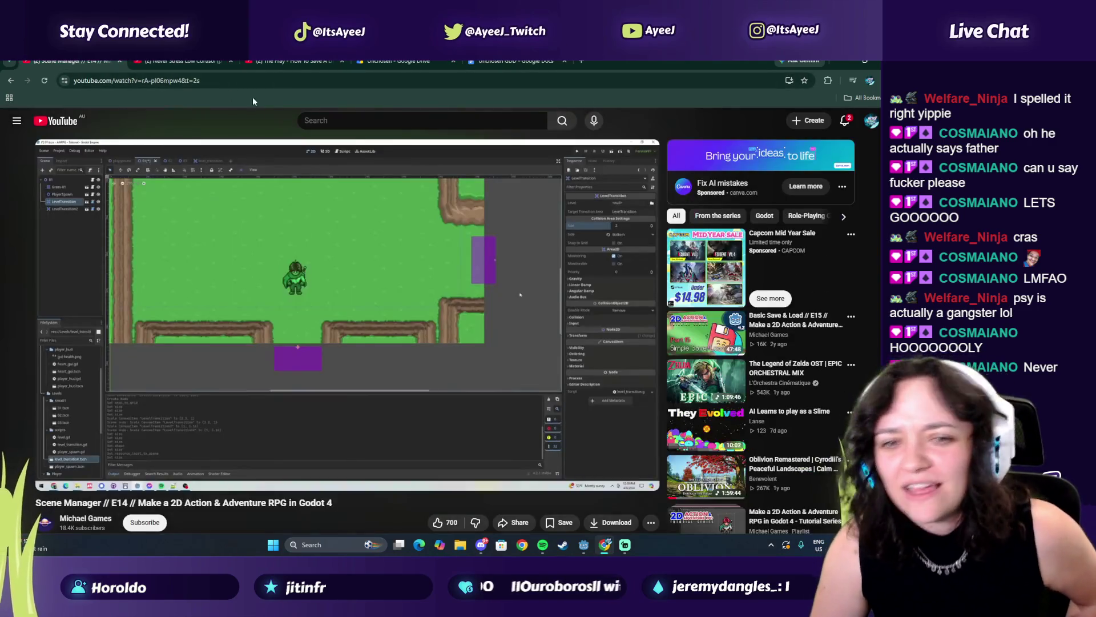
{"action": "left_click", "coordinate": [183, 60]}
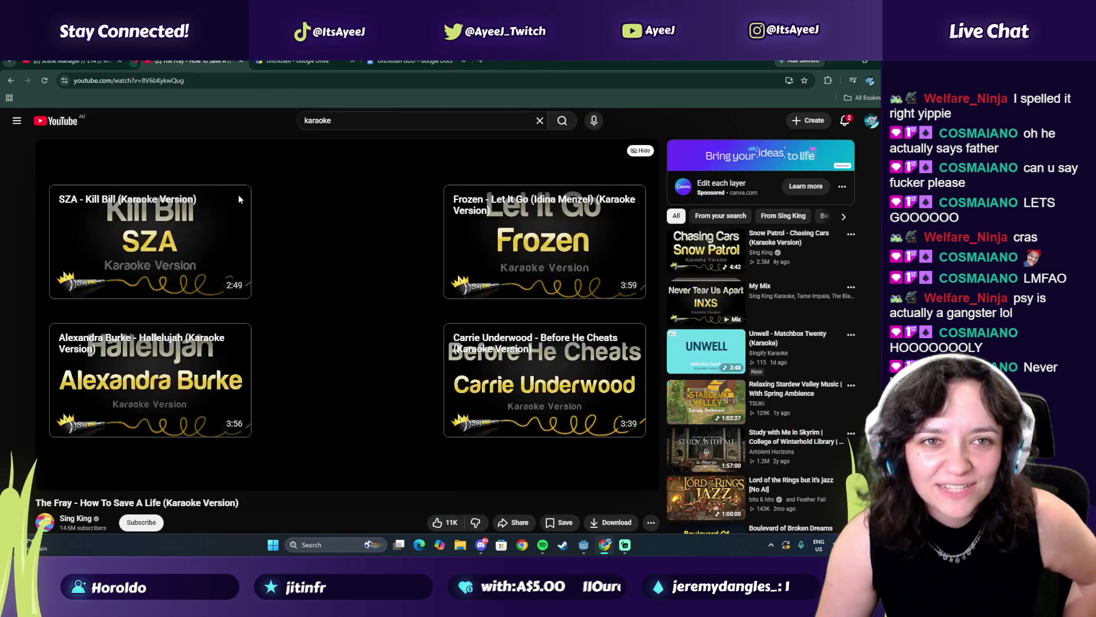
Close the Low Cortisol tab, pause the Scene Manager tutorial, then search in the karaoke tab.
{"action": "key", "text": "ctrl+w"}
{"action": "left_click", "coordinate": [98, 61]}
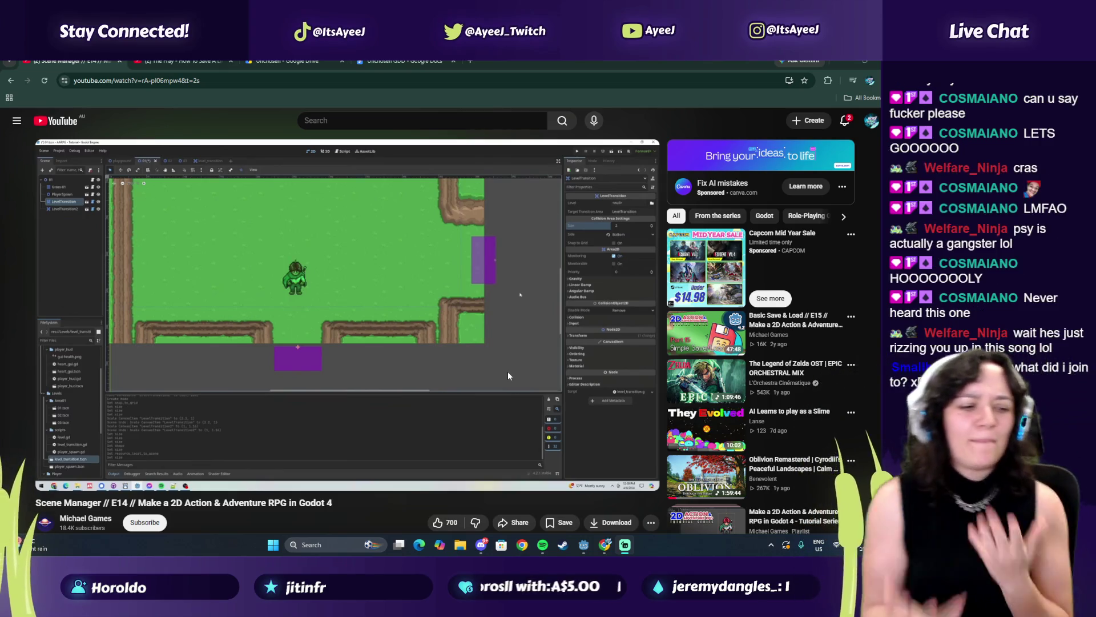
{"action": "mouse_move", "coordinate": [304, 372]}
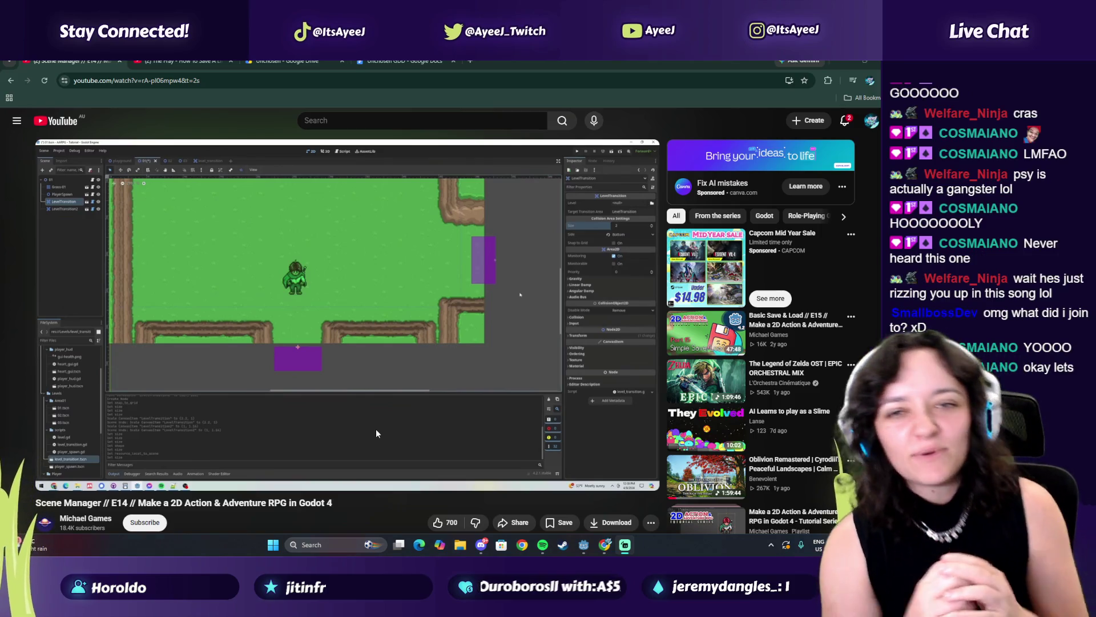
{"action": "mouse_move", "coordinate": [375, 427]}
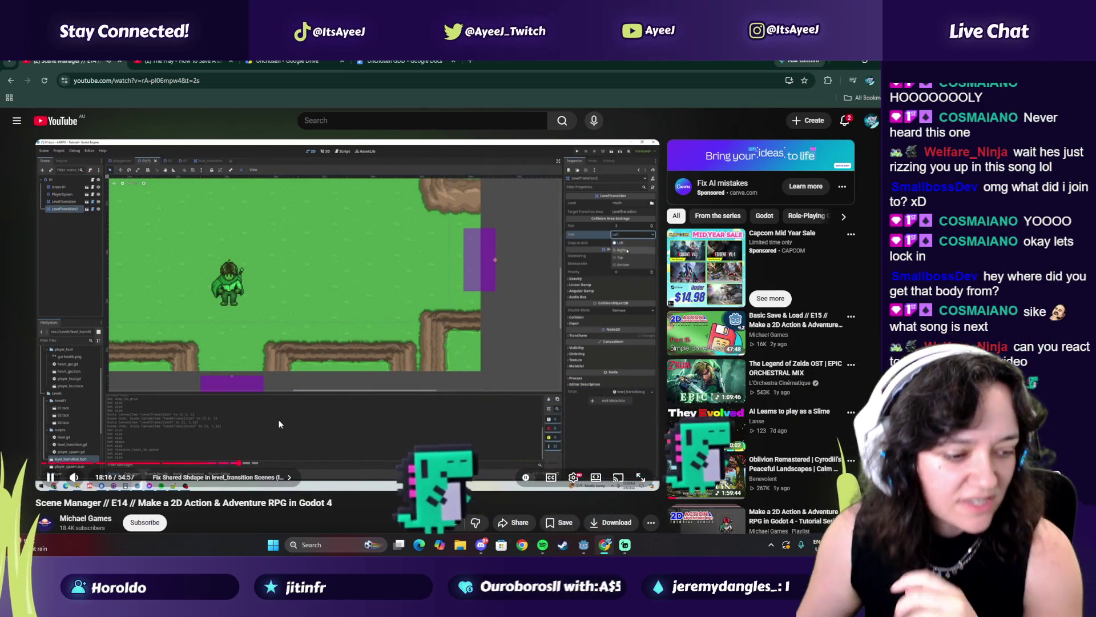
{"action": "key", "text": "space"}
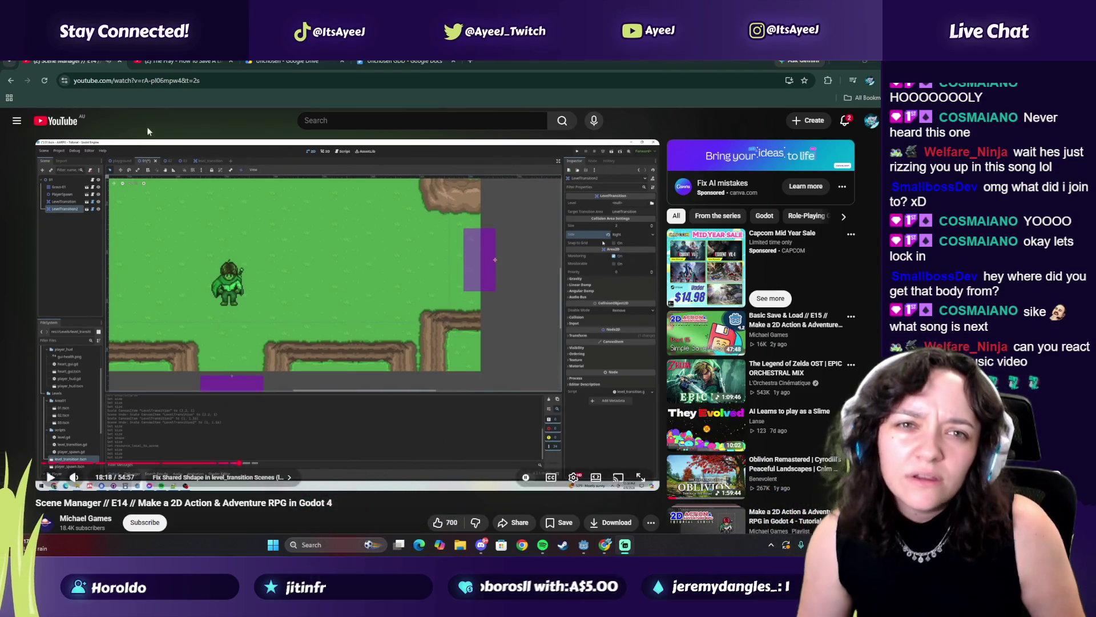
{"action": "key", "text": "ctrl+Tab"}
{"action": "left_click", "coordinate": [355, 120]}
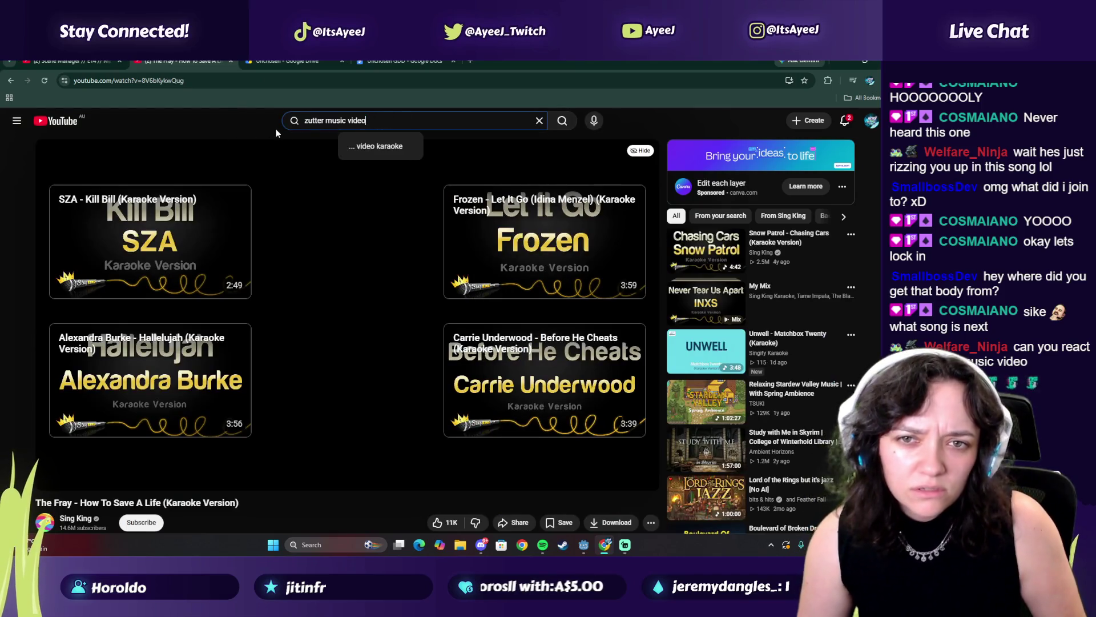
Search YouTube for the zutter music video, open BIGBANG's ZUTTER M/V and pause it at 0:26.
{"action": "key", "text": "Return"}
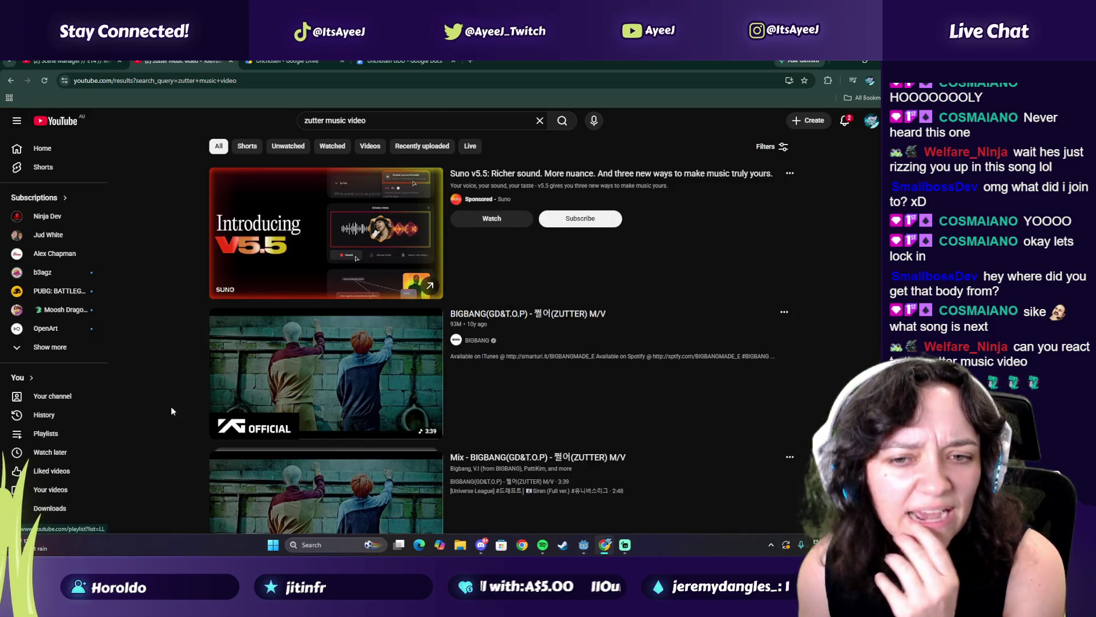
{"action": "scroll", "coordinate": [185, 293], "scroll_direction": "down", "scroll_amount": 1}
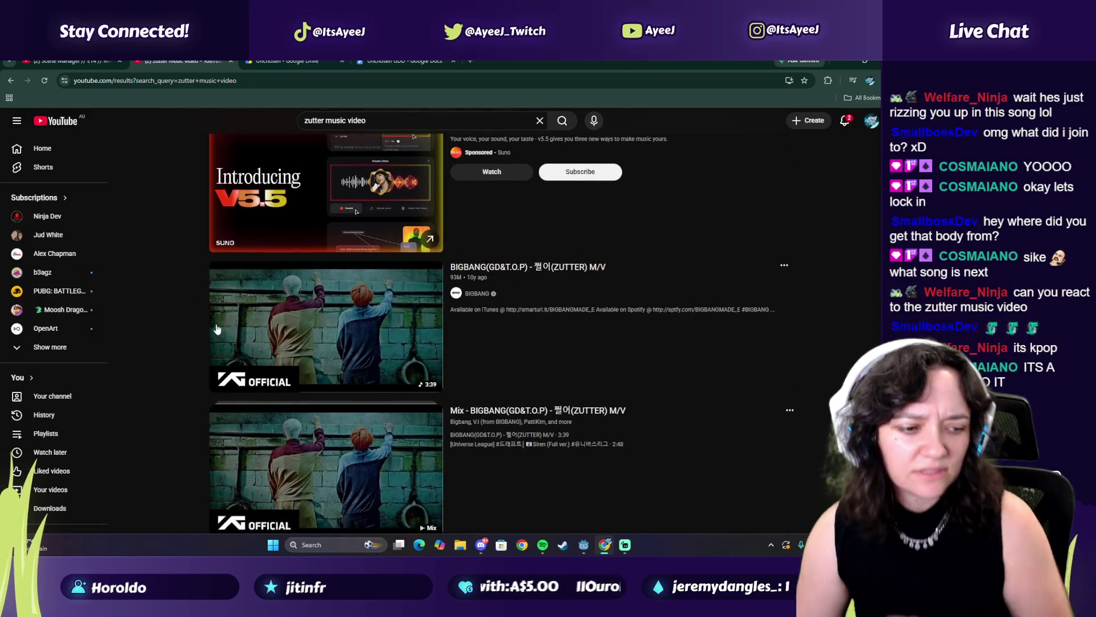
{"action": "mouse_move", "coordinate": [248, 358]}
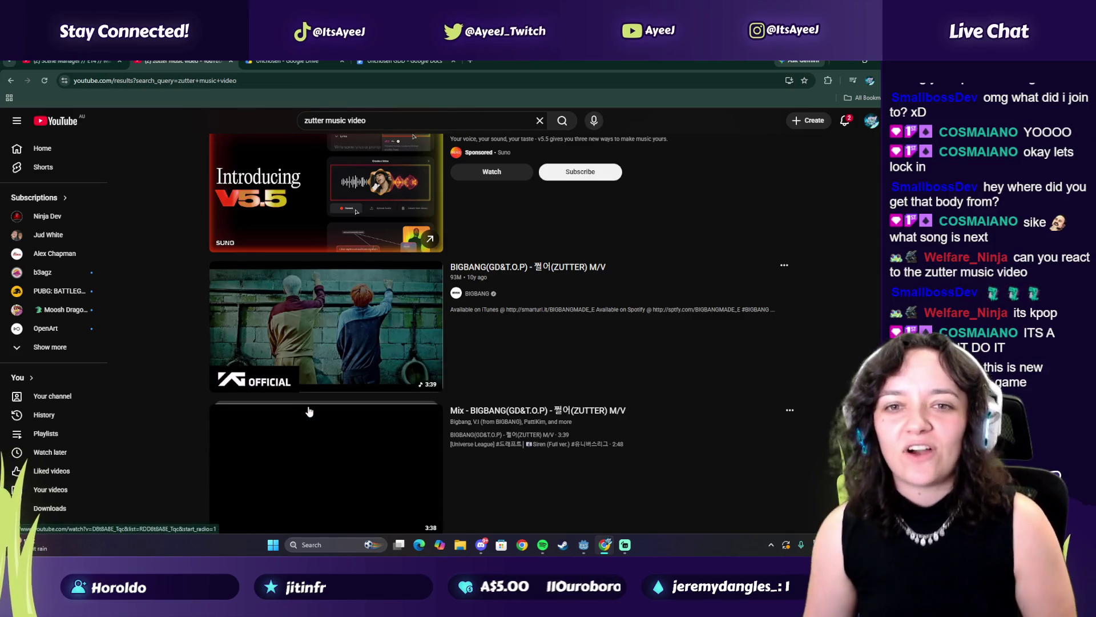
{"action": "mouse_move", "coordinate": [302, 330]}
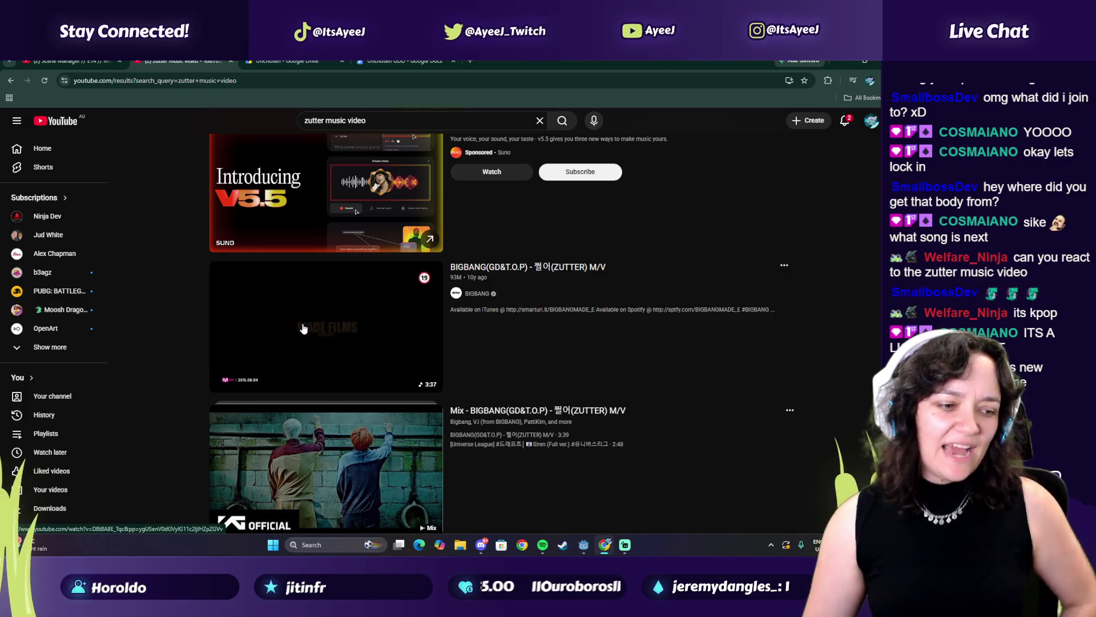
{"action": "left_click", "coordinate": [297, 320]}
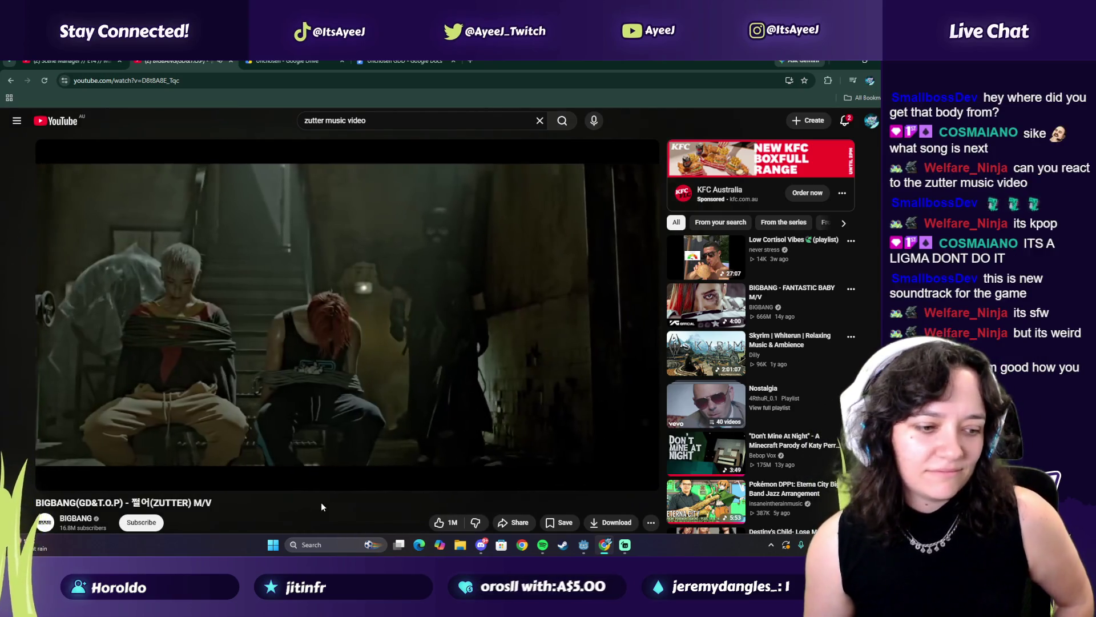
{"action": "left_click", "coordinate": [349, 360]}
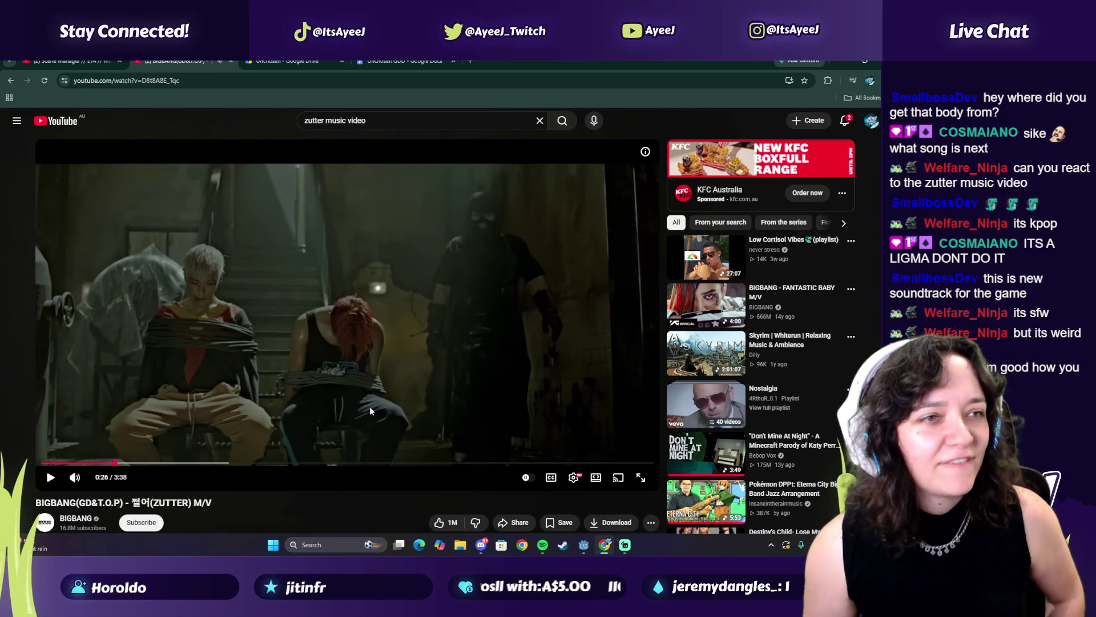
Play the ZUTTER M/V, pause it at 0:43, and duplicate its browser tab.
{"action": "left_click", "coordinate": [342, 289]}
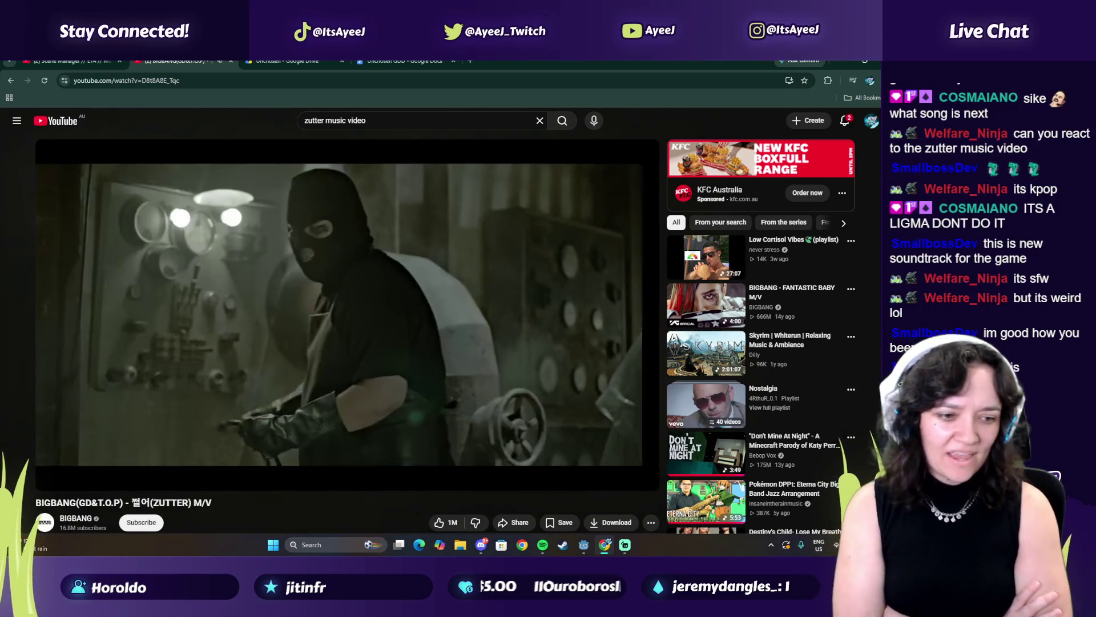
{"action": "left_click", "coordinate": [285, 342]}
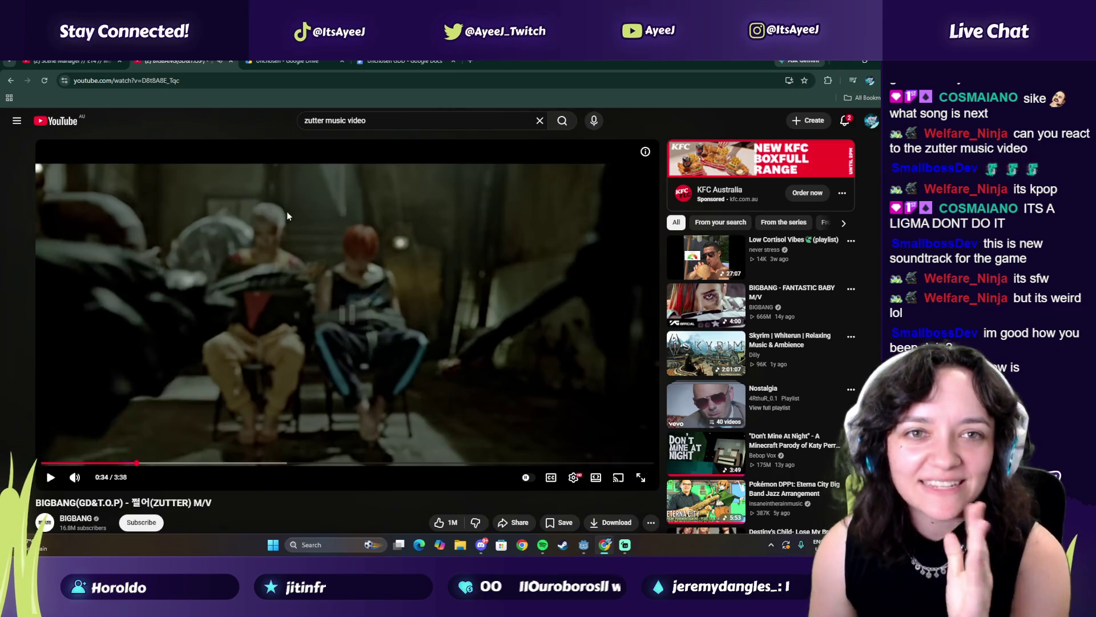
{"action": "key", "text": "ctrl+shift+Tab"}
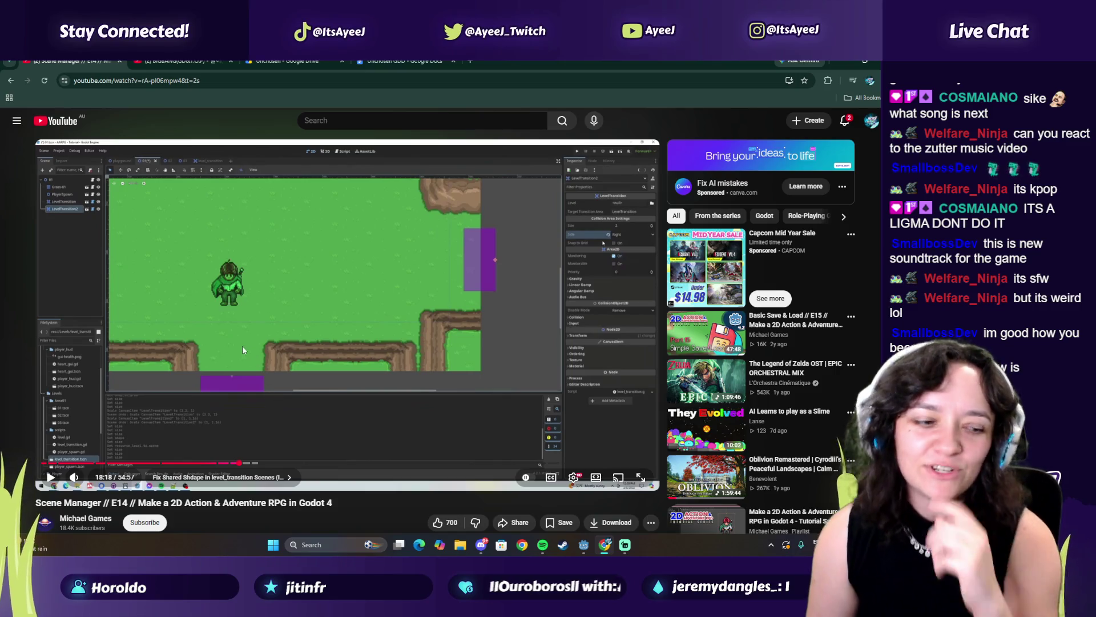
{"action": "left_click", "coordinate": [172, 59]}
{"action": "left_click", "coordinate": [392, 266]}
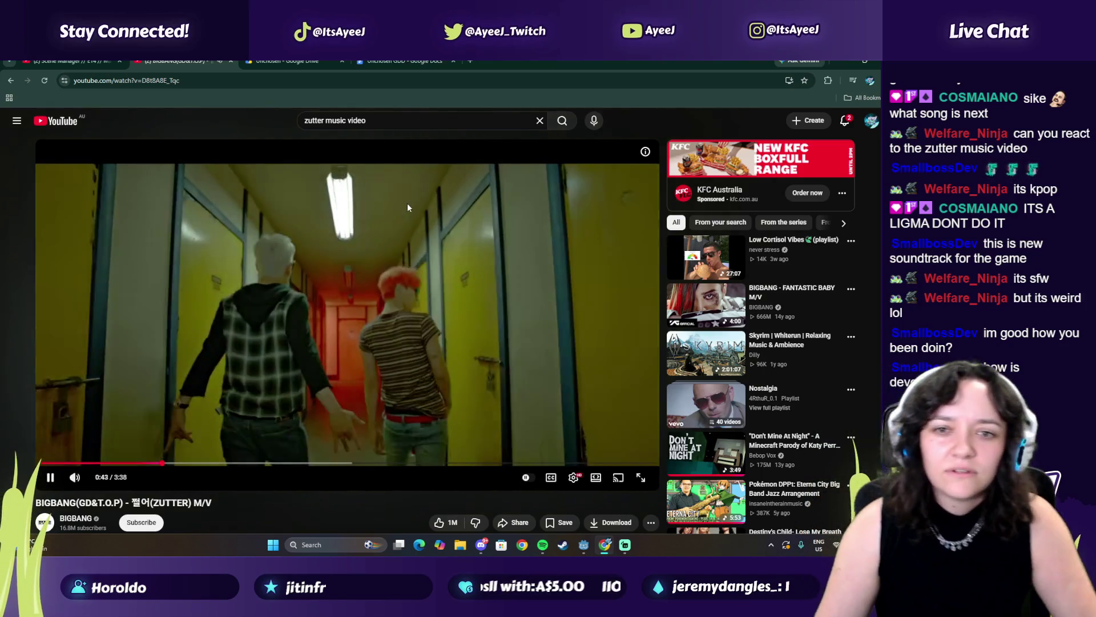
{"action": "left_click", "coordinate": [407, 207]}
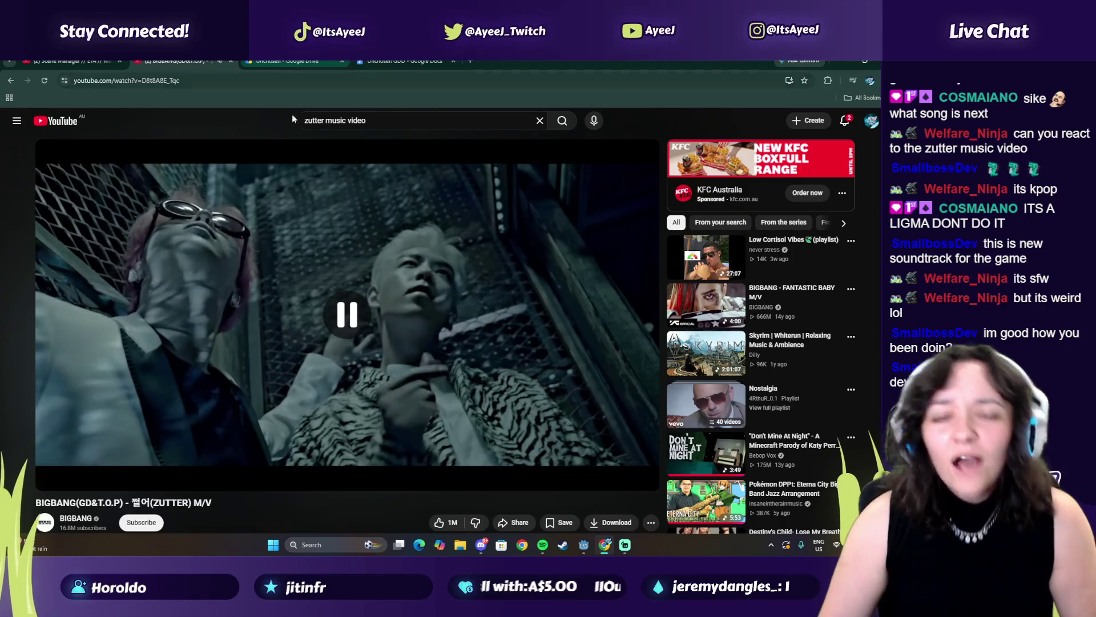
{"action": "right_click", "coordinate": [165, 61]}
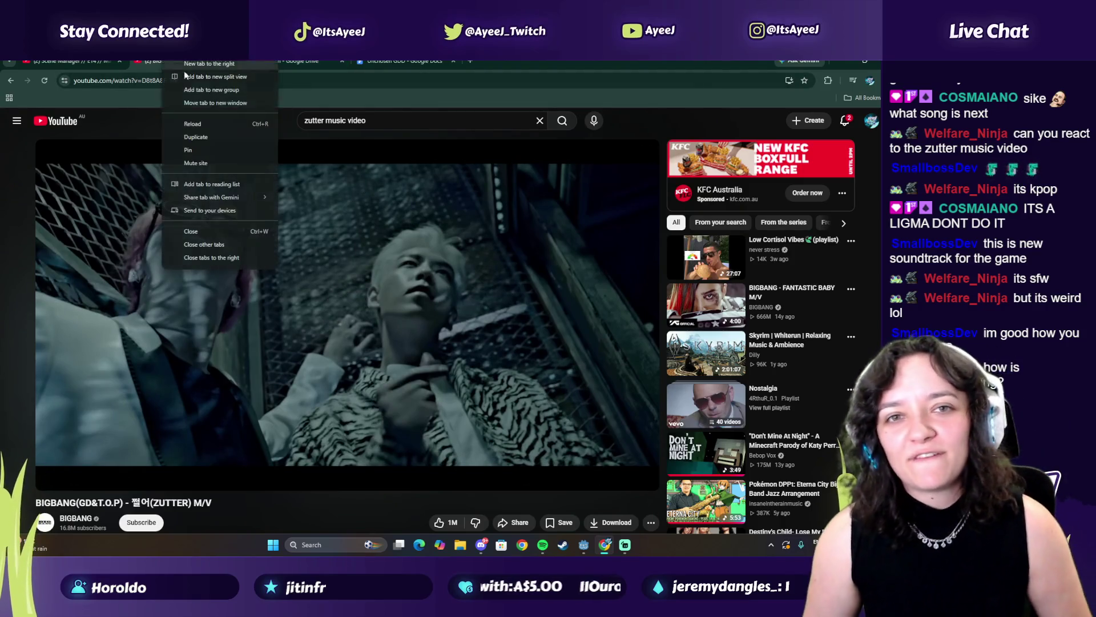
{"action": "left_click", "coordinate": [225, 138]}
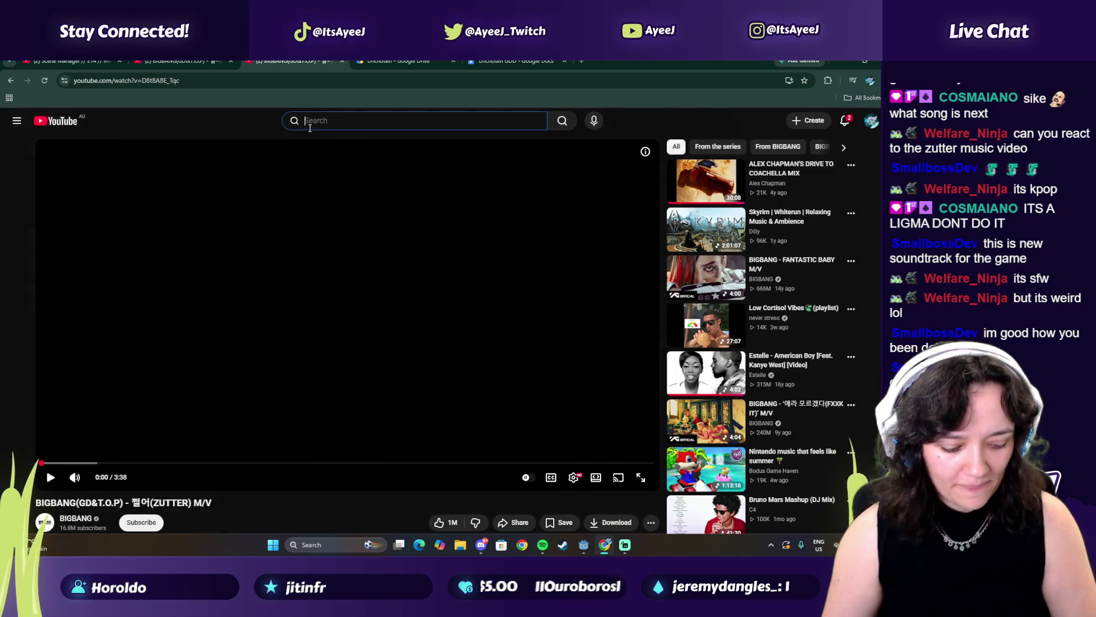
Search 'squid game im sorry boy', open the first Shorts result and pause it.
{"action": "type", "text": "squid game im sorry"}
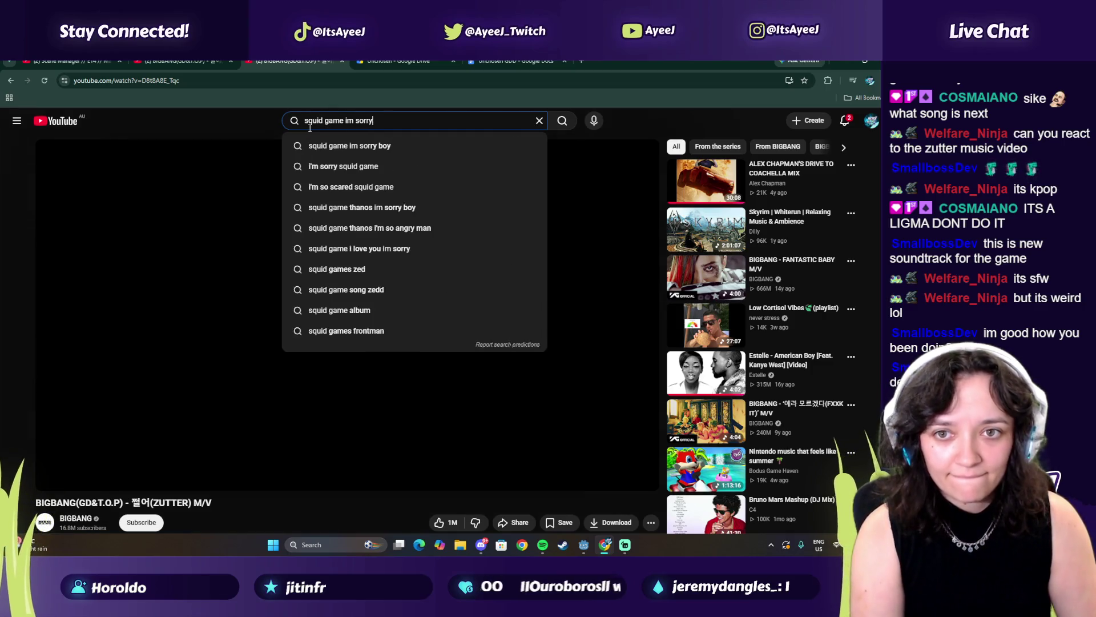
{"action": "type", "text": " boy"}
{"action": "key", "text": "Return"}
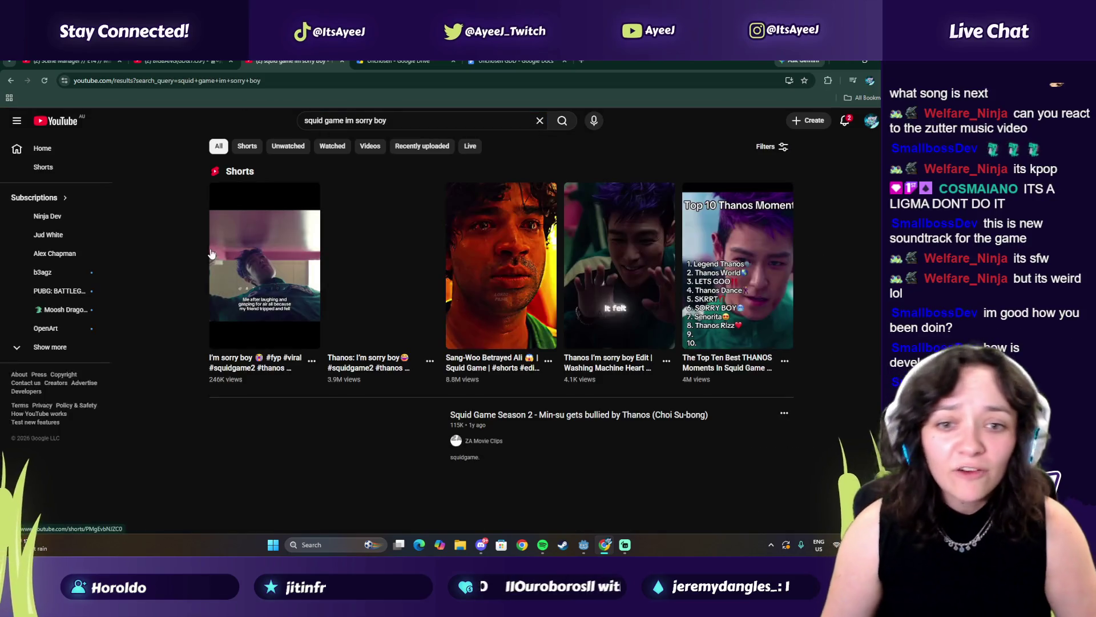
{"action": "left_click", "coordinate": [212, 255]}
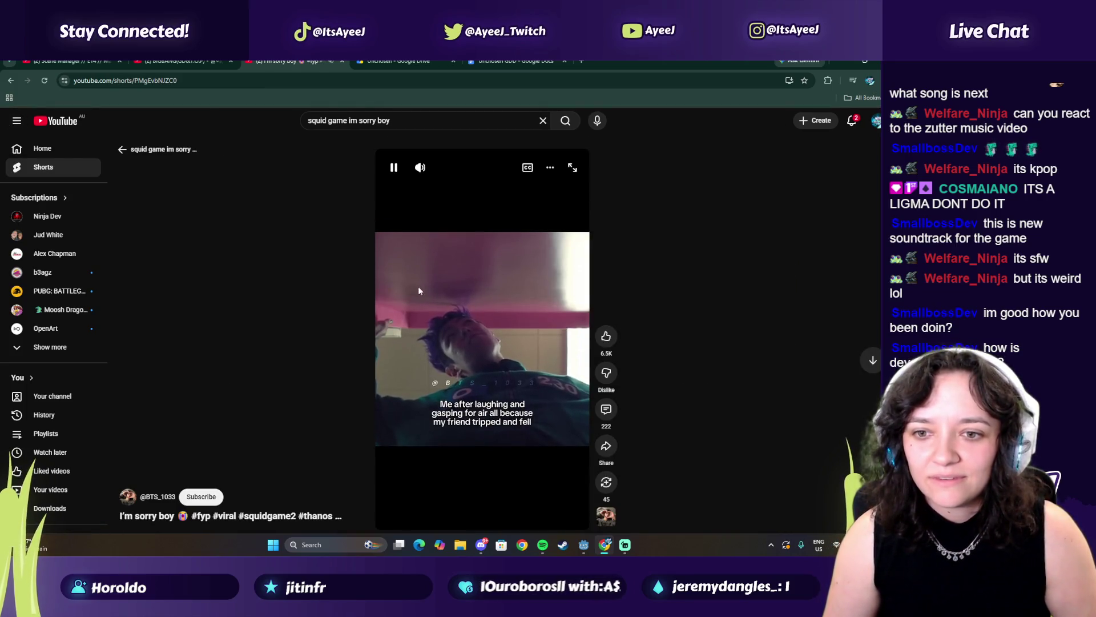
{"action": "left_click", "coordinate": [480, 304]}
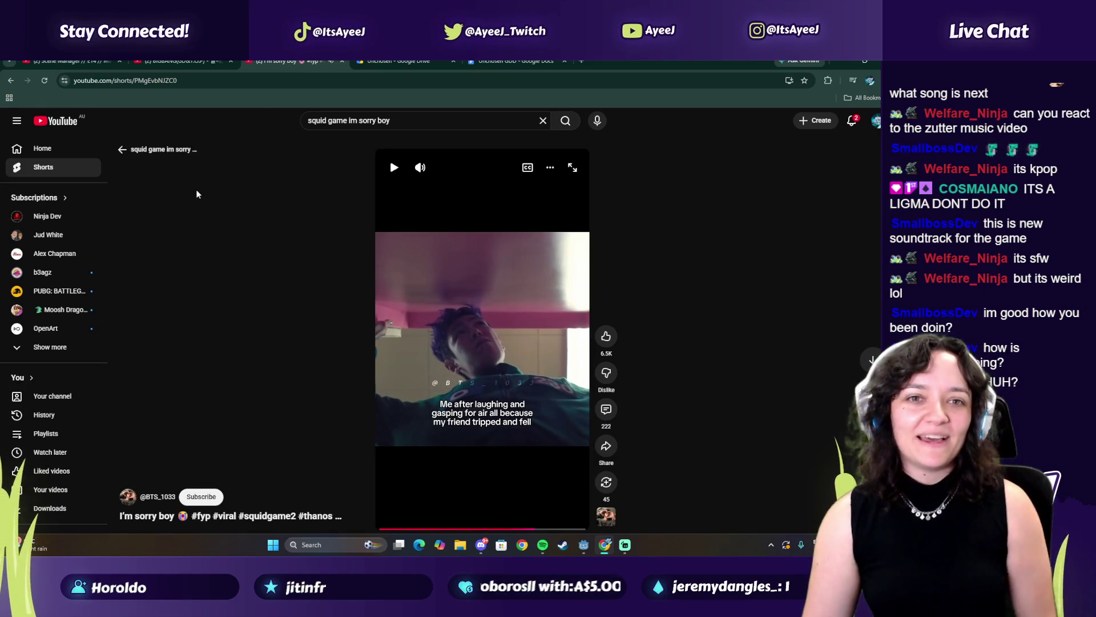
Go back to the original BIGBANG ZUTTER tab and resume the music video from 0:44.
{"action": "mouse_move", "coordinate": [172, 60]}
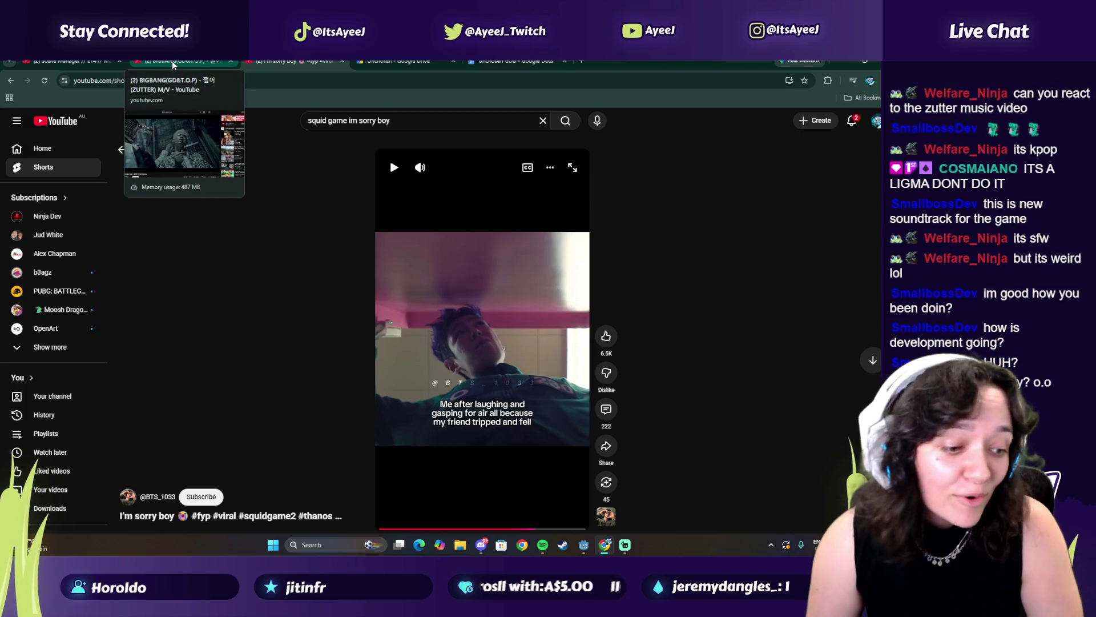
{"action": "left_click", "coordinate": [172, 60]}
{"action": "left_click", "coordinate": [310, 316]}
{"action": "left_click", "coordinate": [310, 317]}
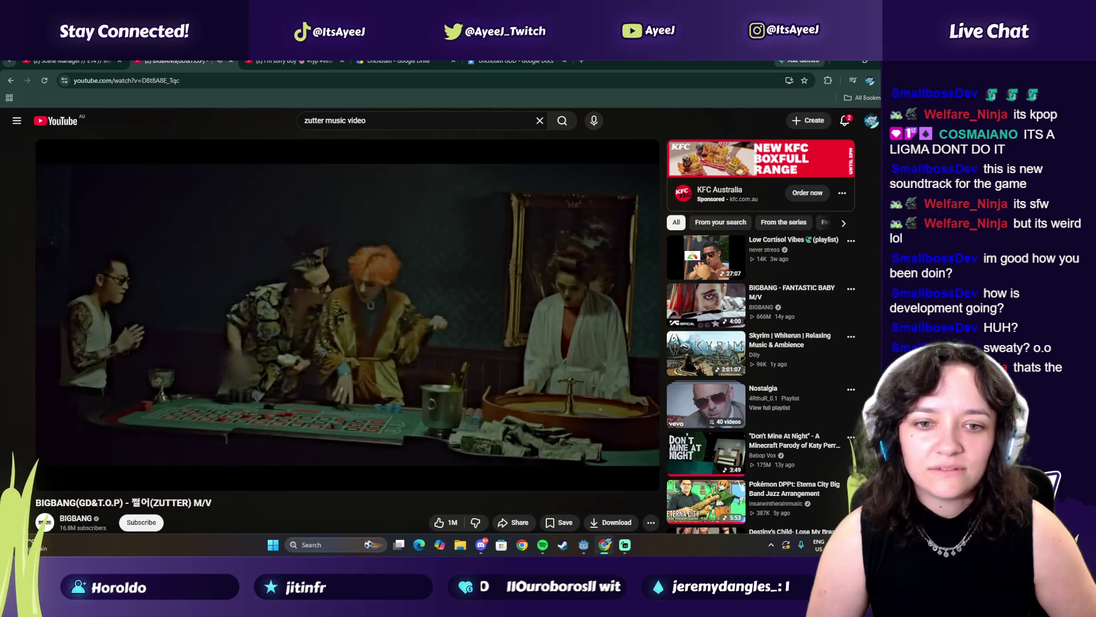
Keep watching the ZUTTER M/V, briefly pausing around 1:39–1:41 before resuming.
{"action": "left_click", "coordinate": [446, 207]}
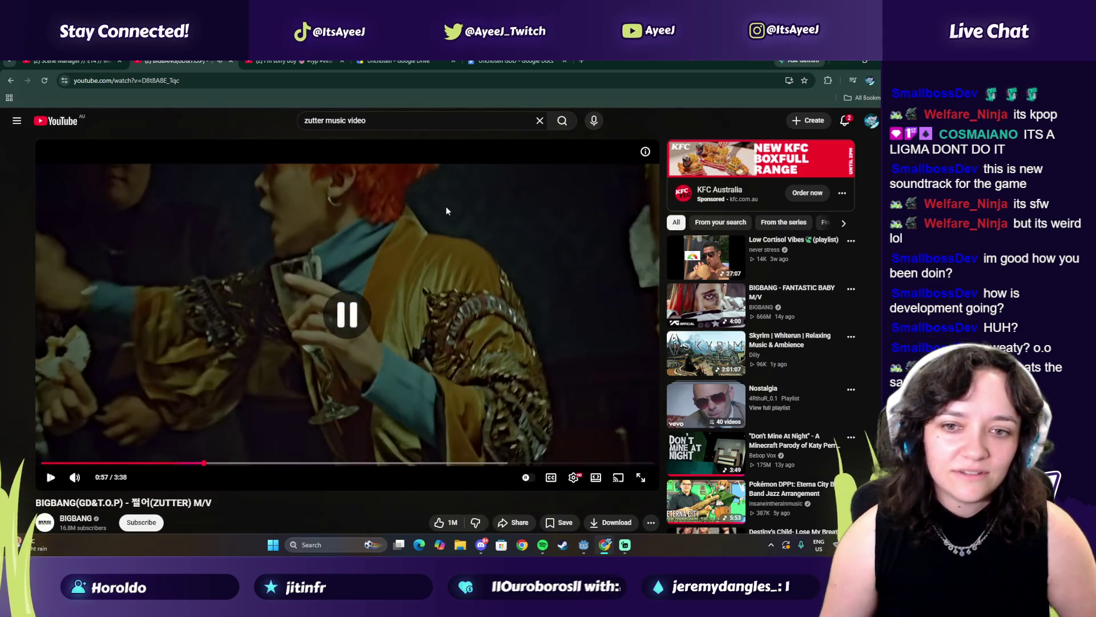
{"action": "left_click", "coordinate": [443, 258]}
{"action": "left_click", "coordinate": [443, 258]}
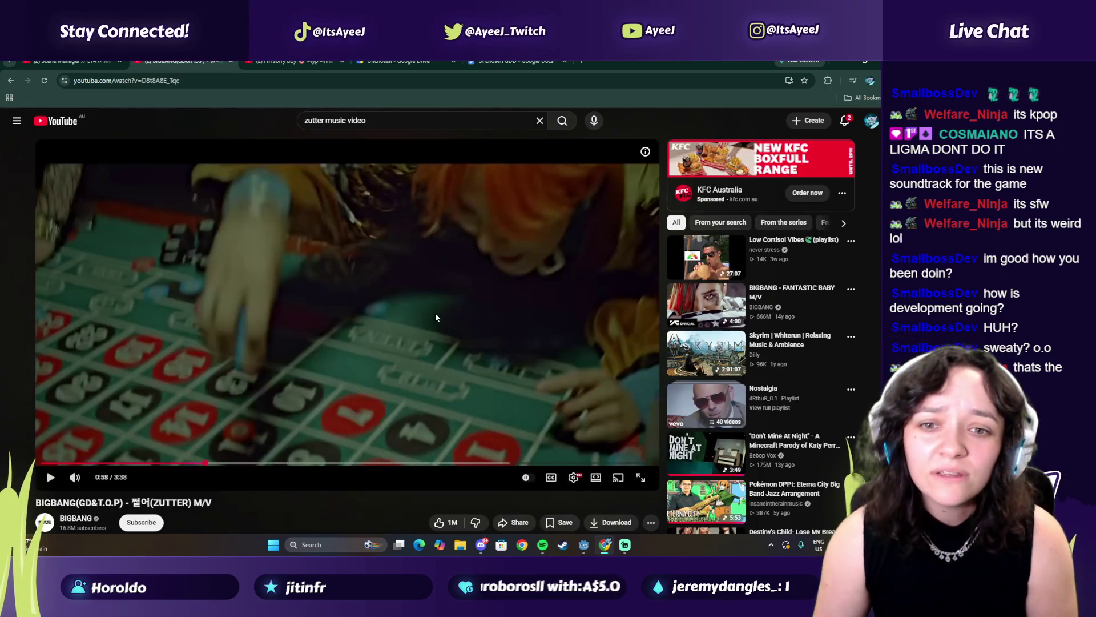
{"action": "left_click", "coordinate": [435, 313]}
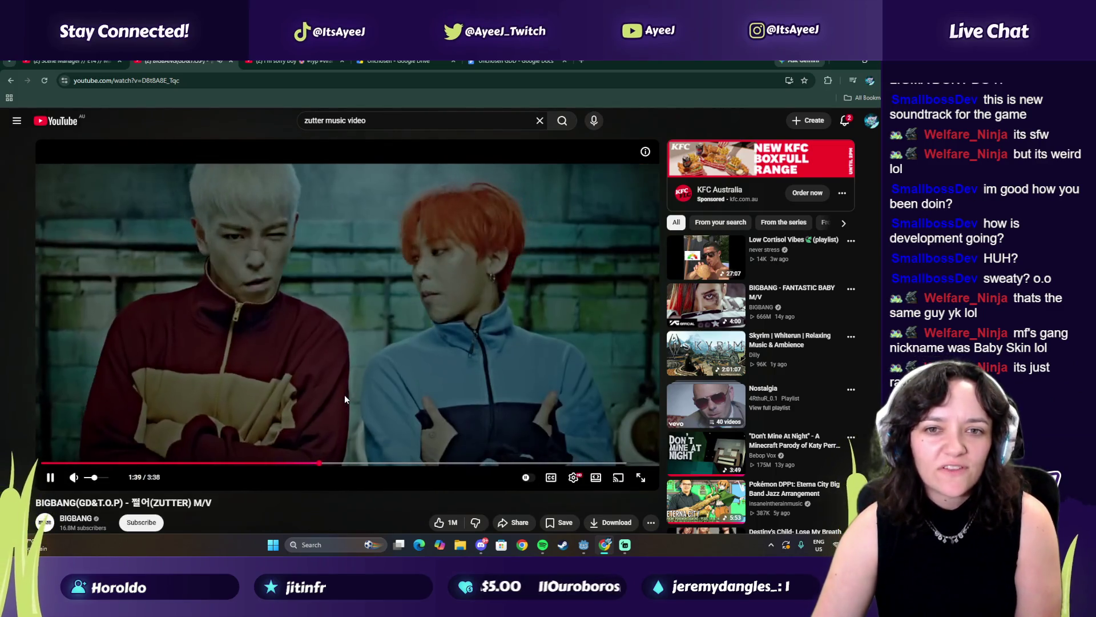
{"action": "left_click", "coordinate": [344, 395]}
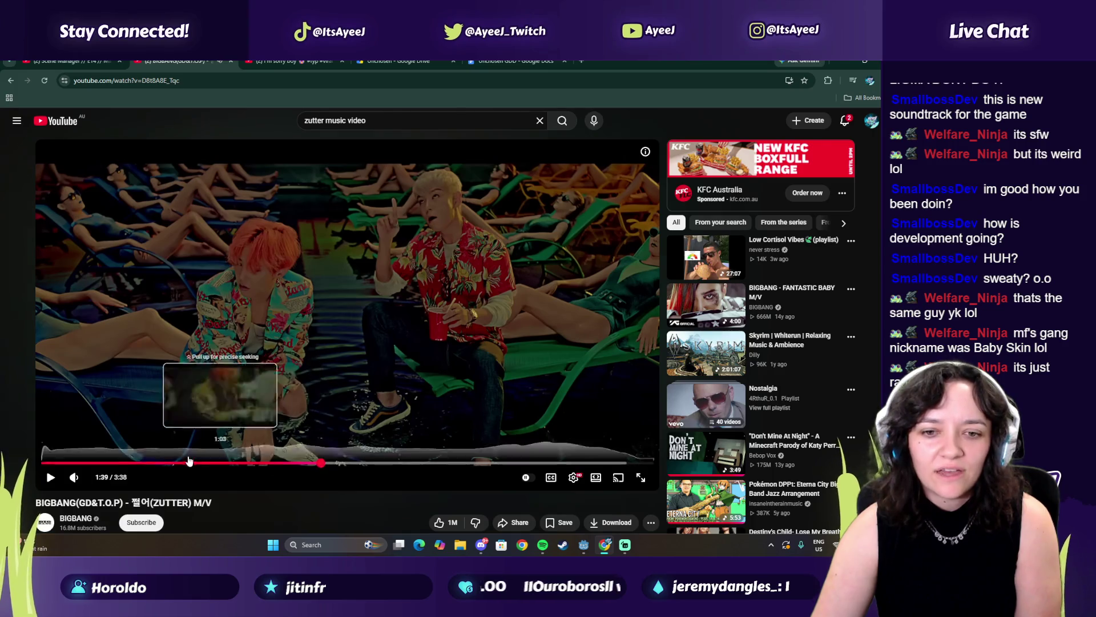
{"action": "left_click", "coordinate": [397, 352]}
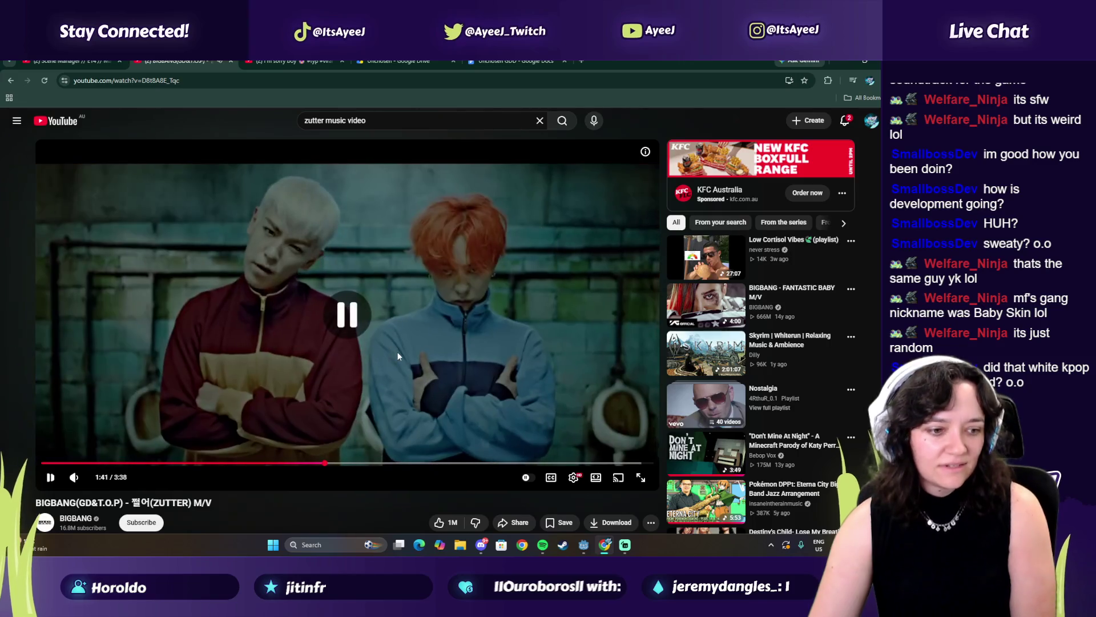
{"action": "left_click", "coordinate": [357, 419]}
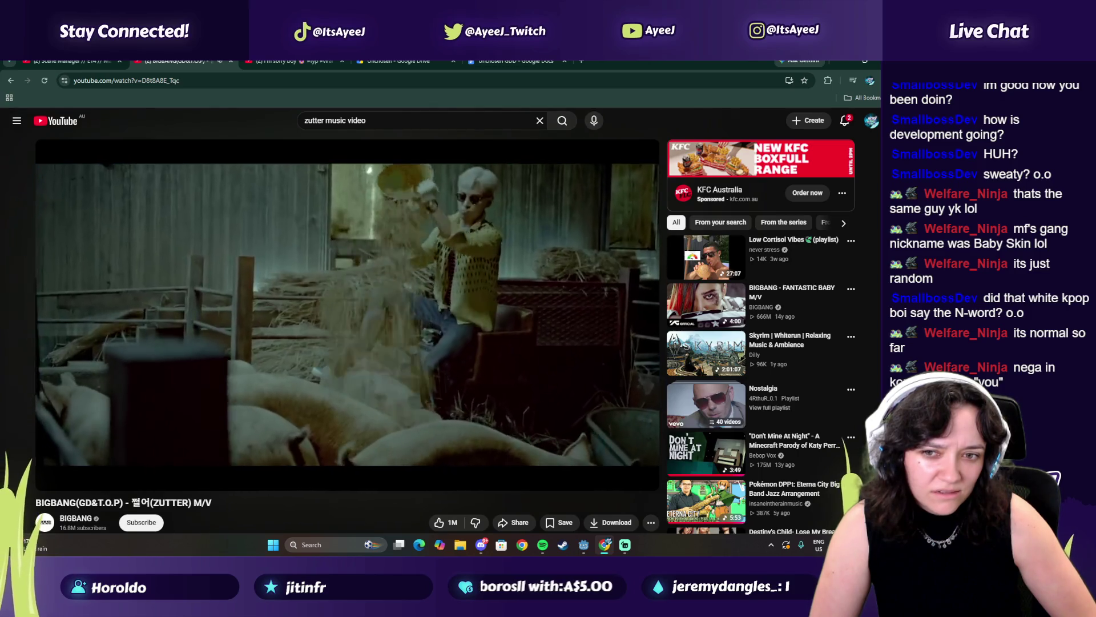
{"action": "scroll", "coordinate": [209, 511], "scroll_direction": "down", "scroll_amount": 1}
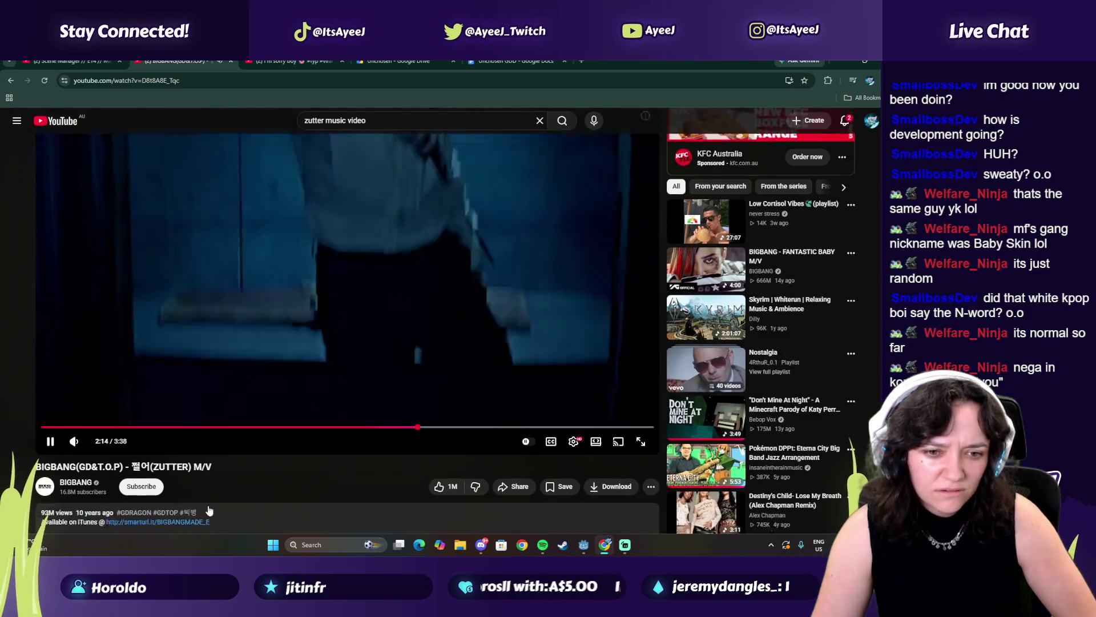
{"action": "scroll", "coordinate": [209, 504], "scroll_direction": "up", "scroll_amount": 1}
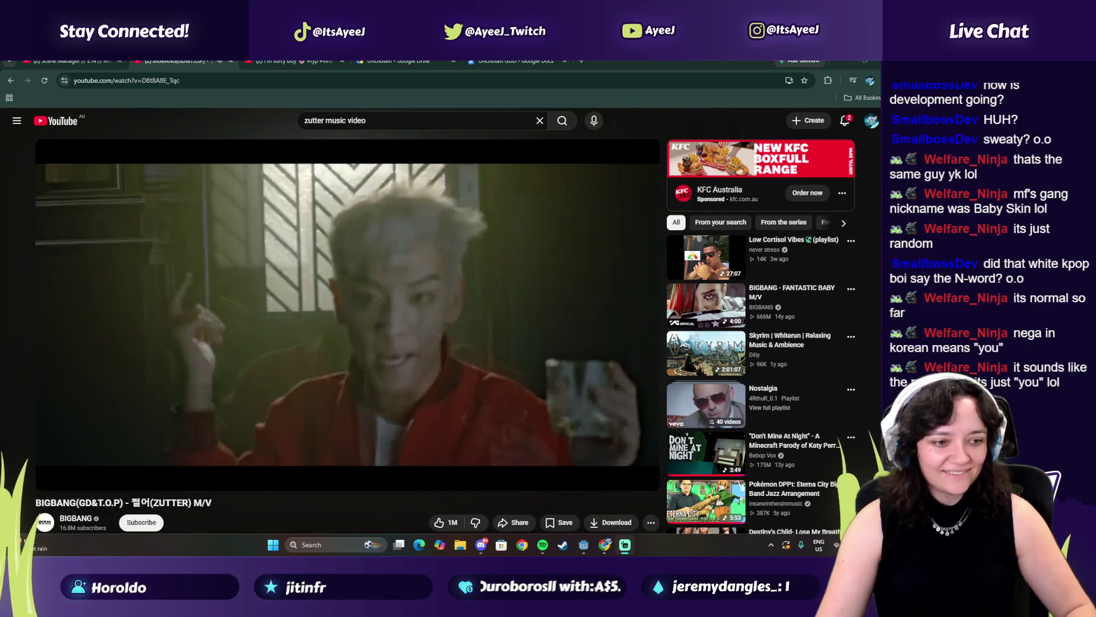
{"action": "mouse_move", "coordinate": [334, 287]}
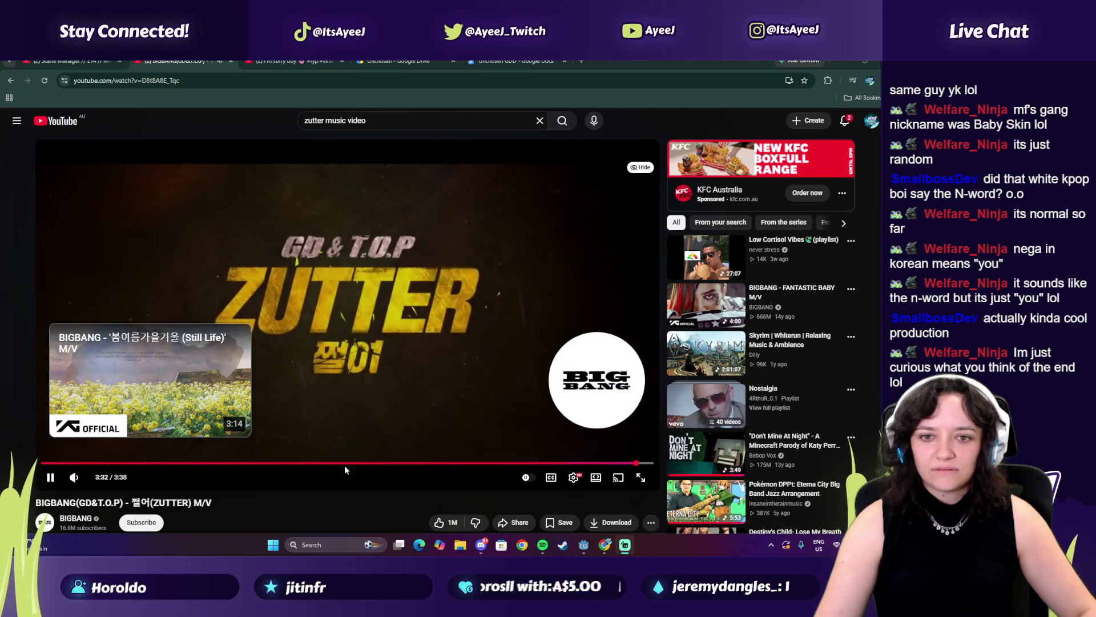
Pause ZUTTER at 3:34, resume DADDY in Spotify, and return to the I'm sorry boy Short.
{"action": "left_click", "coordinate": [350, 433]}
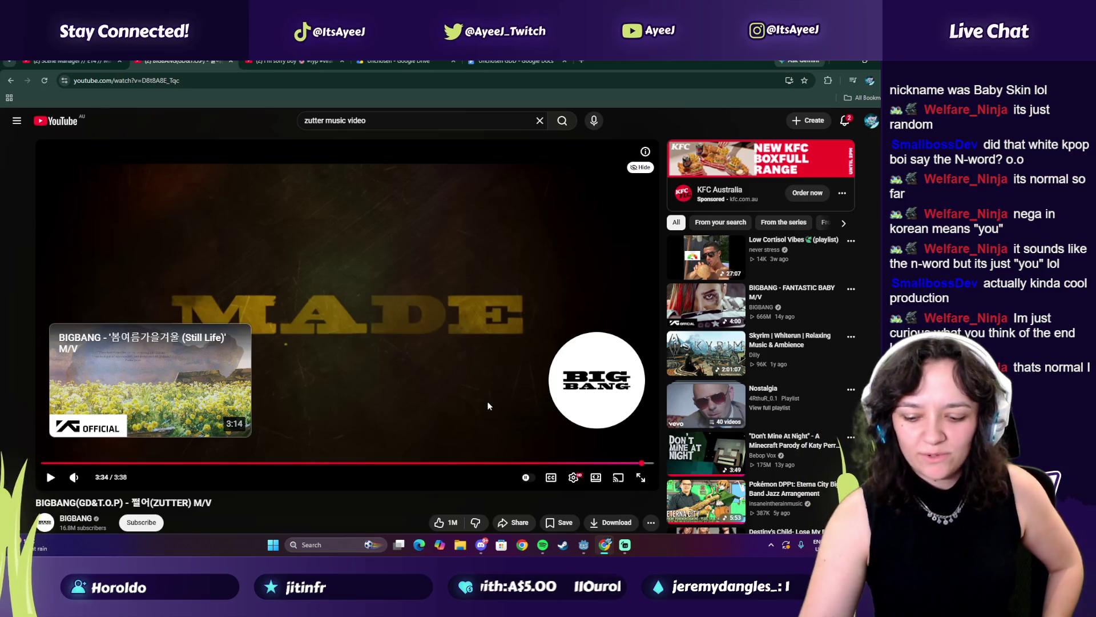
{"action": "left_click", "coordinate": [543, 544]}
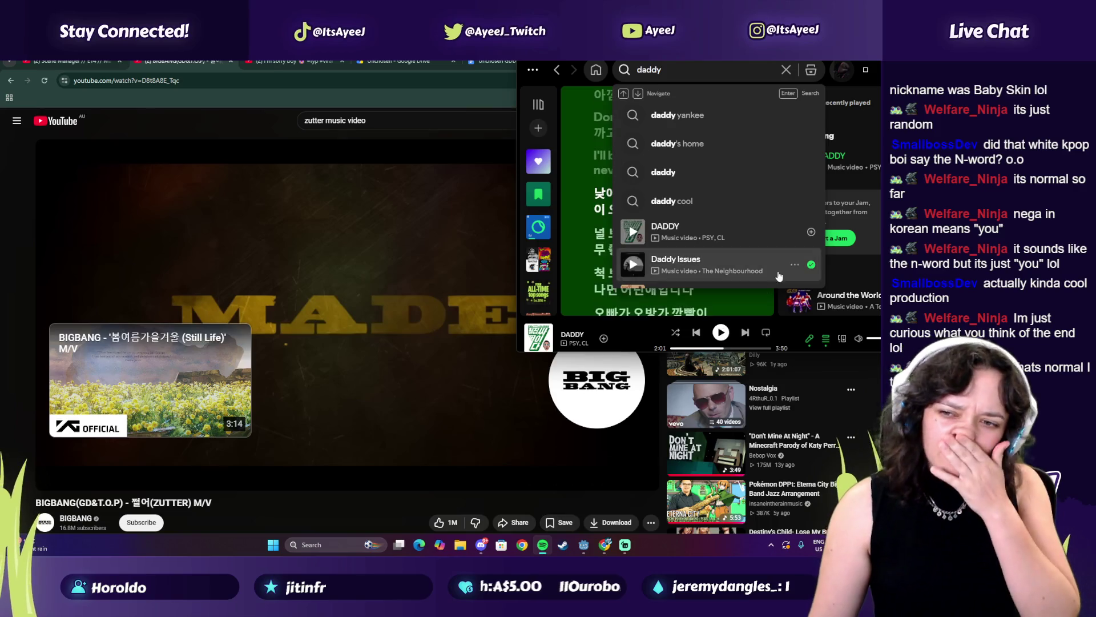
{"action": "left_click", "coordinate": [728, 334]}
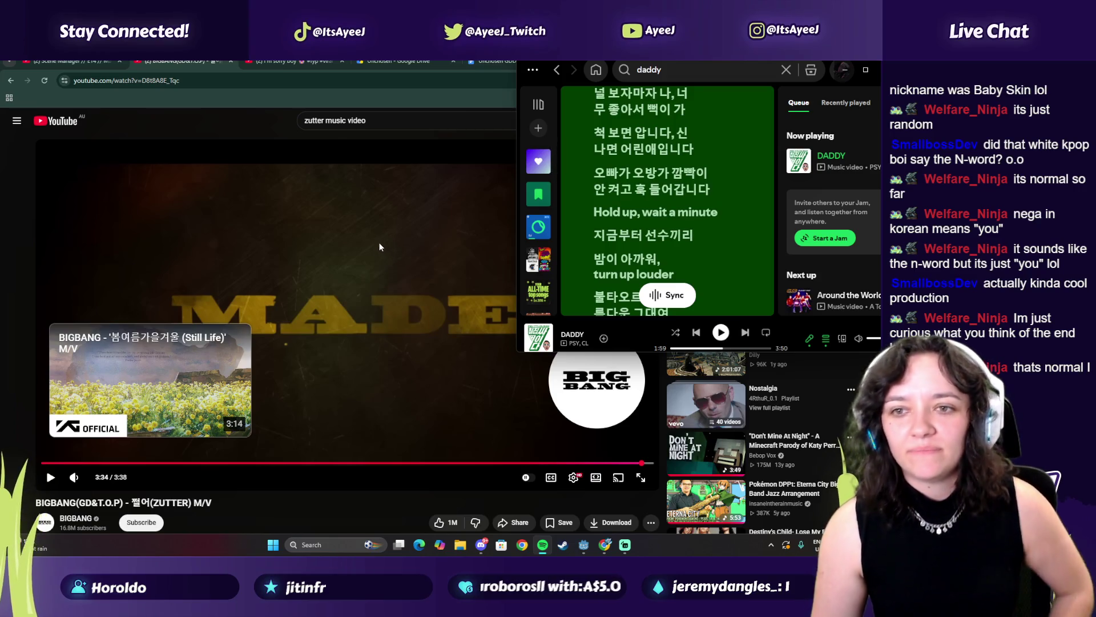
{"action": "left_click", "coordinate": [273, 63]}
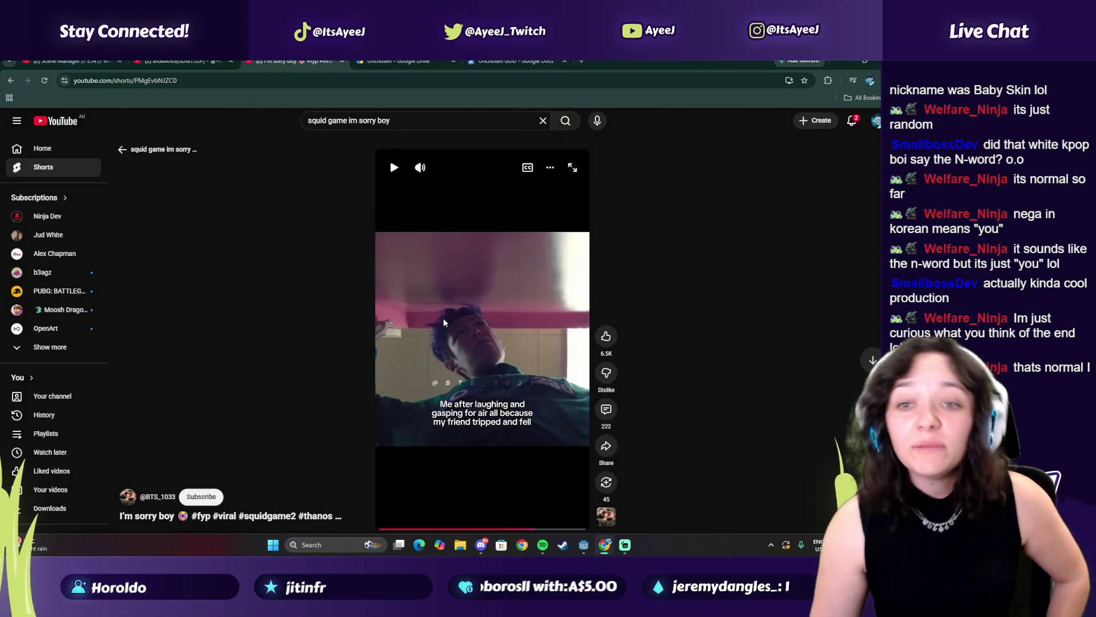
Play and pause the I'm sorry boy Short, glancing at the Drive and BIGBANG tabs.
{"action": "left_click", "coordinate": [457, 342]}
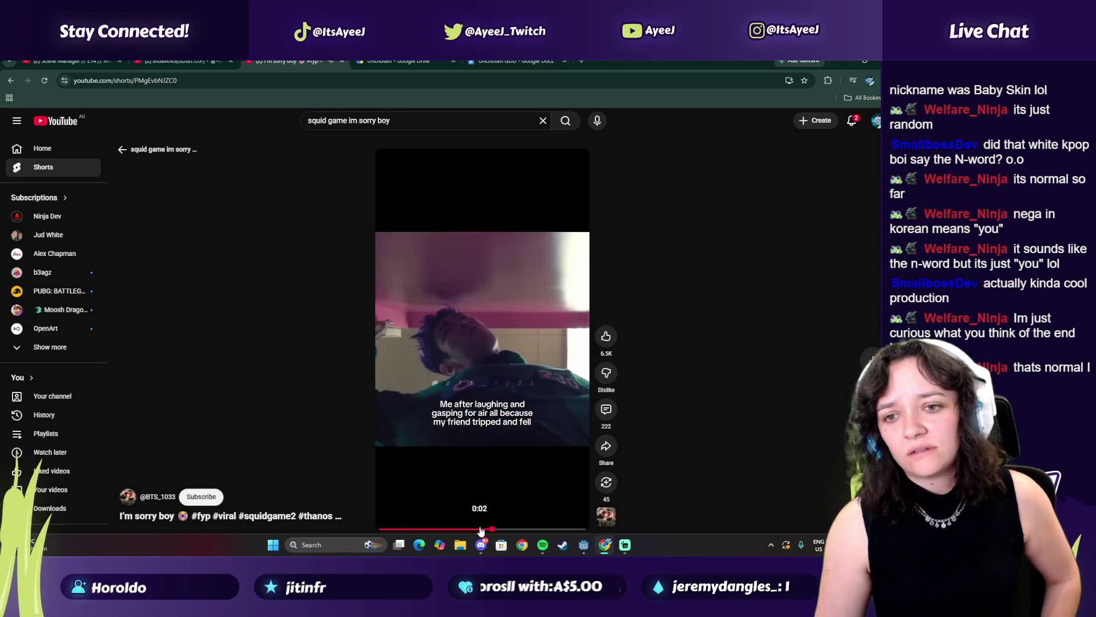
{"action": "left_click", "coordinate": [494, 339]}
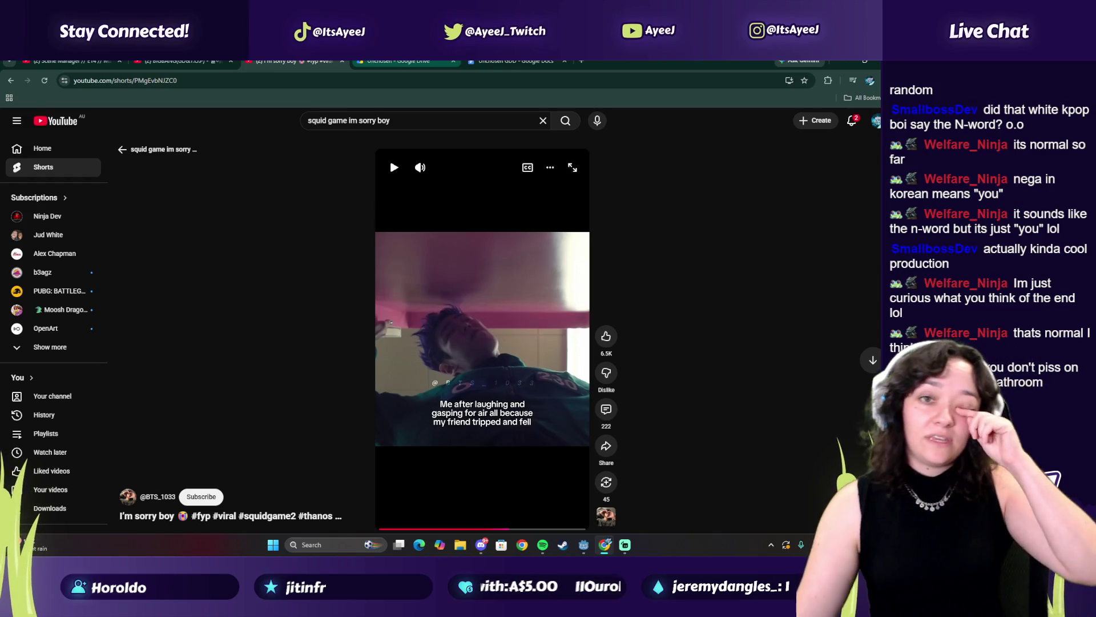
{"action": "left_click", "coordinate": [400, 61]}
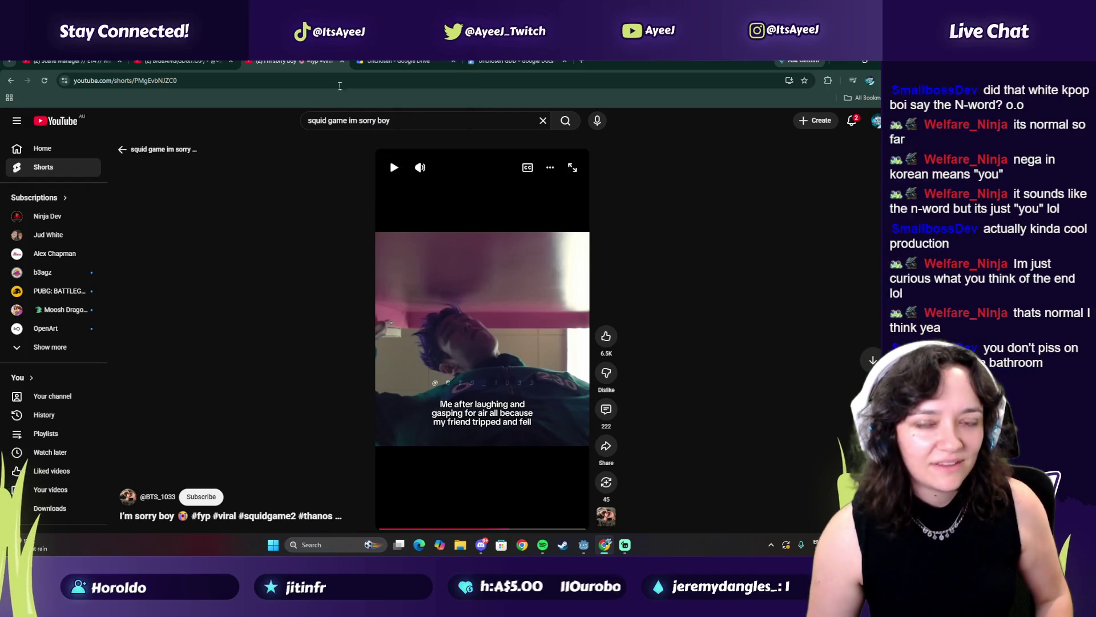
{"action": "left_click", "coordinate": [180, 61]}
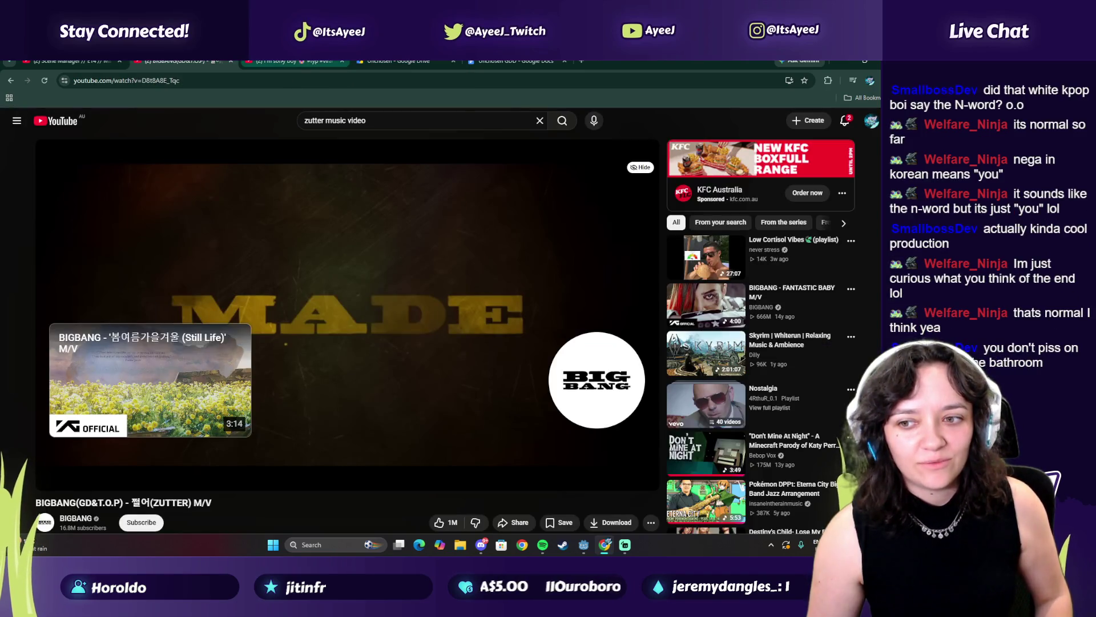
{"action": "left_click", "coordinate": [294, 62]}
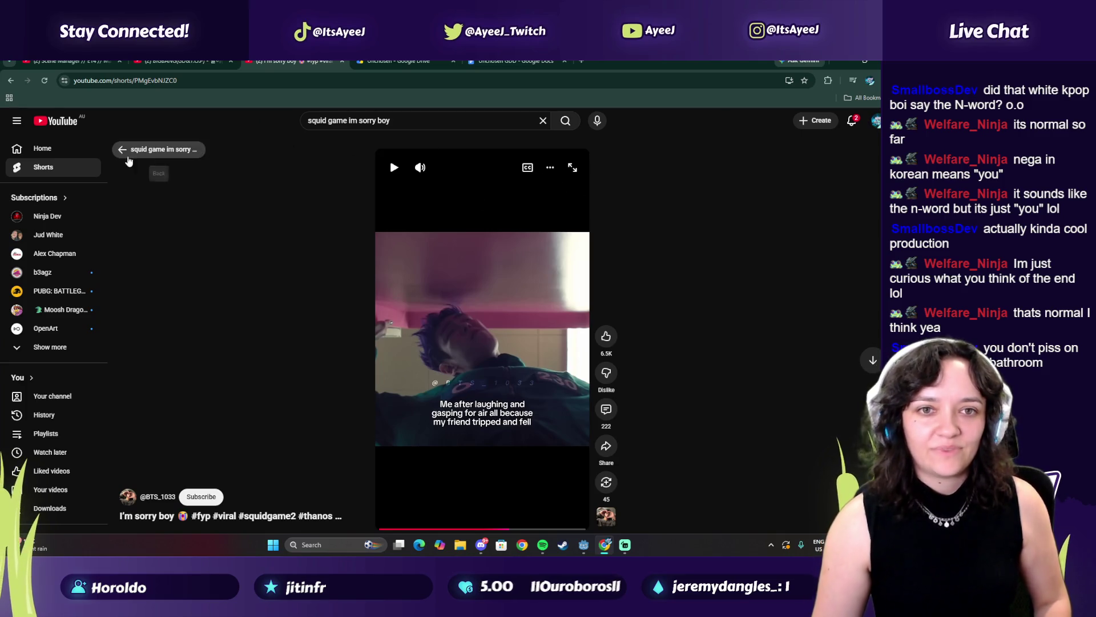
Search 'thanos english momebnts' and open the Engrish Lessons with Thanos video.
{"action": "key", "text": "alt+Left"}
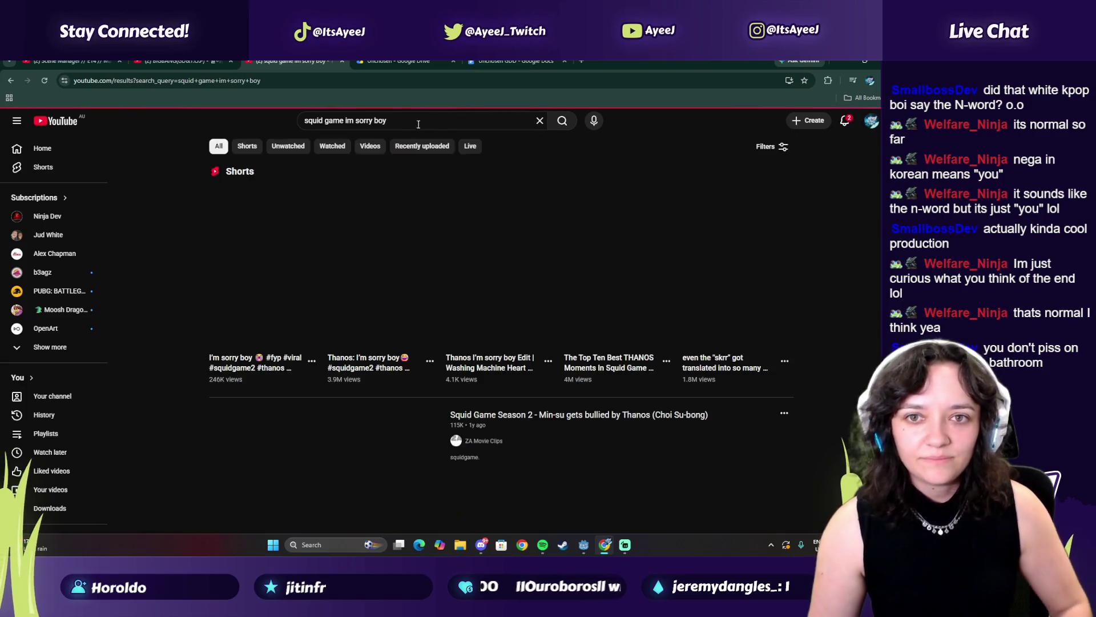
{"action": "left_click_drag", "start_coordinate": [443, 120], "coordinate": [346, 121]}
{"action": "type", "text": "thanos engl"}
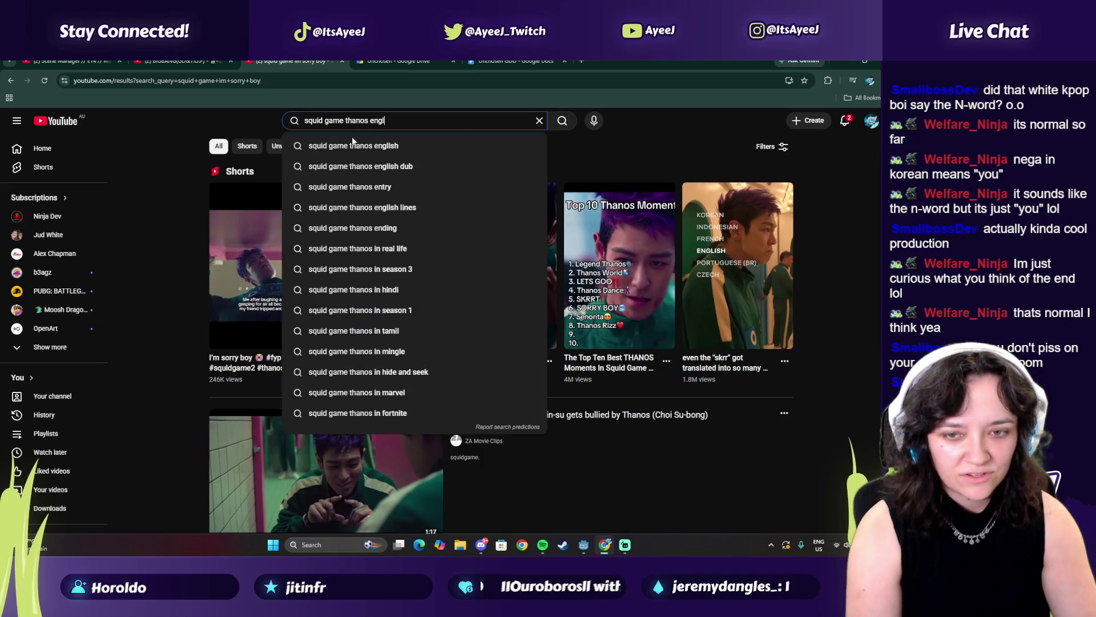
{"action": "type", "text": "ish momebnts"}
{"action": "key", "text": "Return"}
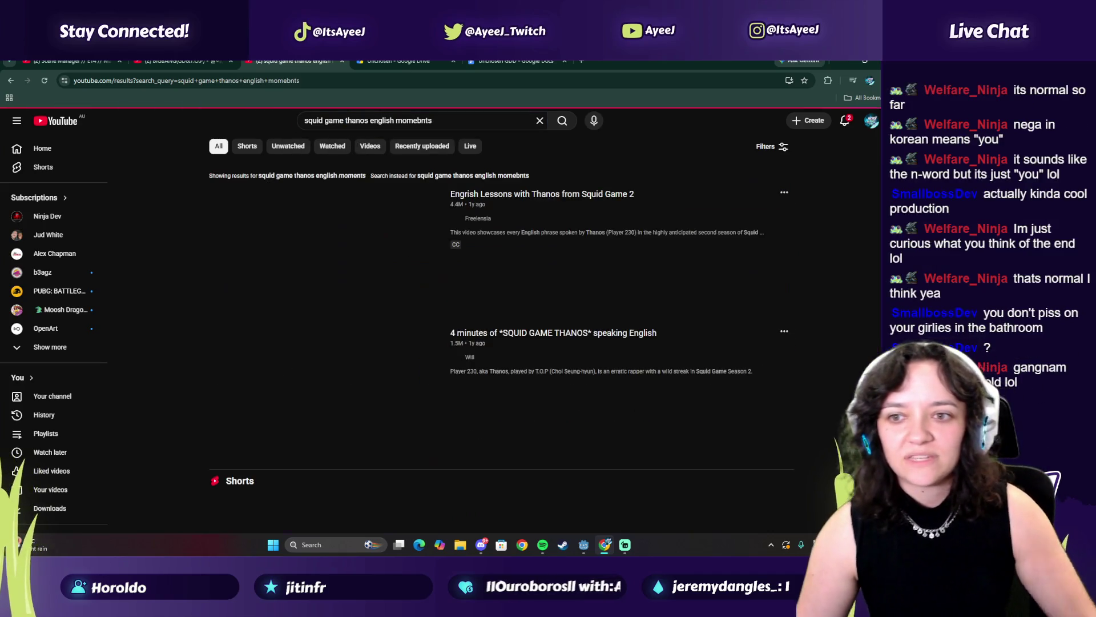
{"action": "mouse_move", "coordinate": [305, 282]}
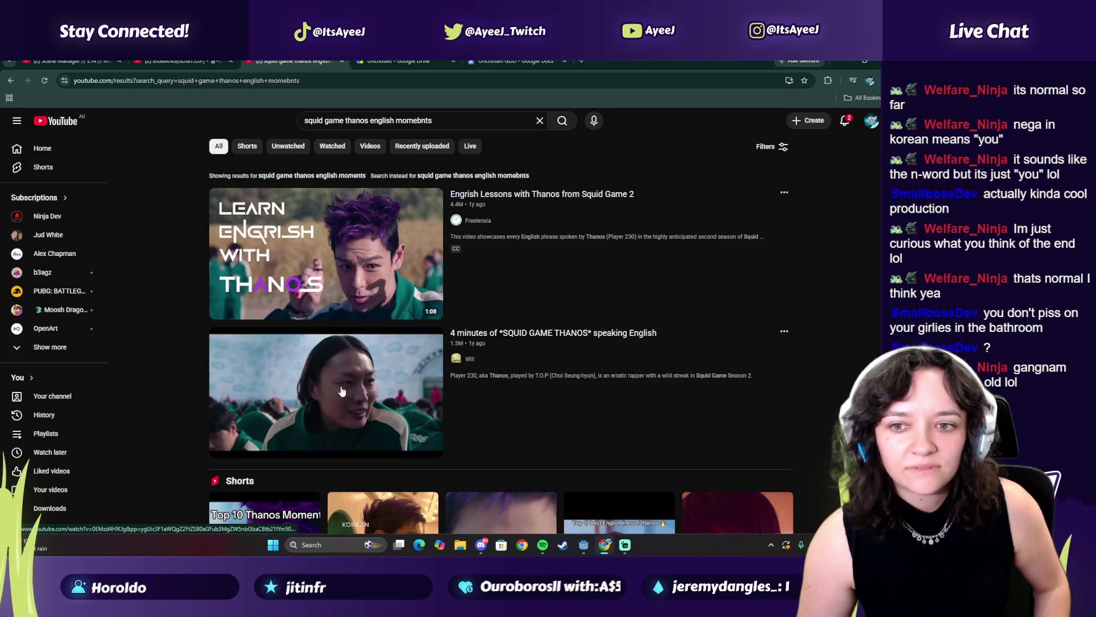
{"action": "left_click", "coordinate": [304, 282]}
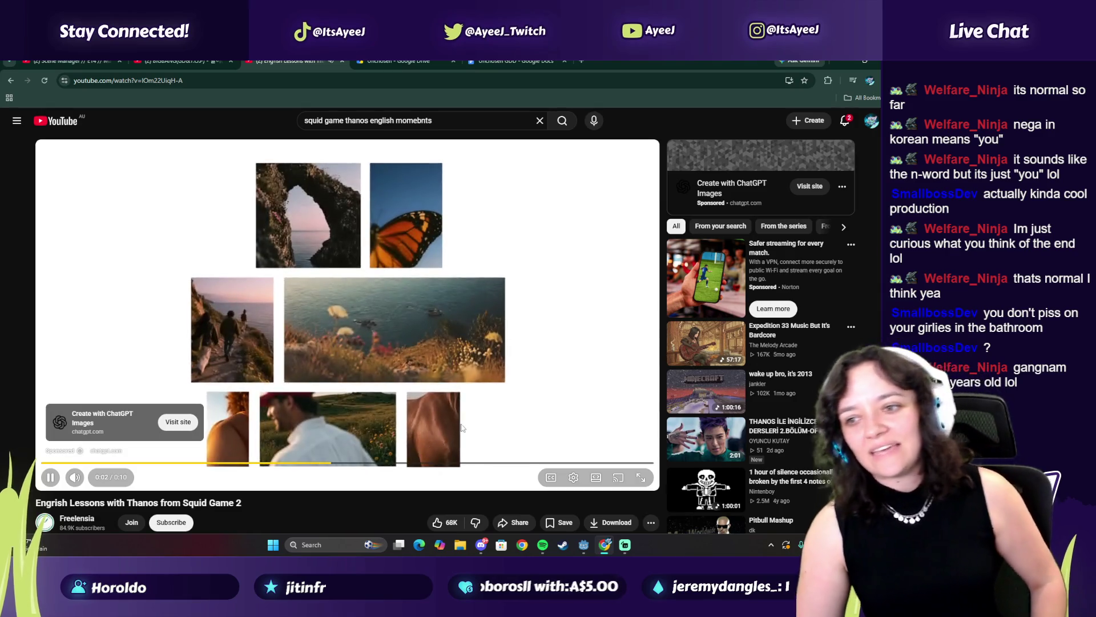
Skip the ad, skim the video through the Min-su scene, then close its tab.
{"action": "left_click", "coordinate": [627, 449]}
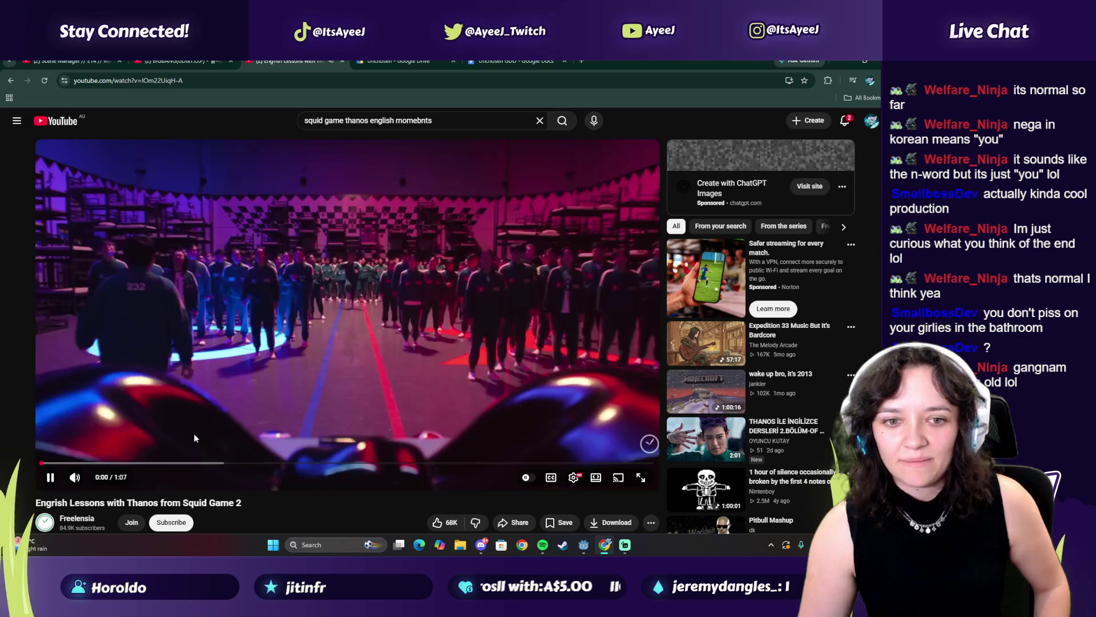
{"action": "left_click", "coordinate": [74, 463]}
{"action": "left_click_drag", "start_coordinate": [74, 465], "coordinate": [142, 466]}
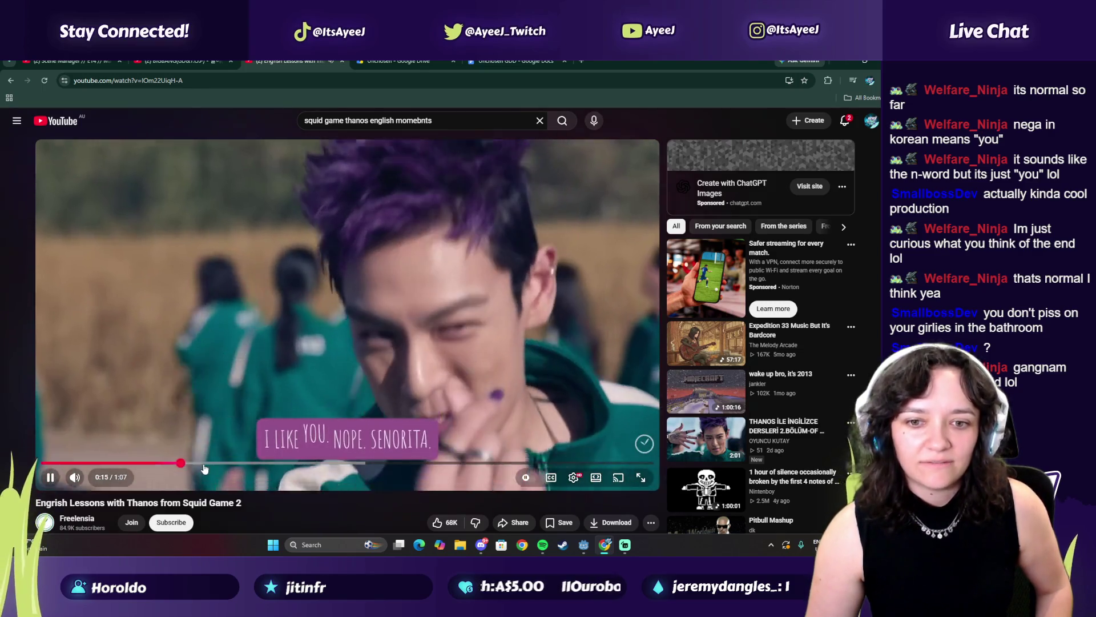
{"action": "left_click", "coordinate": [228, 463]}
{"action": "mouse_move", "coordinate": [231, 467]}
{"action": "left_mouse_down"}
{"action": "mouse_move", "coordinate": [328, 464]}
{"action": "mouse_move", "coordinate": [285, 465]}
{"action": "mouse_move", "coordinate": [299, 468]}
{"action": "left_mouse_up"}
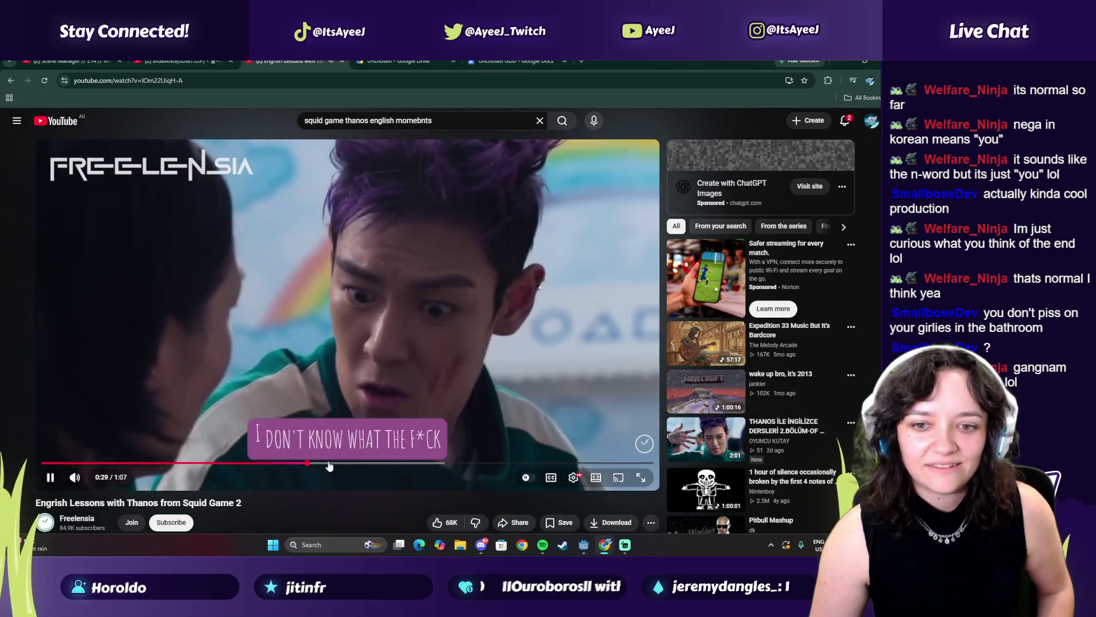
{"action": "left_click_drag", "start_coordinate": [341, 465], "coordinate": [375, 463]}
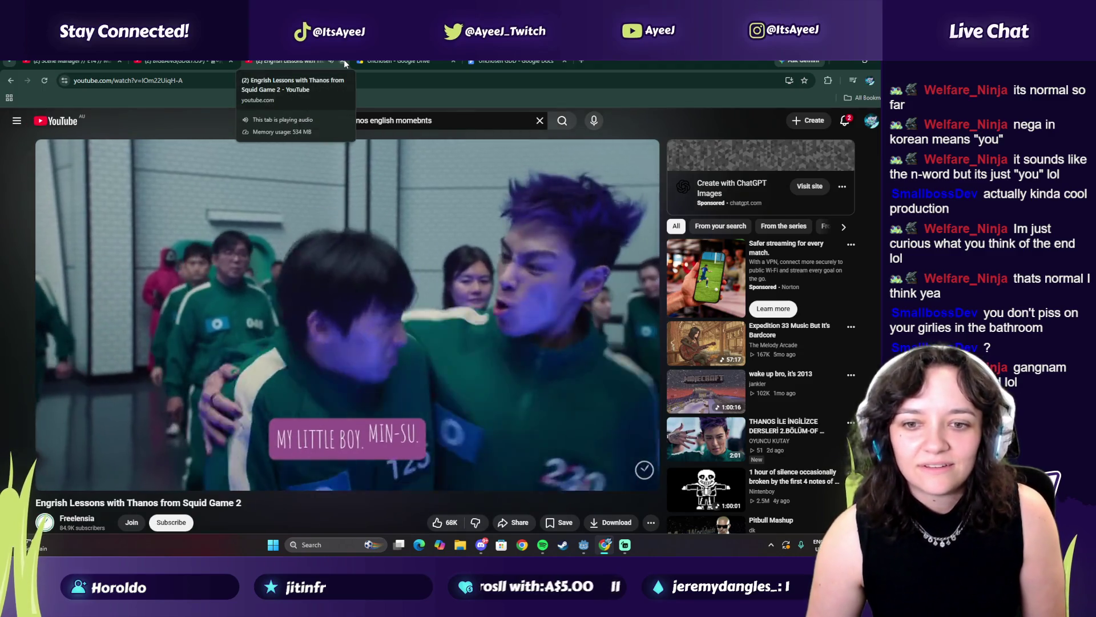
{"action": "left_click", "coordinate": [343, 60]}
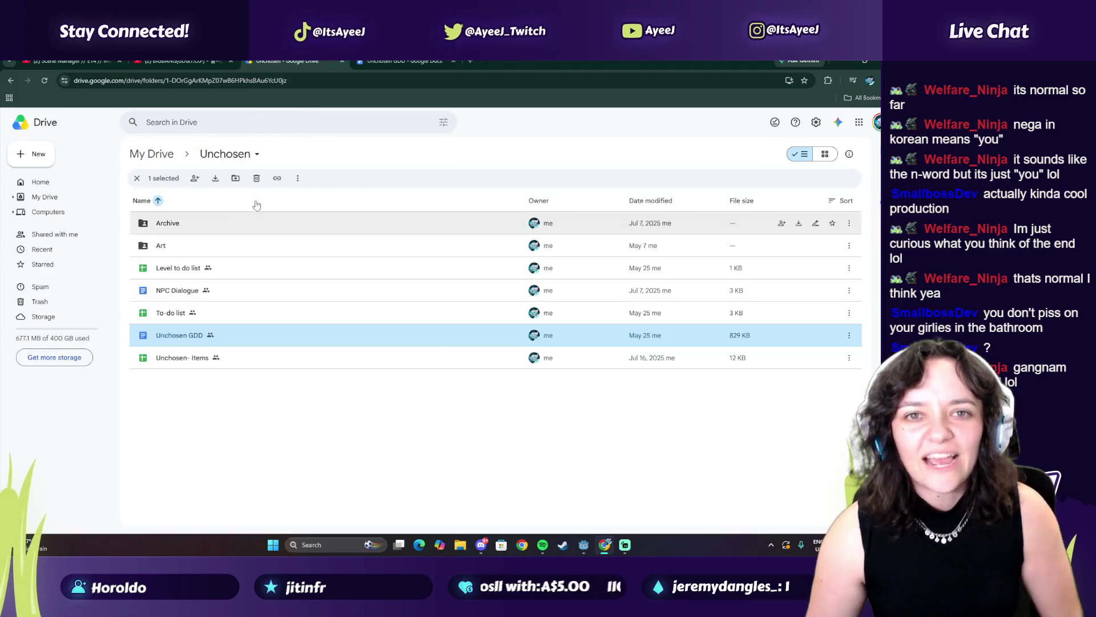
Switch to the first browser tab with the Scene Manager // E14 Godot tutorial.
{"action": "left_click", "coordinate": [69, 61]}
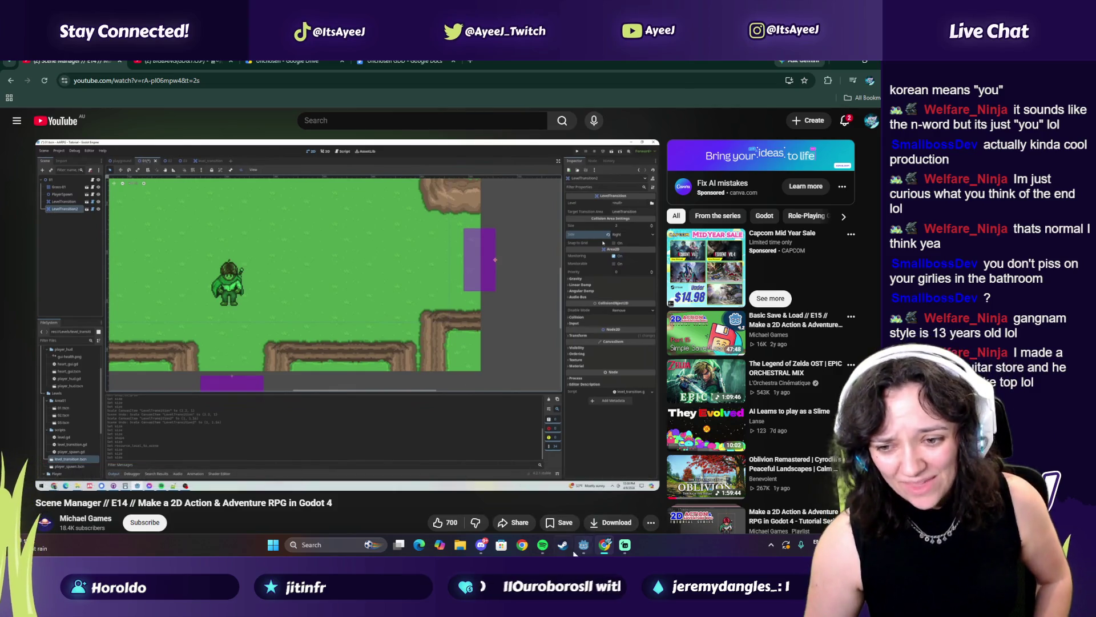
Close the BIGBANG ZUTTER tab and bring the Scene Manager tutorial back in front of Spotify.
{"action": "left_click", "coordinate": [542, 545]}
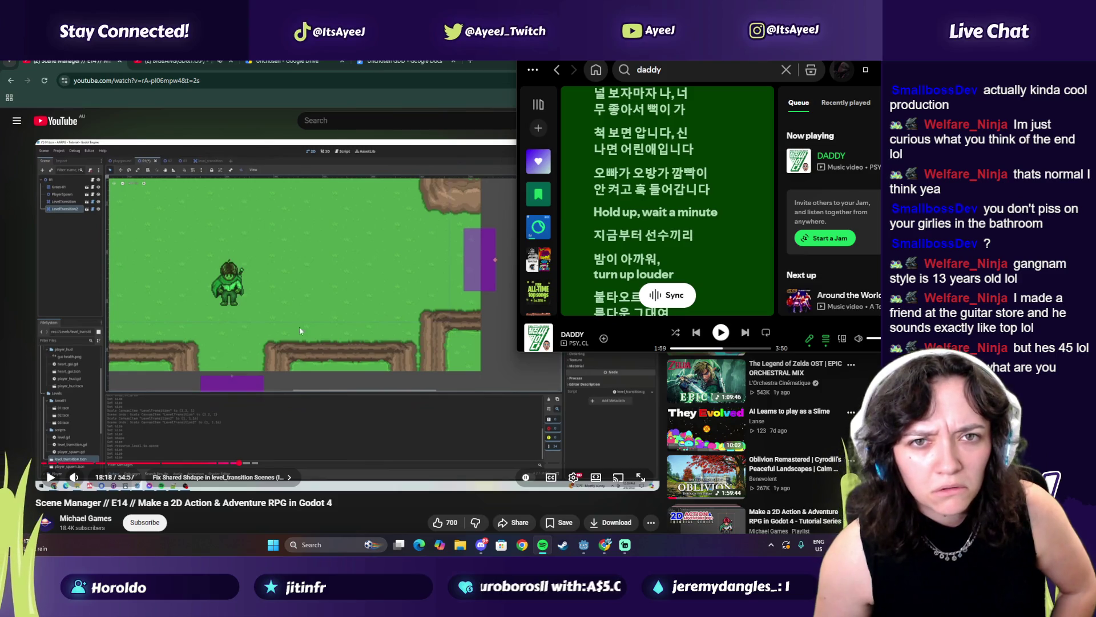
{"action": "left_click", "coordinate": [237, 61]}
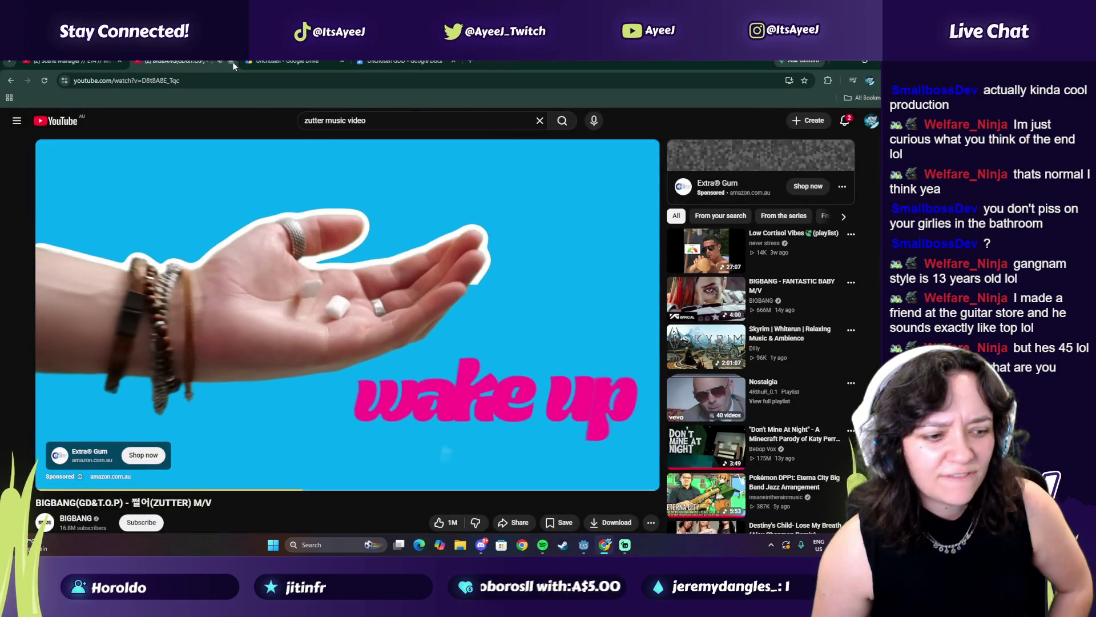
{"action": "left_click", "coordinate": [231, 61]}
{"action": "left_click", "coordinate": [85, 61]}
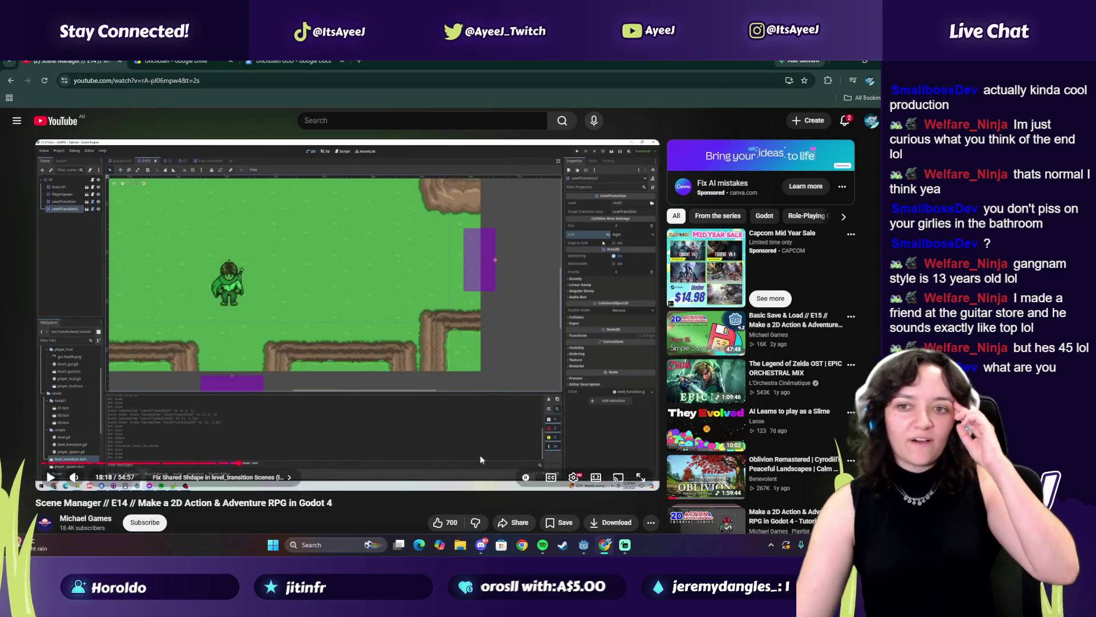
{"action": "left_click", "coordinate": [543, 545]}
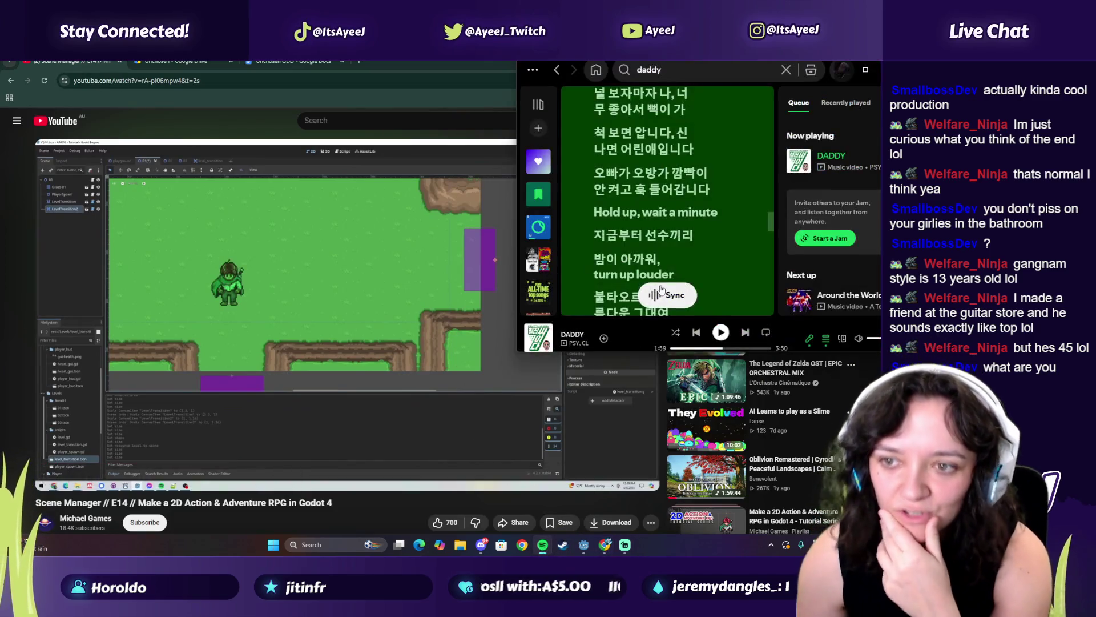
{"action": "left_click", "coordinate": [332, 392]}
Play the tutorial to the level_transition side setter code at 18:47, then return to Godot.
{"action": "left_click", "coordinate": [505, 447]}
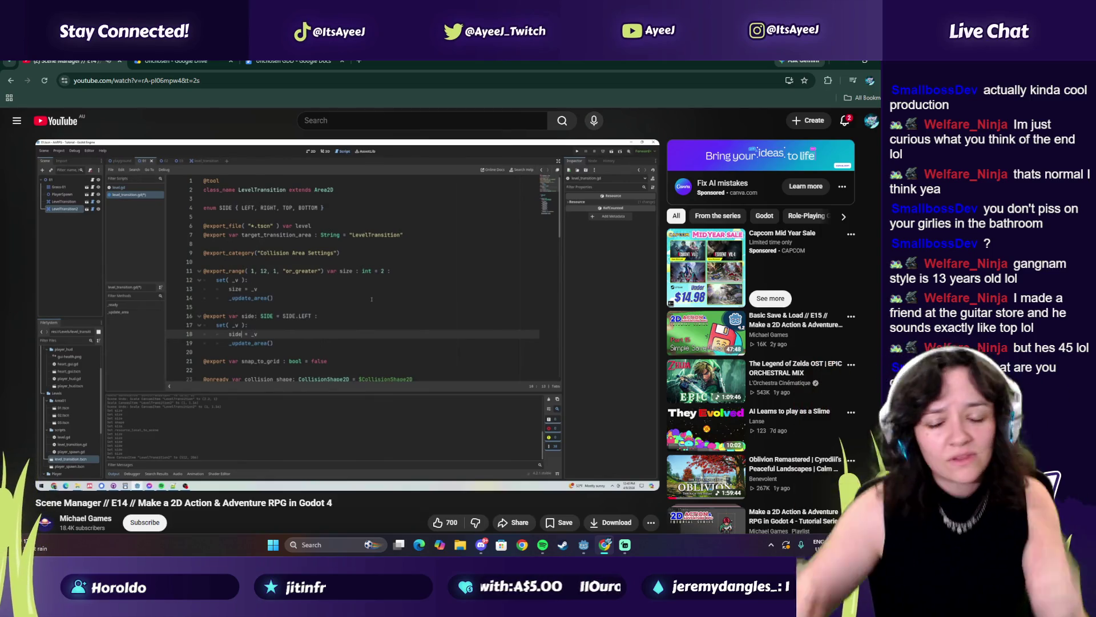
{"action": "left_click", "coordinate": [466, 268]}
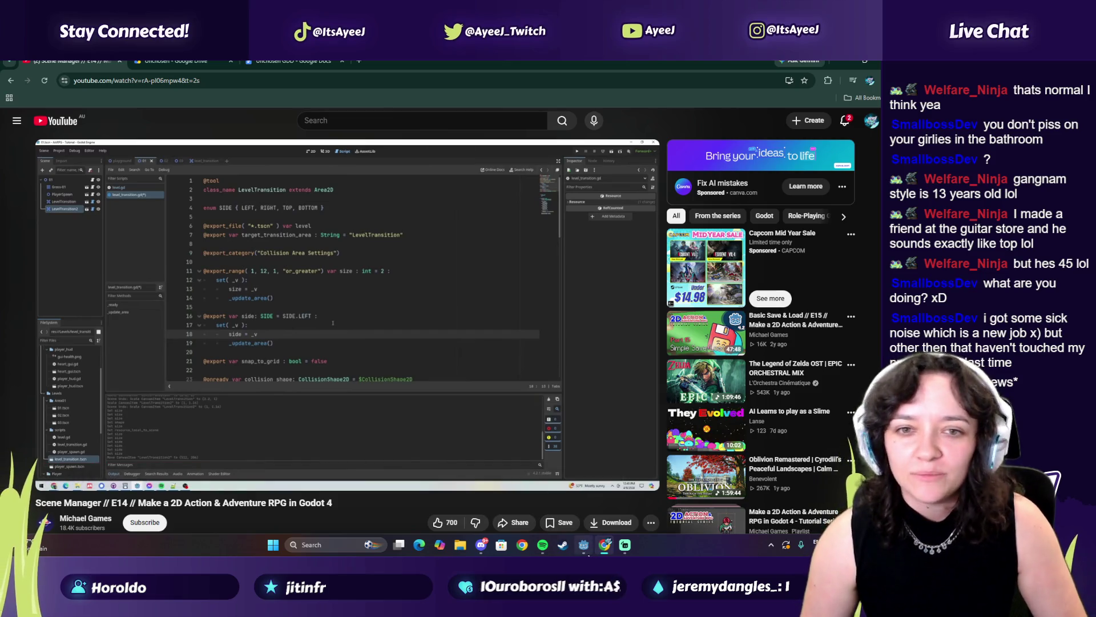
{"action": "mouse_move", "coordinate": [588, 554]}
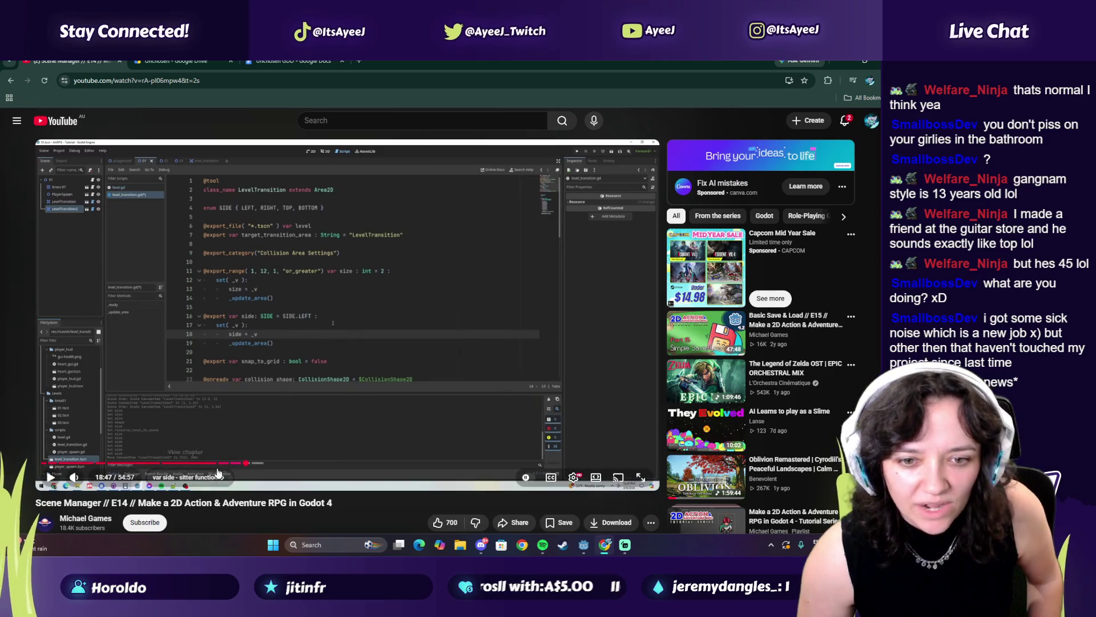
{"action": "left_click", "coordinate": [590, 553]}
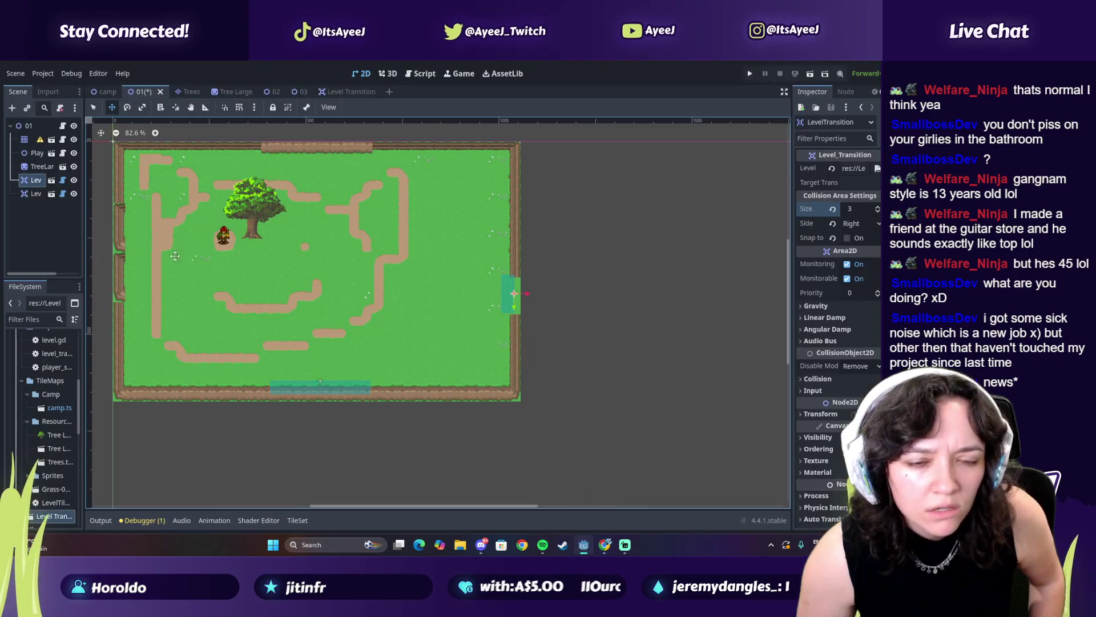
Open the Level Transition script and select the size setter on lines 14–16.
{"action": "left_click", "coordinate": [347, 92]}
{"action": "left_click", "coordinate": [63, 125]}
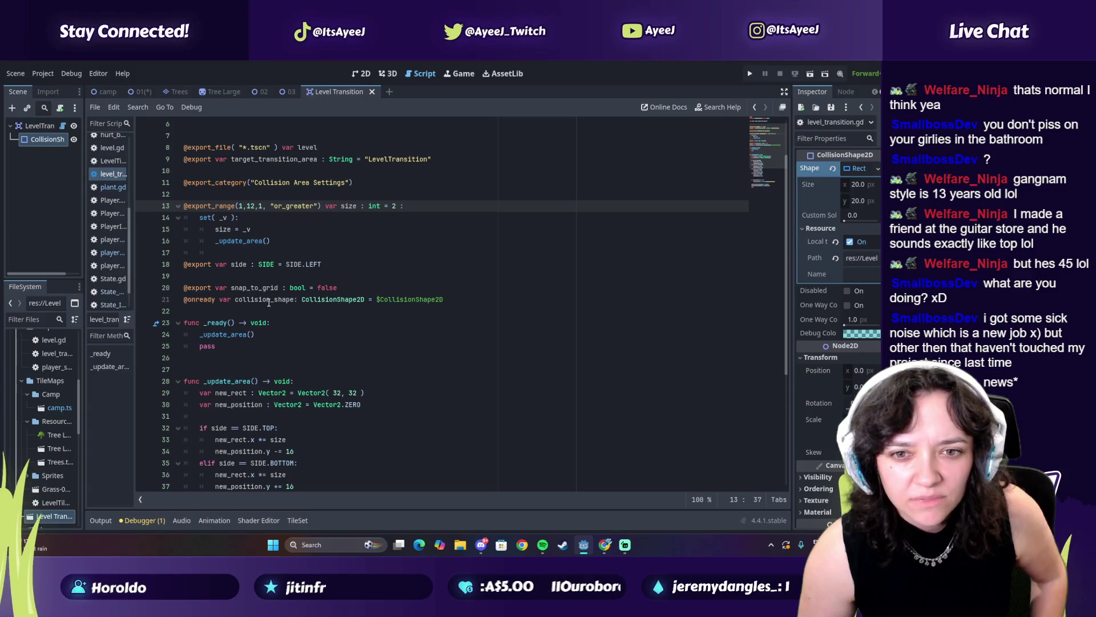
{"action": "left_click", "coordinate": [287, 240]}
{"action": "key", "text": "alt+Tab"}
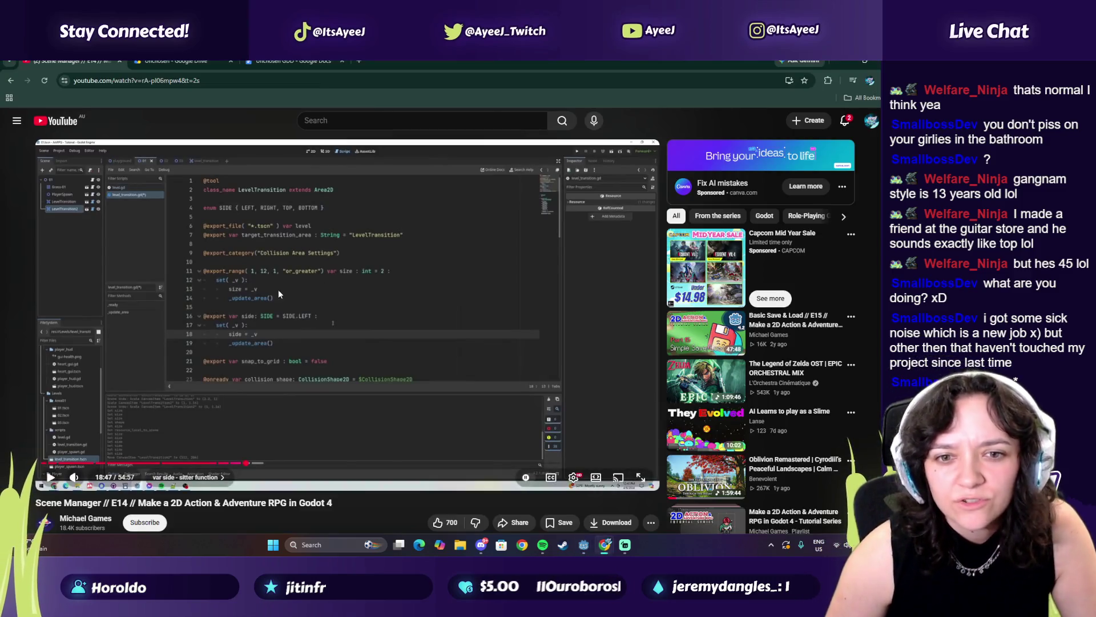
{"action": "key", "text": "alt+Tab"}
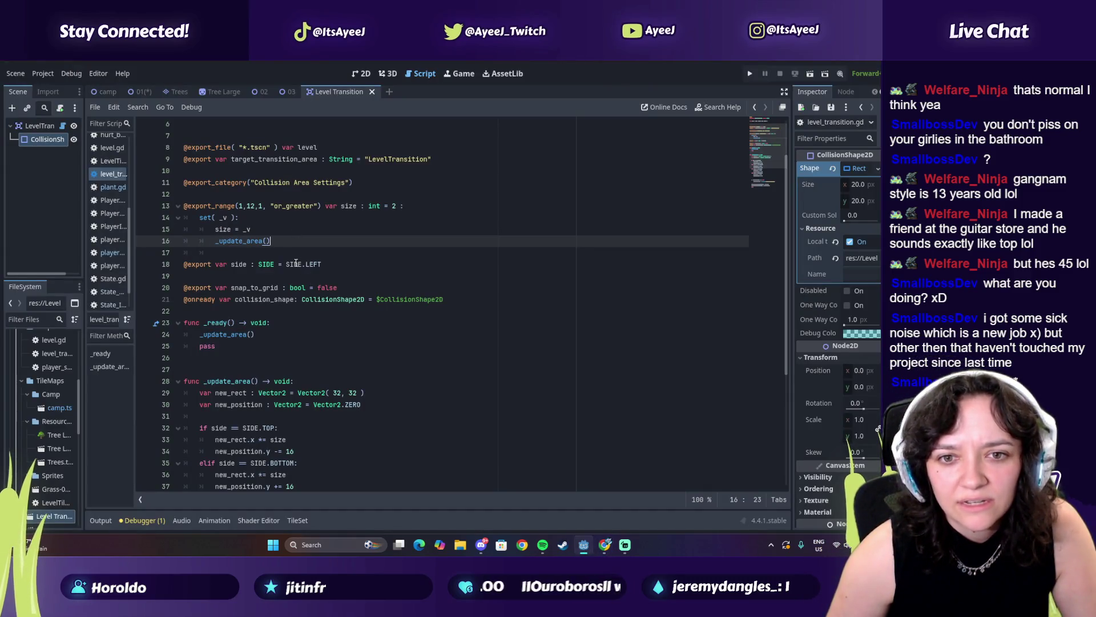
{"action": "left_click", "coordinate": [296, 262]}
{"action": "key", "text": "alt+Tab"}
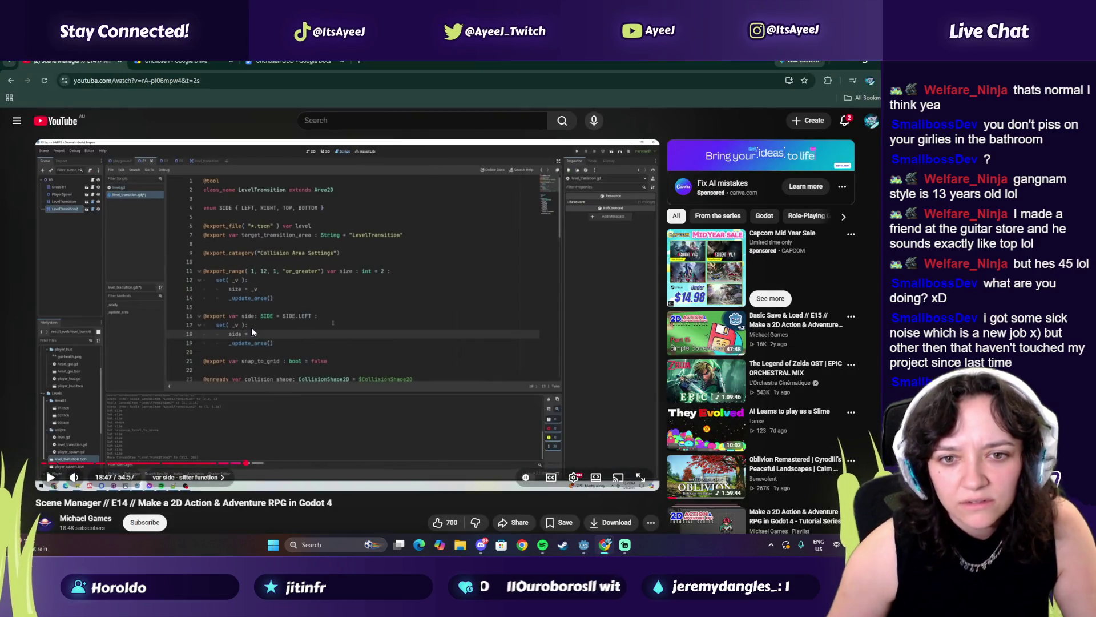
{"action": "key", "text": "alt+Tab"}
{"action": "left_click_drag", "start_coordinate": [276, 241], "coordinate": [196, 217]}
{"action": "key", "text": "ctrl+c"}
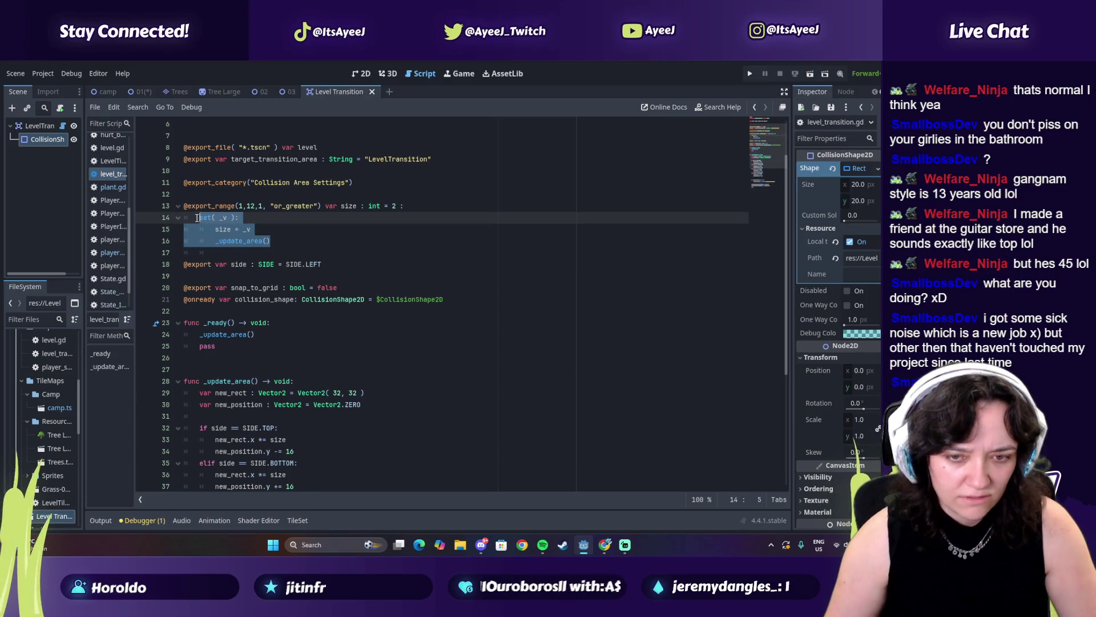
Add ':' to the side declaration, paste the setter beneath it, and indent lines 19–21.
{"action": "left_click", "coordinate": [324, 263]}
{"action": "type", "text": ":"}
{"action": "key", "text": "Return"}
{"action": "key", "text": "ctrl+v"}
{"action": "key", "text": "alt+Tab"}
{"action": "key", "text": "alt+Tab"}
{"action": "left_click_drag", "start_coordinate": [271, 299], "coordinate": [186, 277]}
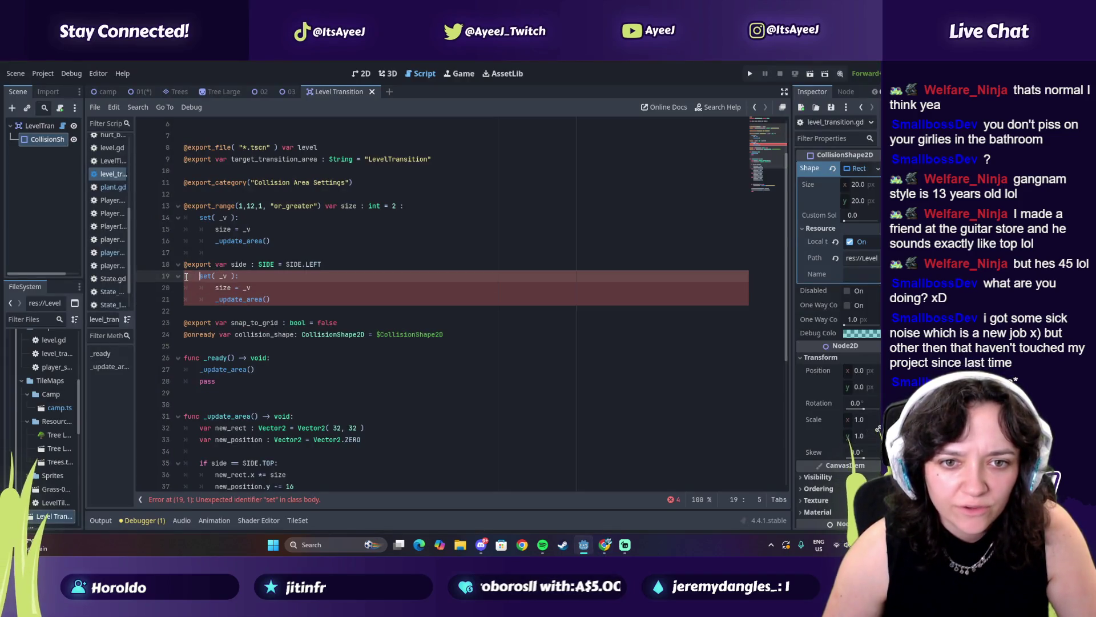
{"action": "key", "text": "Tab"}
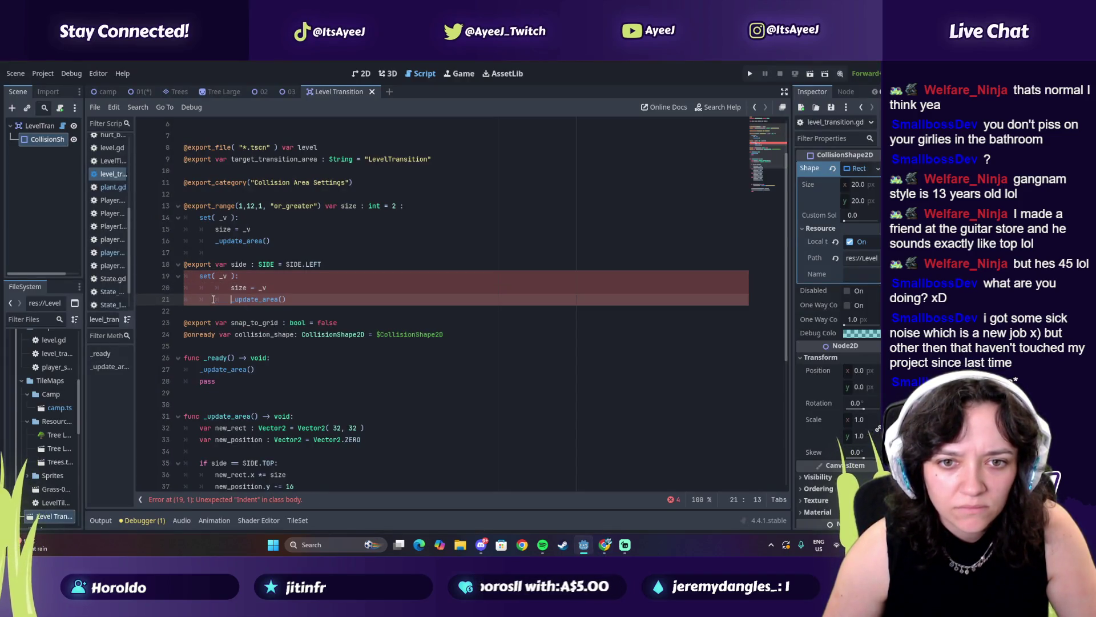
Compare with the tutorial, then place the caret at the end of the side line.
{"action": "key", "text": "alt+Tab"}
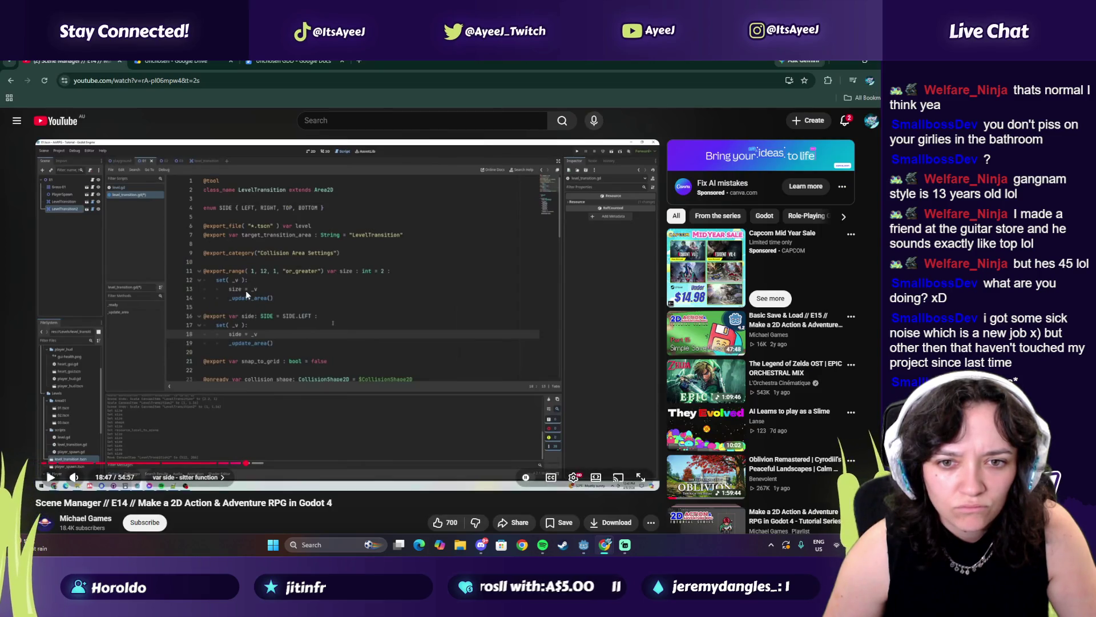
{"action": "left_click", "coordinate": [334, 330]}
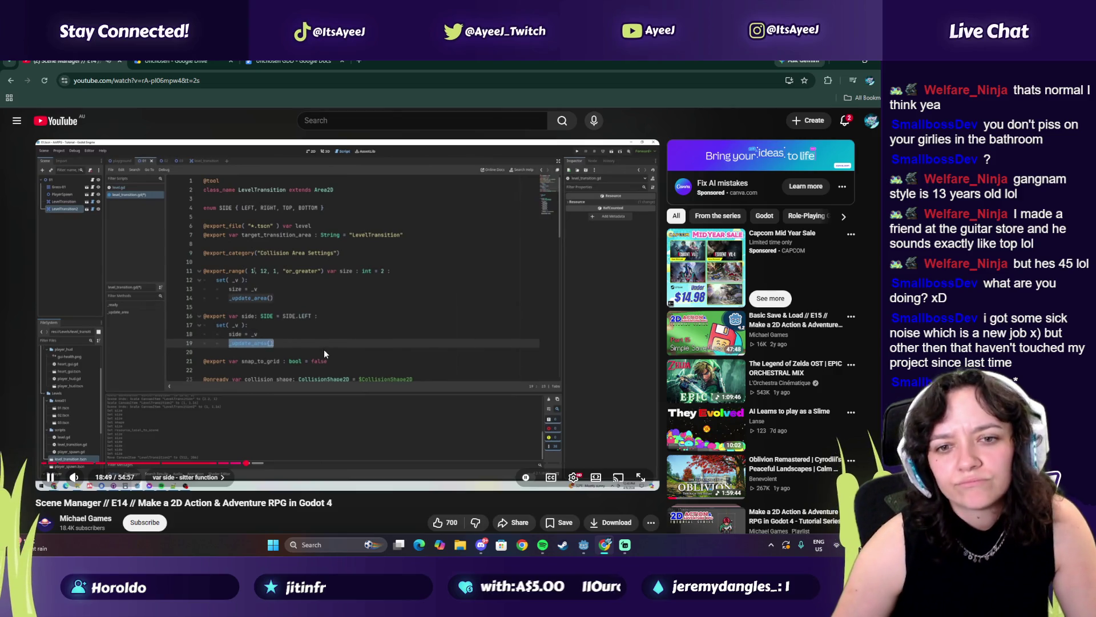
{"action": "left_click", "coordinate": [324, 349]}
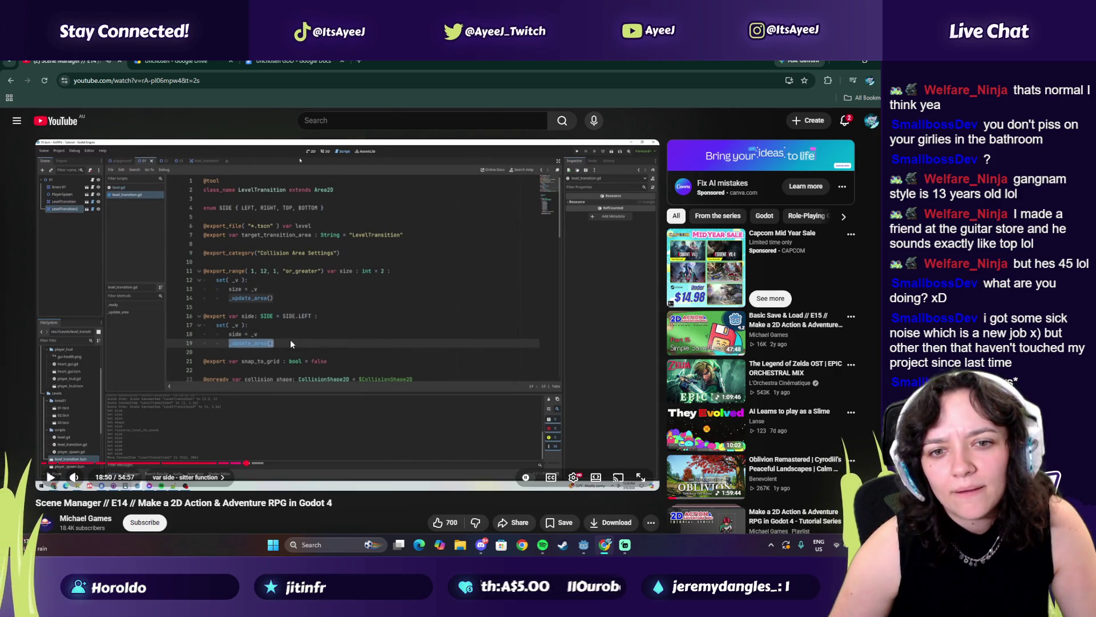
{"action": "key", "text": "alt+Tab"}
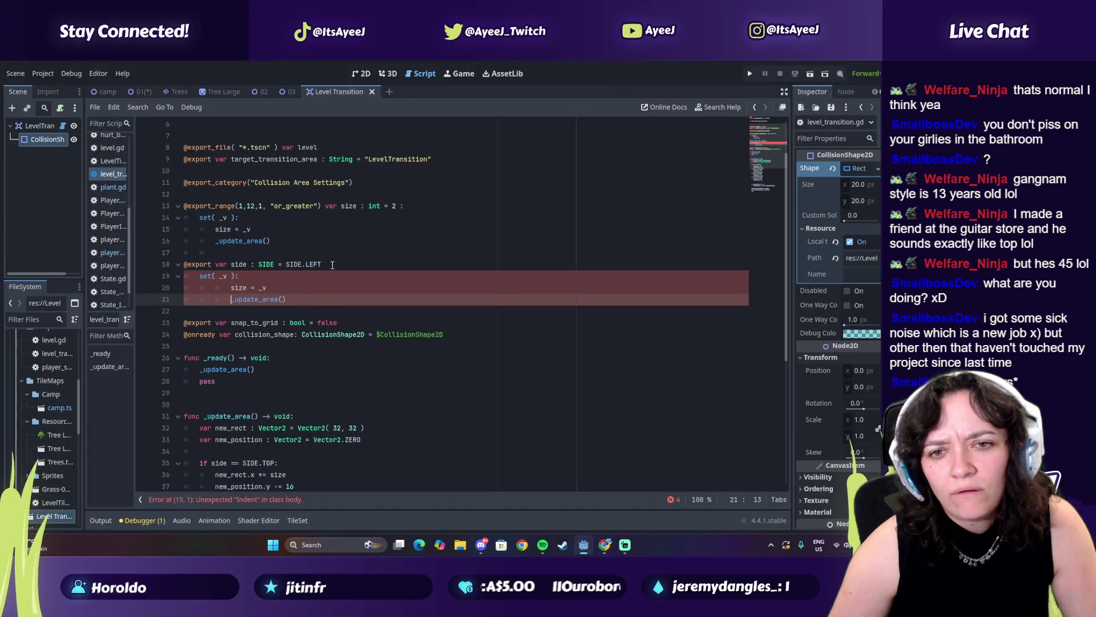
{"action": "left_click", "coordinate": [329, 266]}
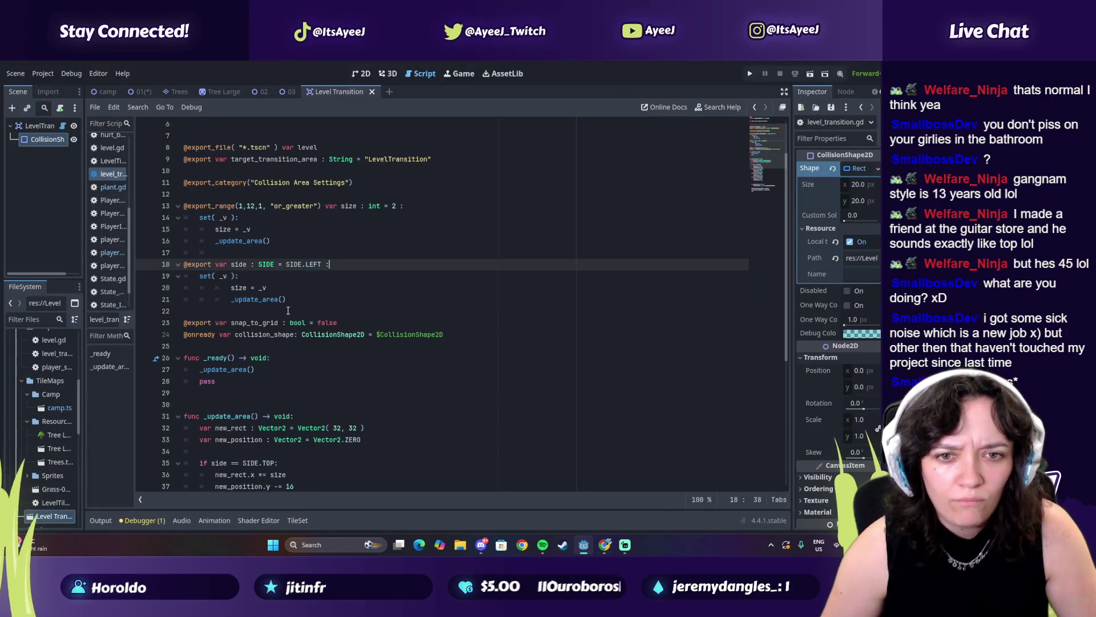
Watch more of the tutorial, check the transition in the 01 scene, and resume the video.
{"action": "key", "text": "alt+Tab"}
{"action": "left_click", "coordinate": [287, 309]}
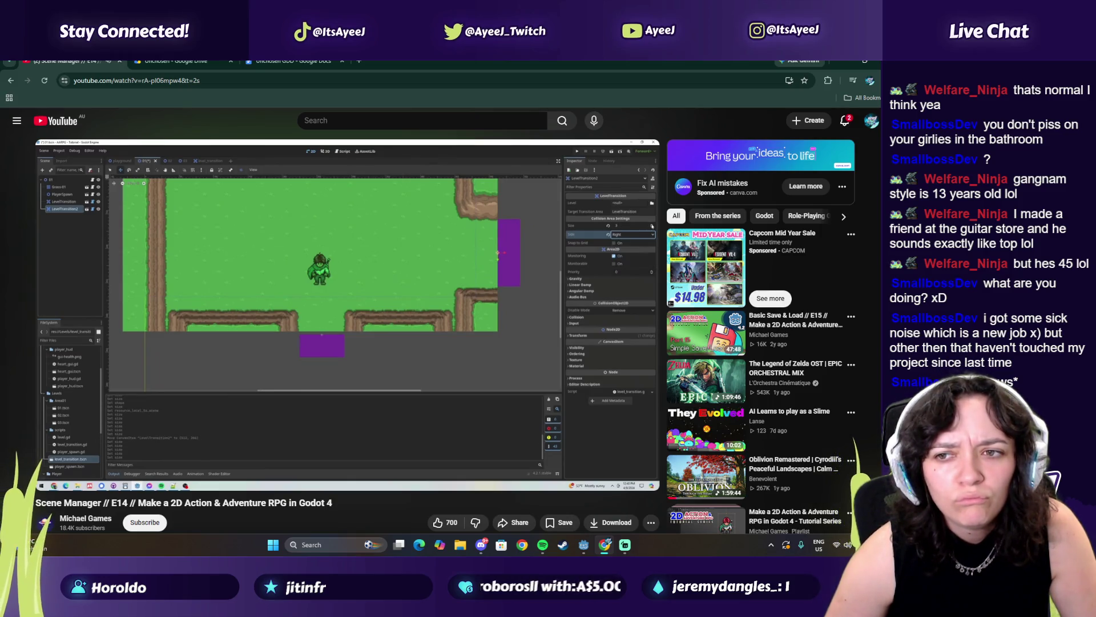
{"action": "left_click", "coordinate": [288, 312]}
{"action": "key", "text": "alt+Tab"}
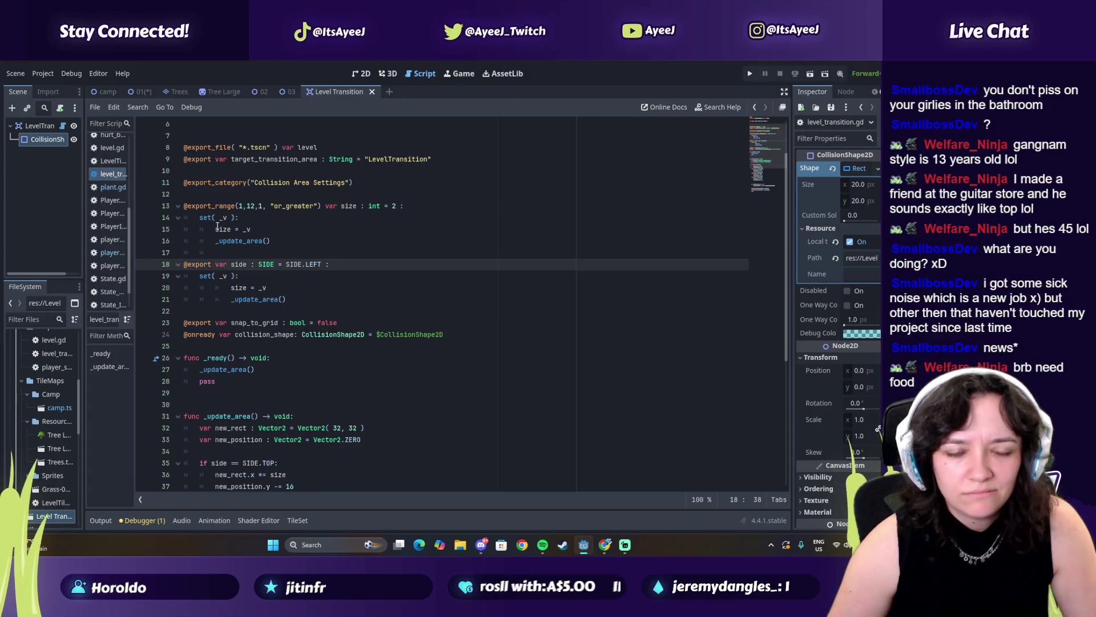
{"action": "left_click", "coordinate": [144, 93]}
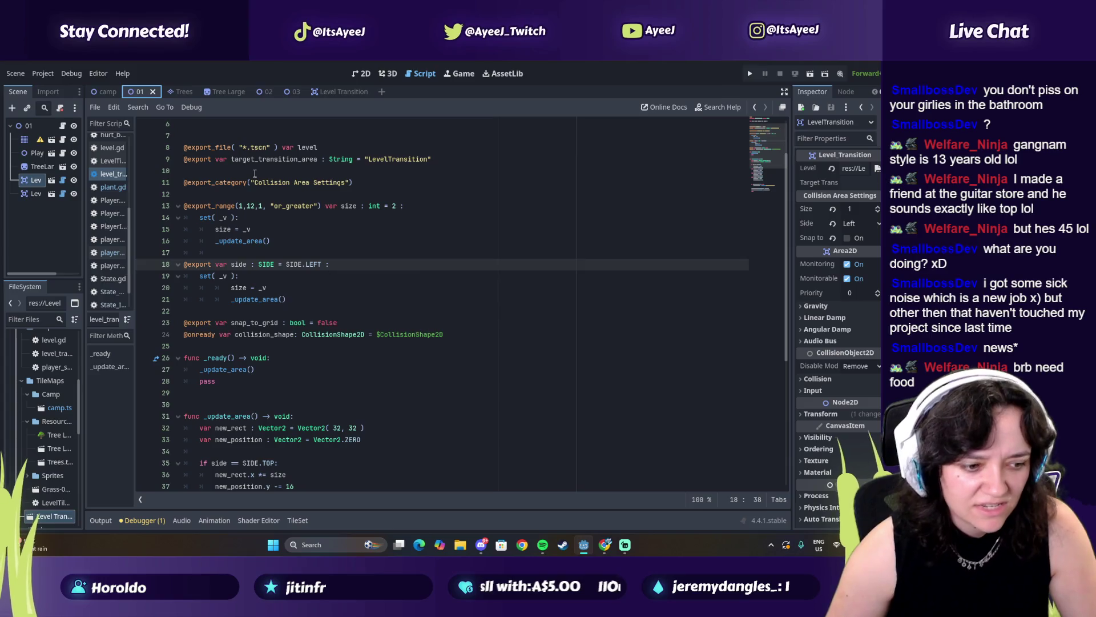
{"action": "key", "text": "alt+Tab"}
{"action": "left_click", "coordinate": [365, 266]}
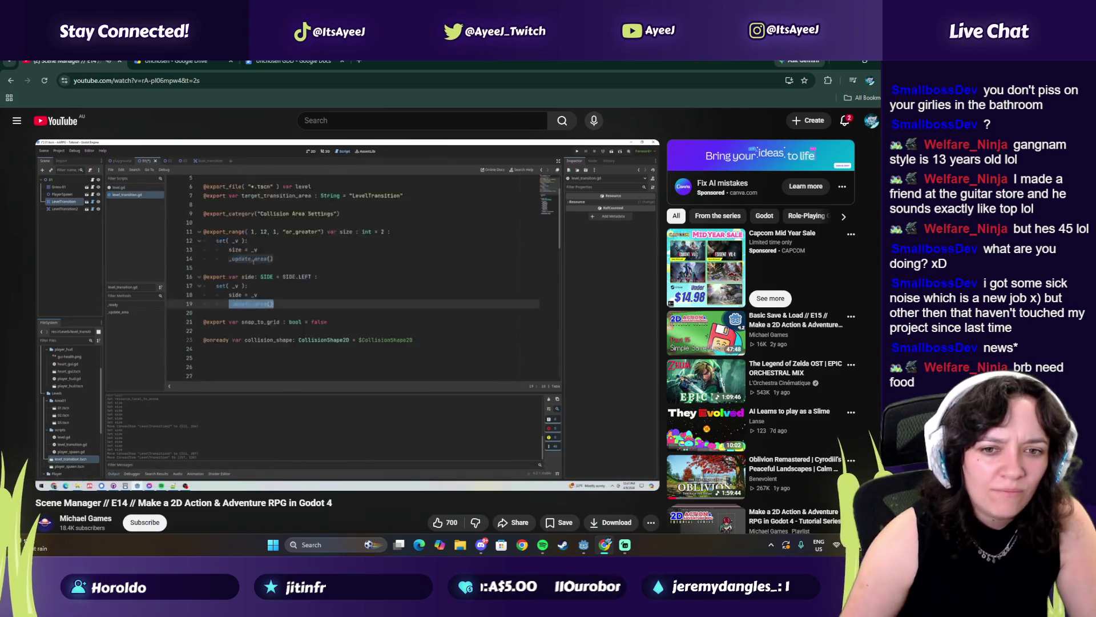
Play the tutorial to the snap_to_grid setter chapter at 19:41, dismiss Steam, and return to Godot.
{"action": "left_click", "coordinate": [376, 375]}
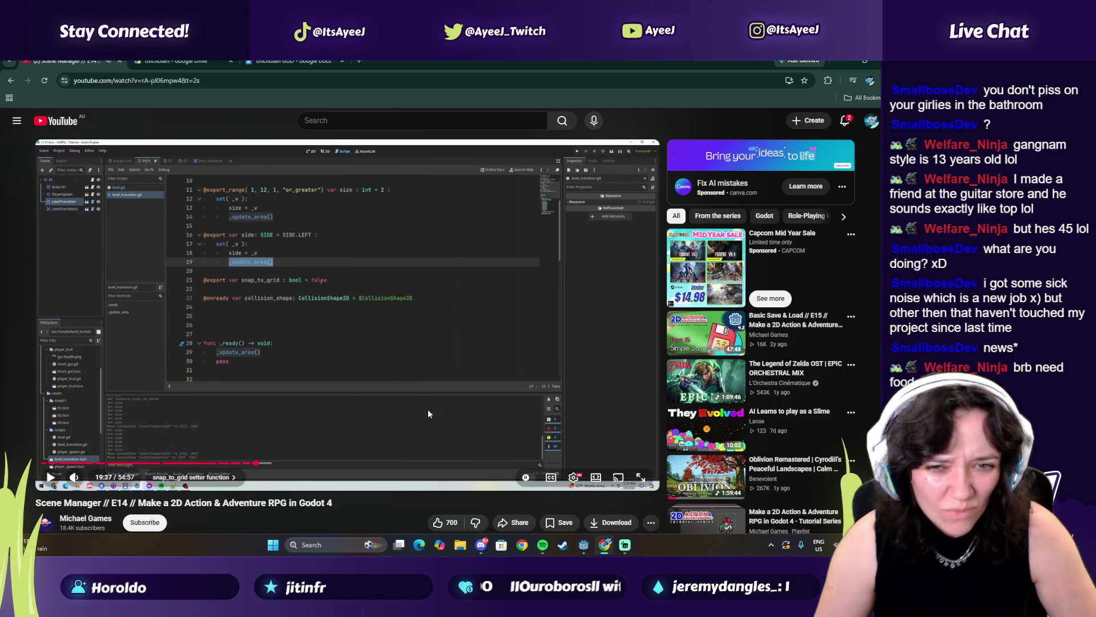
{"action": "left_click", "coordinate": [574, 546]}
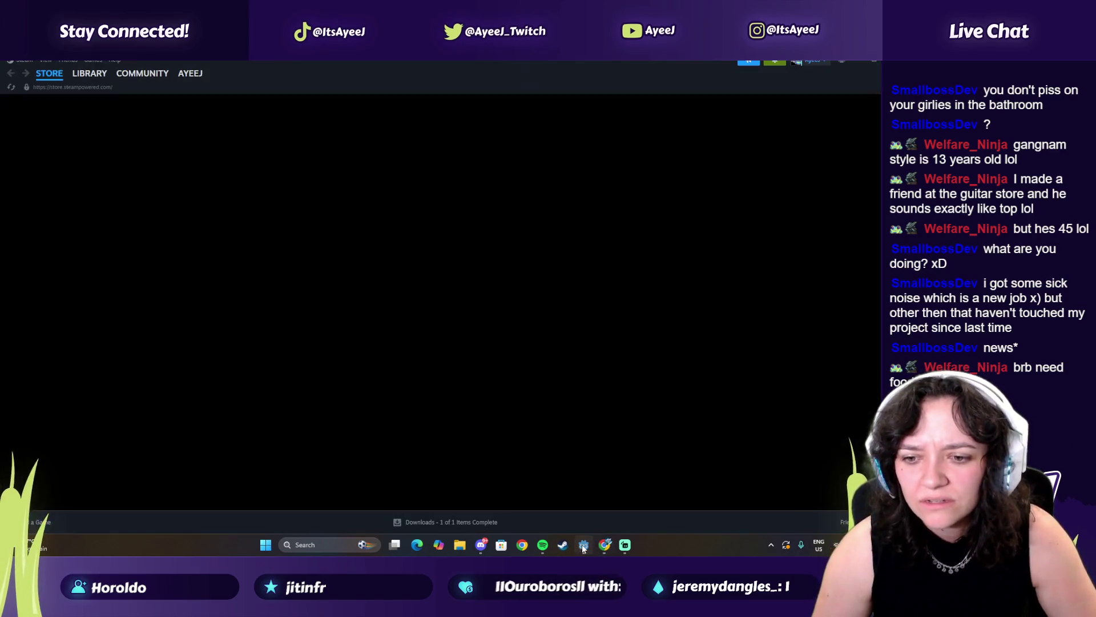
{"action": "left_click", "coordinate": [561, 544]}
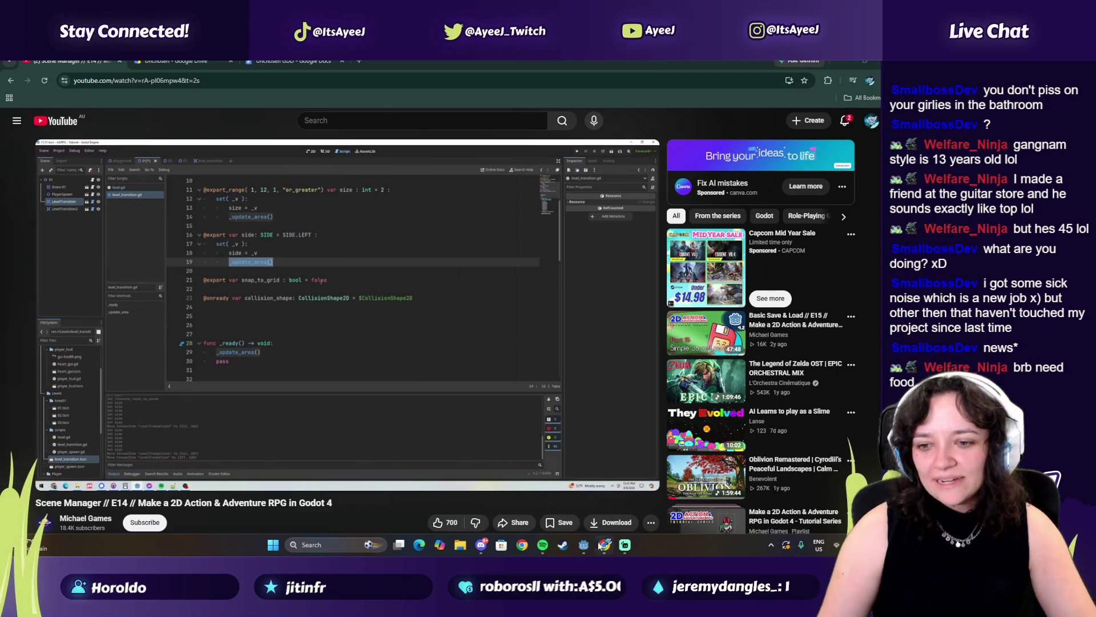
{"action": "mouse_move", "coordinate": [626, 547]}
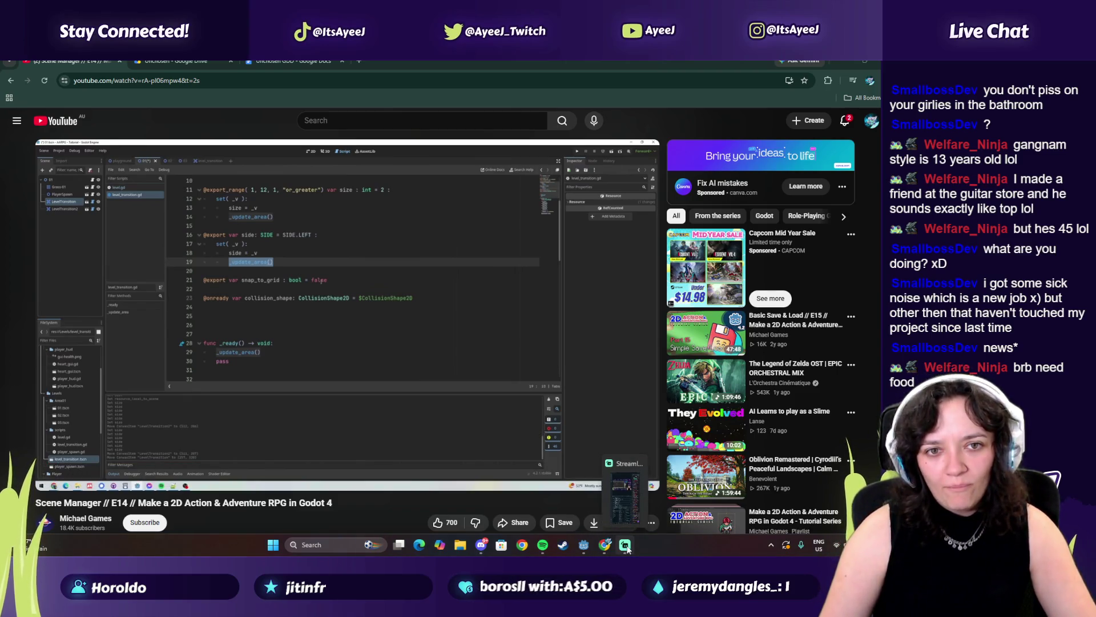
{"action": "left_click", "coordinate": [392, 369]}
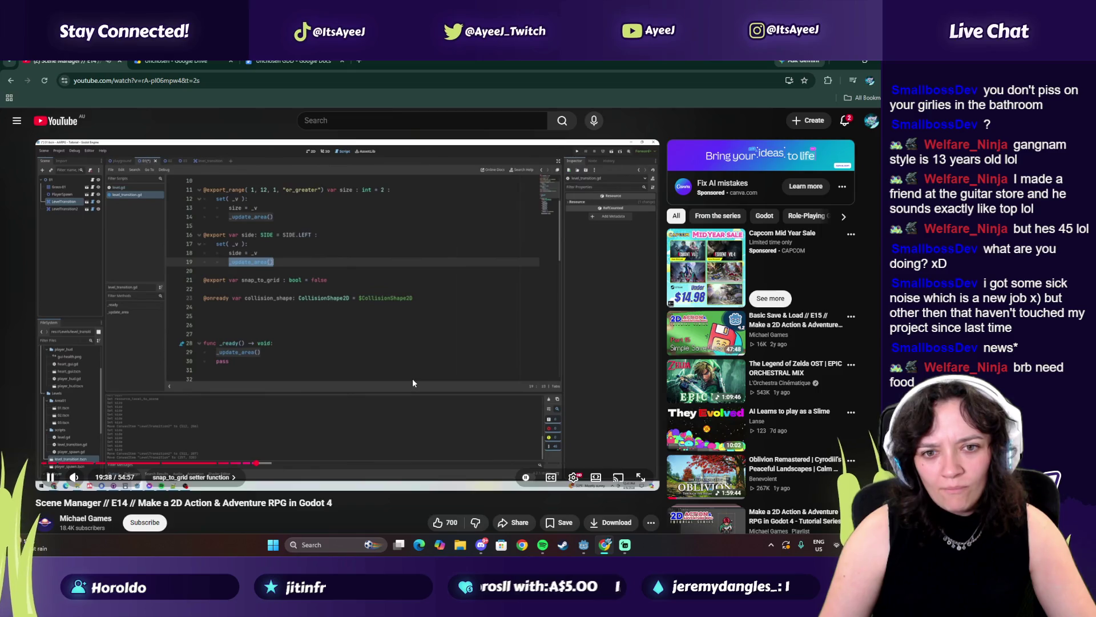
{"action": "left_click", "coordinate": [413, 383]}
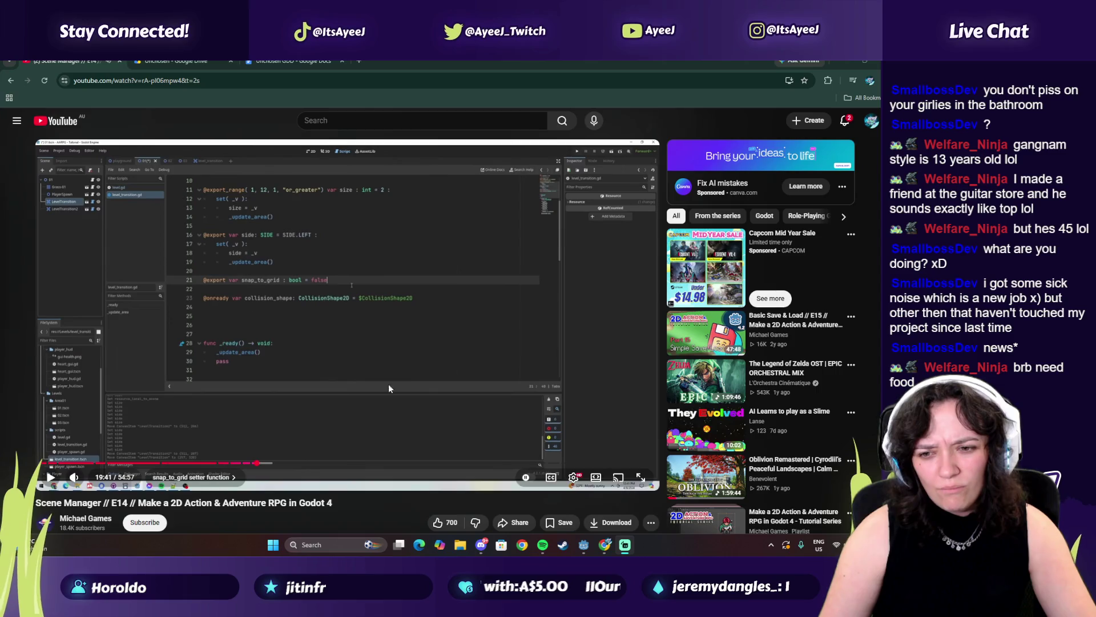
{"action": "left_click", "coordinate": [584, 545]}
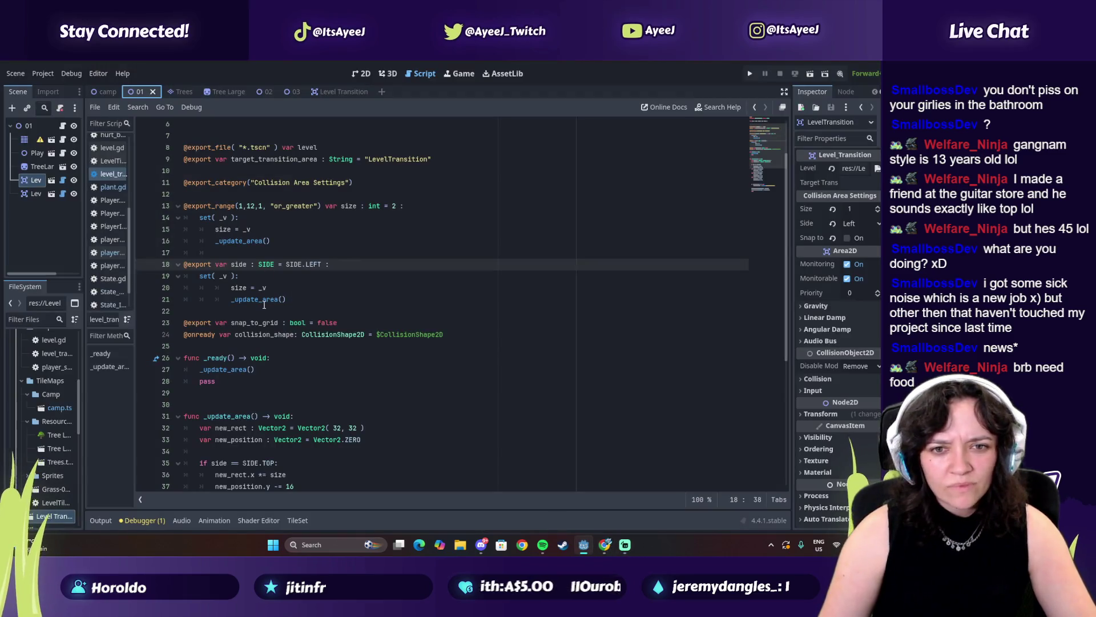
Place the caret at the end of the snap_to_grid line and play a bit more tutorial.
{"action": "left_click", "coordinate": [345, 322]}
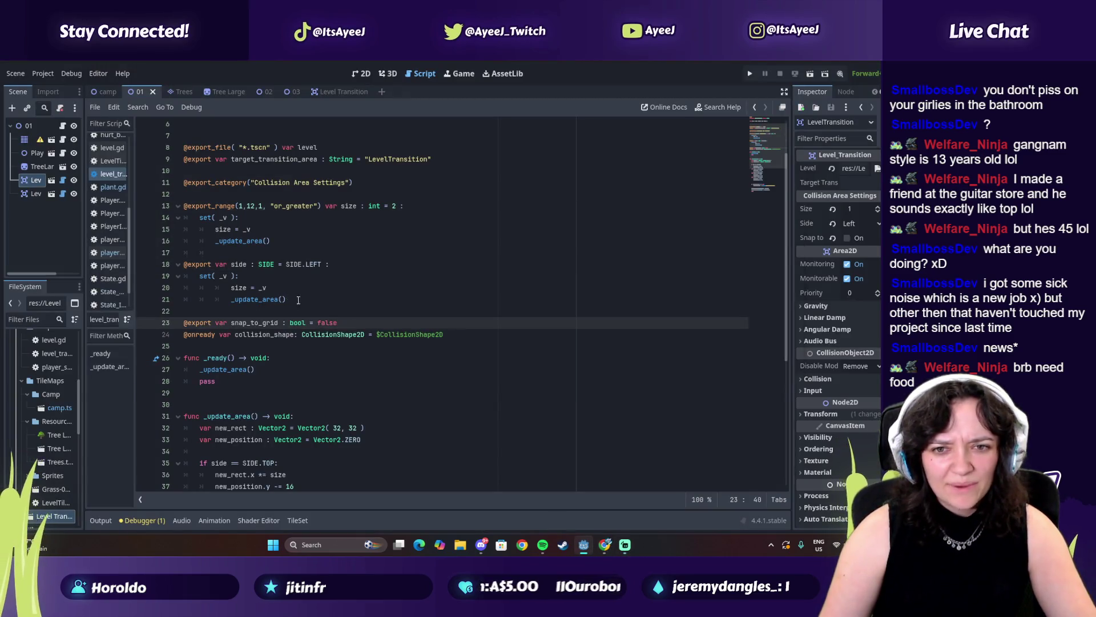
{"action": "key", "text": "alt+Tab"}
{"action": "key", "text": "alt+Tab"}
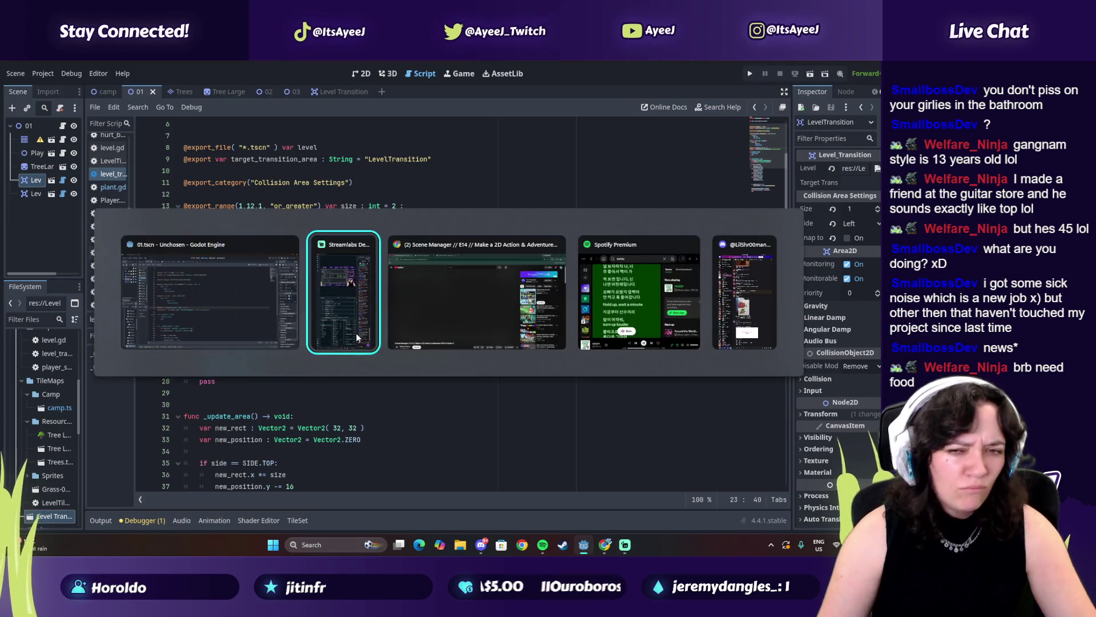
{"action": "left_click", "coordinate": [318, 326]}
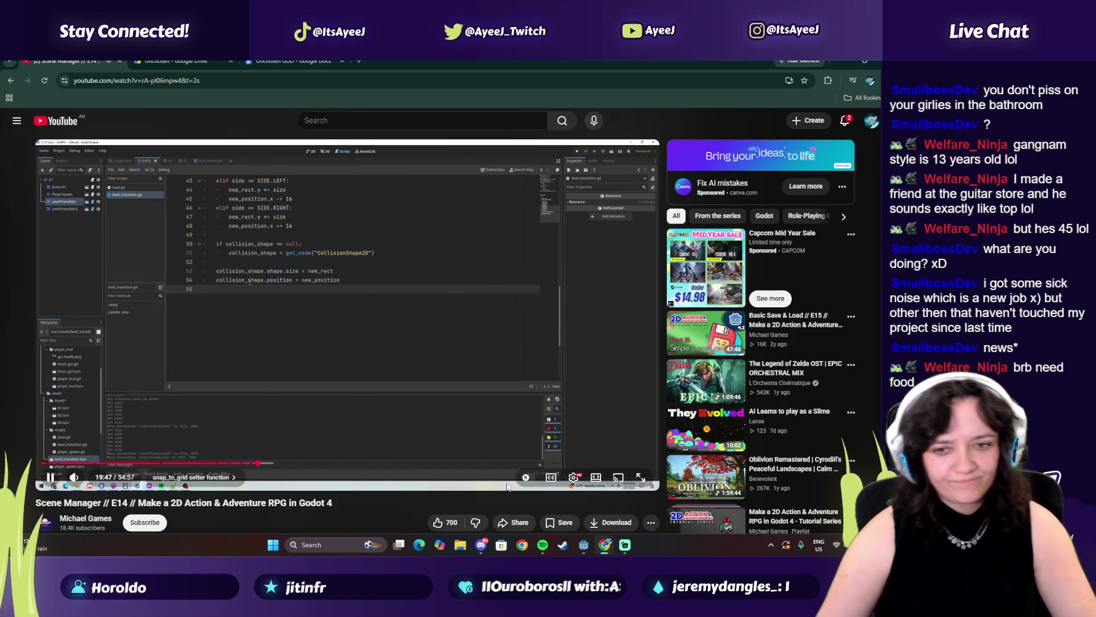
{"action": "left_click", "coordinate": [399, 355]}
{"action": "left_click", "coordinate": [467, 318]}
Shrink the browser to sit beside the Godot editor and place the caret at the script's end.
{"action": "left_click", "coordinate": [862, 64]}
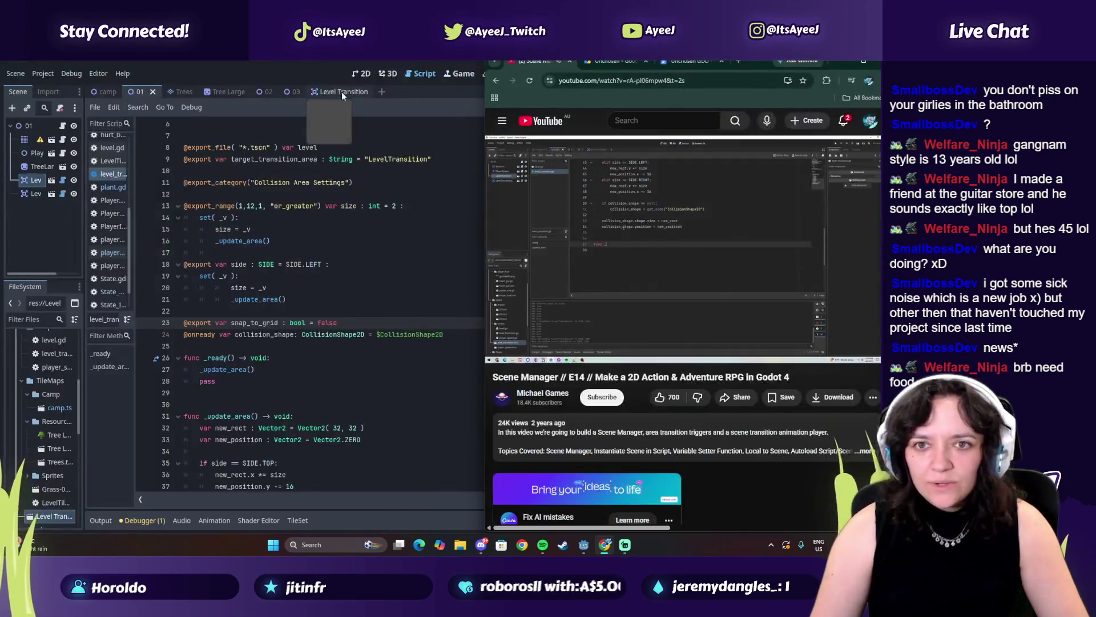
{"action": "left_click", "coordinate": [281, 74]}
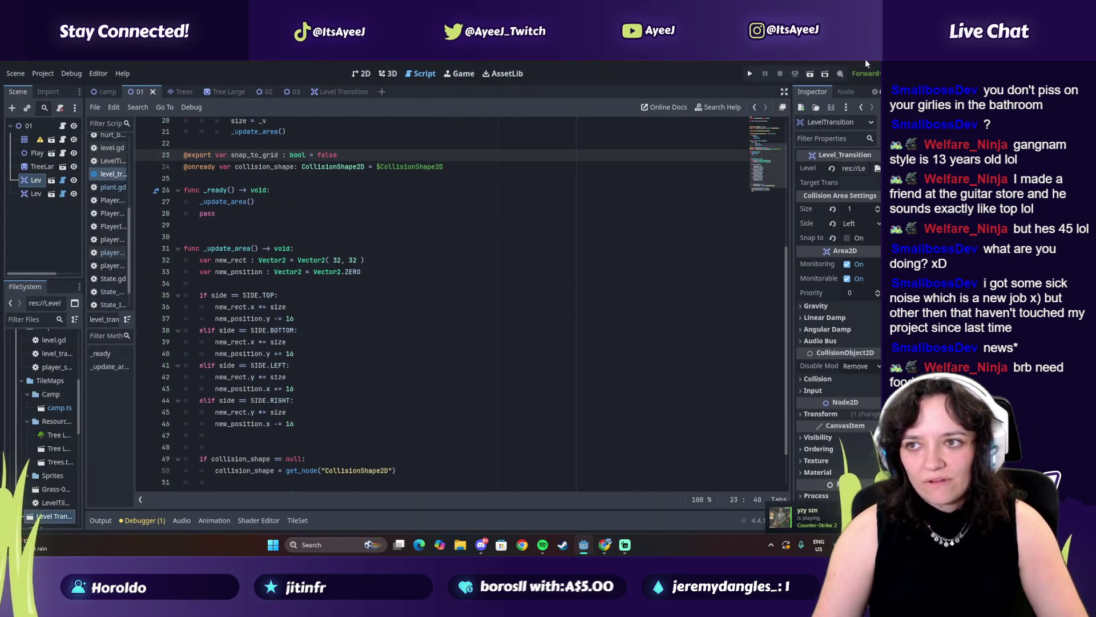
{"action": "left_click", "coordinate": [865, 60]}
{"action": "scroll", "coordinate": [321, 333], "scroll_direction": "down", "scroll_amount": 2}
{"action": "left_click", "coordinate": [253, 467]}
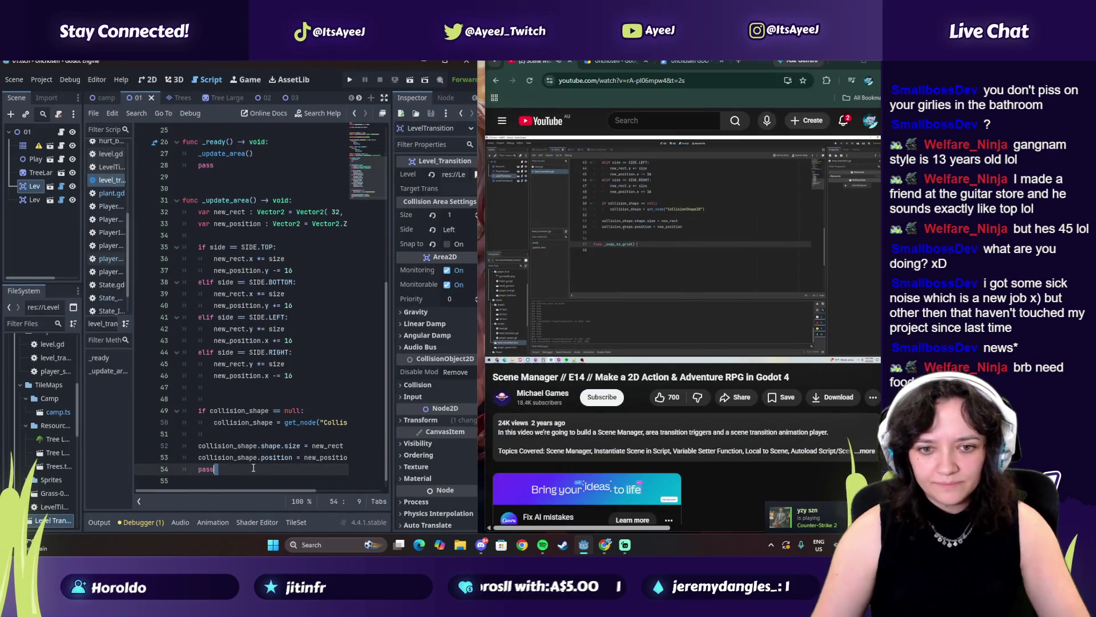
Add a _snap_to_grid -> void function whose body sets position.x = round(position.x / 16) * 16.
{"action": "key", "text": "Return"}
{"action": "type", "text": "func snap_to_grid"}
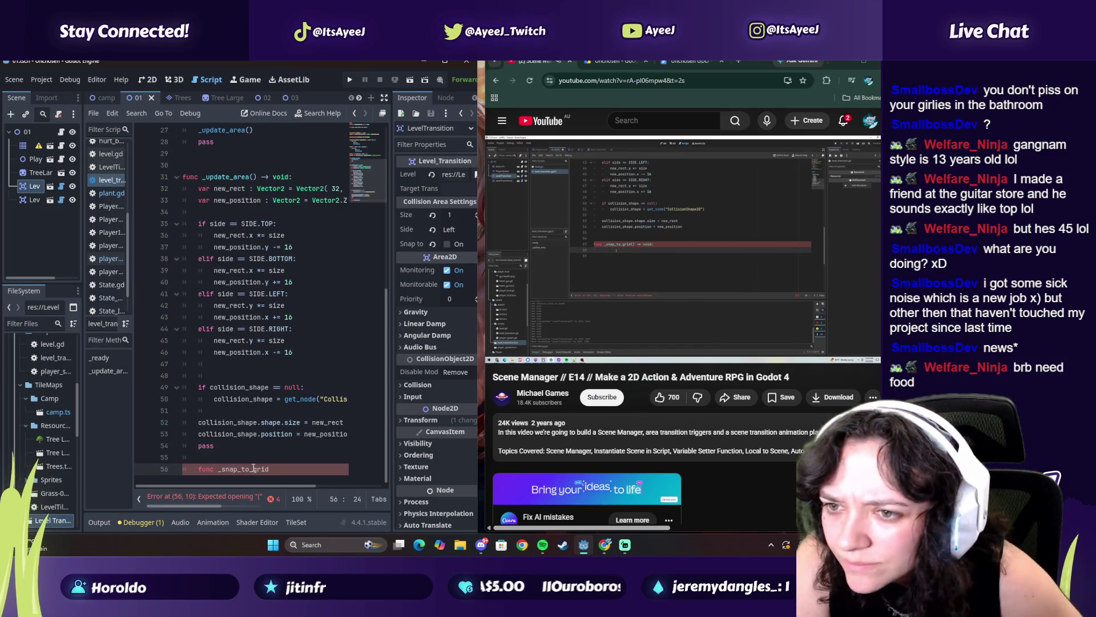
{"action": "type", "text": "-> void:"}
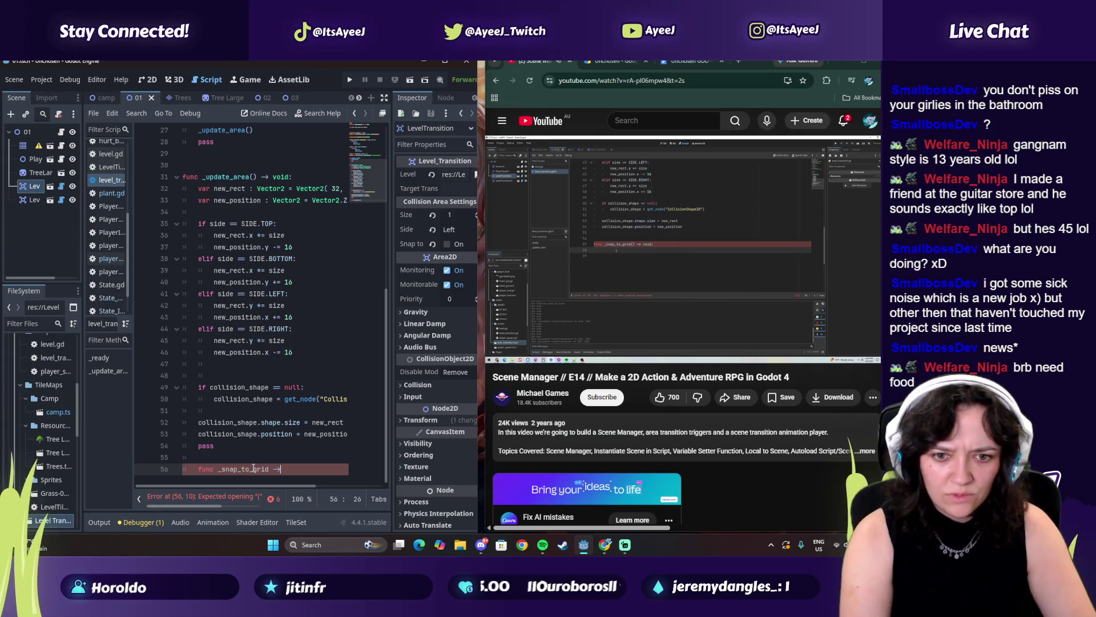
{"action": "key", "text": "Return"}
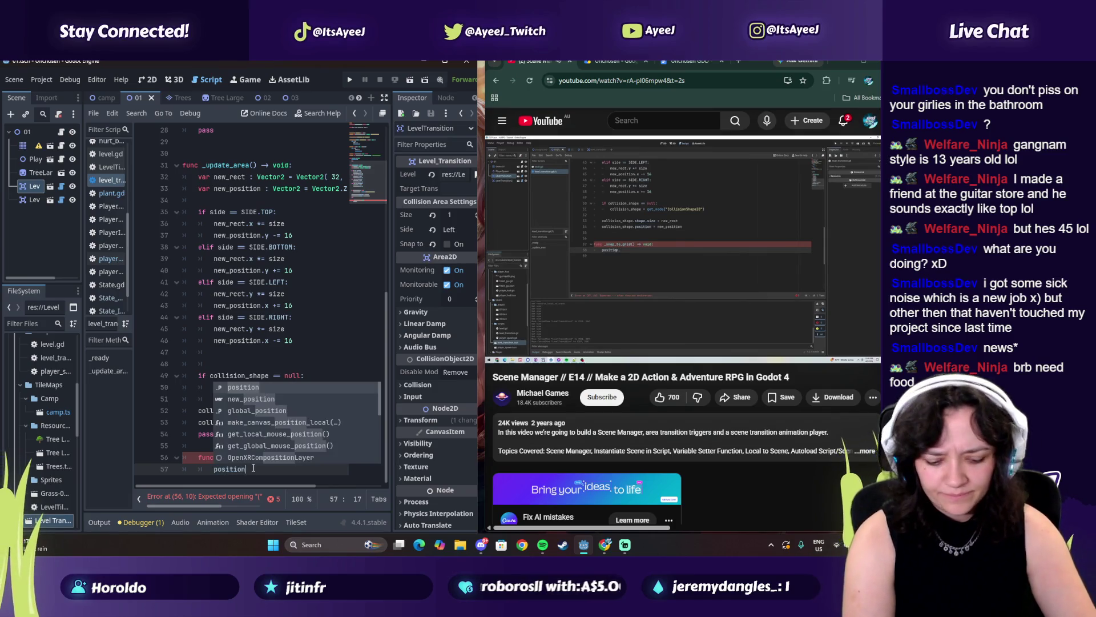
{"action": "type", "text": ".x"}
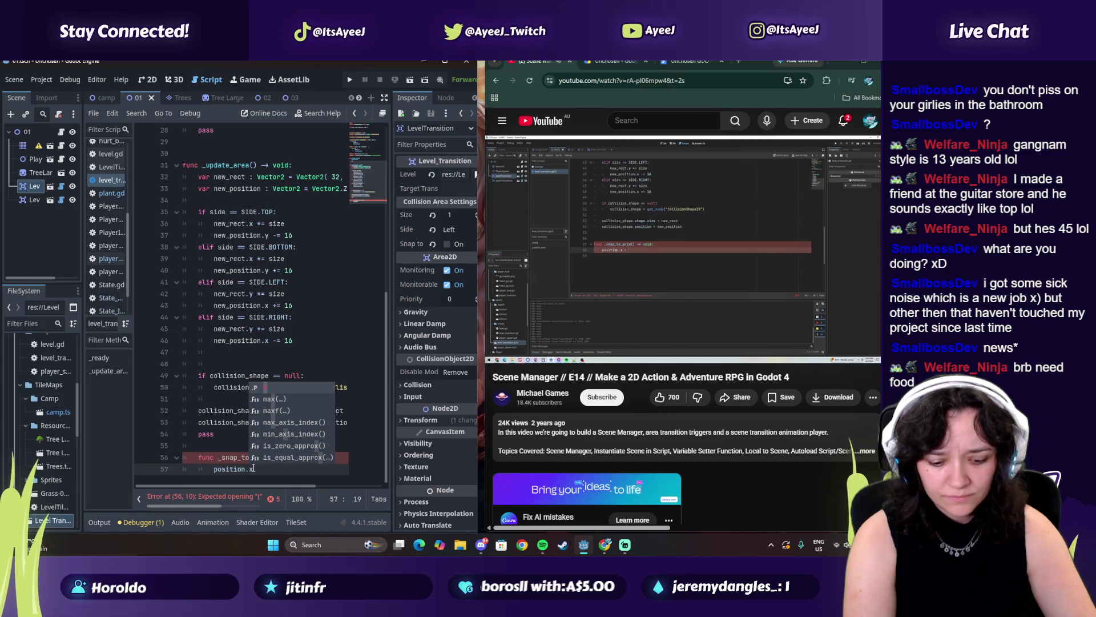
{"action": "type", "text": " = ro"}
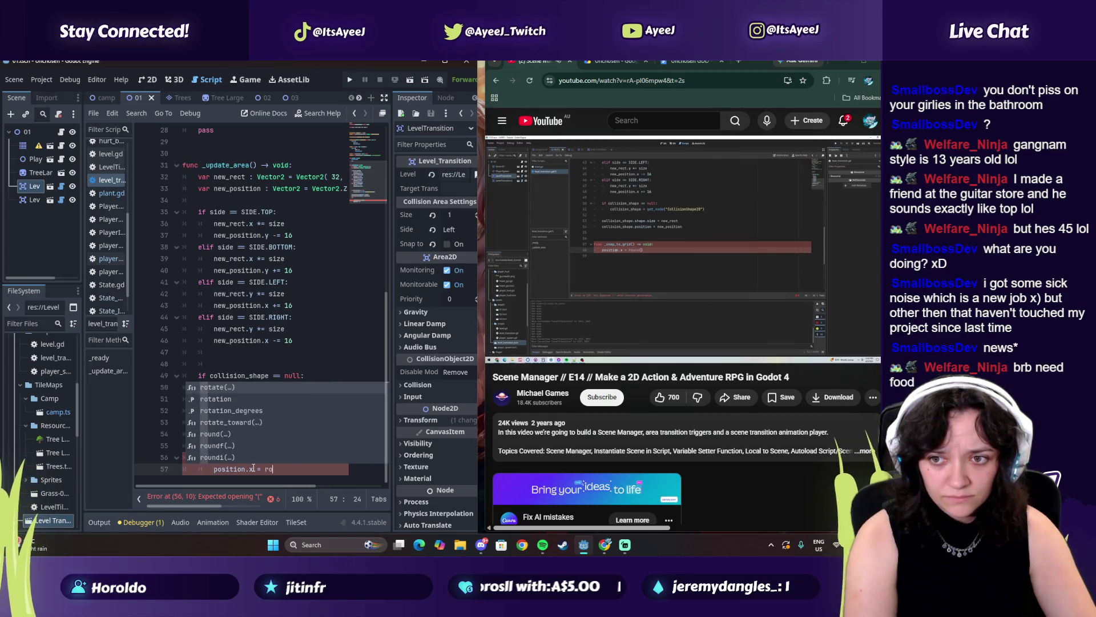
{"action": "type", "text": "und( "}
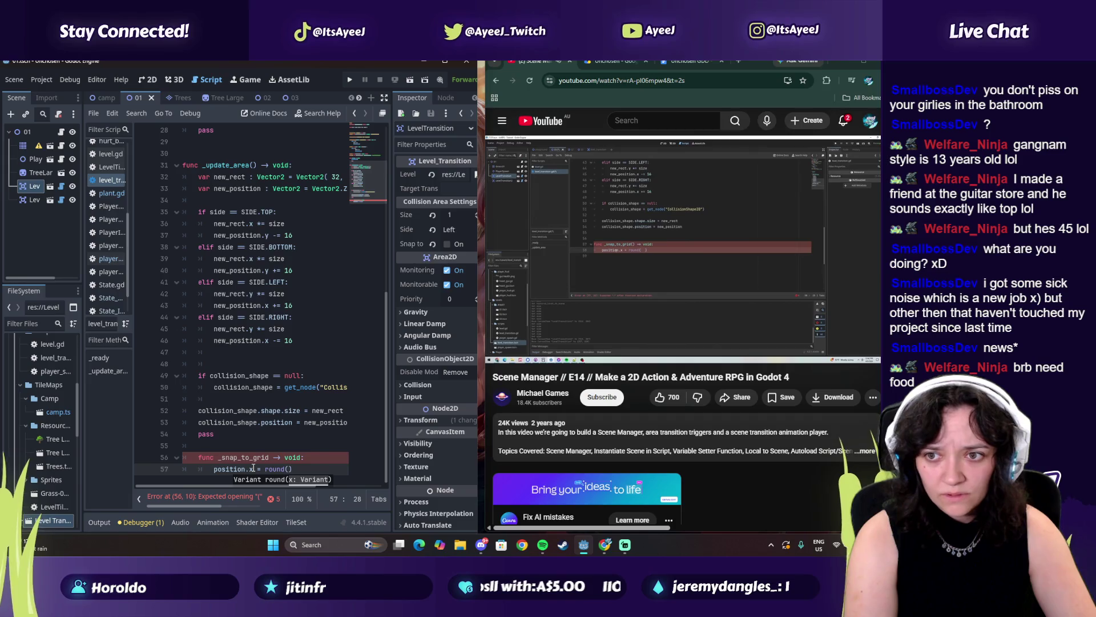
{"action": "type", "text": "pos"}
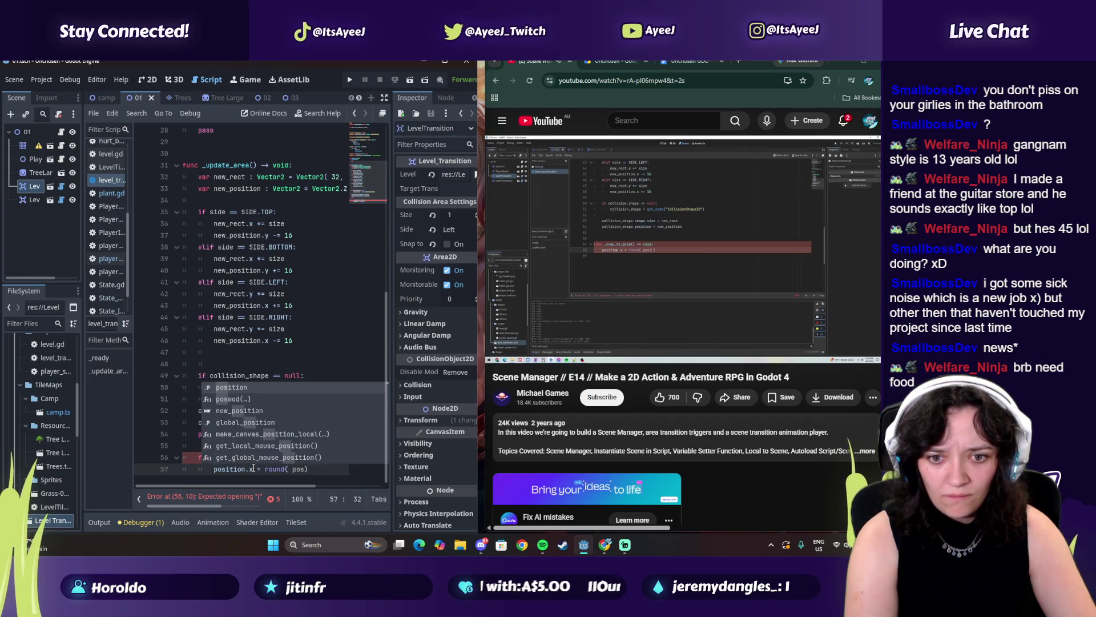
{"action": "key", "text": "Return"}
{"action": "type", "text": ".x"}
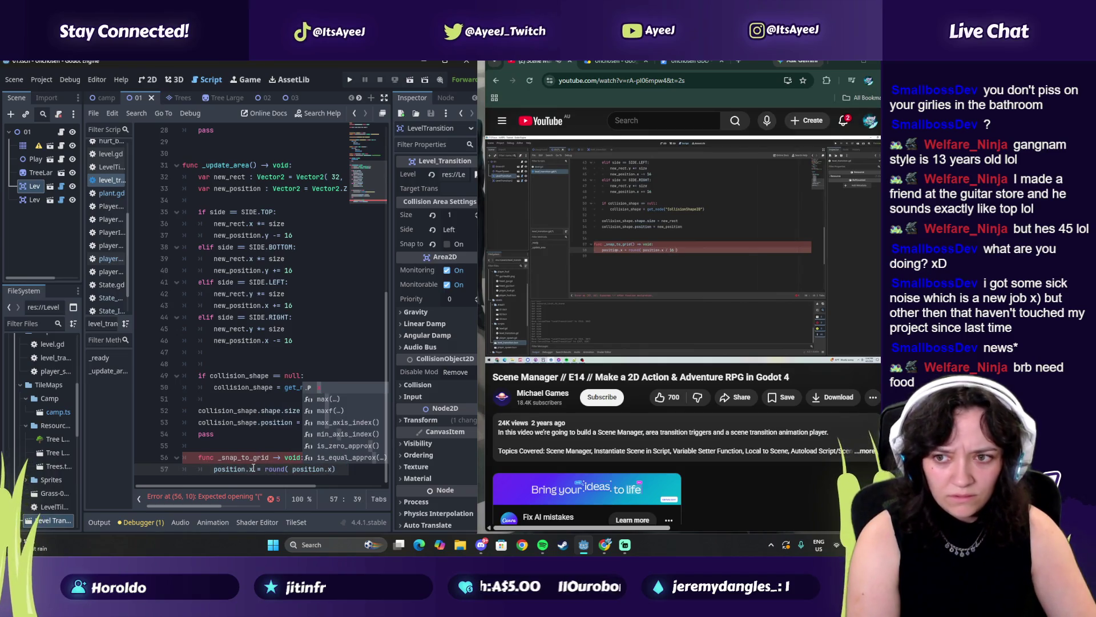
{"action": "type", "text": " / 16"}
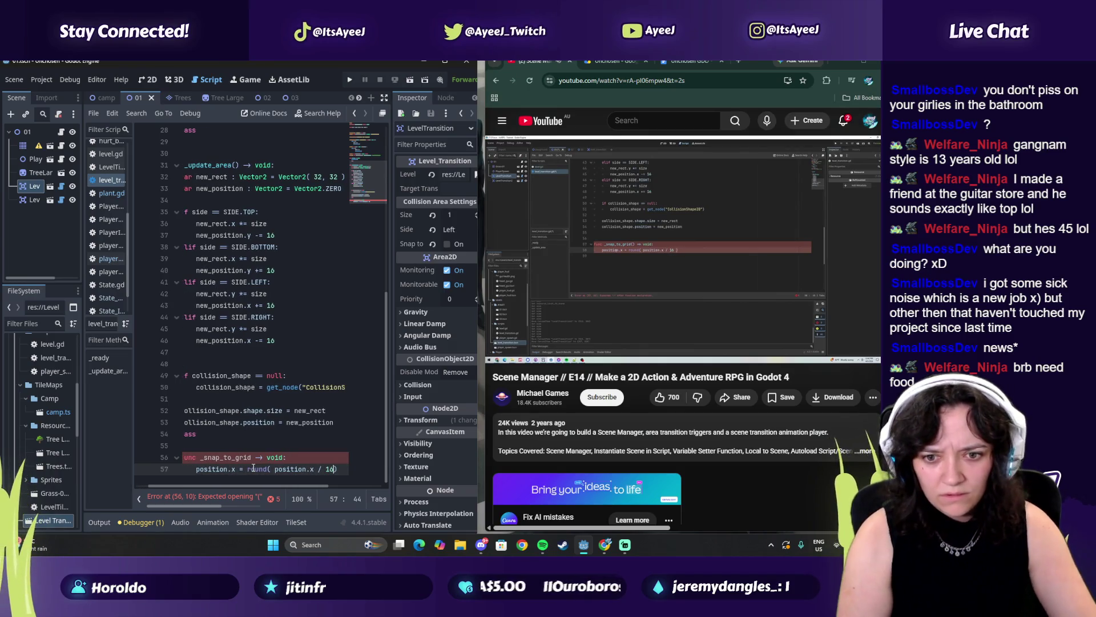
{"action": "type", "text": " )"}
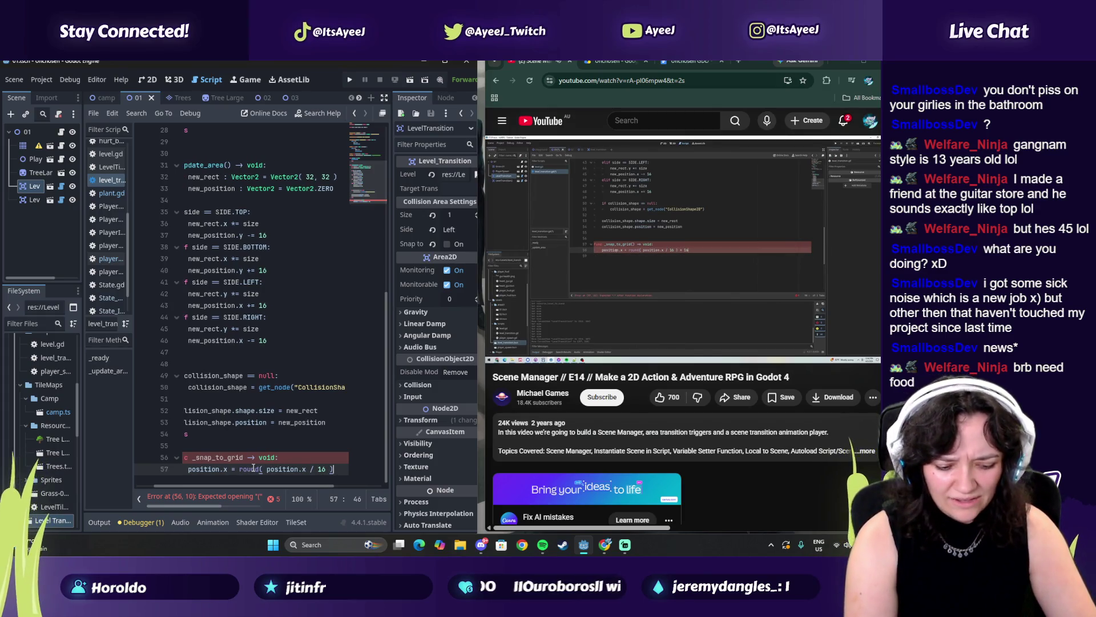
{"action": "type", "text": " * 16"}
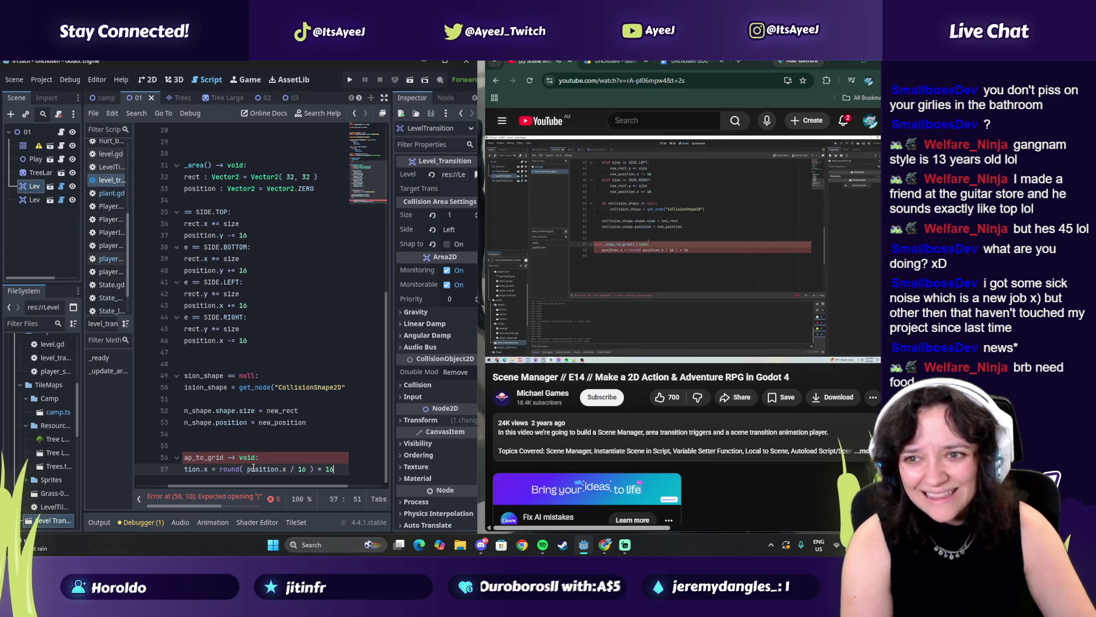
{"action": "key", "text": "Up"}
{"action": "key", "text": "Up"}
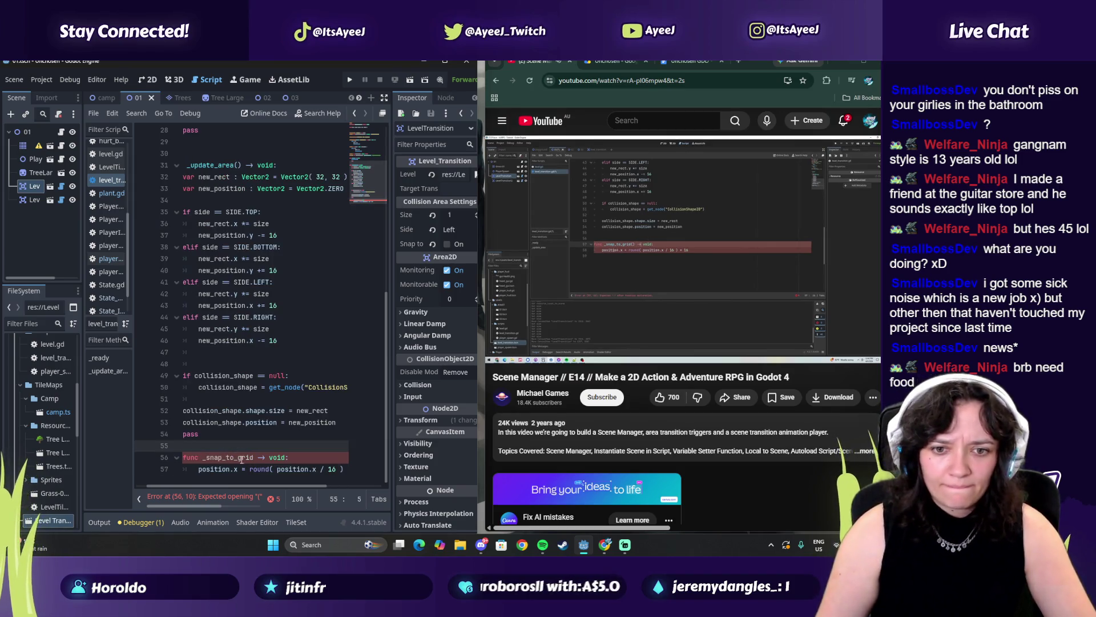
{"action": "left_click", "coordinate": [253, 457]}
Add the missing () after _snap_to_grid in the function declaration.
{"action": "type", "text": "()"}
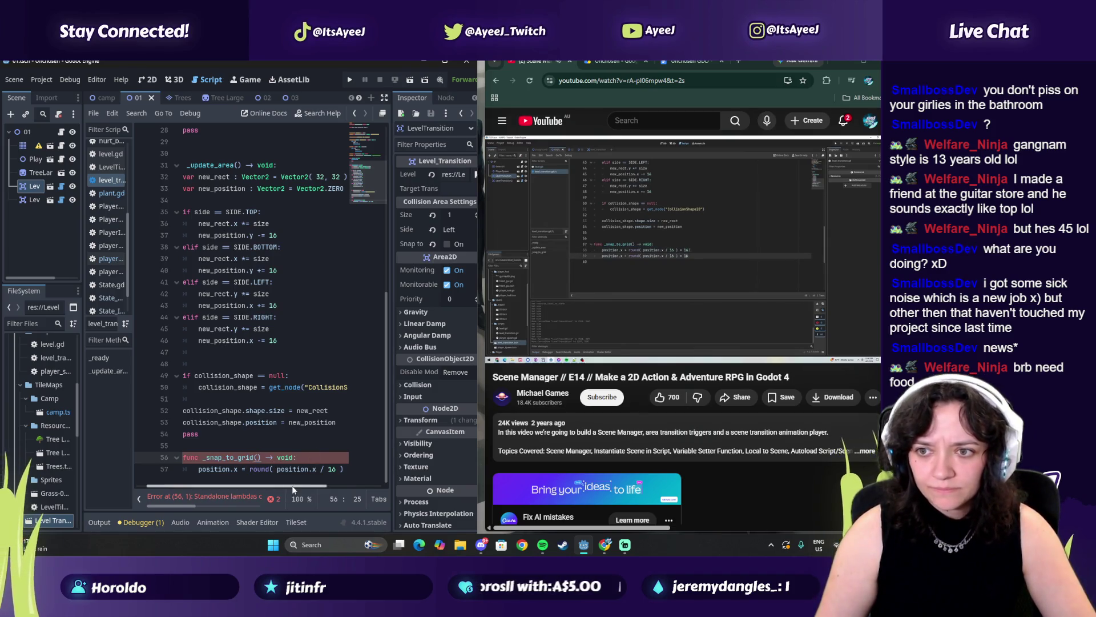
{"action": "key", "text": "XF86AudioPlay"}
{"action": "scroll", "coordinate": [262, 484], "scroll_direction": "left", "scroll_amount": 1}
{"action": "left_click_drag", "start_coordinate": [345, 469], "coordinate": [217, 468]}
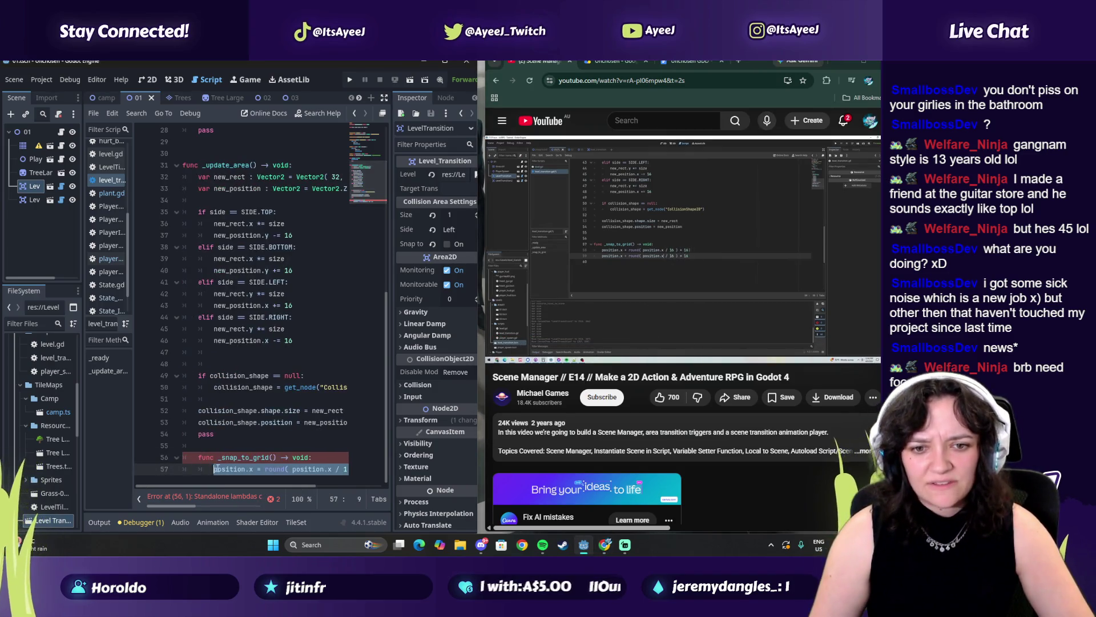
{"action": "scroll", "coordinate": [306, 487], "scroll_direction": "right", "scroll_amount": 1}
{"action": "scroll", "coordinate": [306, 485], "scroll_direction": "right", "scroll_amount": 1}
{"action": "left_click", "coordinate": [361, 466]}
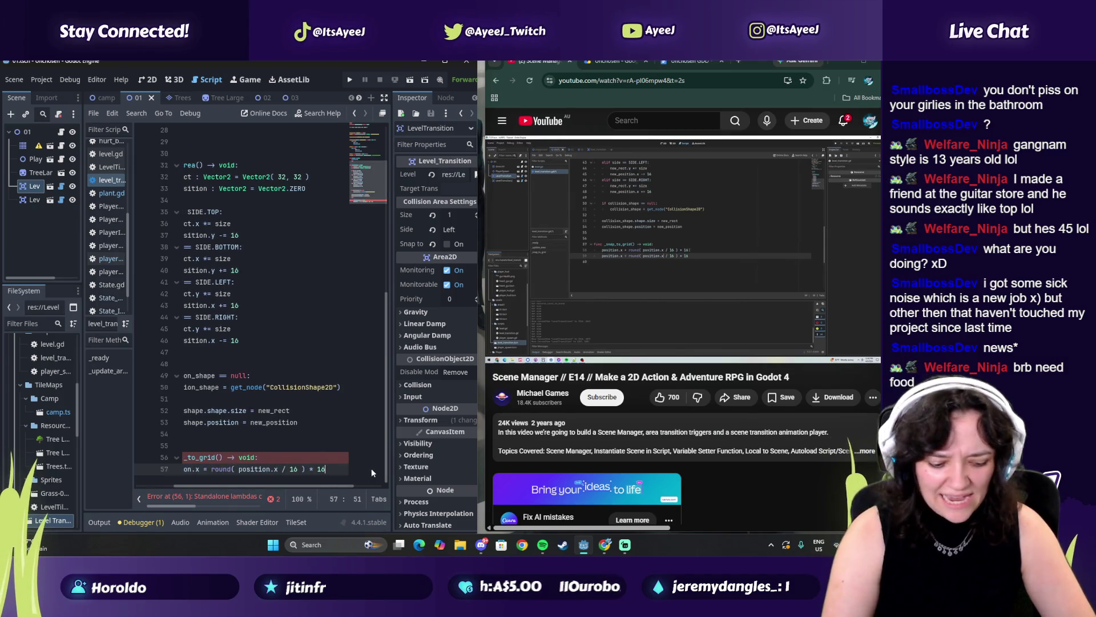
Duplicate the rounding line and change the copy to position.y = round(position.y / 16) * 16.
{"action": "key", "text": "ctrl+shift+d"}
{"action": "left_click", "coordinate": [237, 470]}
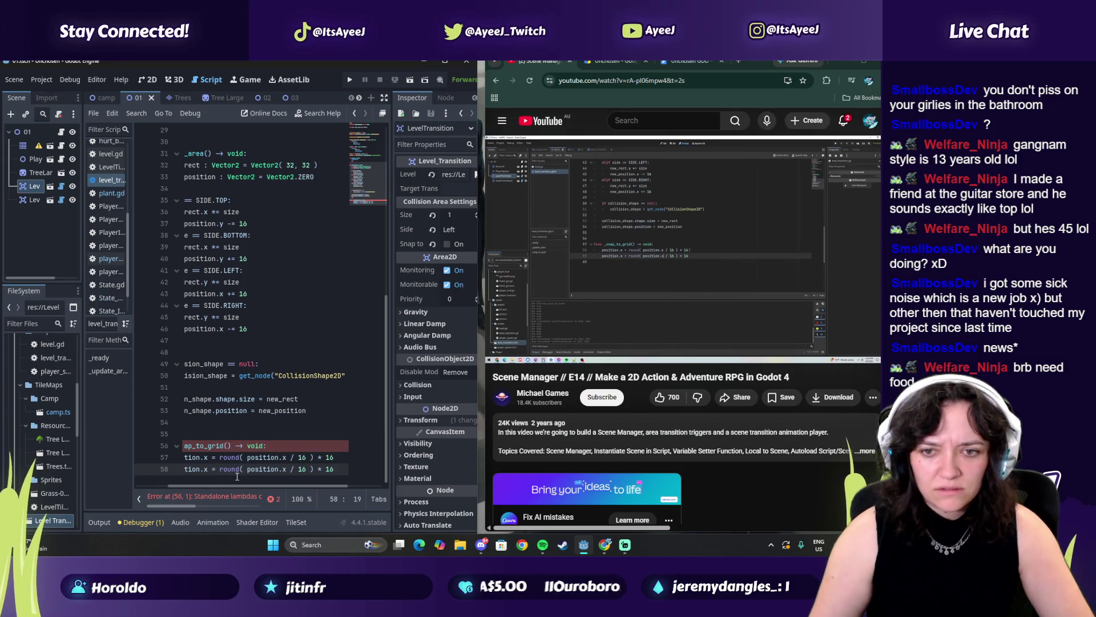
{"action": "key", "text": "BackSpace"}
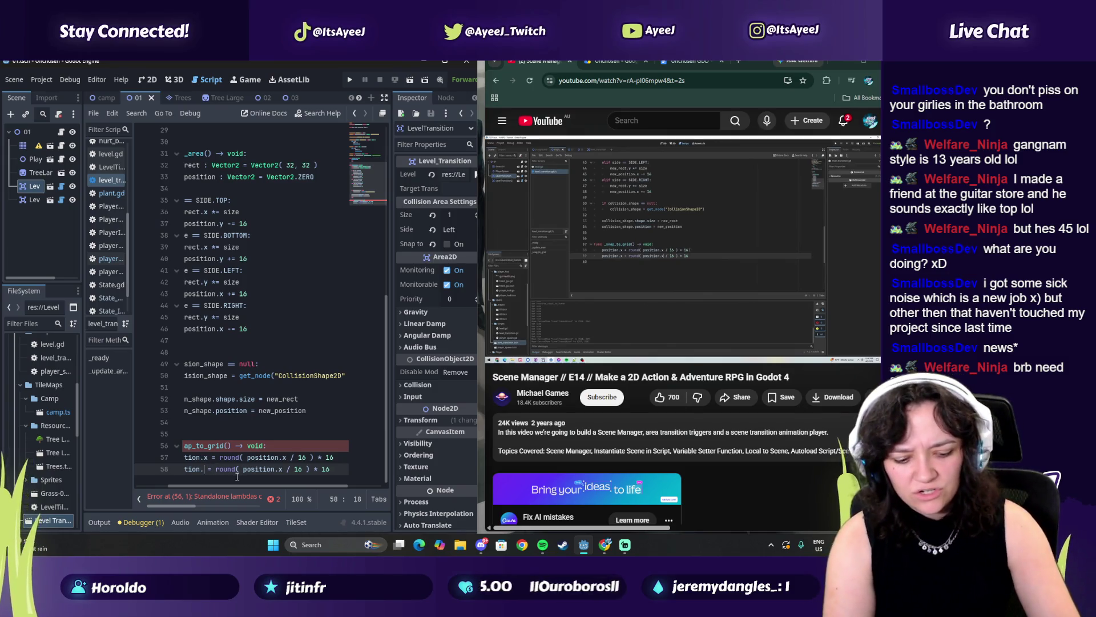
{"action": "type", "text": "y"}
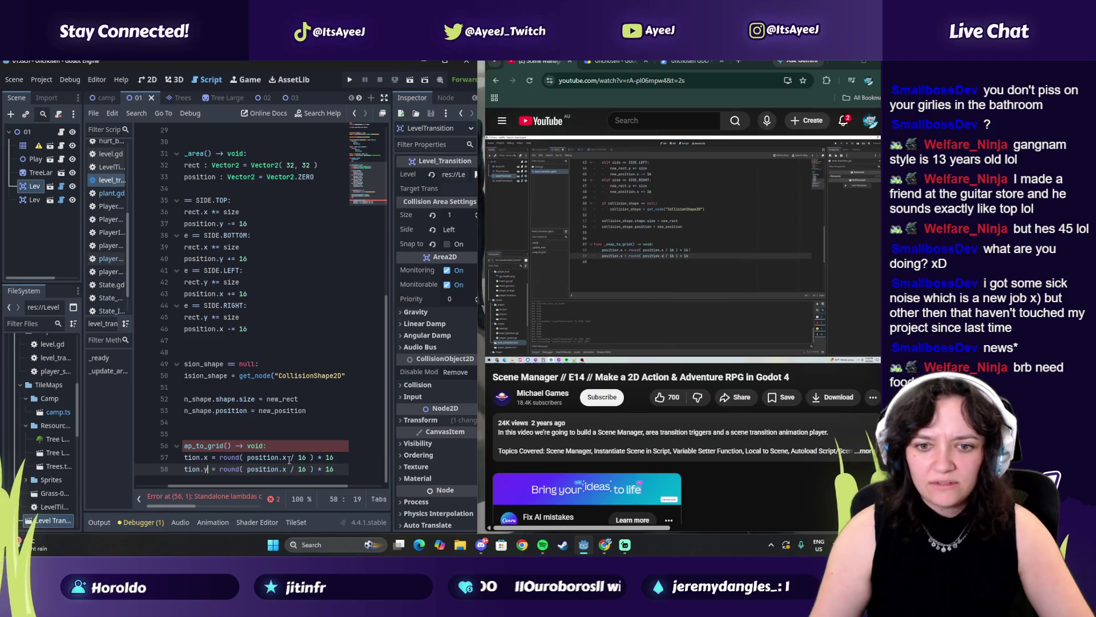
{"action": "left_click", "coordinate": [597, 280]}
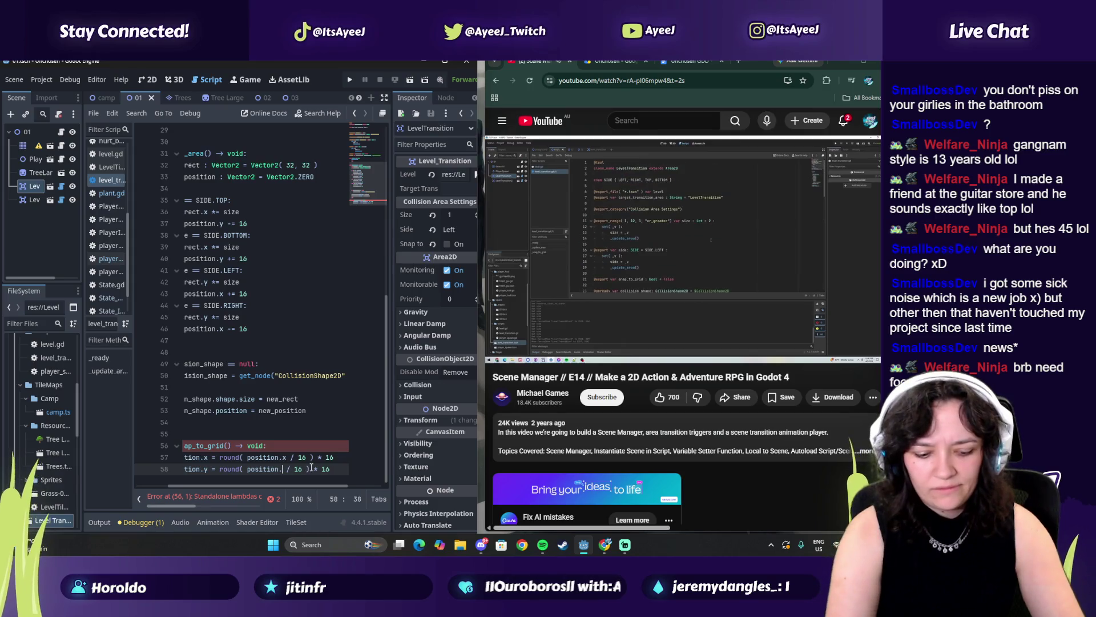
{"action": "left_click", "coordinate": [287, 469]}
{"action": "key", "text": "BackSpace"}
{"action": "type", "text": "y"}
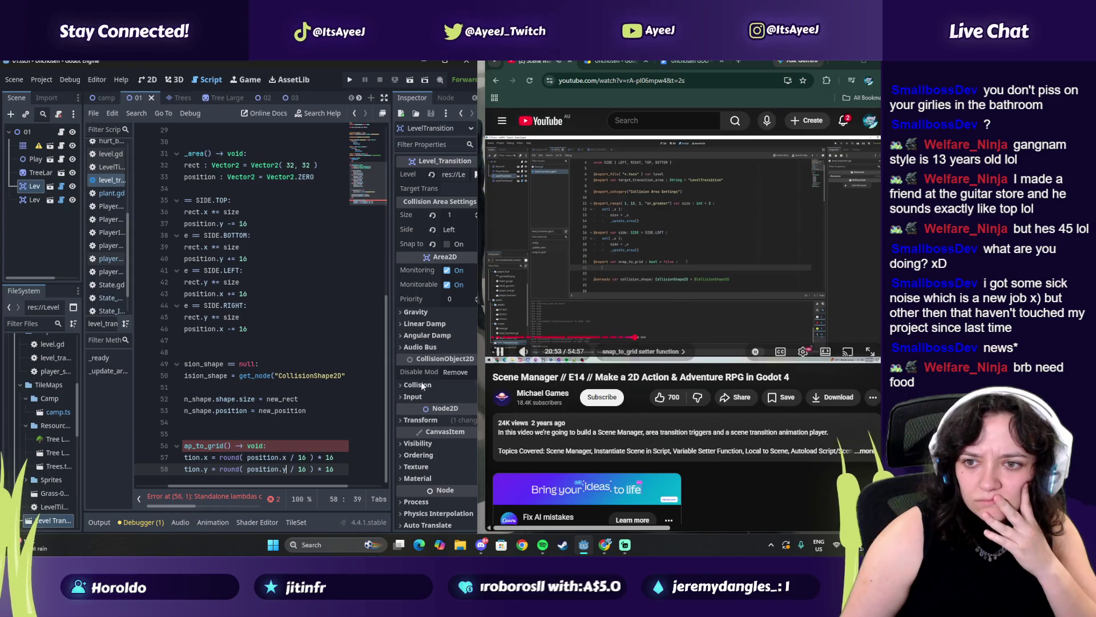
{"action": "left_click_drag", "start_coordinate": [224, 485], "coordinate": [169, 485]}
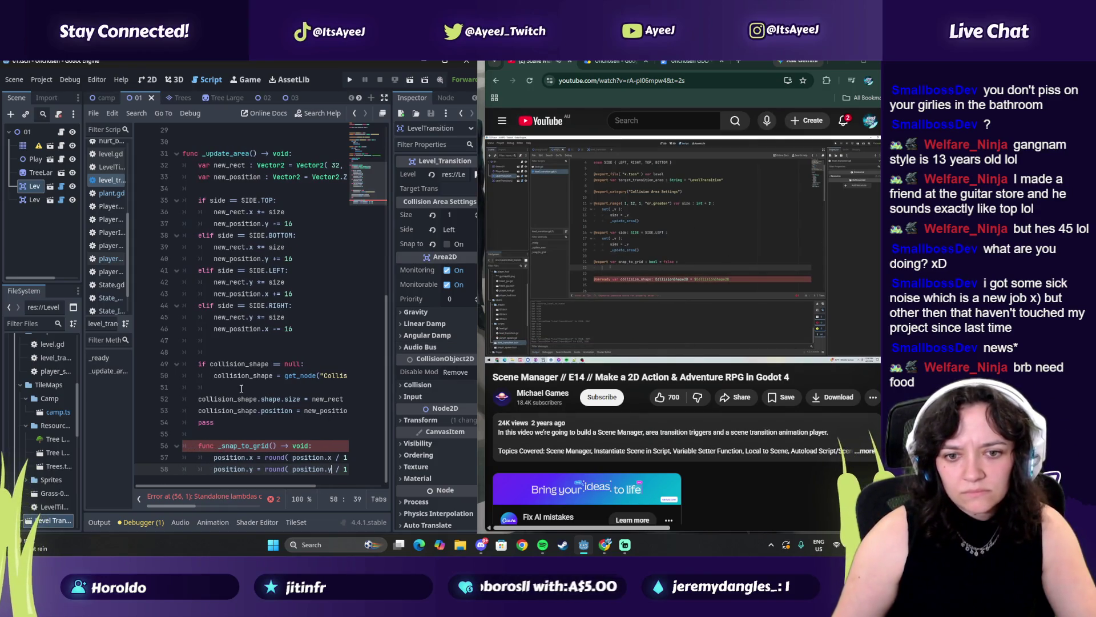
{"action": "left_click_drag", "start_coordinate": [270, 447], "coordinate": [217, 447]}
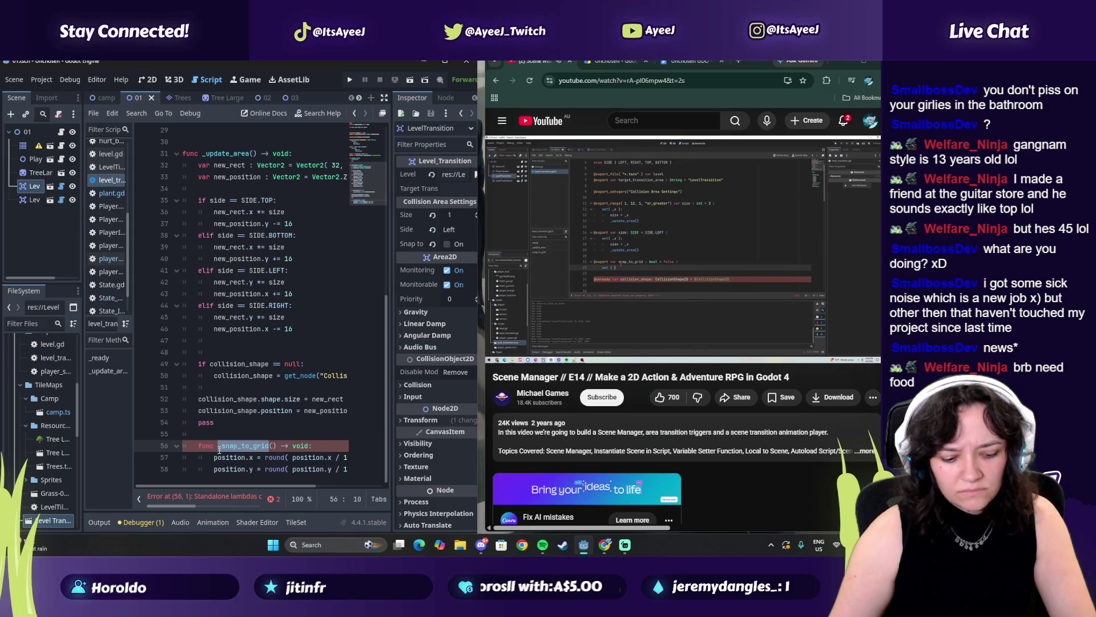
{"action": "scroll", "coordinate": [250, 307], "scroll_direction": "up", "scroll_amount": 1}
{"action": "scroll", "coordinate": [250, 307], "scroll_direction": "up", "scroll_amount": 4}
{"action": "left_click", "coordinate": [362, 204]}
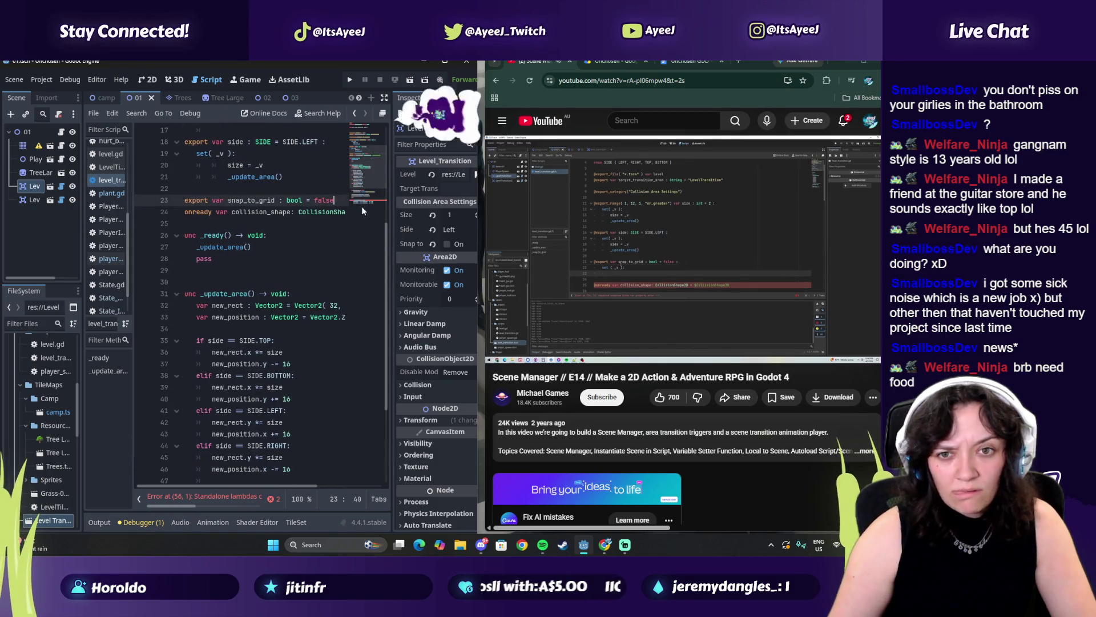
Insert a blank line below the snap_to_grid export on line 23, pausing the tutorial at its setter section.
{"action": "key", "text": "Return"}
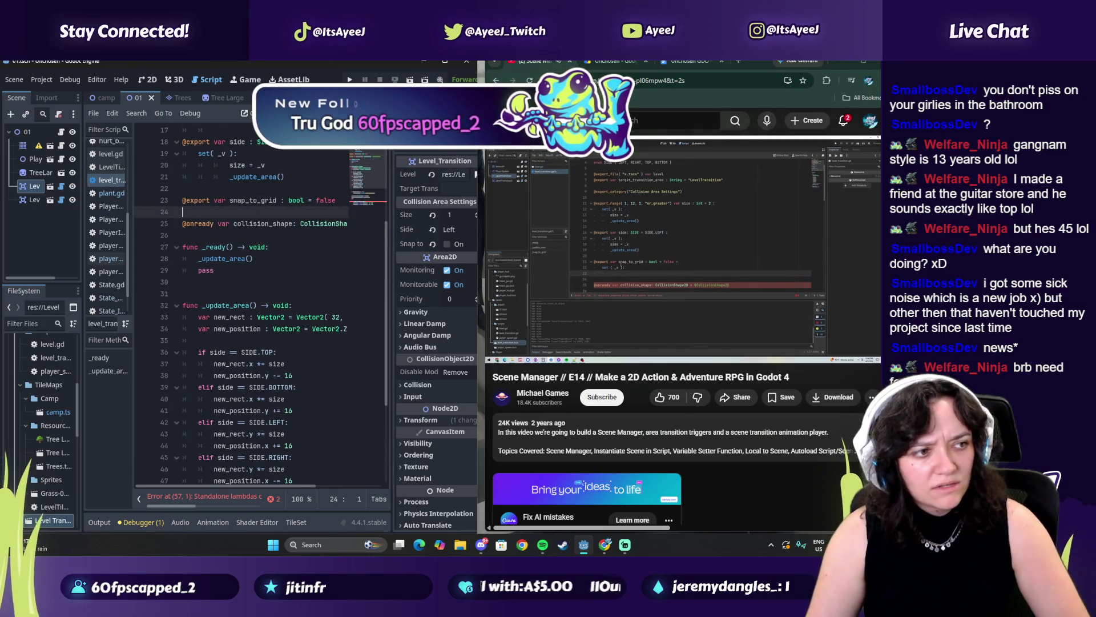
{"action": "left_click", "coordinate": [580, 269]}
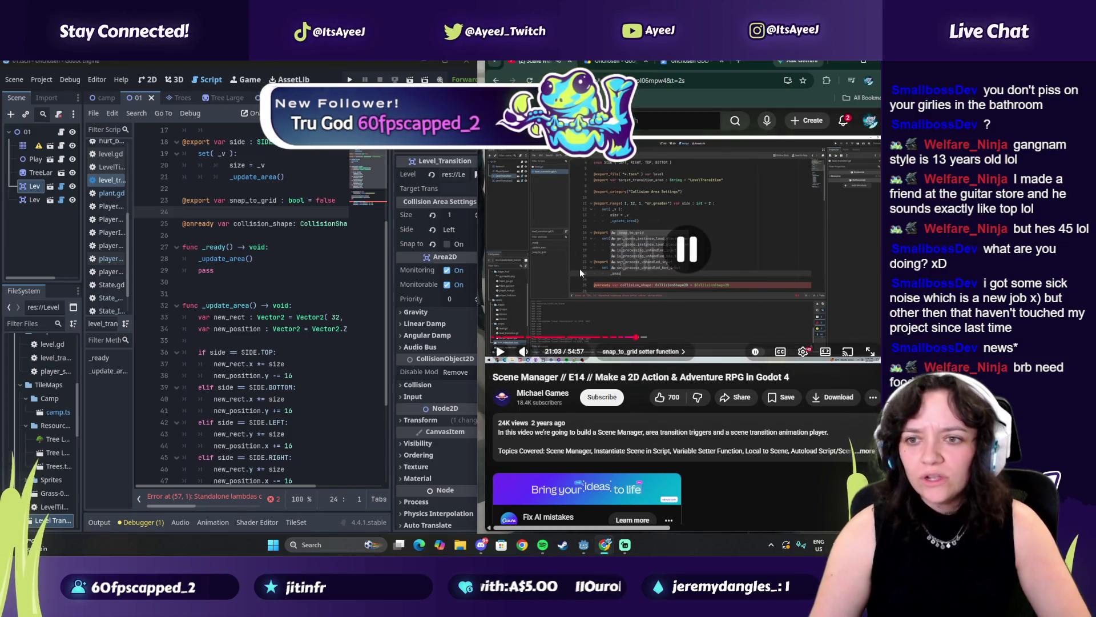
{"action": "left_click", "coordinate": [608, 289]}
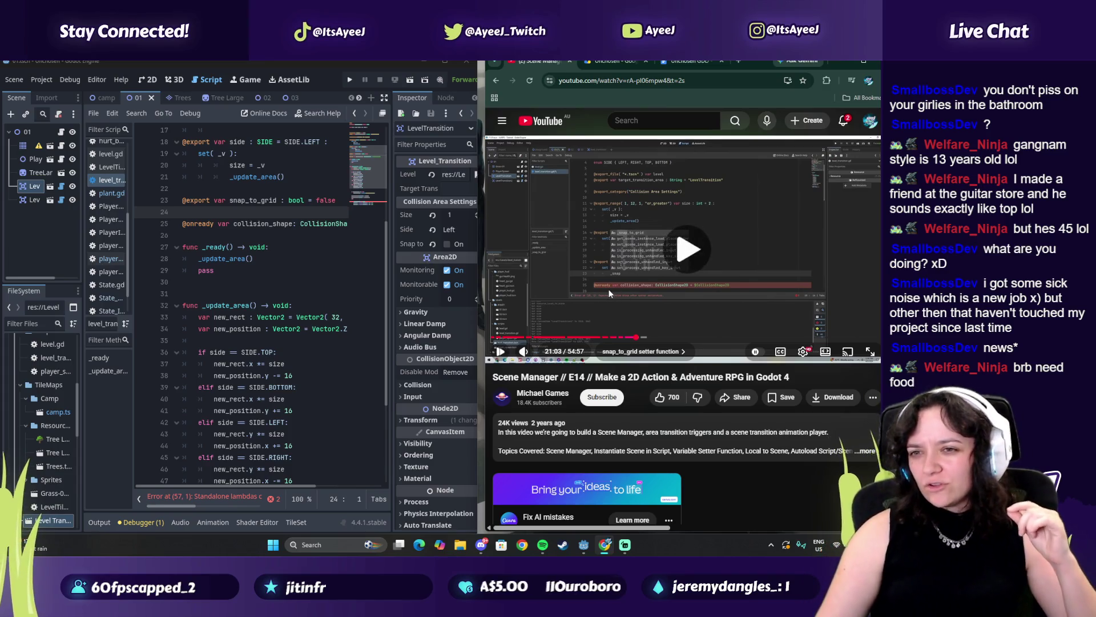
{"action": "left_click", "coordinate": [586, 298]}
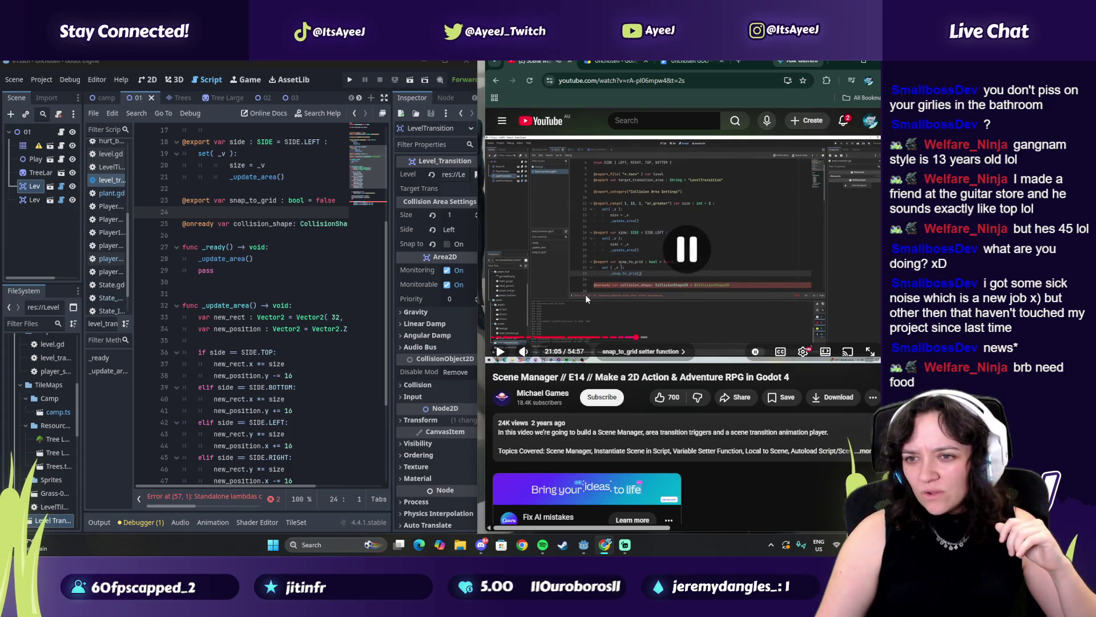
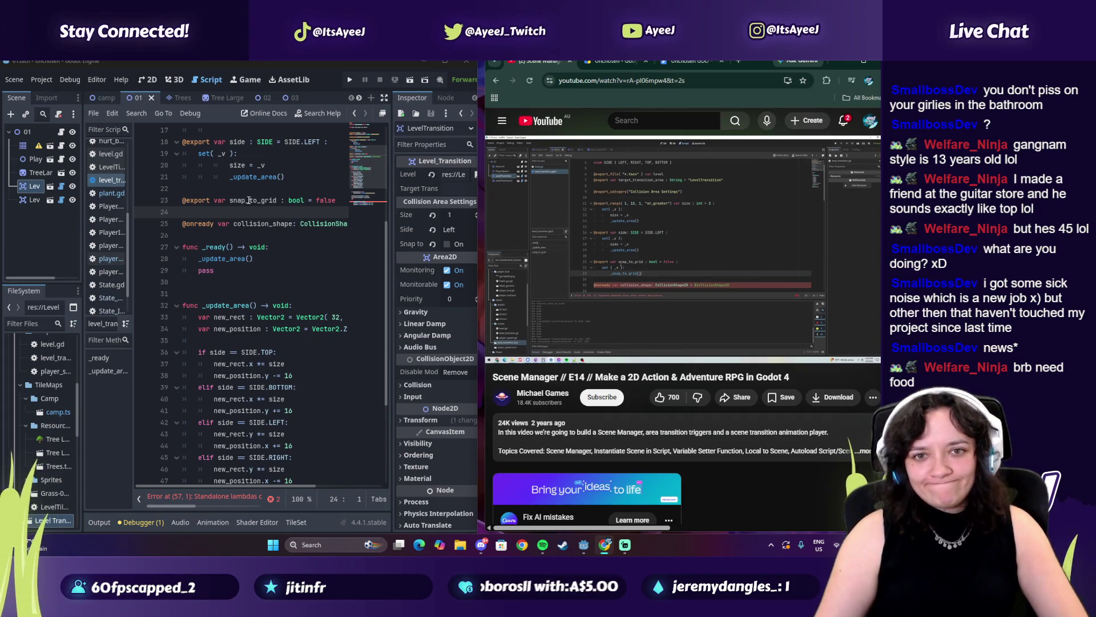
Add a 'set(_v):' setter under snap_to_grid that calls _snap_to_grid() on an indented line.
{"action": "key", "text": "Return"}
{"action": "key", "text": "Return"}
{"action": "key", "text": "Up"}
{"action": "key", "text": "Up"}
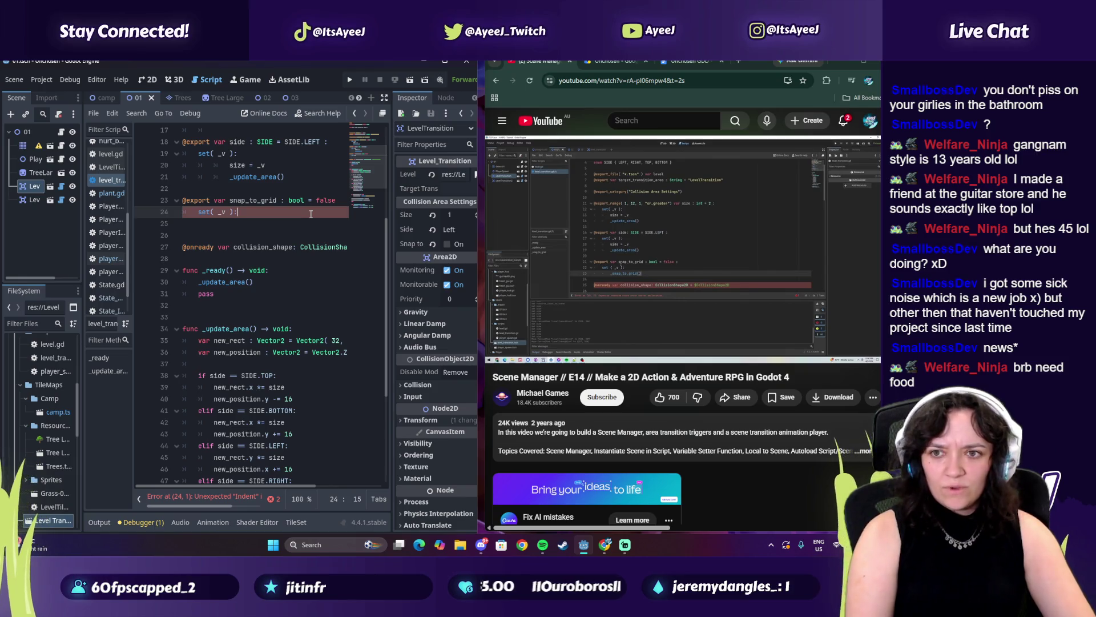
{"action": "key", "text": "Return"}
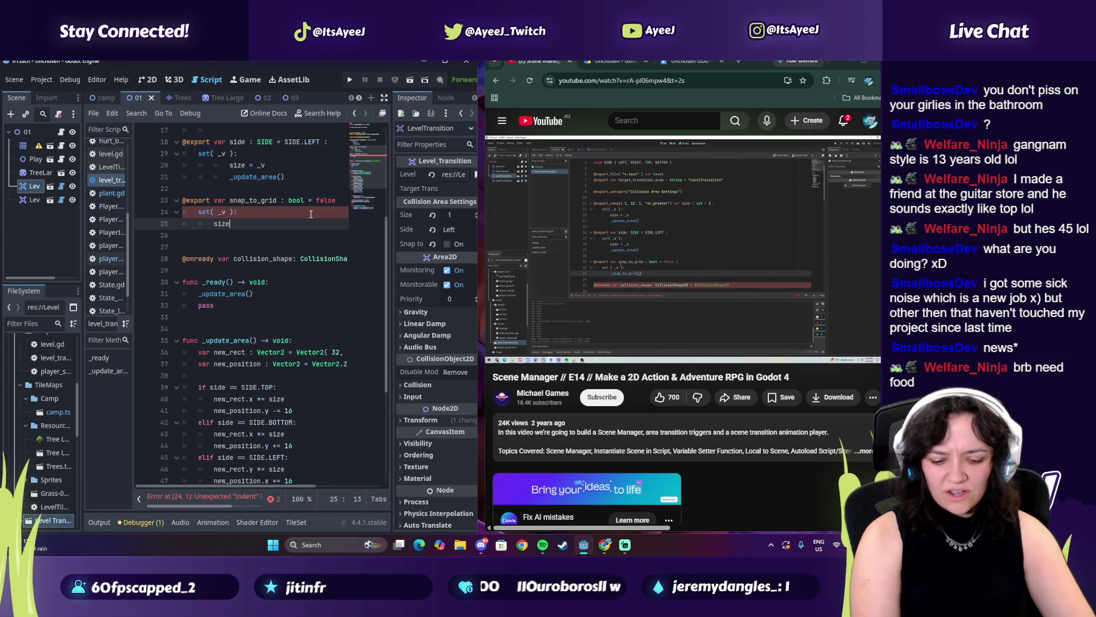
{"action": "type", "text": "="}
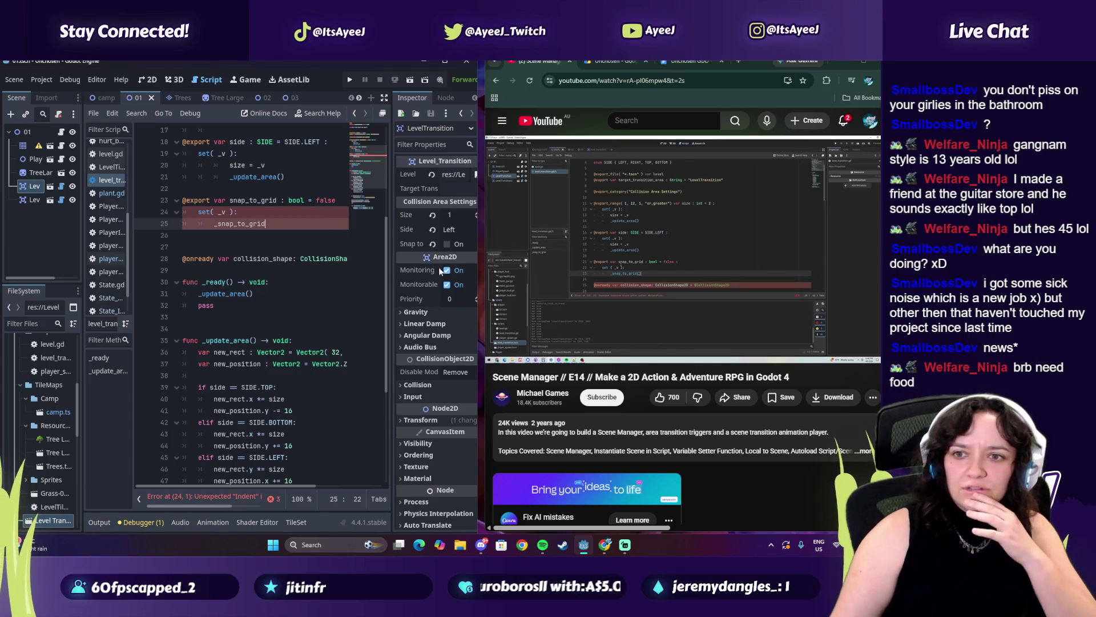
{"action": "type", "text": "()"}
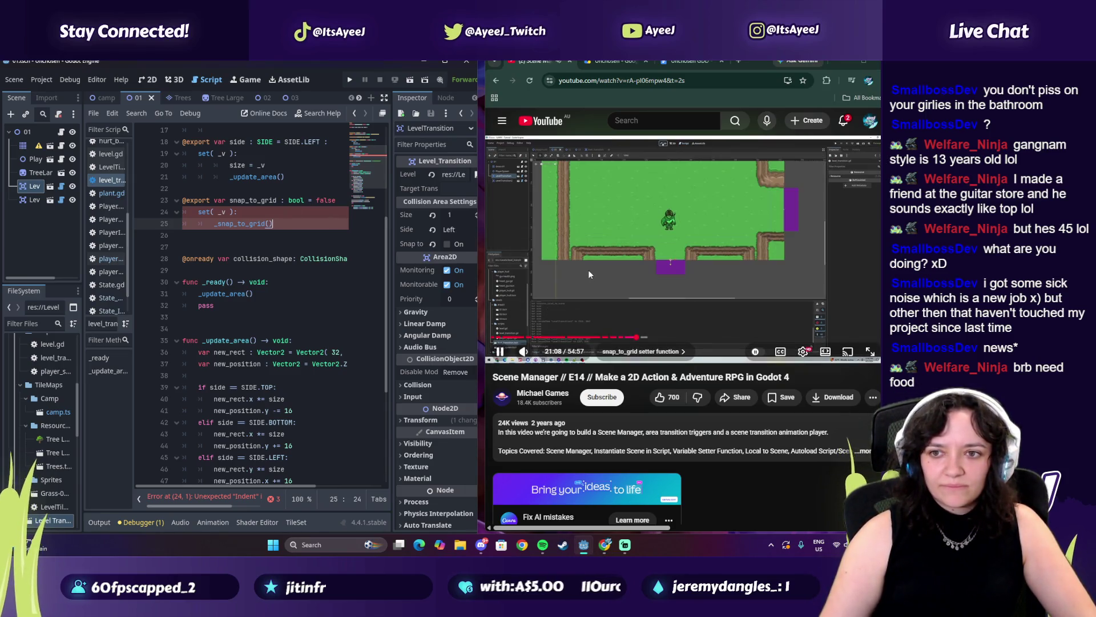
{"action": "left_click", "coordinate": [589, 274]}
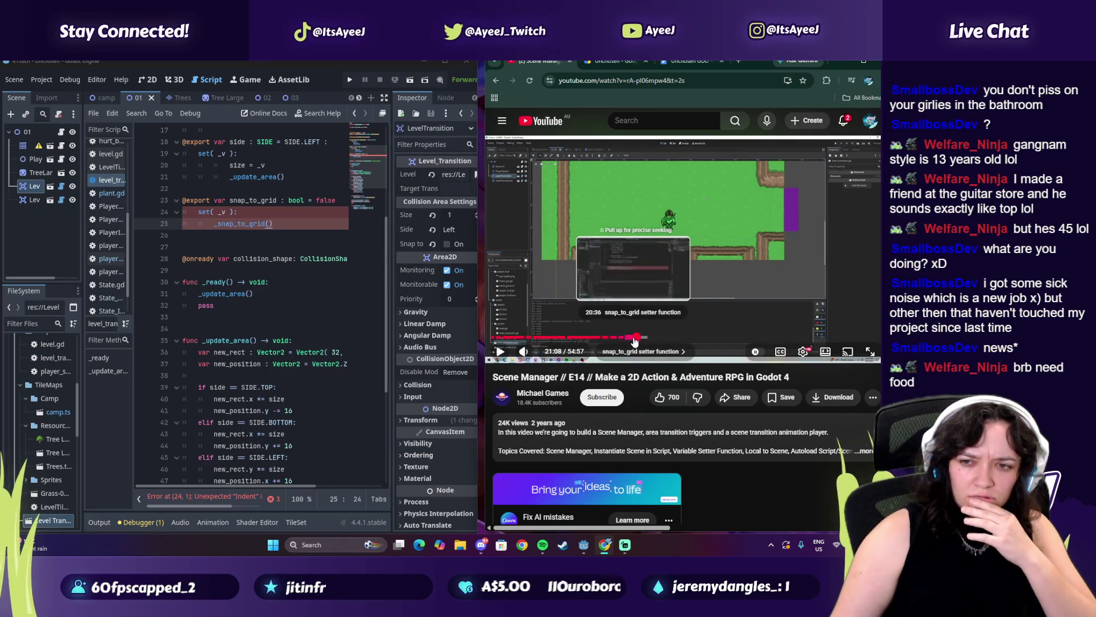
Replay the tutorial's setter code section to compare it against the script.
{"action": "left_click", "coordinate": [632, 338]}
{"action": "left_click", "coordinate": [500, 352]}
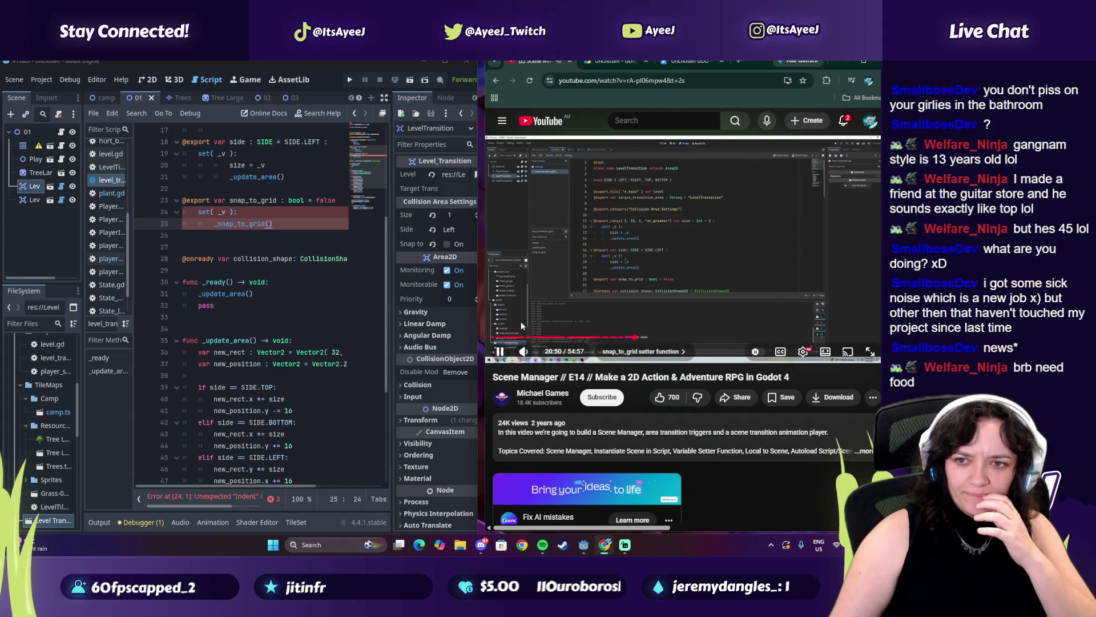
{"action": "left_click", "coordinate": [547, 262]}
{"action": "left_click", "coordinate": [584, 242]}
{"action": "left_click", "coordinate": [584, 247]}
{"action": "scroll", "coordinate": [256, 320], "scroll_direction": "down", "scroll_amount": 4}
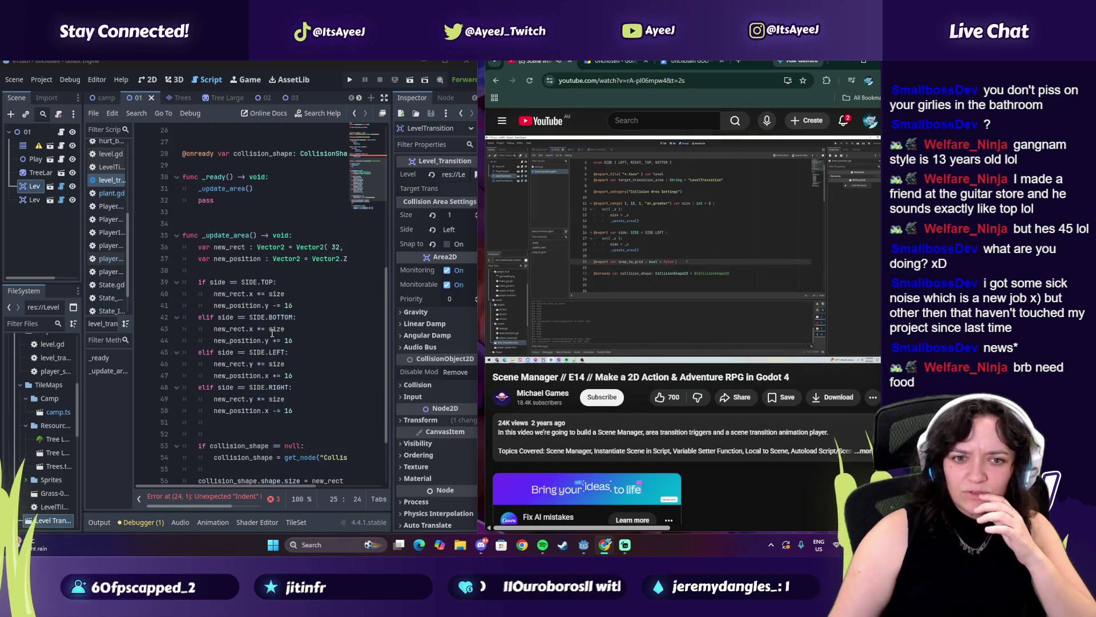
{"action": "scroll", "coordinate": [259, 301], "scroll_direction": "down", "scroll_amount": 1}
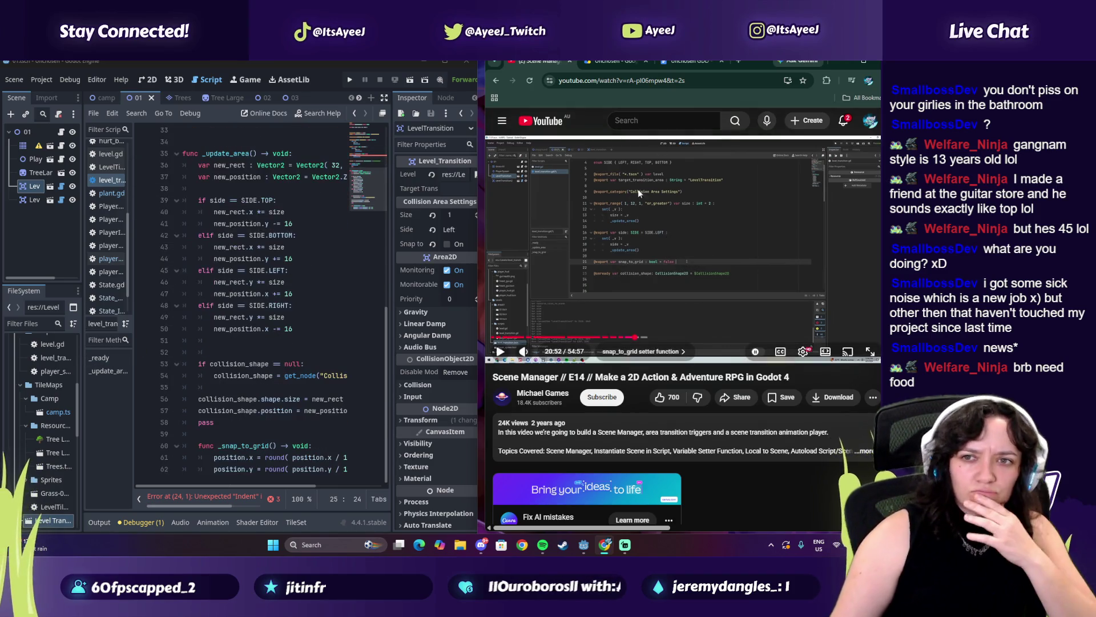
{"action": "left_click", "coordinate": [620, 244]}
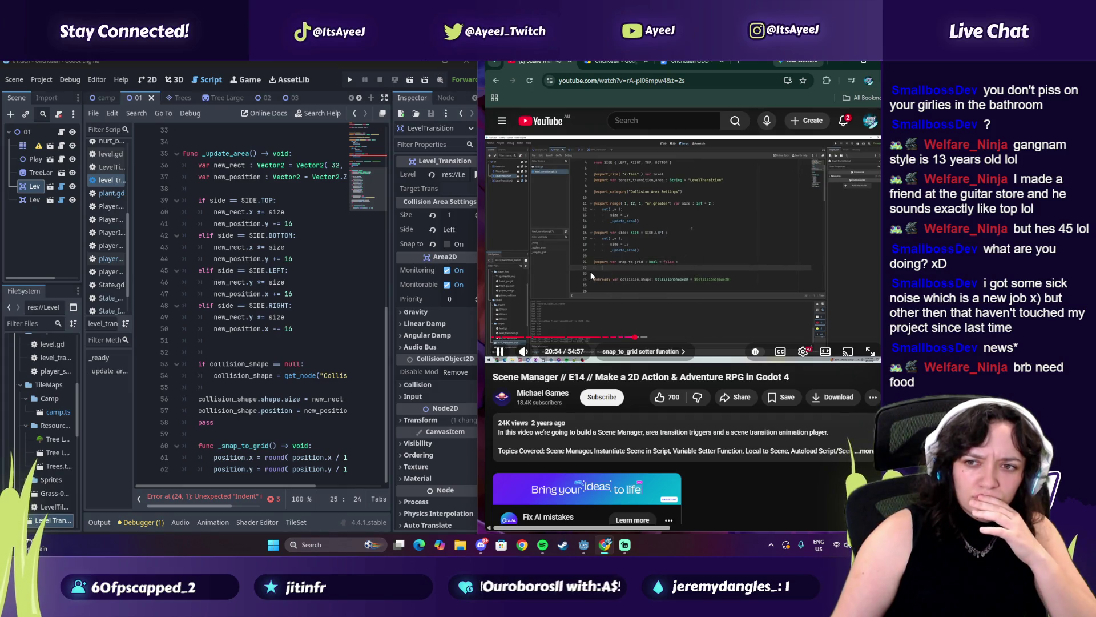
{"action": "scroll", "coordinate": [282, 216], "scroll_direction": "up", "scroll_amount": 3}
{"action": "scroll", "coordinate": [282, 216], "scroll_direction": "up", "scroll_amount": 2}
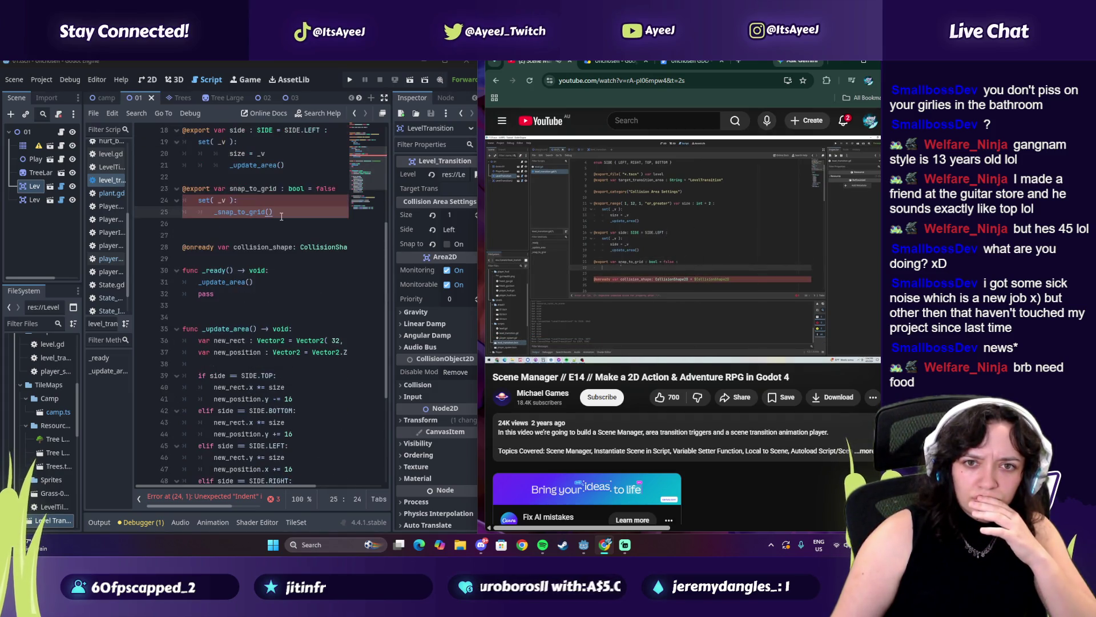
{"action": "mouse_move", "coordinate": [632, 245]}
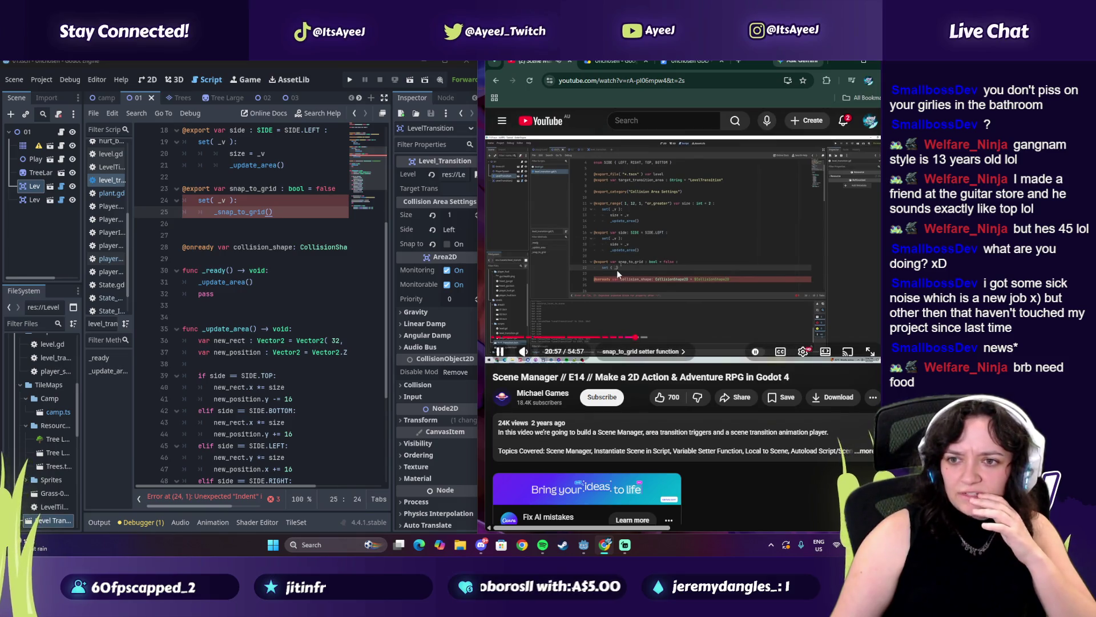
{"action": "left_click", "coordinate": [599, 278]}
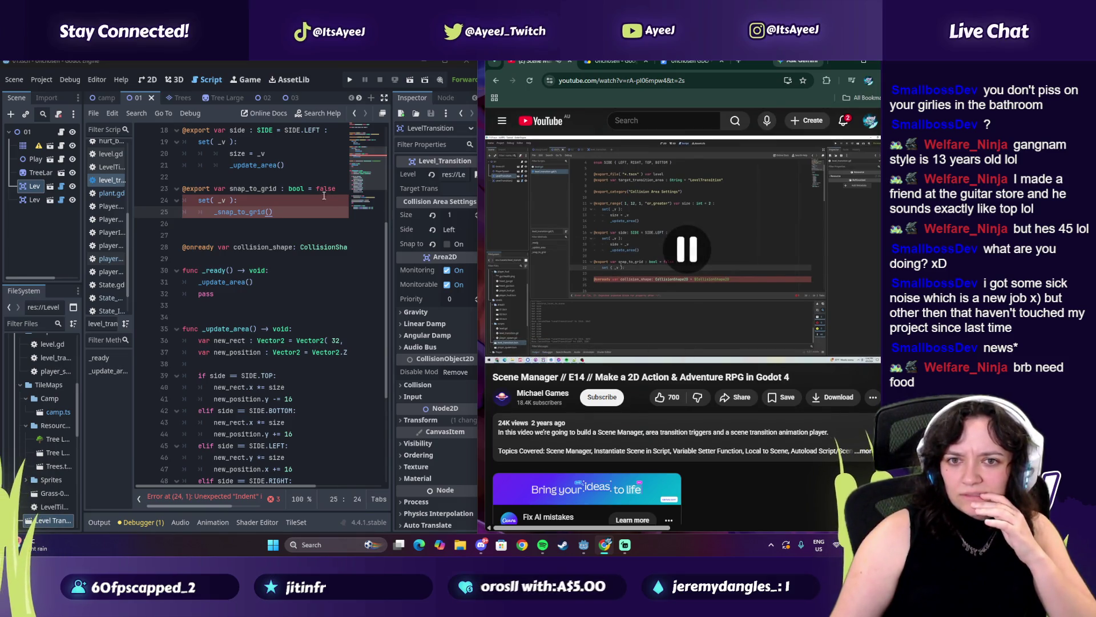
Remove the extra indentation before func _snap_to_grid on line 60 and its position lines.
{"action": "left_click", "coordinate": [342, 188]}
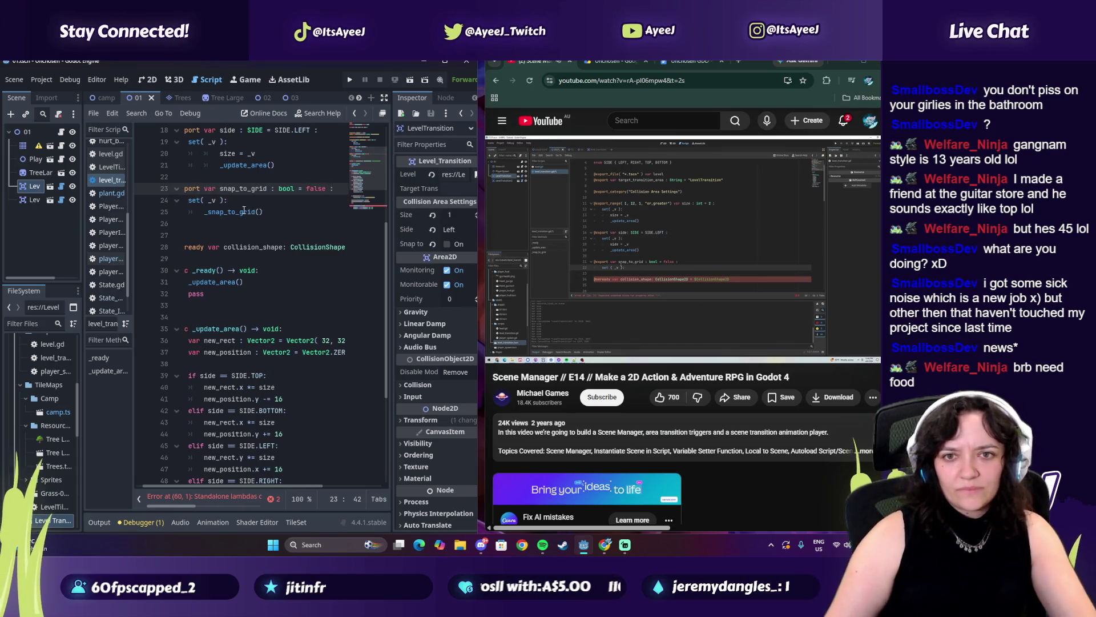
{"action": "scroll", "coordinate": [233, 406], "scroll_direction": "down", "scroll_amount": 5}
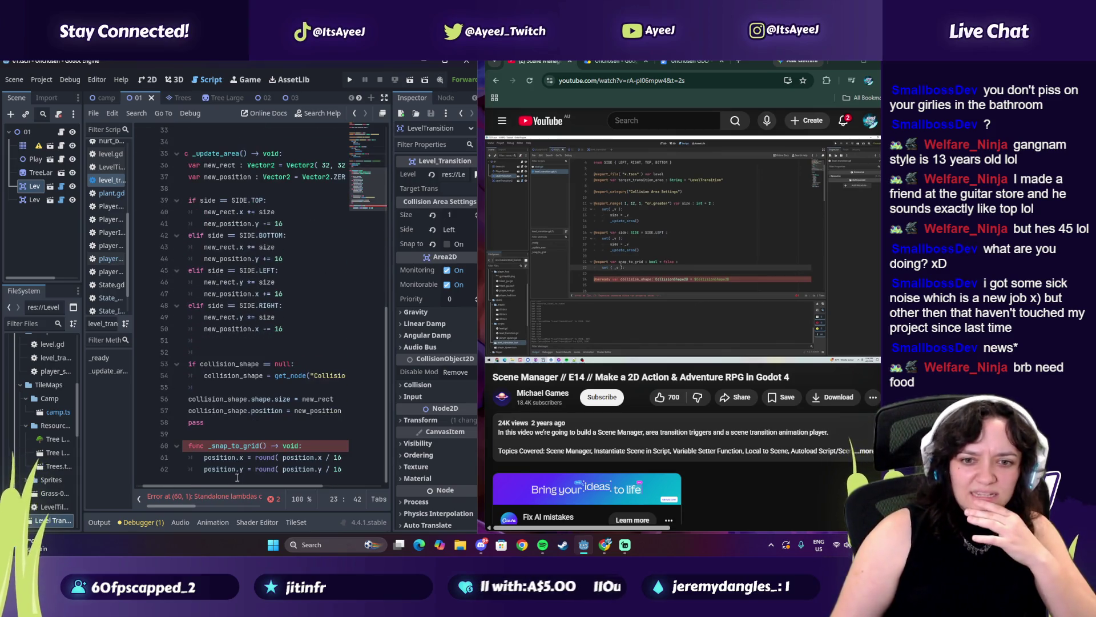
{"action": "left_click_drag", "start_coordinate": [223, 487], "coordinate": [190, 487]}
{"action": "left_click", "coordinate": [199, 447]}
{"action": "key", "text": "BackSpace"}
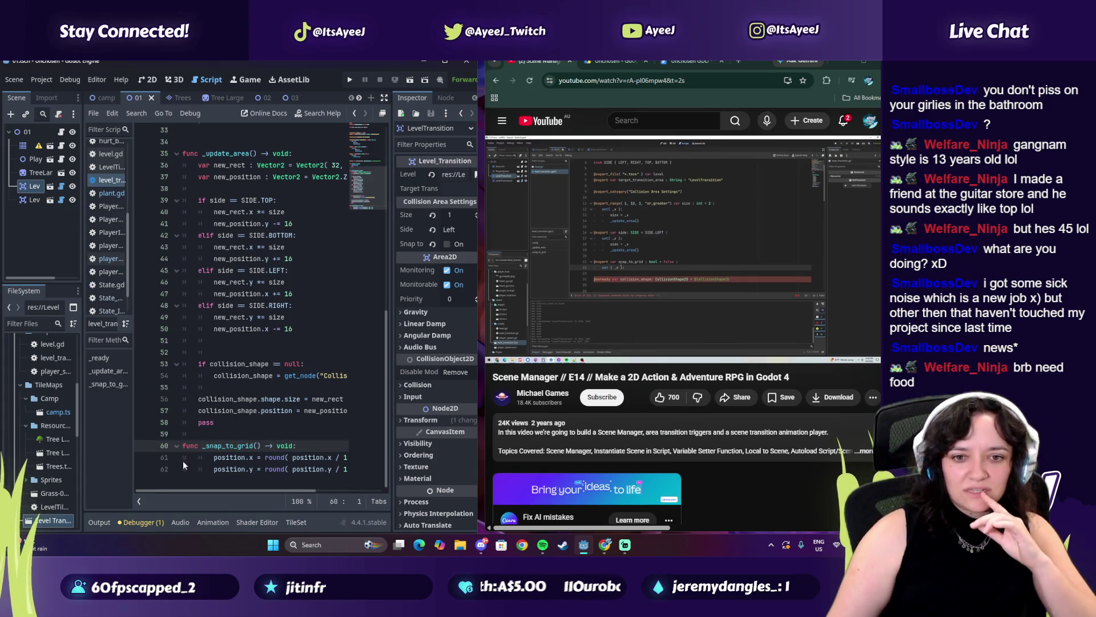
{"action": "left_click", "coordinate": [211, 457]}
{"action": "key", "text": "ctrl+shift+k"}
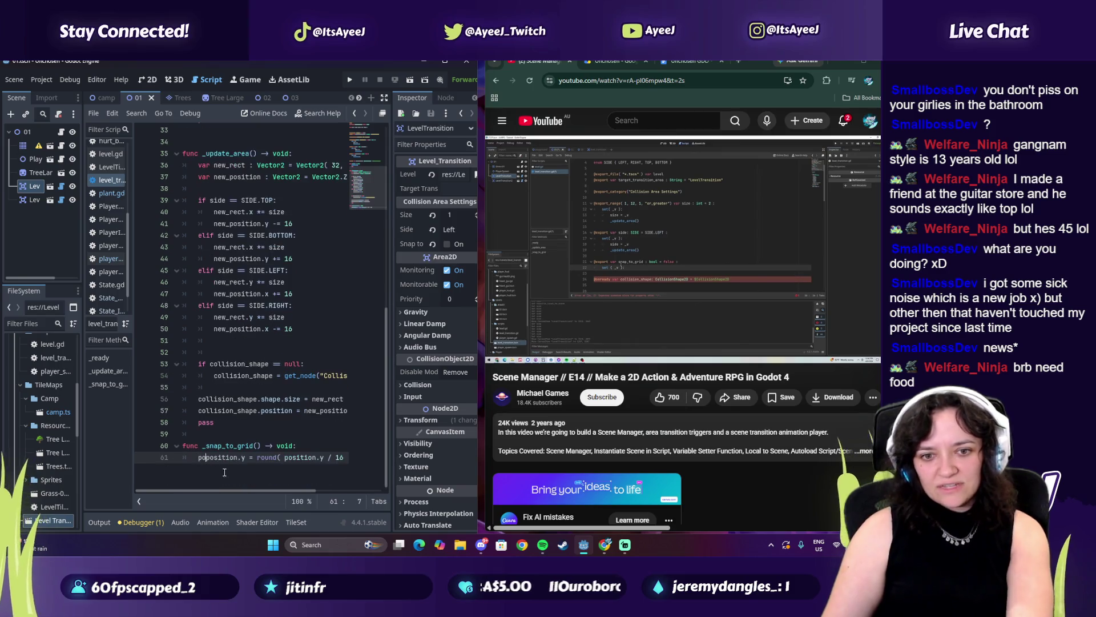
{"action": "key", "text": "ctrl+z"}
{"action": "key", "text": "ctrl+z"}
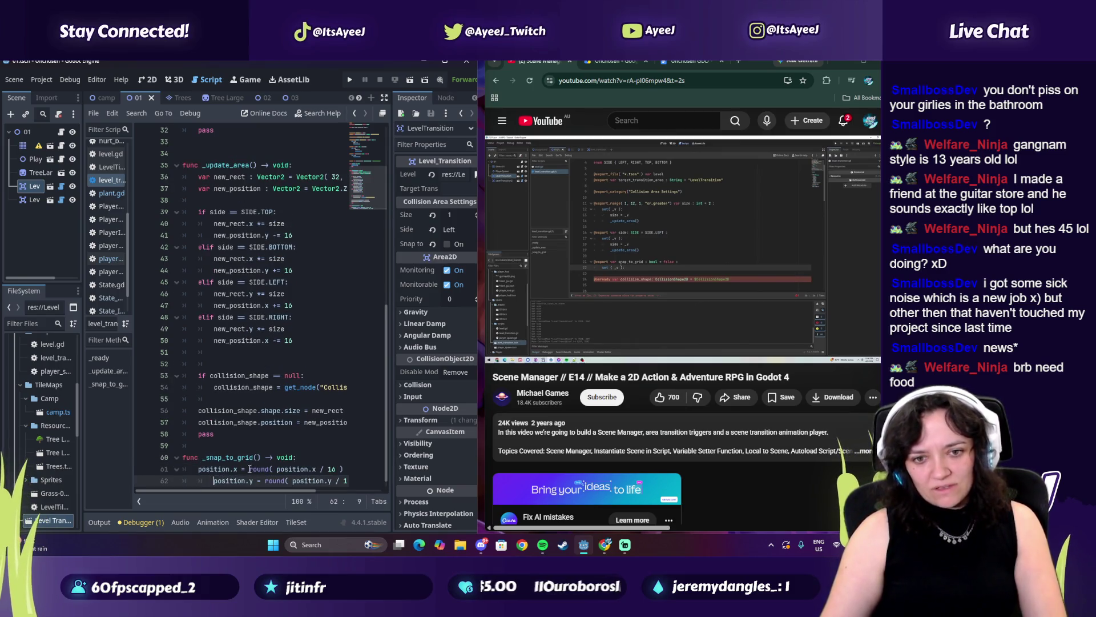
{"action": "key", "text": "shift+Tab"}
Play a bit more of the tutorial, then pause it with the caret on line 44.
{"action": "left_click", "coordinate": [557, 216]}
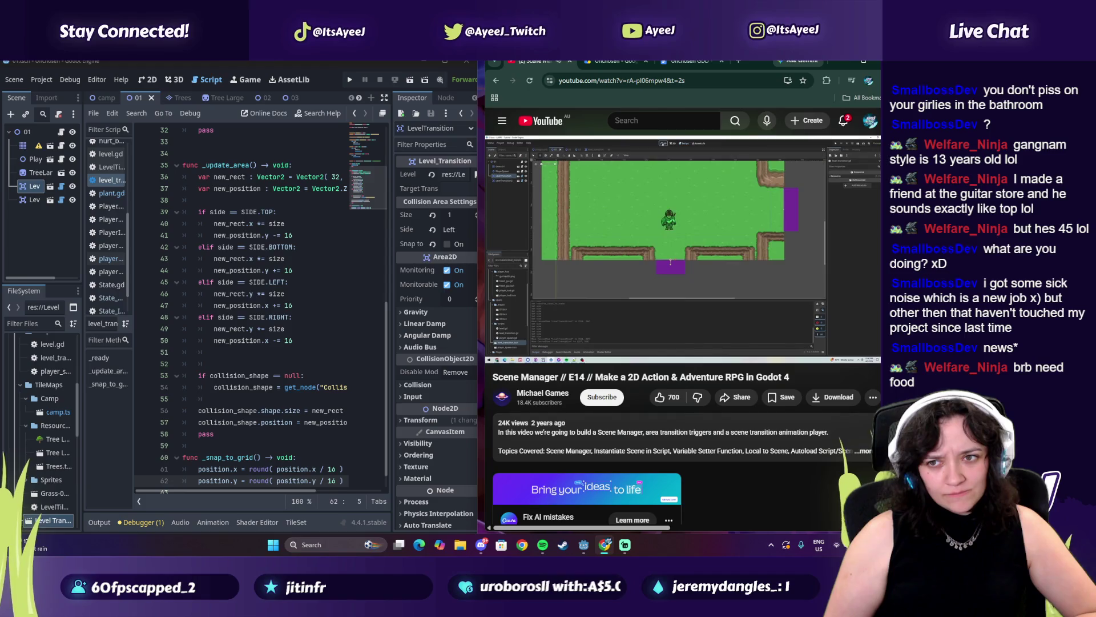
{"action": "left_click", "coordinate": [261, 270]}
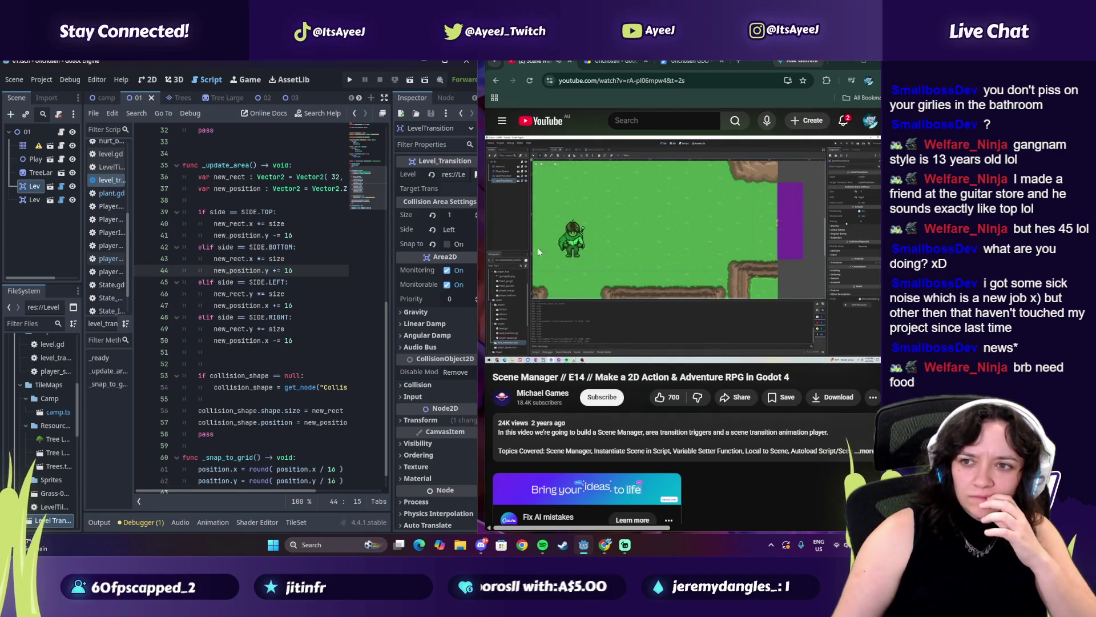
{"action": "mouse_move", "coordinate": [590, 239]}
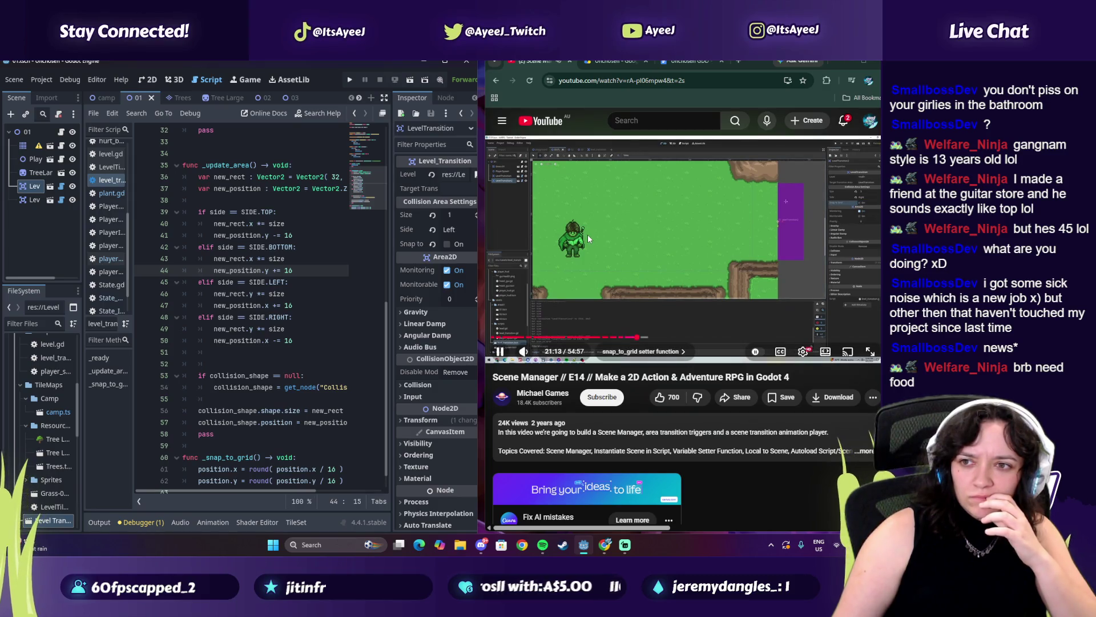
{"action": "left_click", "coordinate": [587, 234]}
Close the floating Script Editor to get back to the level scene's 2D view.
{"action": "left_click", "coordinate": [388, 118]}
{"action": "left_click", "coordinate": [382, 114]}
{"action": "left_click", "coordinate": [380, 102]}
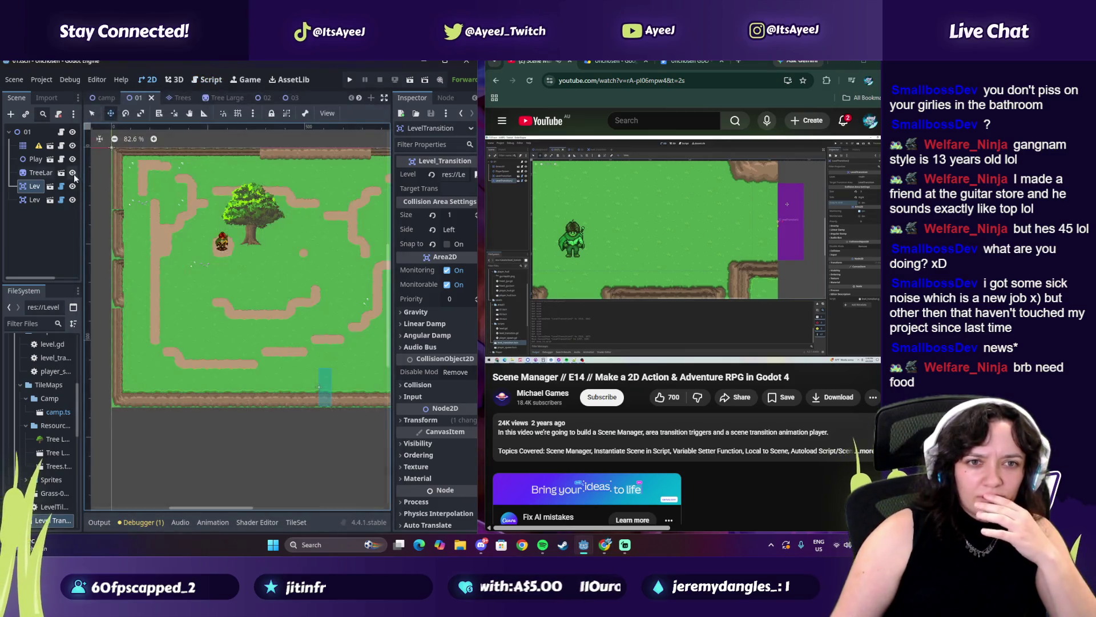
{"action": "mouse_move", "coordinate": [183, 508]}
{"action": "left_mouse_down"}
{"action": "mouse_move", "coordinate": [207, 508]}
{"action": "mouse_move", "coordinate": [205, 497]}
{"action": "left_mouse_up"}
{"action": "scroll", "coordinate": [295, 263], "scroll_direction": "up", "scroll_amount": 4}
On LevelTransition2, toggle Snap to Grid, raise Size to 3, nudge it right and re-snap.
{"action": "left_click", "coordinate": [31, 196]}
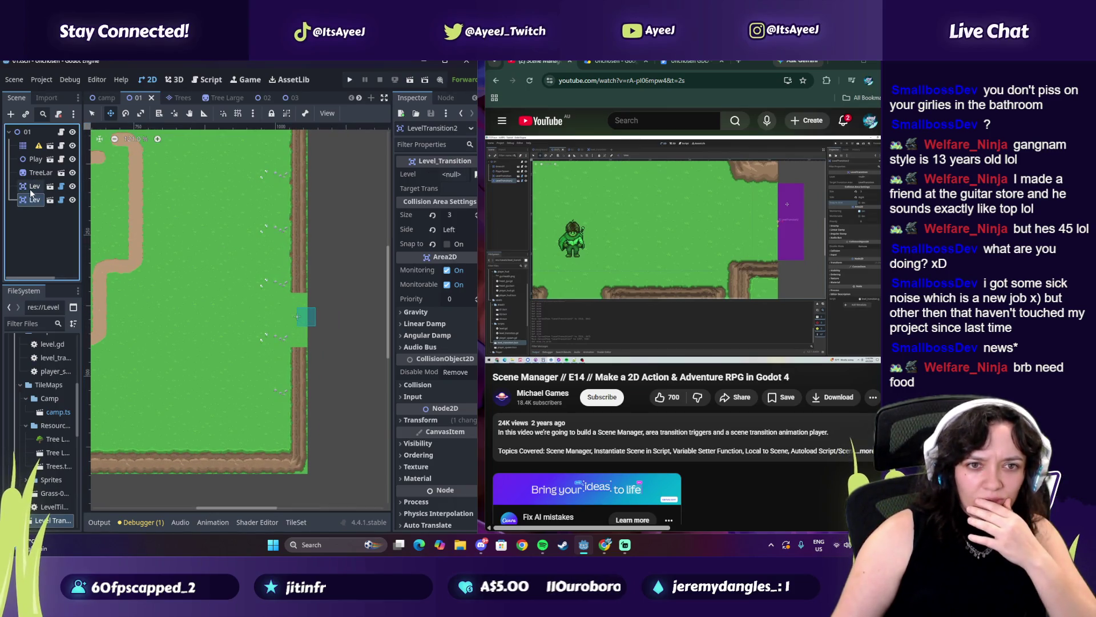
{"action": "left_click", "coordinate": [448, 243]}
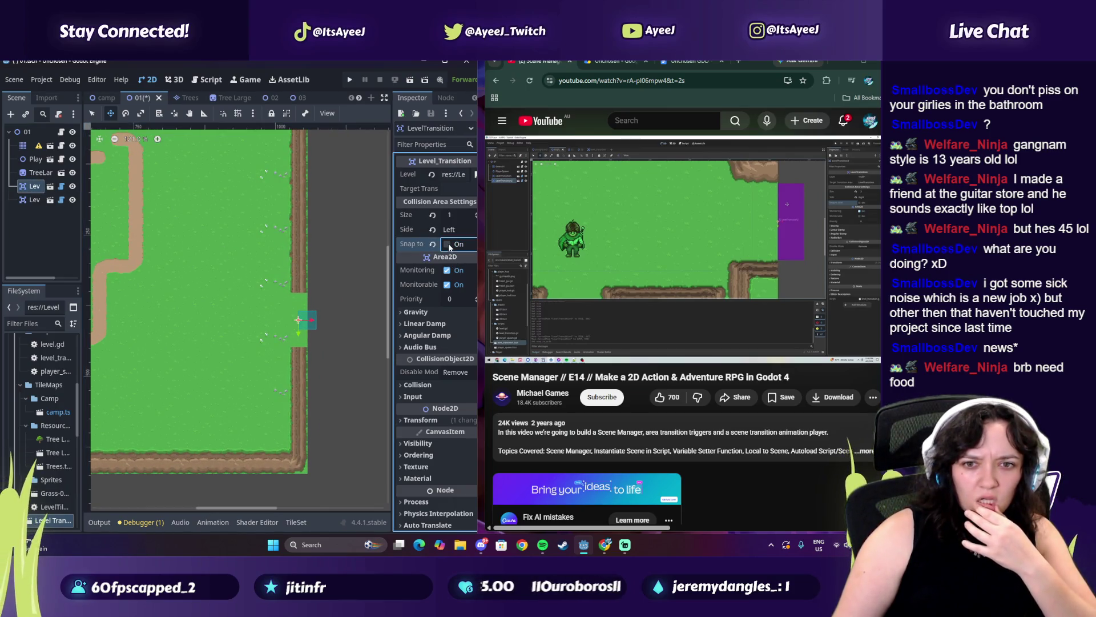
{"action": "left_click", "coordinate": [476, 213]}
{"action": "type", "text": "3"}
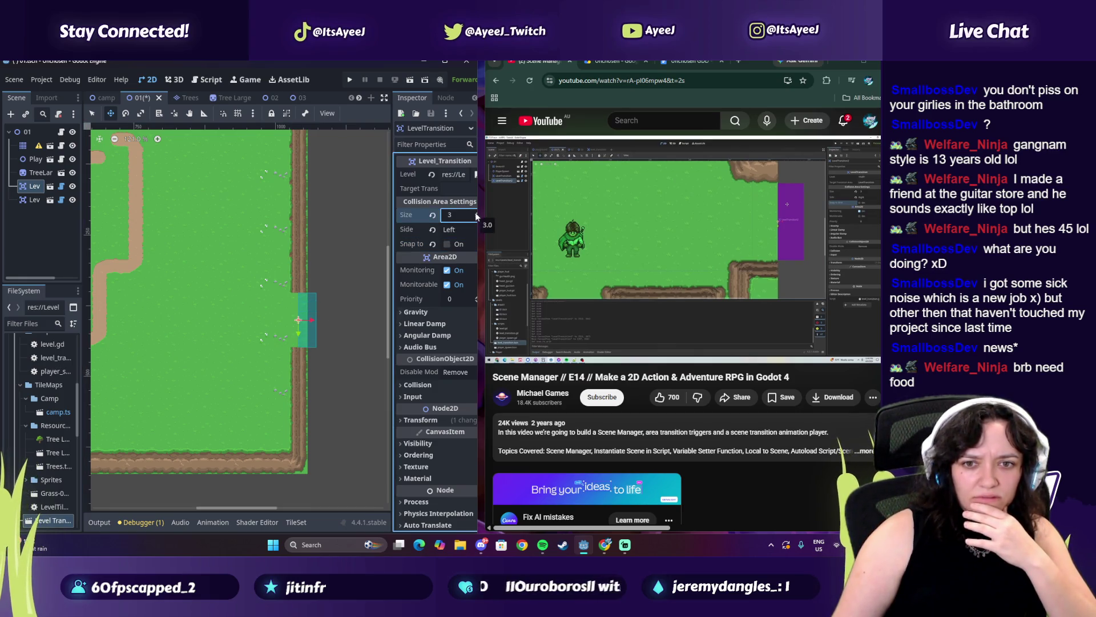
{"action": "left_click_drag", "start_coordinate": [339, 336], "coordinate": [344, 336]}
{"action": "left_click", "coordinate": [447, 244]}
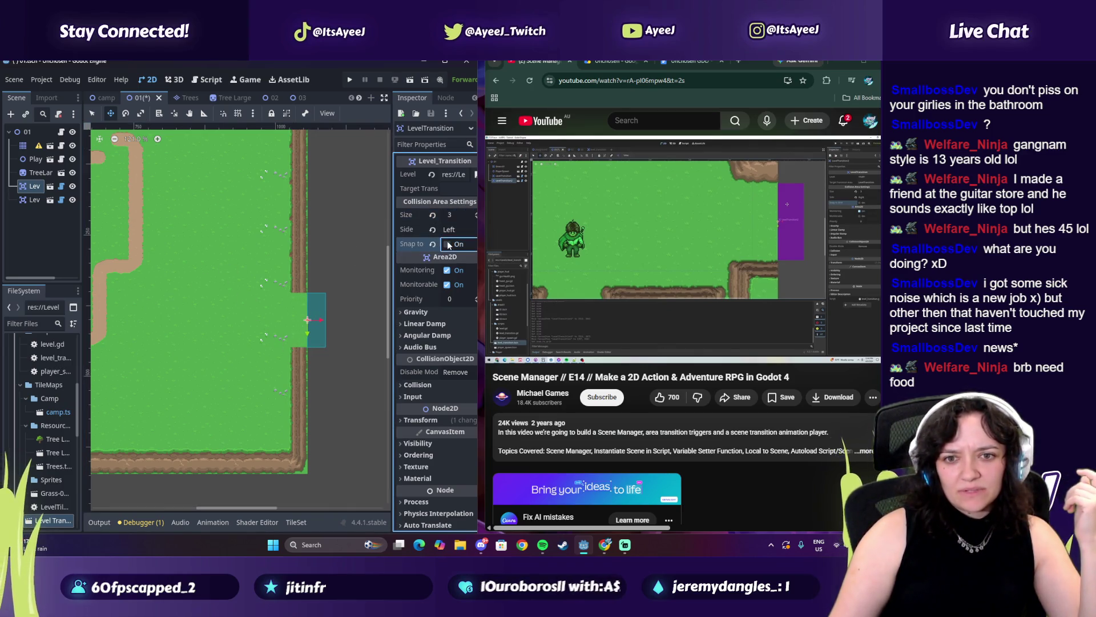
{"action": "mouse_move", "coordinate": [262, 506]}
{"action": "left_mouse_down"}
{"action": "mouse_move", "coordinate": [221, 501]}
{"action": "mouse_move", "coordinate": [242, 499]}
{"action": "left_mouse_up"}
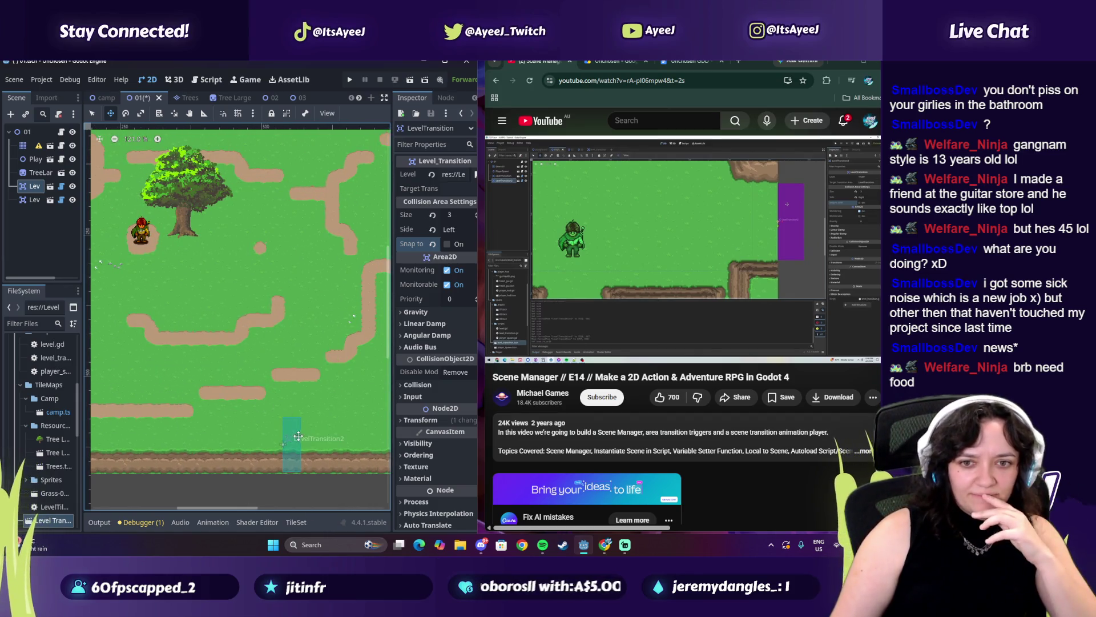
Resume the tutorial video in the browser and bring up Spotify.
{"action": "left_click", "coordinate": [609, 288]}
{"action": "left_click", "coordinate": [599, 283]}
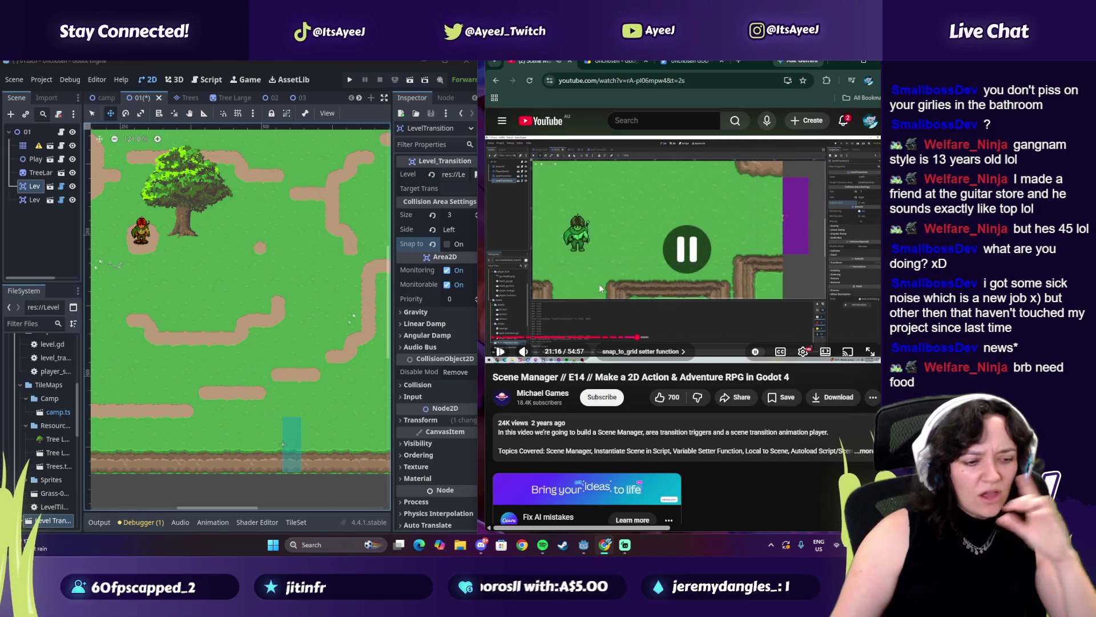
{"action": "left_click", "coordinate": [557, 302]}
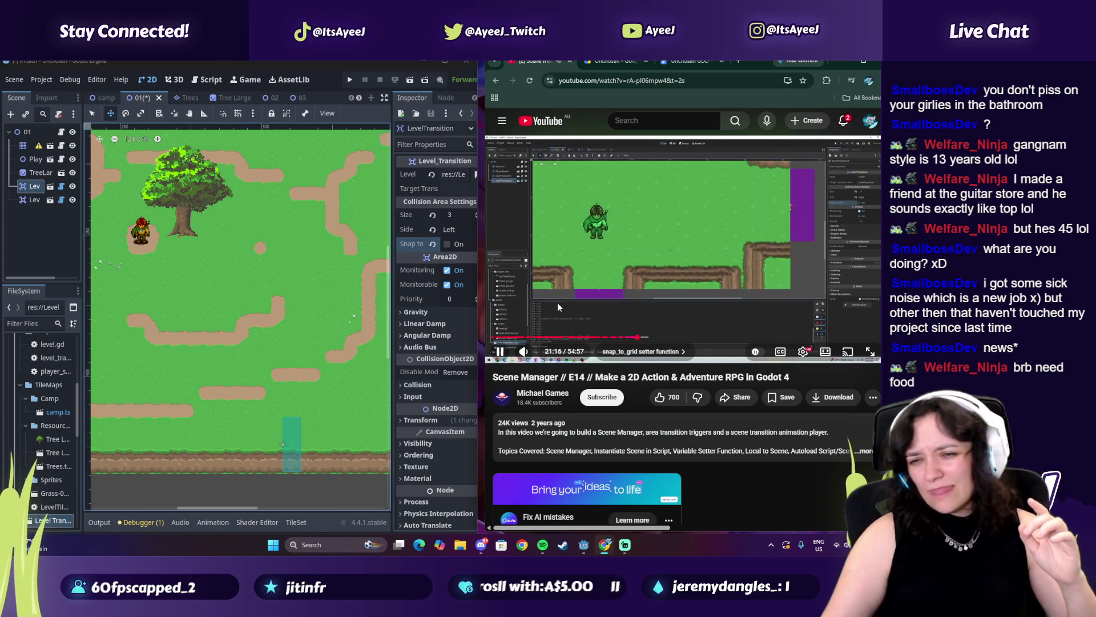
{"action": "left_click", "coordinate": [542, 546]}
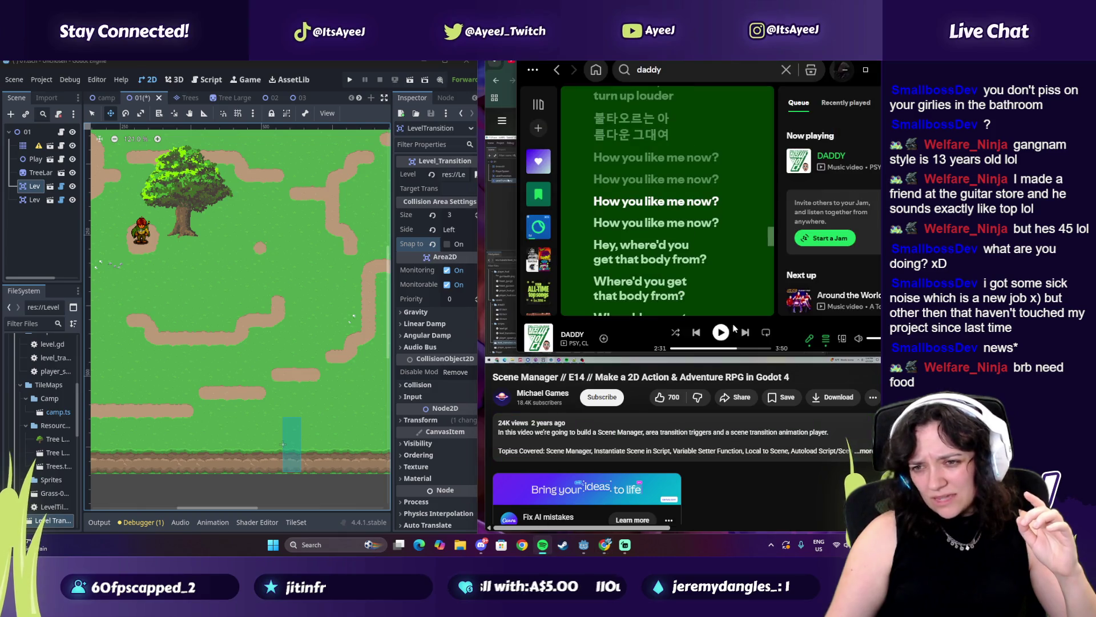
Leave Spotify, pause the Godot tutorial on YouTube, and open a new Chrome tab.
{"action": "left_click", "coordinate": [847, 375]}
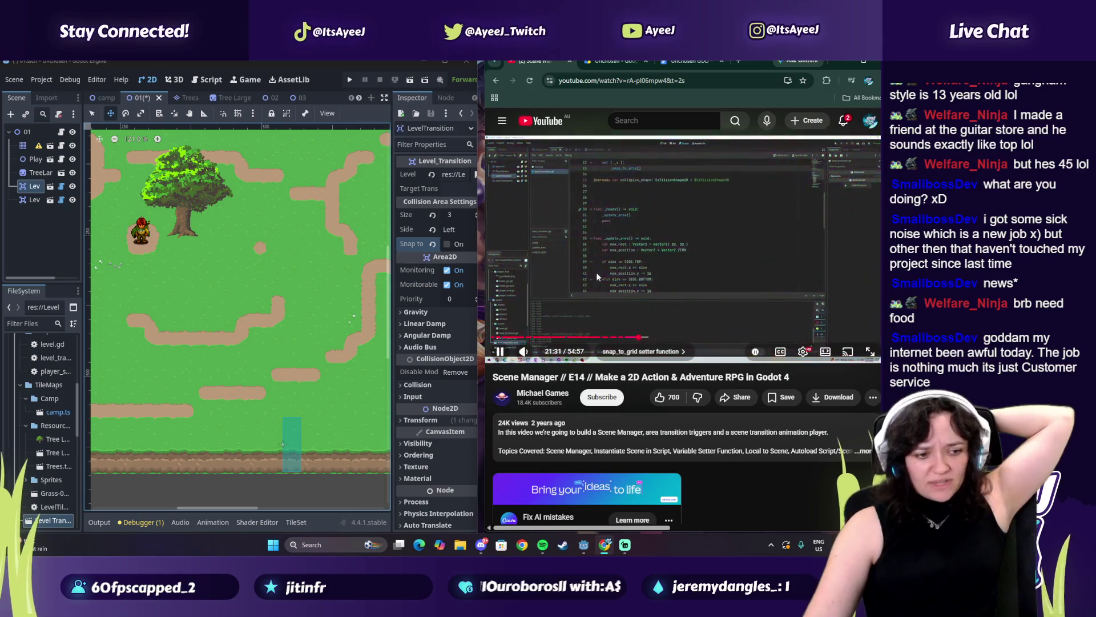
{"action": "left_click", "coordinate": [647, 258]}
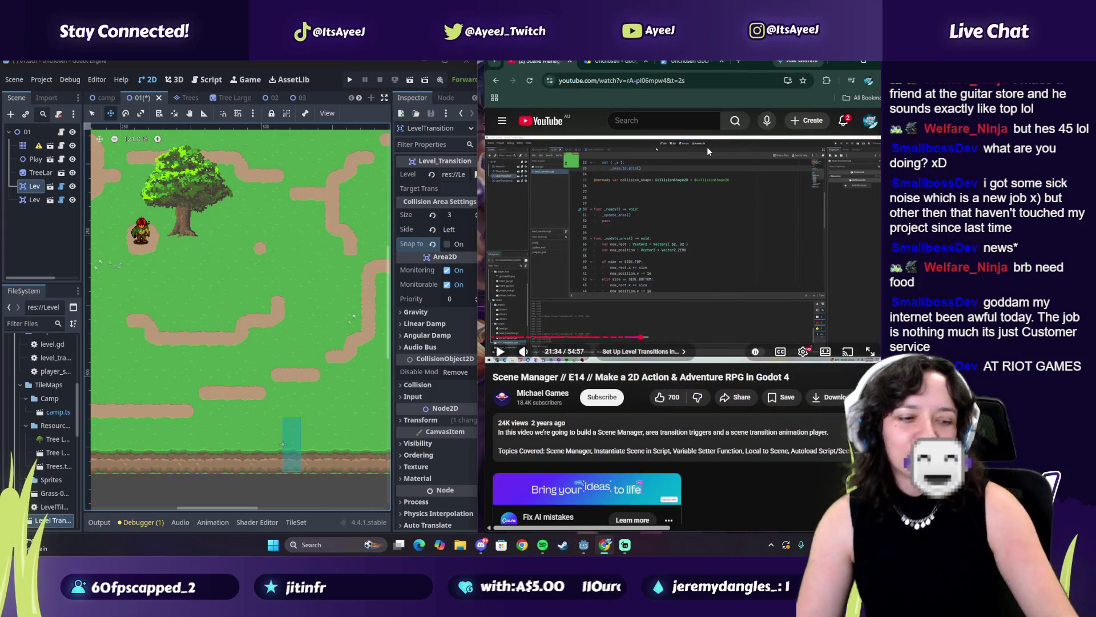
{"action": "left_click", "coordinate": [698, 227]}
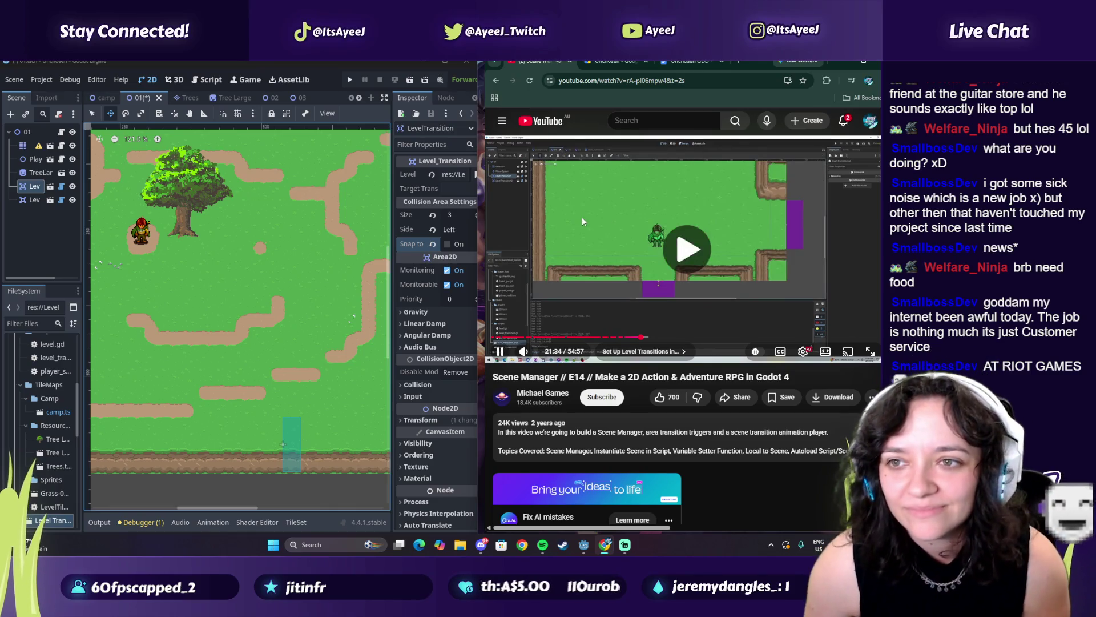
{"action": "left_click", "coordinate": [580, 218]}
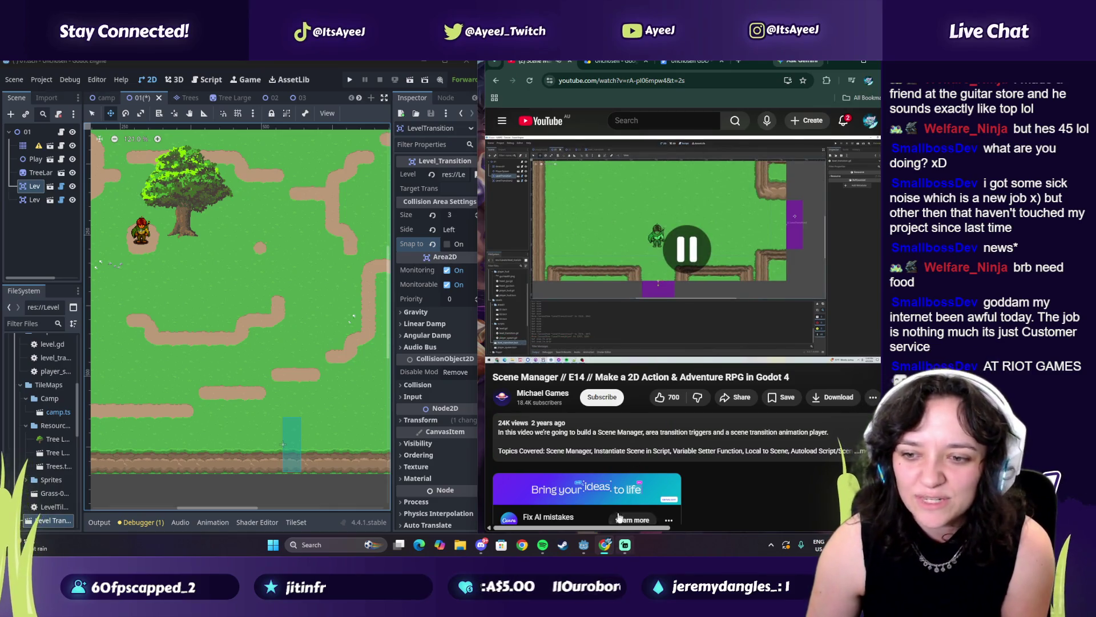
{"action": "left_click", "coordinate": [738, 61]}
Search 'riot dev tickets', open Riot's Submit a Ticket page, close it and resume the tutorial.
{"action": "type", "text": "riot d"}
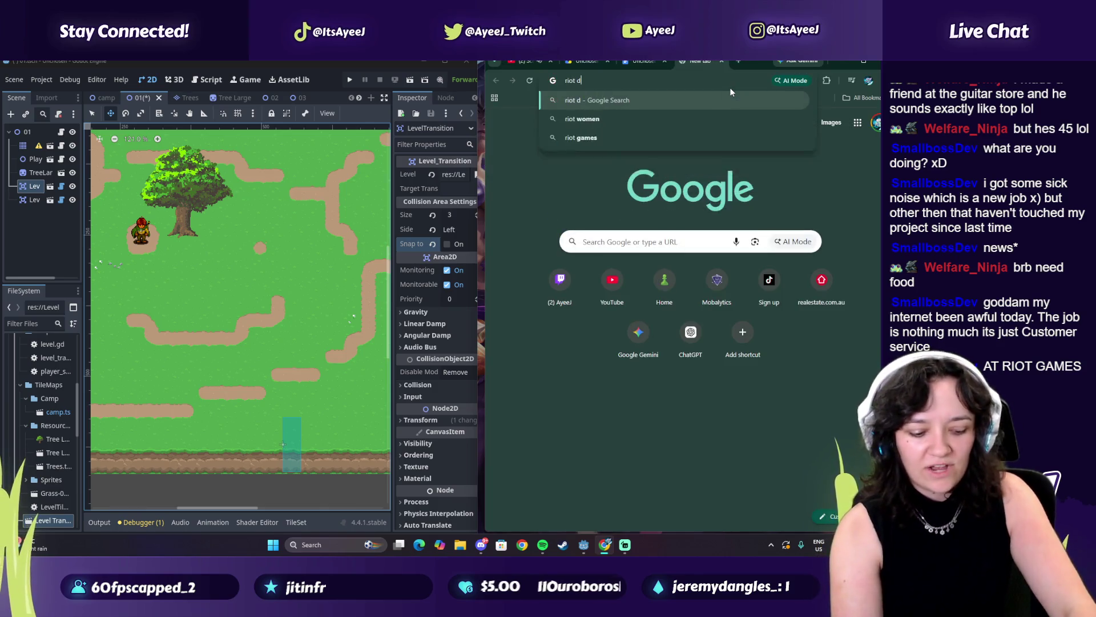
{"action": "type", "text": "ev tickets"}
{"action": "key", "text": "Return"}
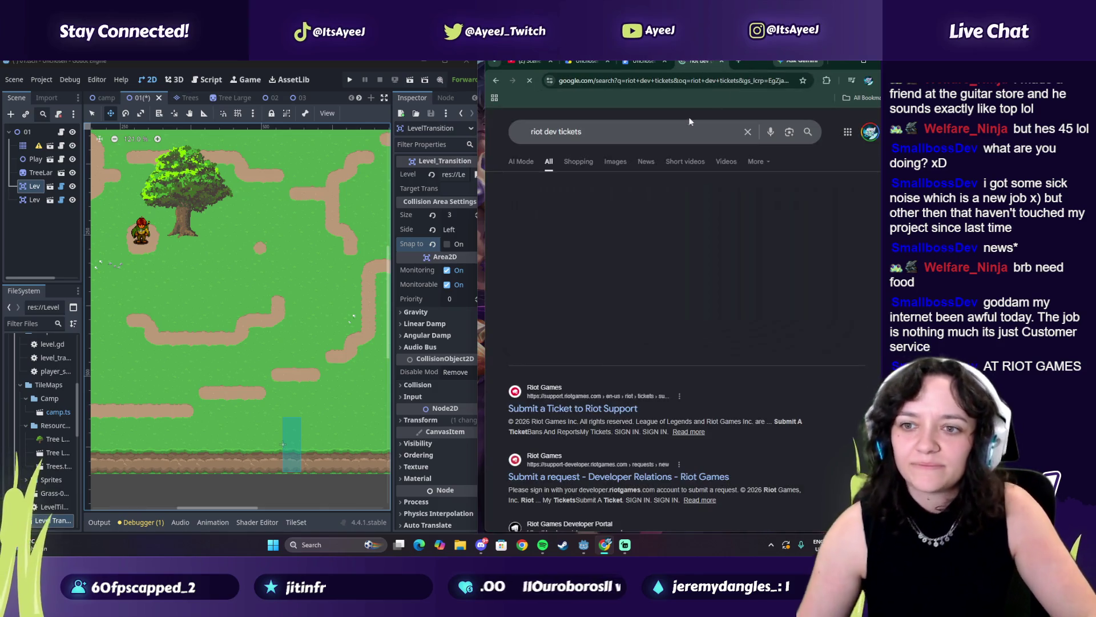
{"action": "left_click", "coordinate": [572, 409]}
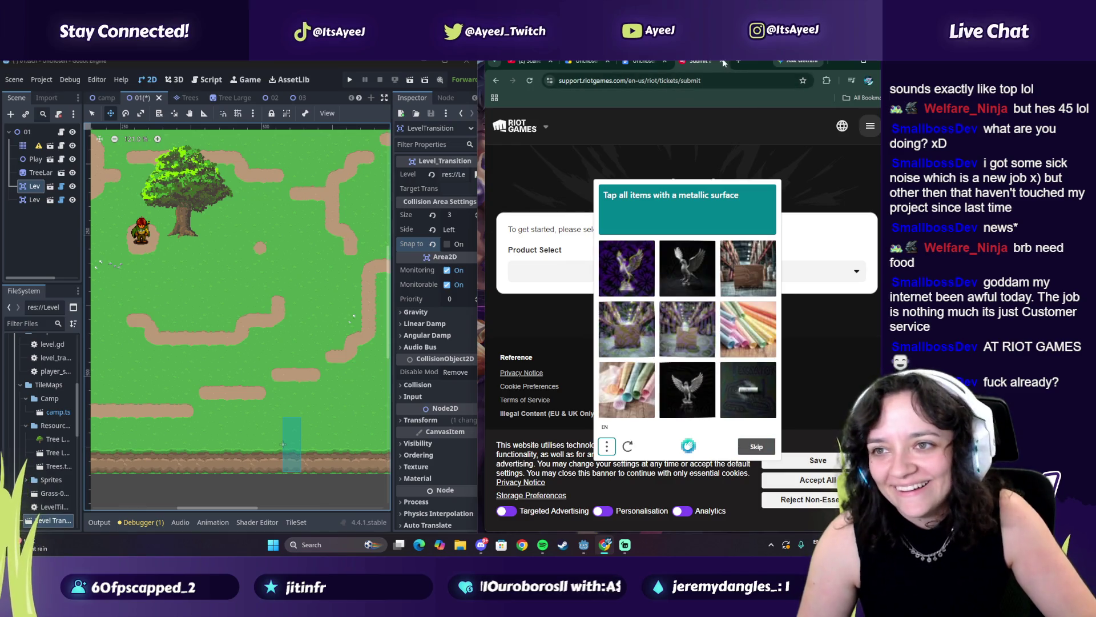
{"action": "left_click", "coordinate": [721, 60]}
{"action": "left_click", "coordinate": [632, 249]}
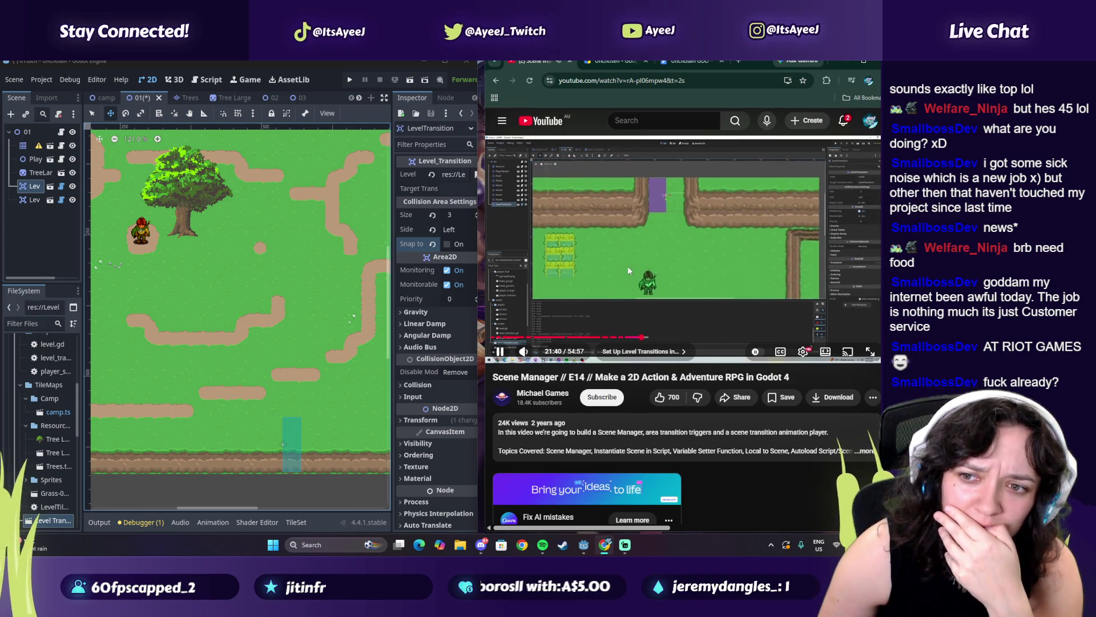
Pause YouTube and the Spotify song with space, then open a new tab in Chrome.
{"action": "key", "text": "space"}
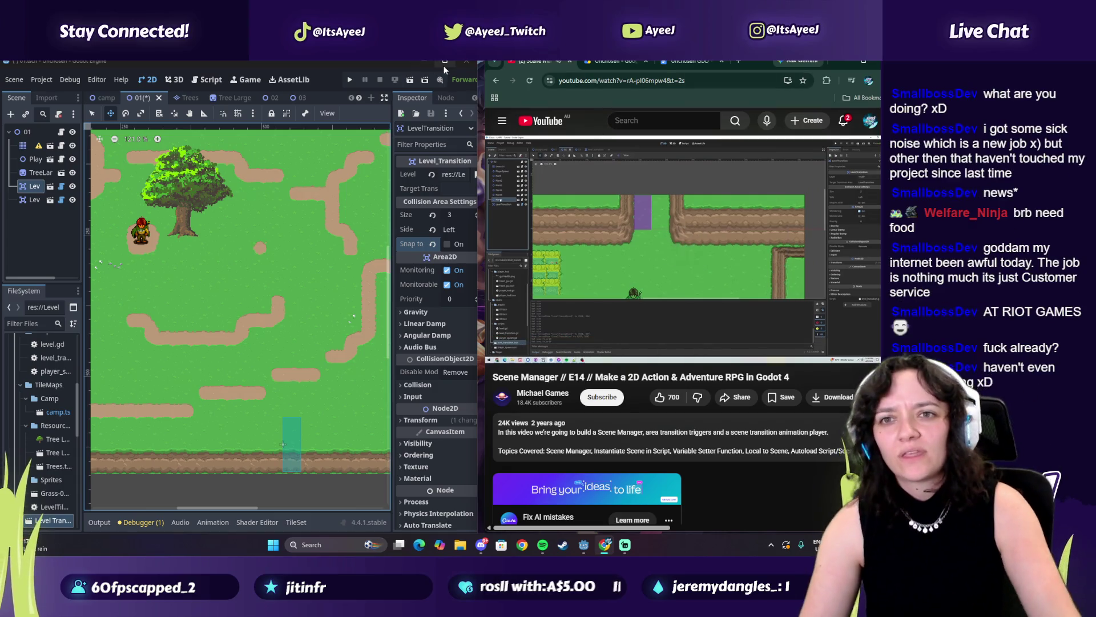
{"action": "left_click", "coordinate": [542, 544]}
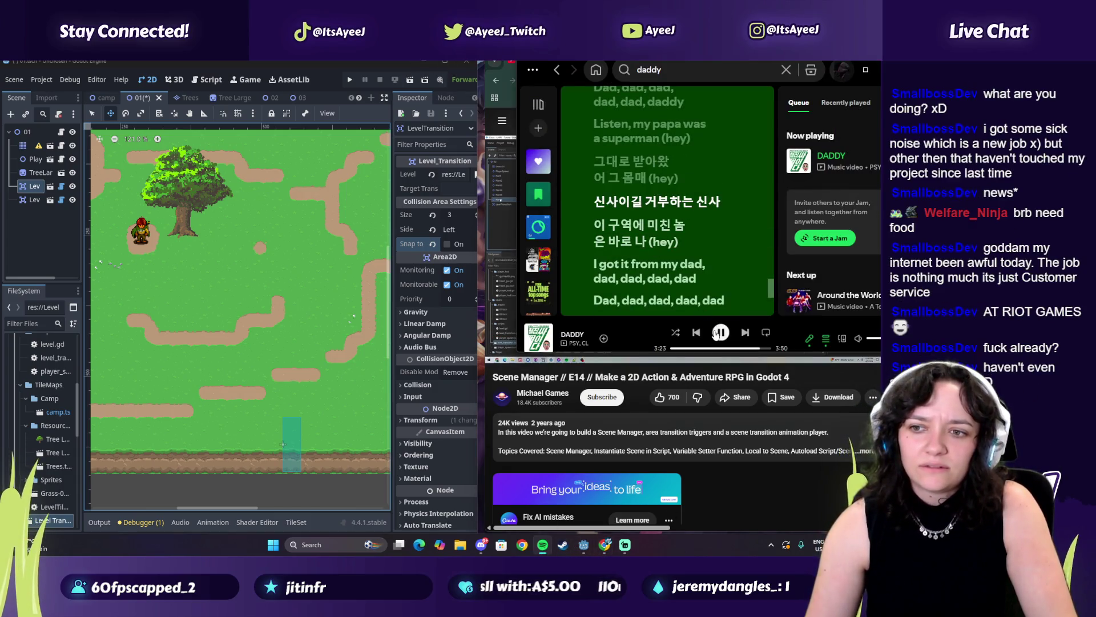
{"action": "key", "text": "space"}
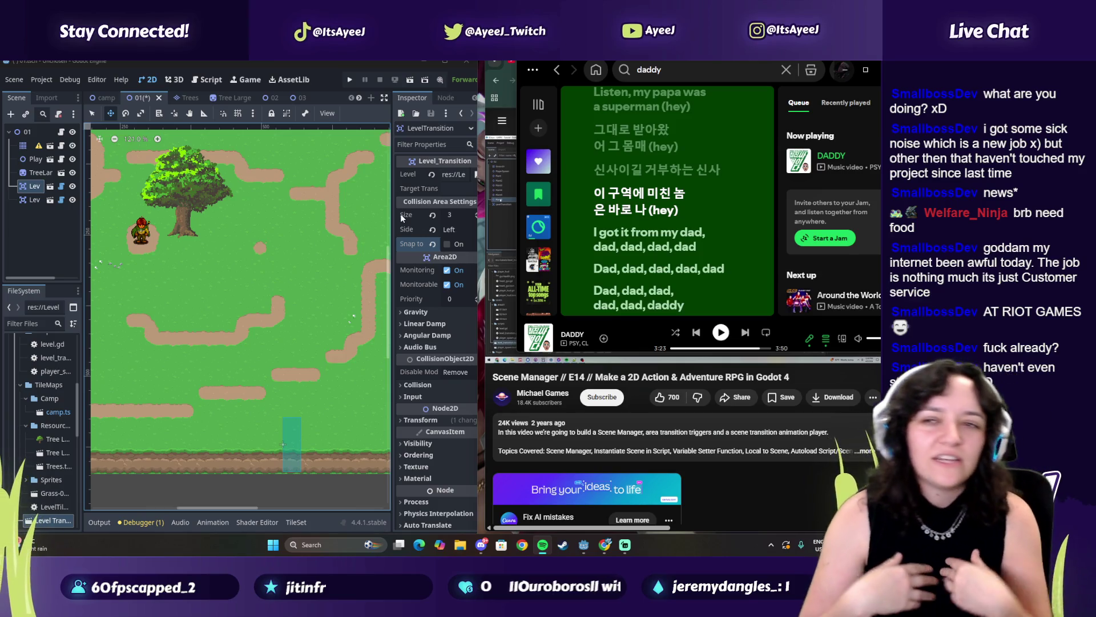
{"action": "left_click", "coordinate": [534, 62]}
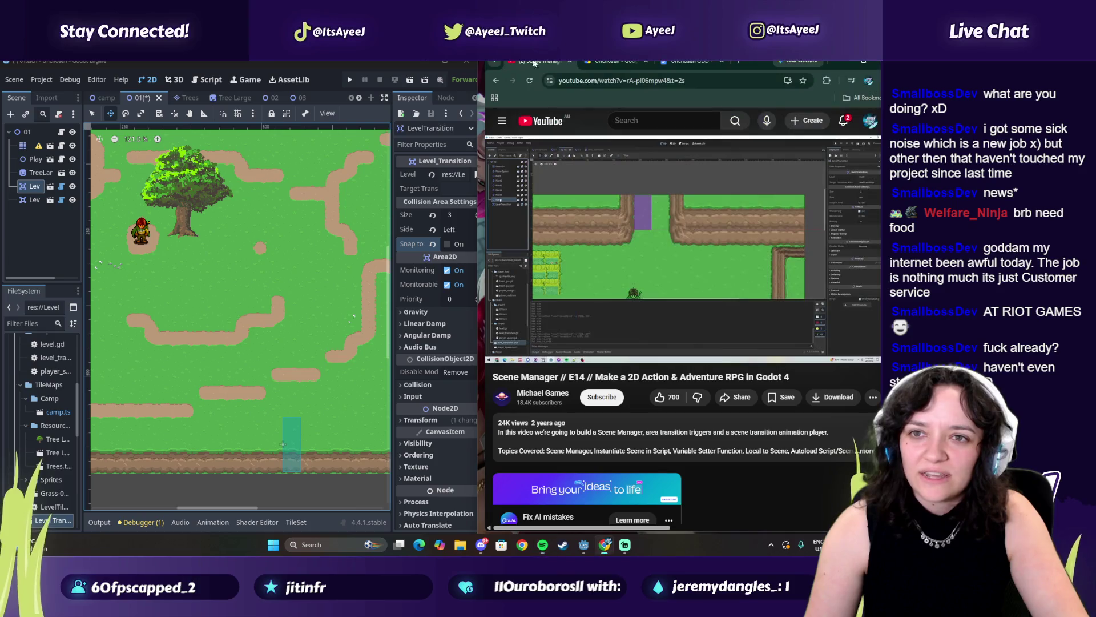
{"action": "left_click", "coordinate": [738, 61]}
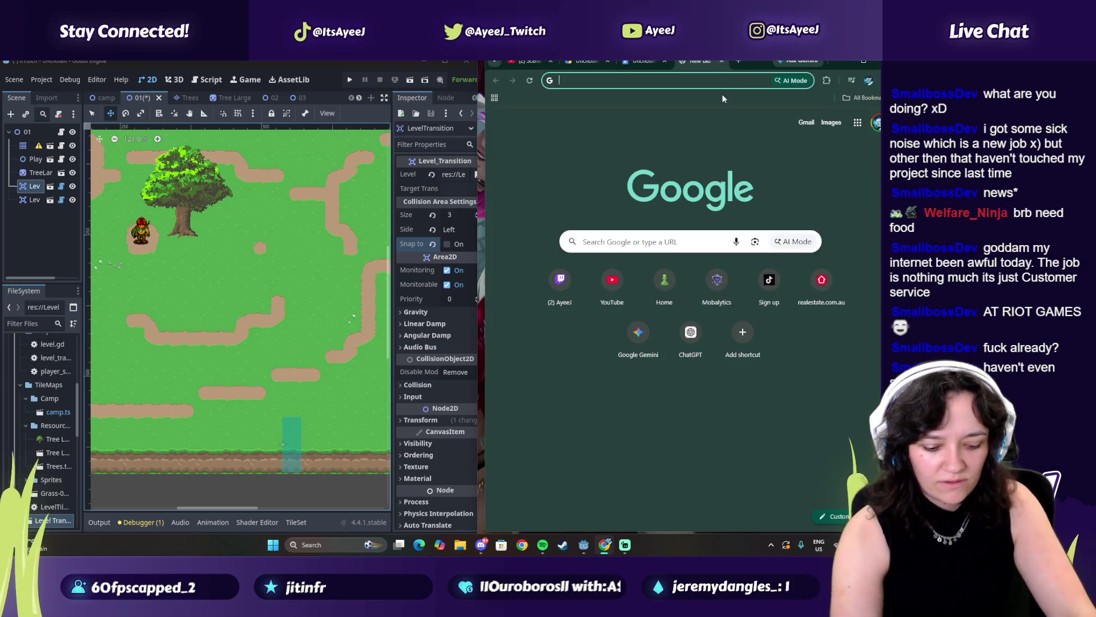
Search 'riot jobs', open the Riot Games Careers page and dismiss the cookie notice.
{"action": "type", "text": "riot jobs"}
{"action": "key", "text": "Return"}
{"action": "left_click", "coordinate": [512, 257]}
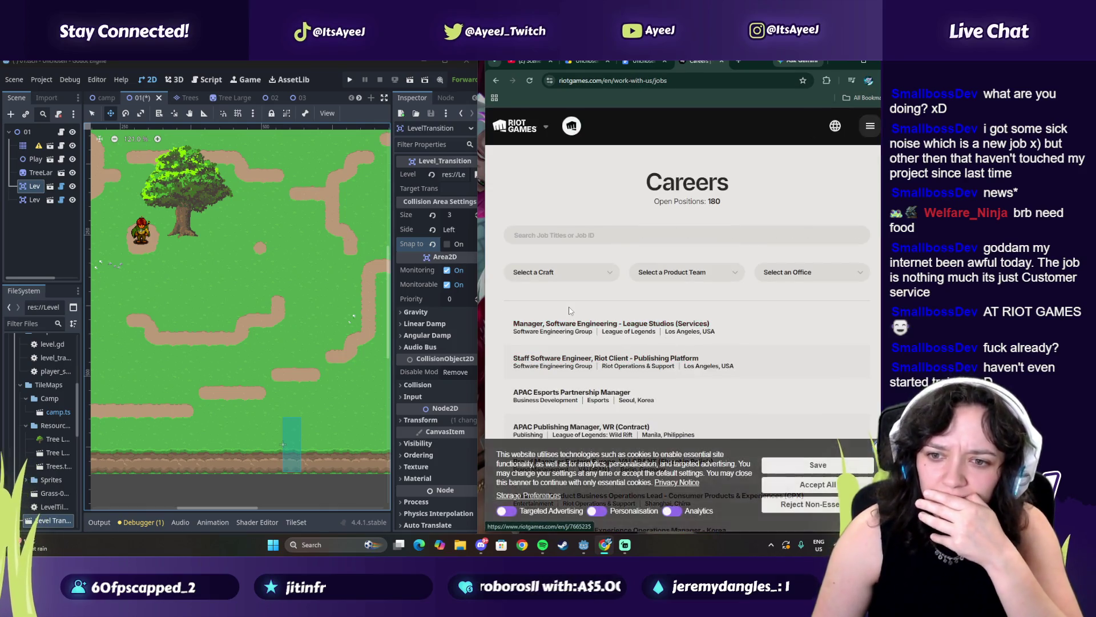
{"action": "scroll", "coordinate": [570, 311], "scroll_direction": "down", "scroll_amount": 1}
{"action": "left_click", "coordinate": [877, 447]}
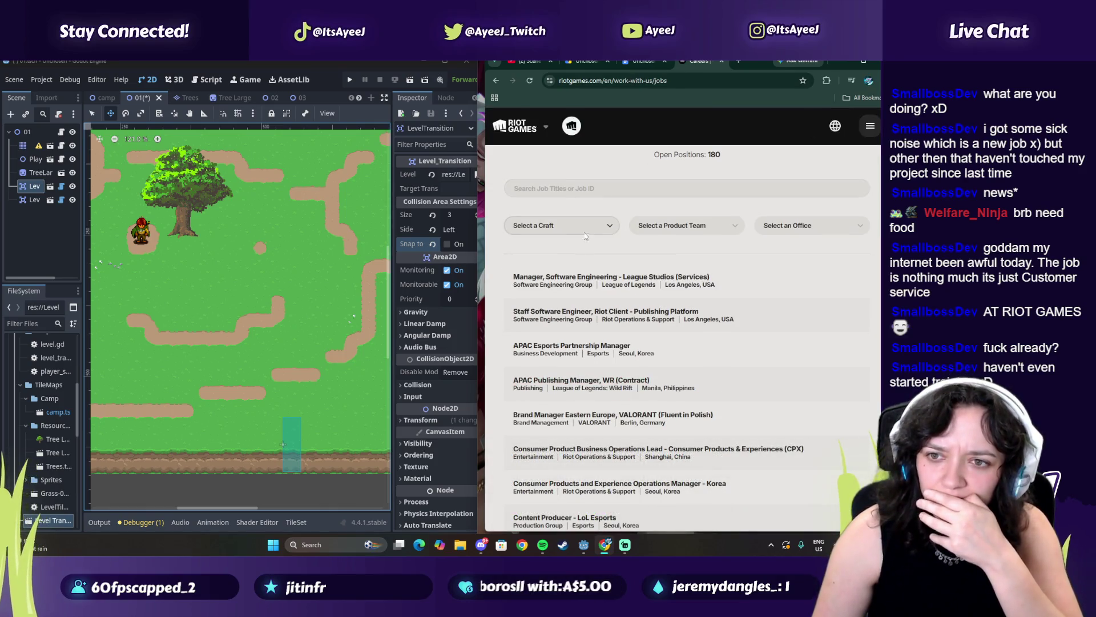
Filter openings to the Sydney, Australia office and open the Executive Assistant posting.
{"action": "left_click", "coordinate": [787, 227]}
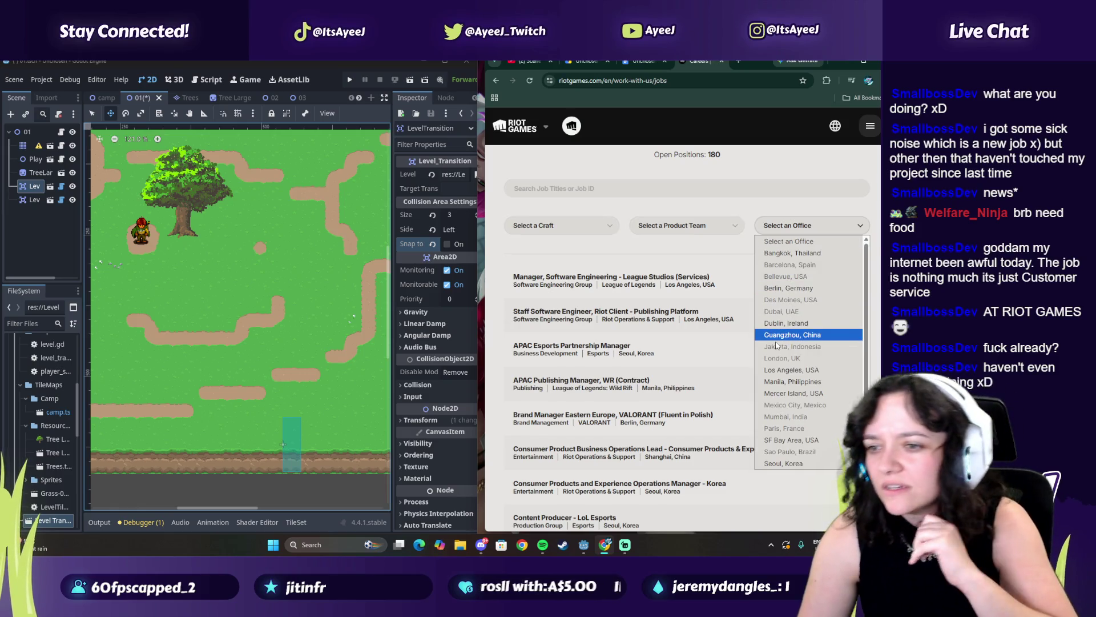
{"action": "scroll", "coordinate": [779, 352], "scroll_direction": "down", "scroll_amount": 2}
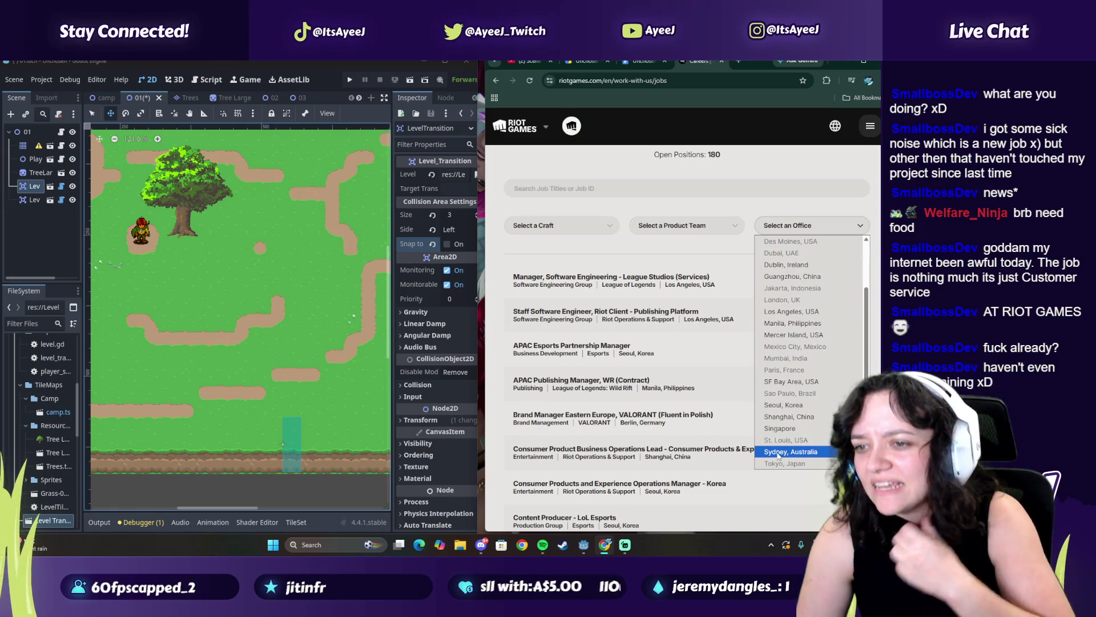
{"action": "left_click", "coordinate": [778, 453]}
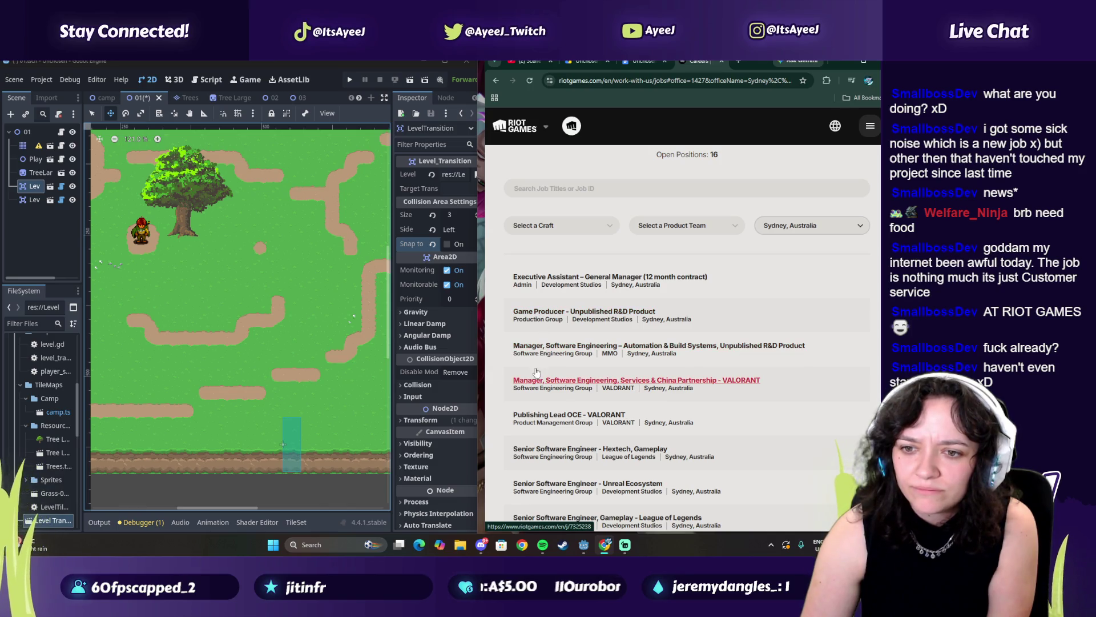
{"action": "scroll", "coordinate": [539, 360], "scroll_direction": "up", "scroll_amount": 1}
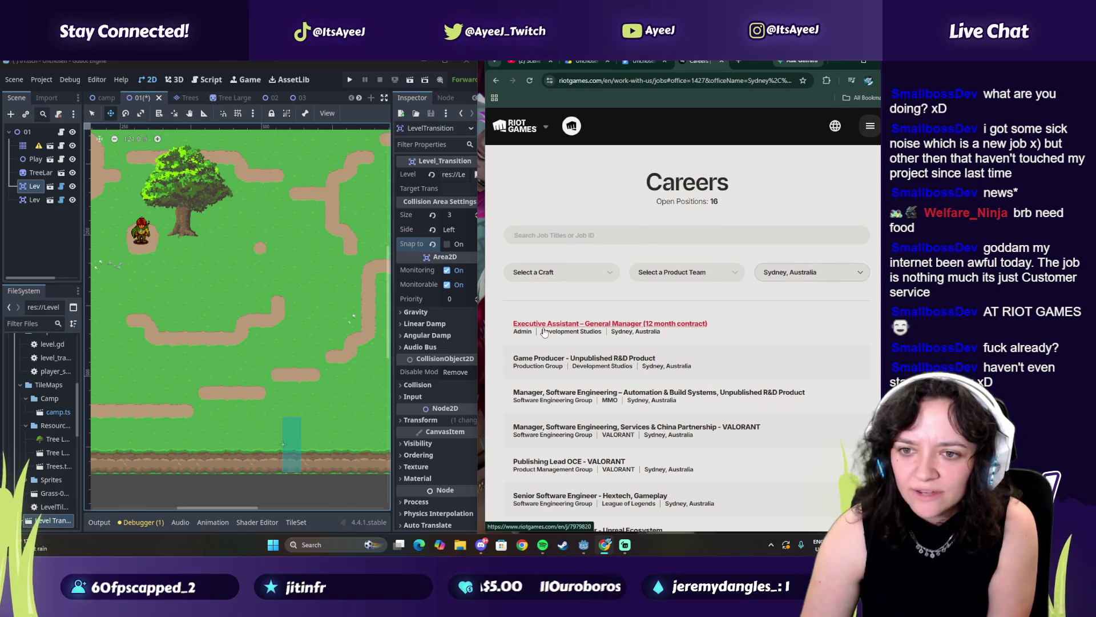
{"action": "scroll", "coordinate": [545, 331], "scroll_direction": "down", "scroll_amount": 2}
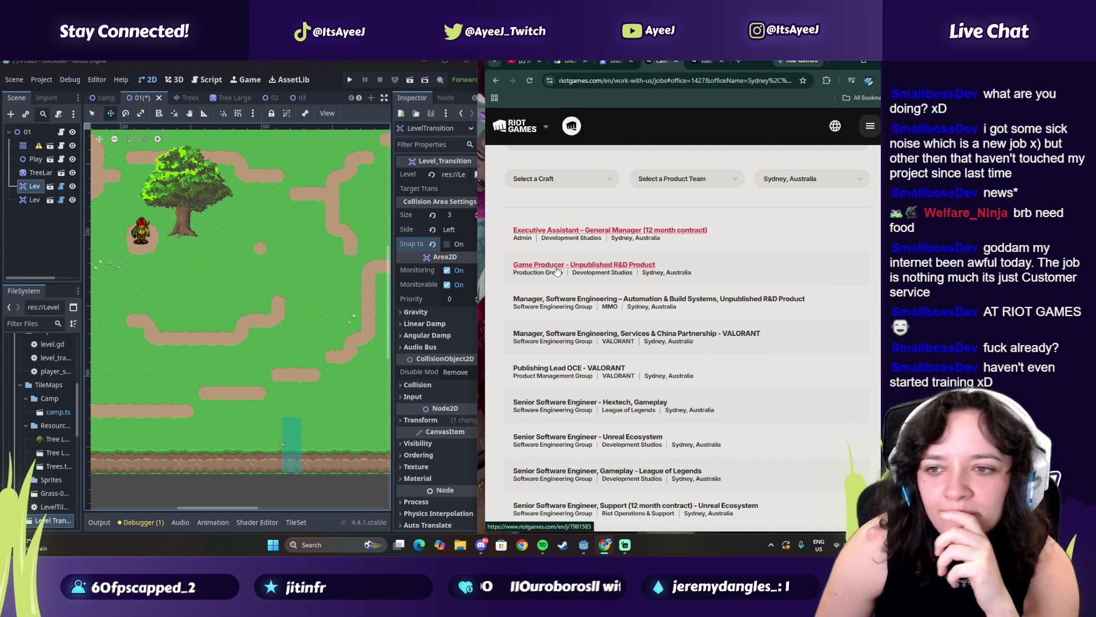
{"action": "scroll", "coordinate": [560, 274], "scroll_direction": "down", "scroll_amount": 3}
{"action": "scroll", "coordinate": [568, 382], "scroll_direction": "up", "scroll_amount": 2}
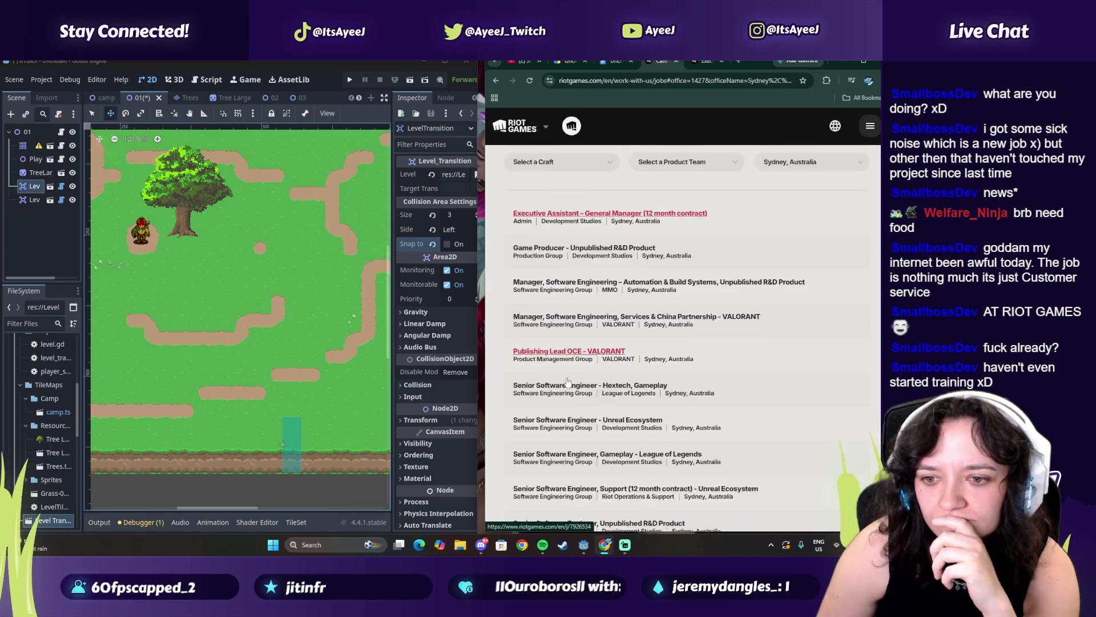
{"action": "scroll", "coordinate": [562, 408], "scroll_direction": "down", "scroll_amount": 3}
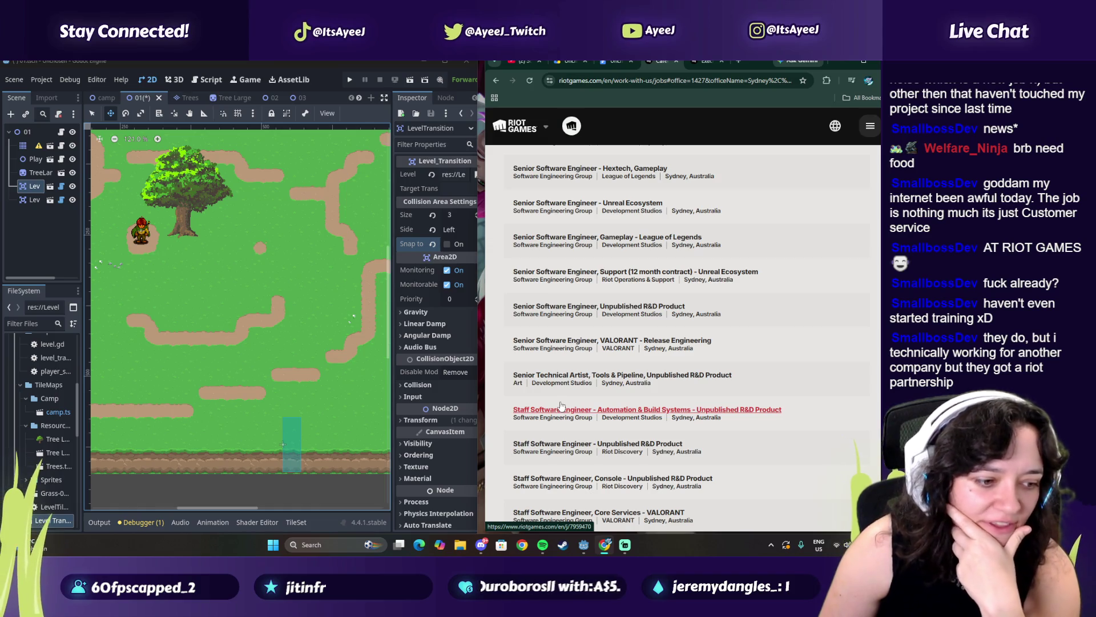
{"action": "scroll", "coordinate": [565, 395], "scroll_direction": "down", "scroll_amount": 2}
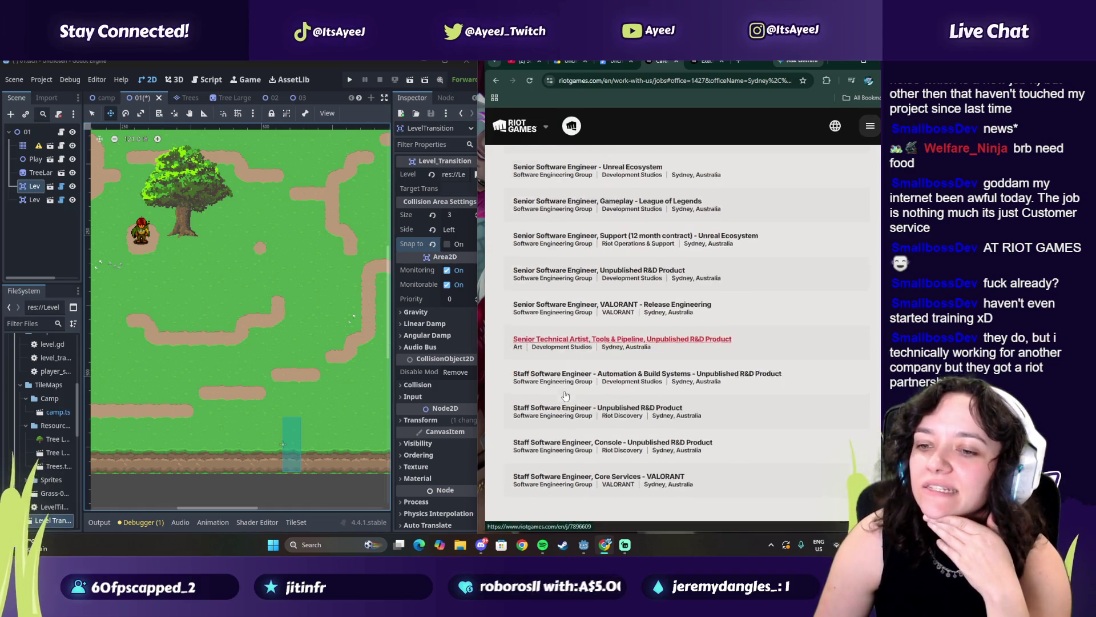
{"action": "left_click", "coordinate": [707, 62]}
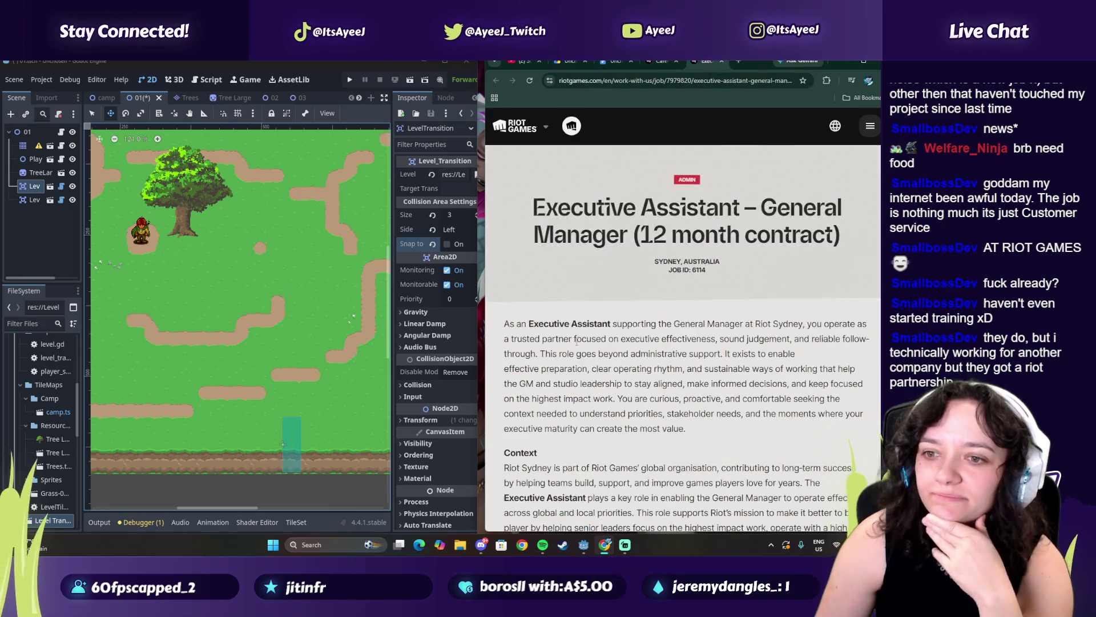
Read the Executive Assistant posting's opening description, highlighting passages.
{"action": "mouse_move", "coordinate": [554, 340]}
{"action": "left_mouse_down"}
{"action": "mouse_move", "coordinate": [735, 341]}
{"action": "mouse_move", "coordinate": [650, 361]}
{"action": "mouse_move", "coordinate": [656, 370]}
{"action": "mouse_move", "coordinate": [632, 384]}
{"action": "left_mouse_up"}
{"action": "scroll", "coordinate": [594, 388], "scroll_direction": "down", "scroll_amount": 1}
{"action": "scroll", "coordinate": [594, 388], "scroll_direction": "down", "scroll_amount": 2}
{"action": "left_click_drag", "start_coordinate": [586, 327], "coordinate": [628, 374]}
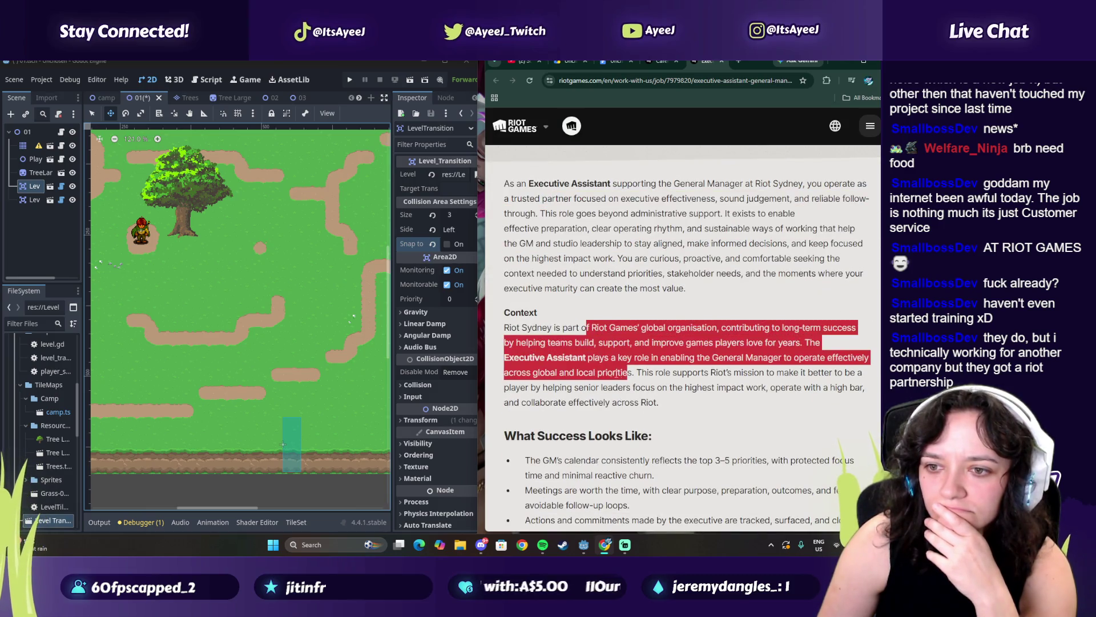
{"action": "scroll", "coordinate": [569, 368], "scroll_direction": "down", "scroll_amount": 5}
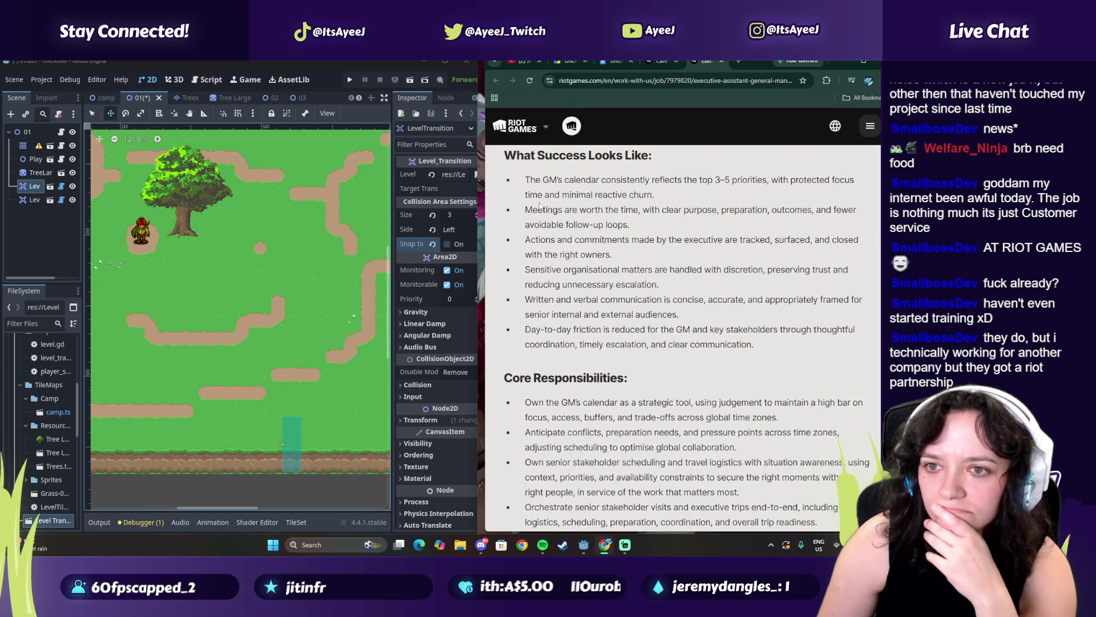
Highlight the success bullets on meetings, sensitive matters, written communication and day-to-day friction.
{"action": "left_click_drag", "start_coordinate": [558, 181], "coordinate": [702, 180]}
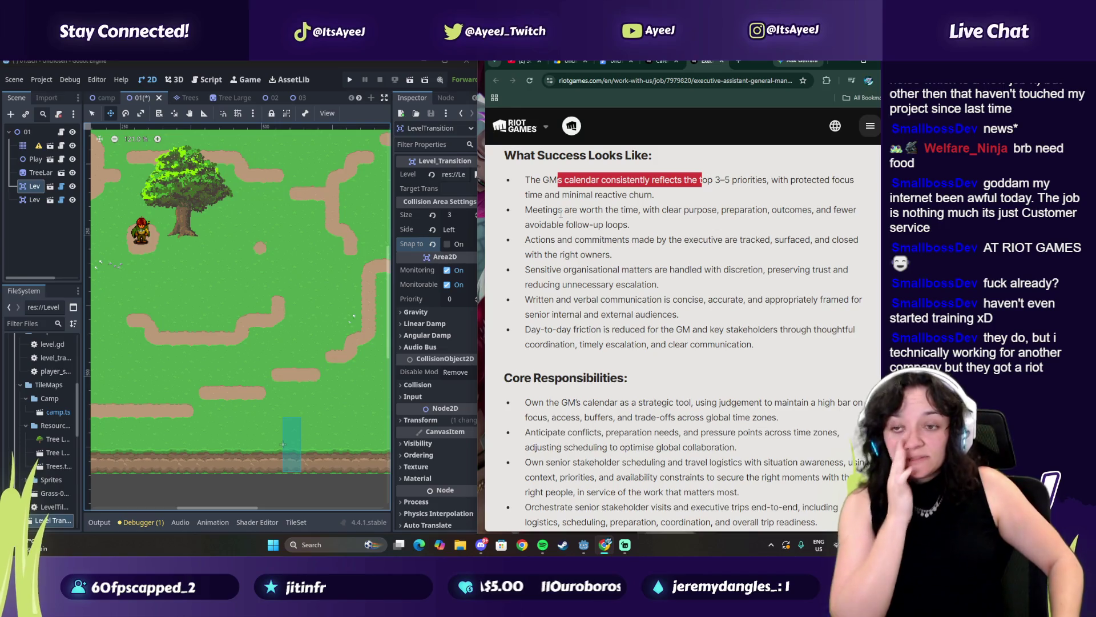
{"action": "left_click_drag", "start_coordinate": [563, 210], "coordinate": [617, 240]}
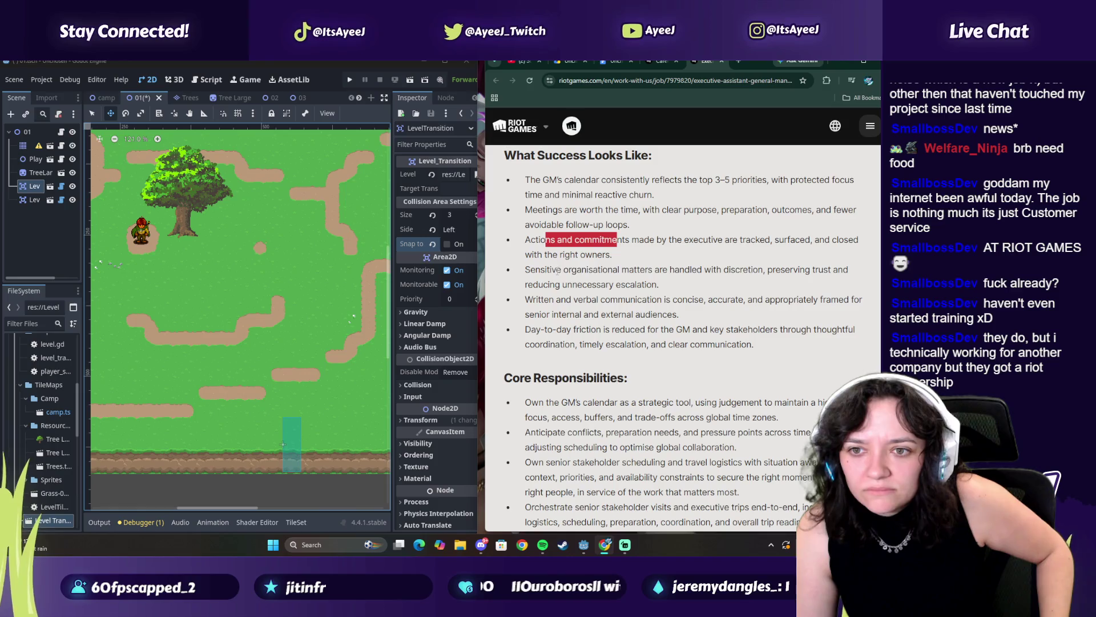
{"action": "left_click_drag", "start_coordinate": [557, 269], "coordinate": [621, 269]}
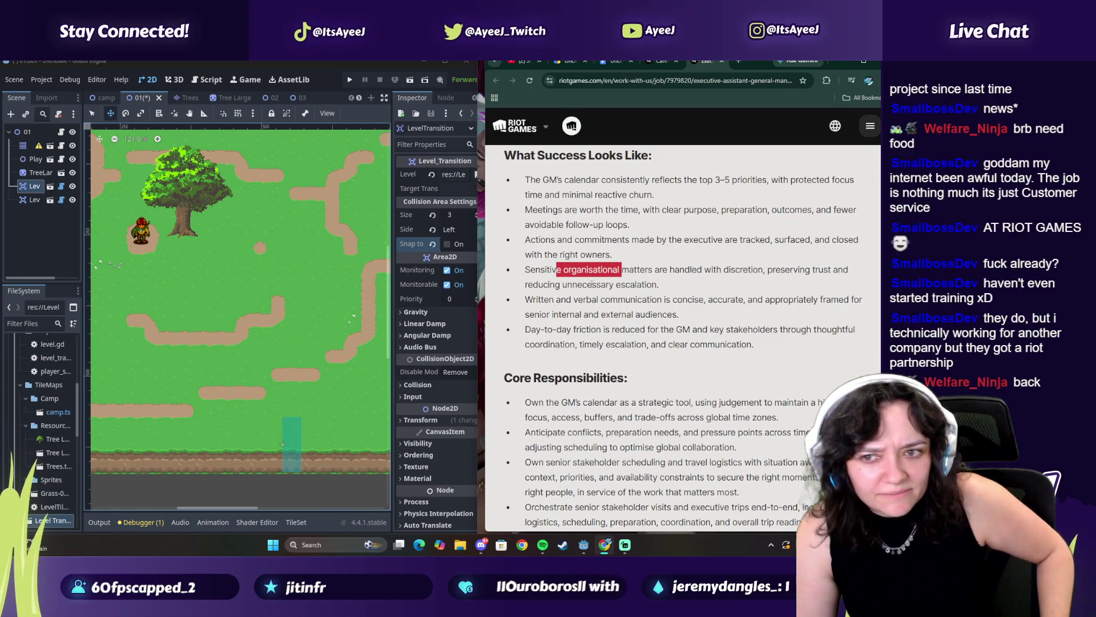
{"action": "mouse_move", "coordinate": [549, 299]}
{"action": "left_mouse_down"}
{"action": "mouse_move", "coordinate": [698, 301]}
{"action": "mouse_move", "coordinate": [638, 316]}
{"action": "left_mouse_up"}
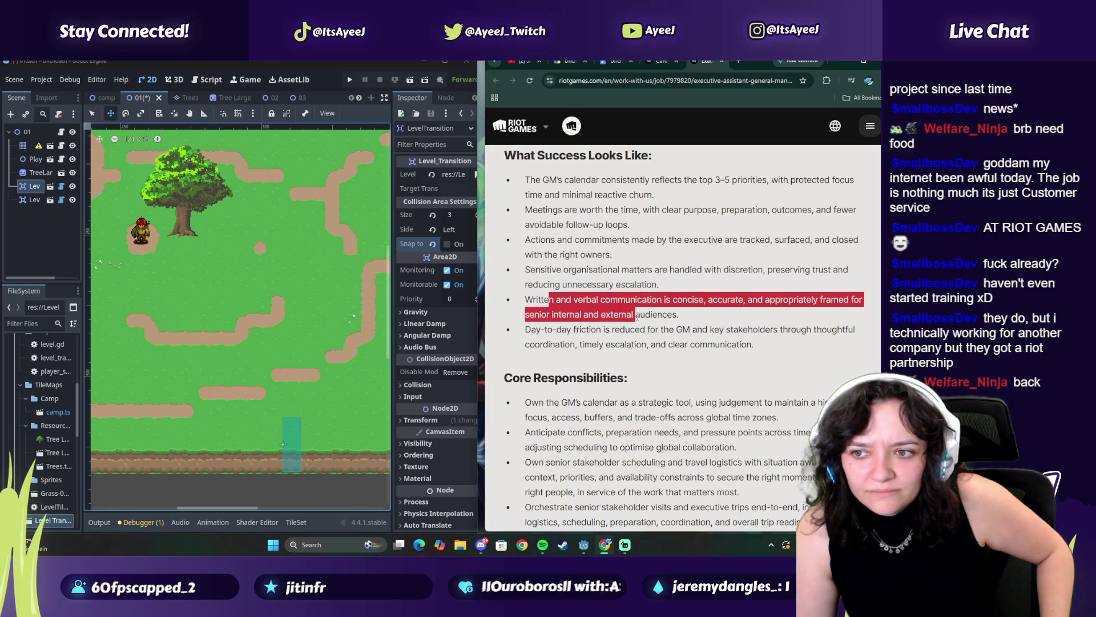
{"action": "left_click_drag", "start_coordinate": [556, 329], "coordinate": [748, 338]}
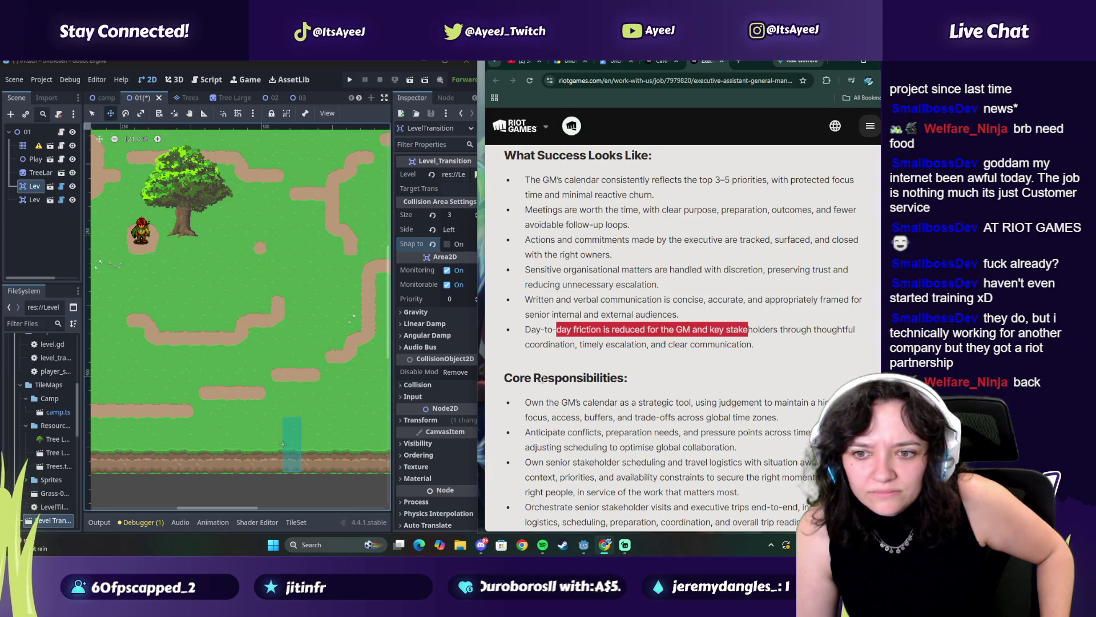
{"action": "scroll", "coordinate": [543, 379], "scroll_direction": "down", "scroll_amount": 3}
{"action": "left_click_drag", "start_coordinate": [539, 262], "coordinate": [624, 262]}
{"action": "scroll", "coordinate": [597, 266], "scroll_direction": "up", "scroll_amount": 3}
{"action": "scroll", "coordinate": [598, 265], "scroll_direction": "up", "scroll_amount": 5}
{"action": "scroll", "coordinate": [548, 245], "scroll_direction": "down", "scroll_amount": 15}
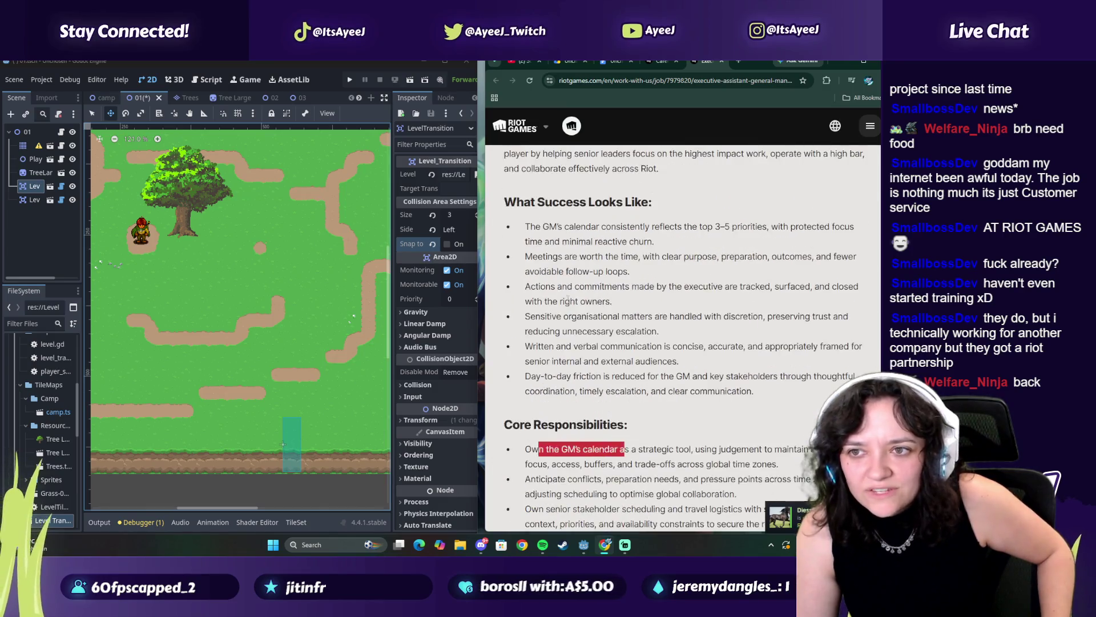
{"action": "scroll", "coordinate": [553, 268], "scroll_direction": "up", "scroll_amount": 2}
Back in the Sydney listings, read Publishing Lead OCE - VALORANT, then close the job and Careers tabs.
{"action": "key", "text": "alt+Left"}
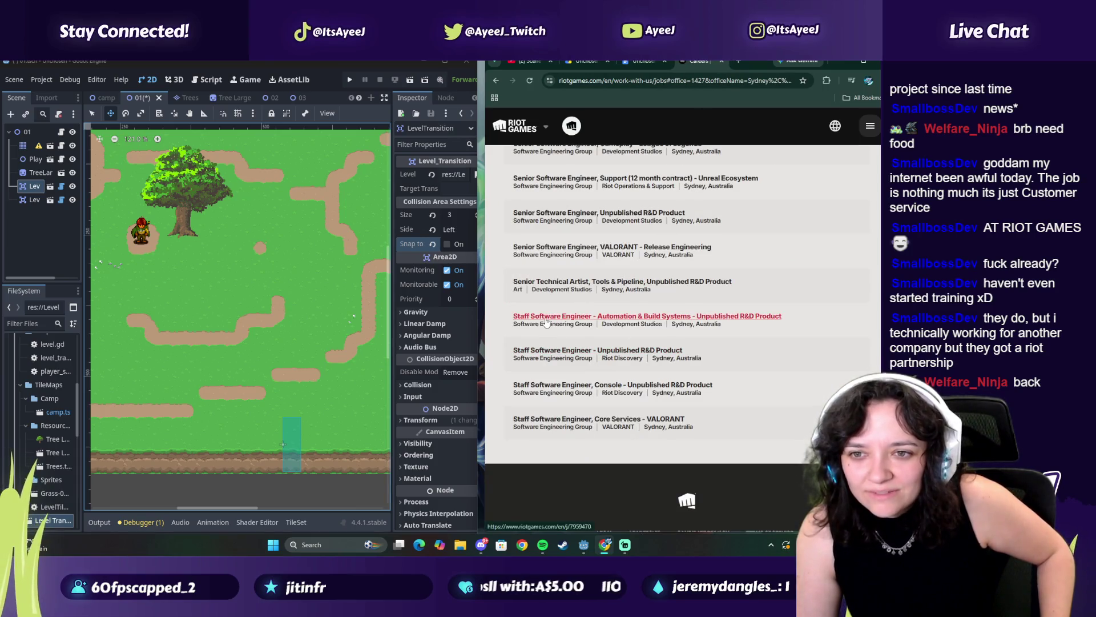
{"action": "scroll", "coordinate": [536, 287], "scroll_direction": "up", "scroll_amount": 4}
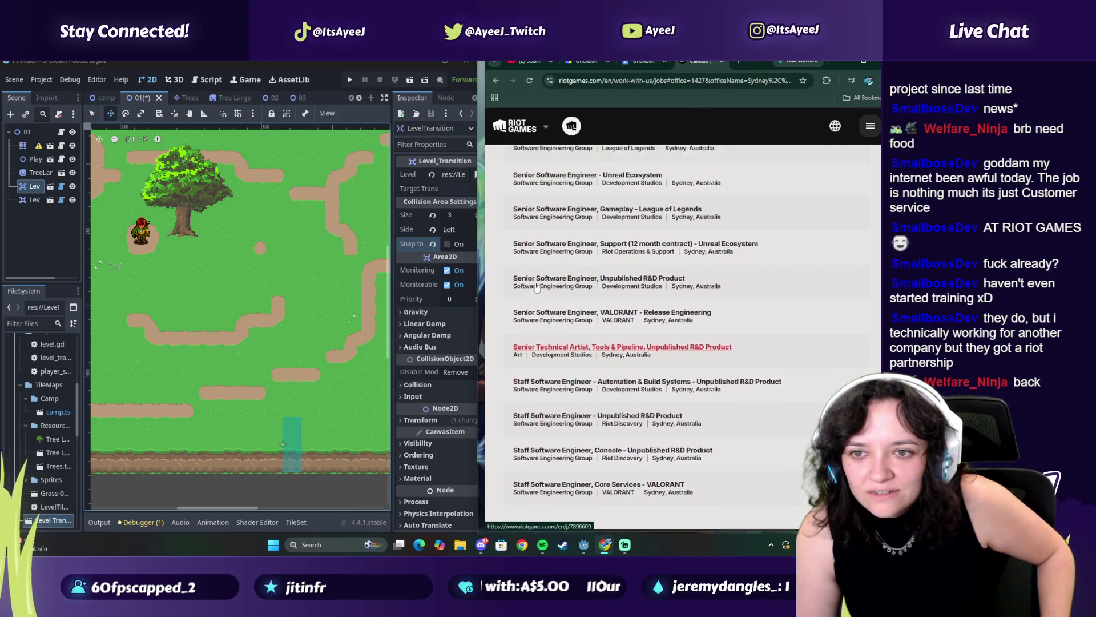
{"action": "scroll", "coordinate": [537, 287], "scroll_direction": "up", "scroll_amount": 1}
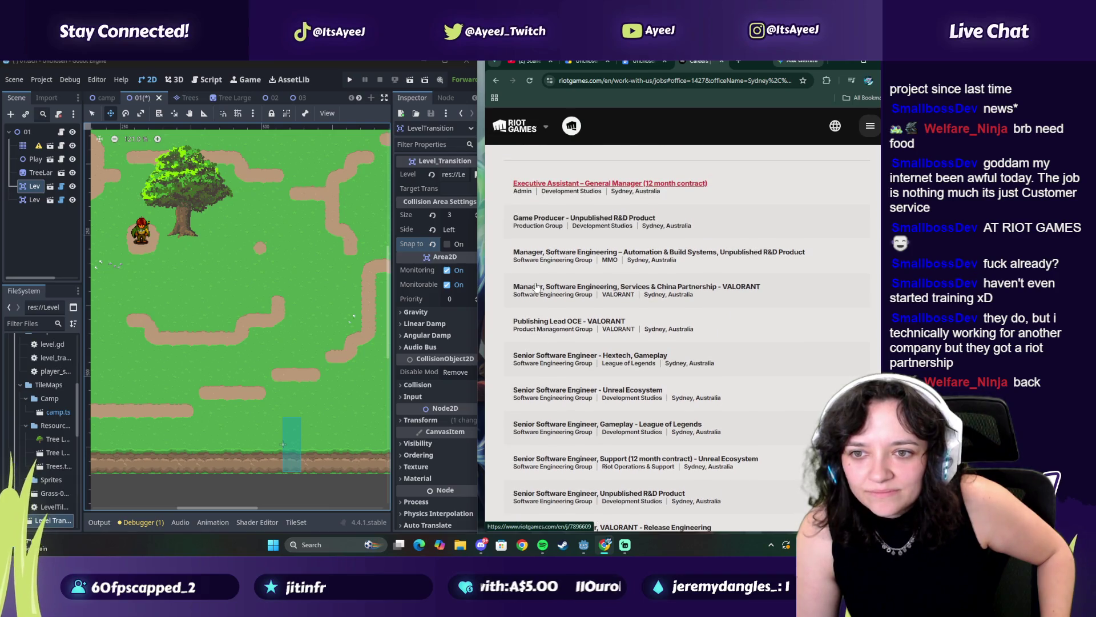
{"action": "left_click", "coordinate": [556, 327]}
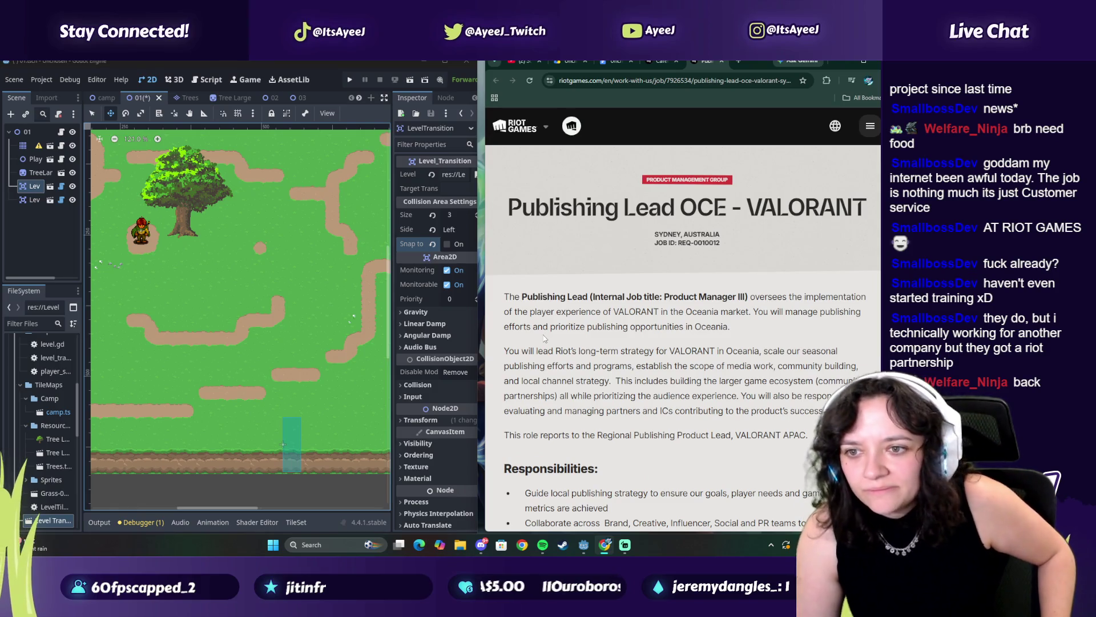
{"action": "scroll", "coordinate": [545, 338], "scroll_direction": "down", "scroll_amount": 7}
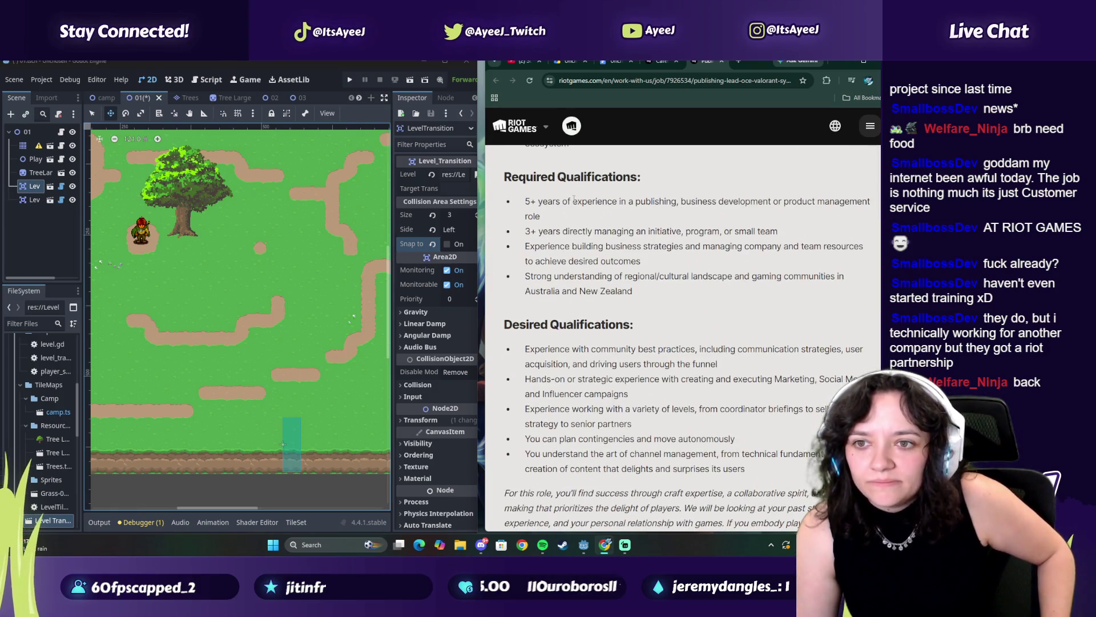
{"action": "left_click_drag", "start_coordinate": [572, 201], "coordinate": [666, 215]}
{"action": "scroll", "coordinate": [570, 276], "scroll_direction": "down", "scroll_amount": 4}
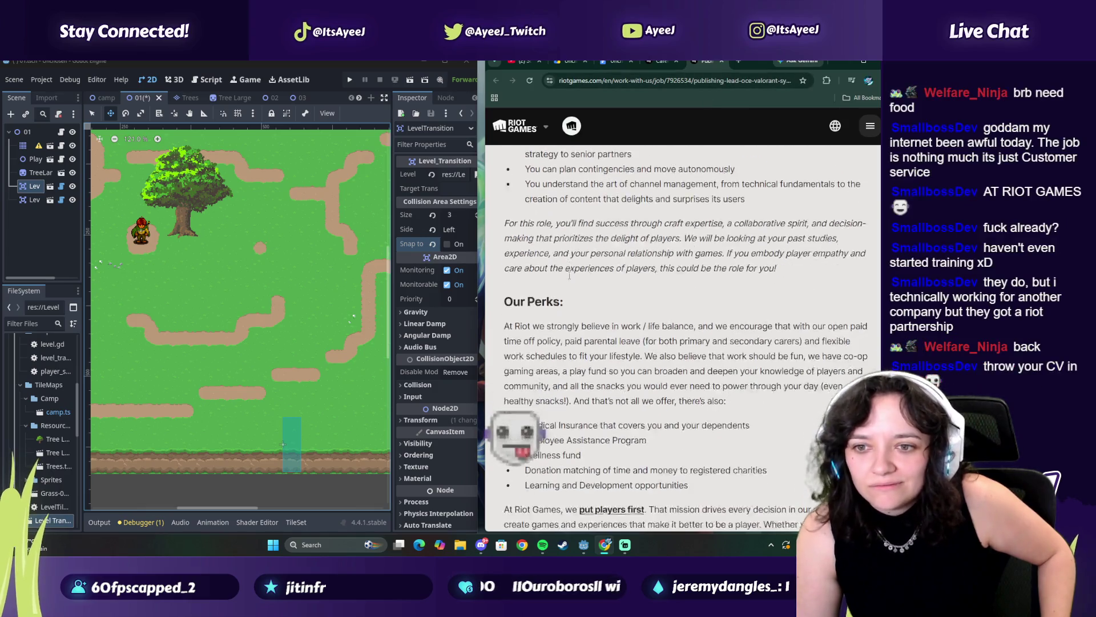
{"action": "scroll", "coordinate": [569, 275], "scroll_direction": "down", "scroll_amount": 10}
{"action": "left_click", "coordinate": [721, 61]}
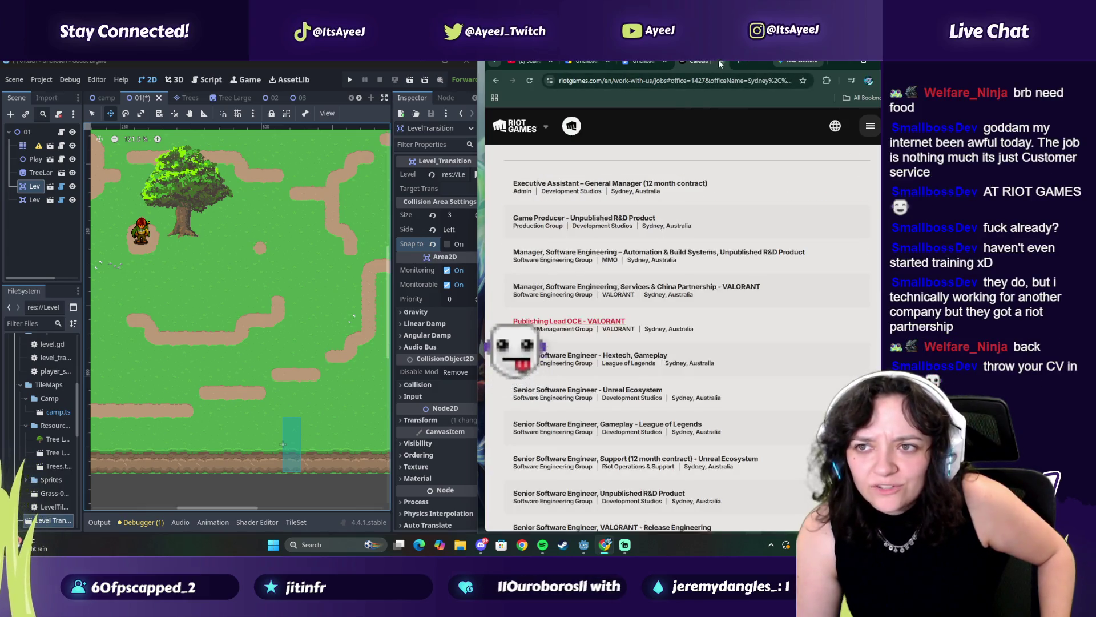
{"action": "left_click", "coordinate": [721, 62]}
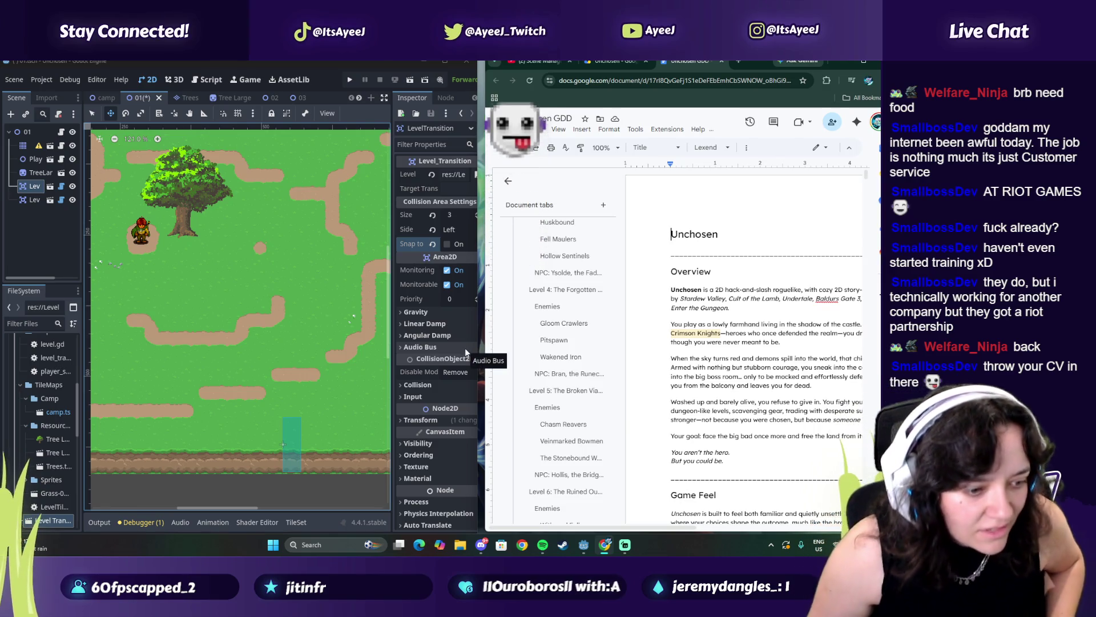
Switch to the Unchosen Drive folder tab and pause the Spotify song.
{"action": "left_click", "coordinate": [608, 61]}
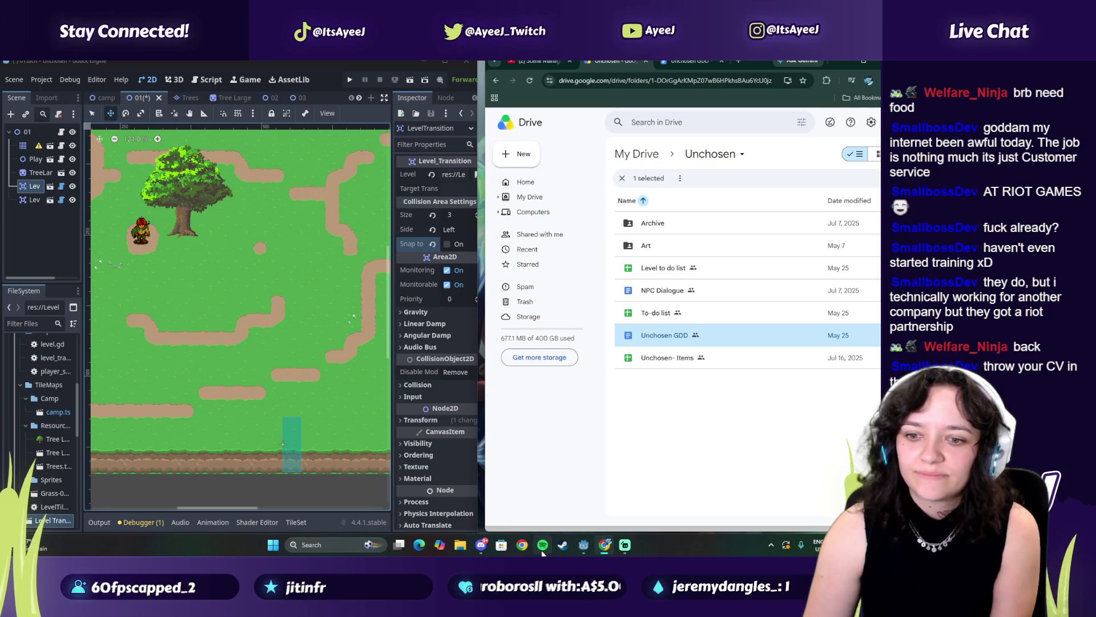
{"action": "mouse_move", "coordinate": [543, 545]}
{"action": "left_click", "coordinate": [549, 518]}
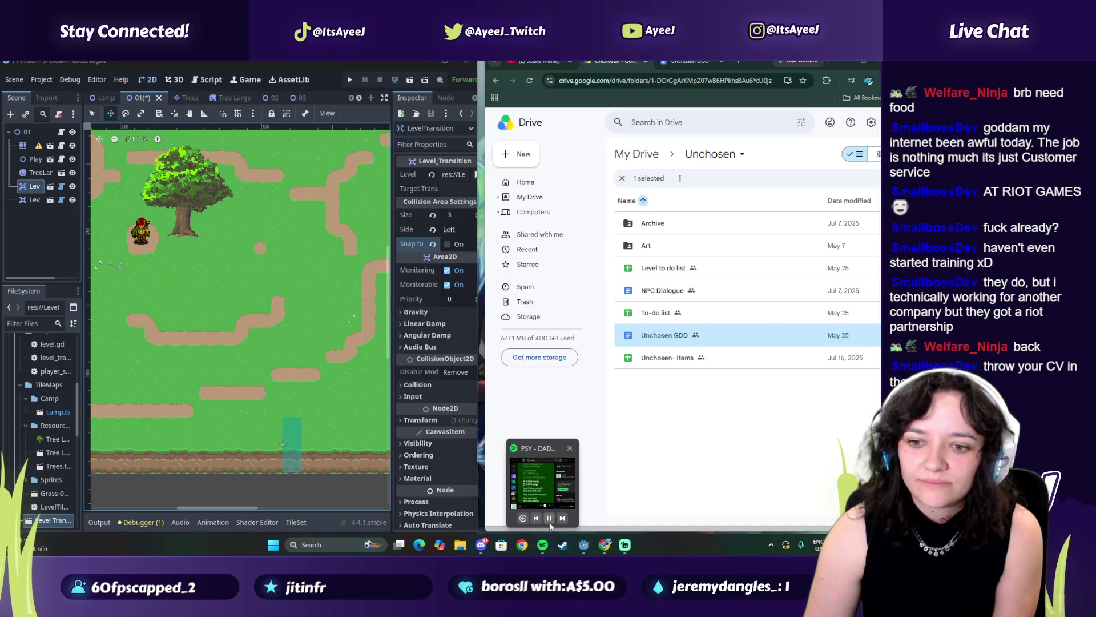
Minimize the browser and Godot windows, then restore Drive and Godot from the taskbar.
{"action": "left_click", "coordinate": [842, 66]}
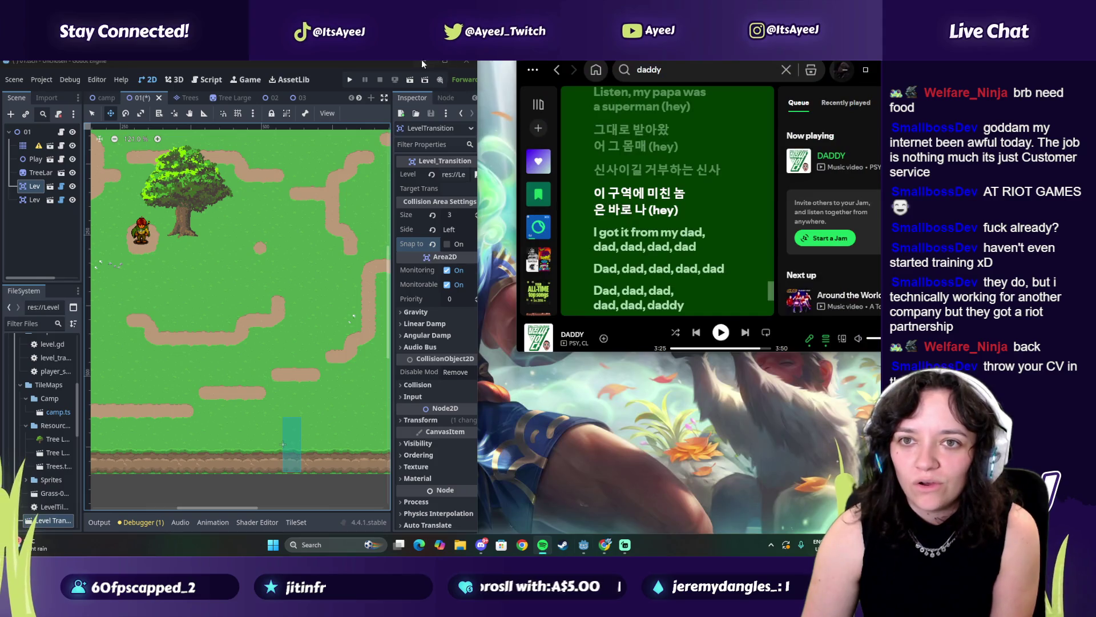
{"action": "left_click", "coordinate": [424, 61]}
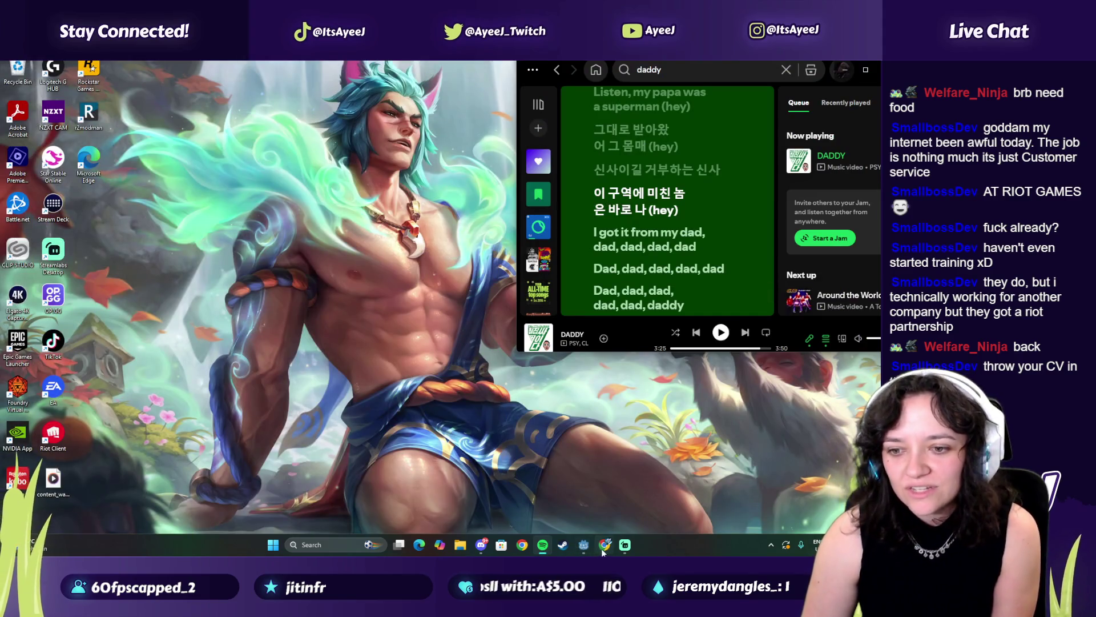
{"action": "left_click", "coordinate": [605, 545]}
{"action": "mouse_move", "coordinate": [583, 544]}
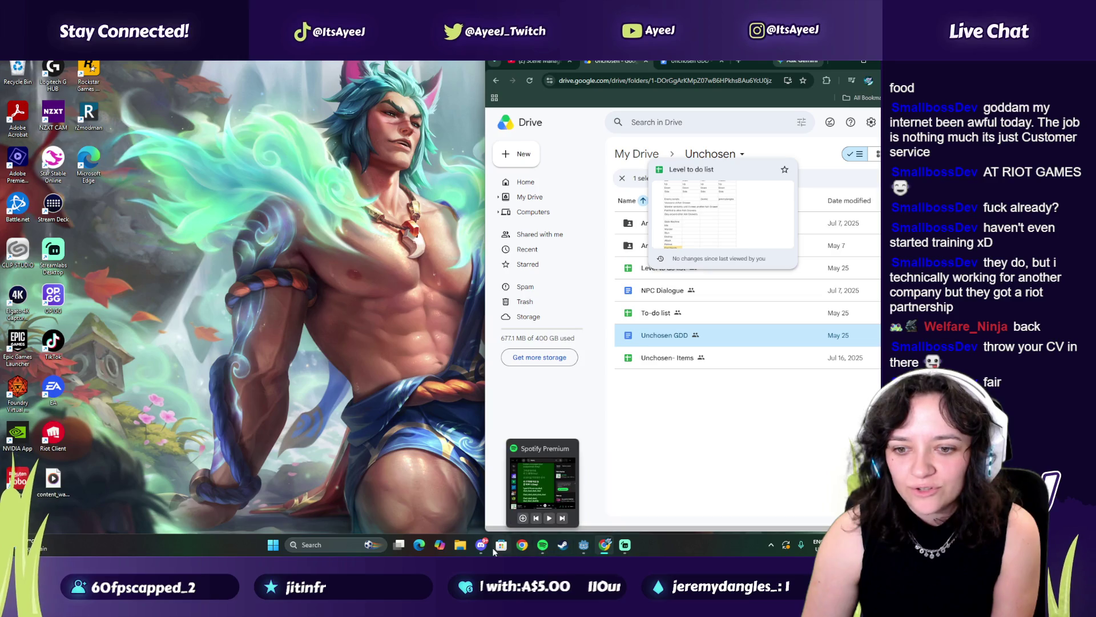
{"action": "left_click", "coordinate": [581, 547]}
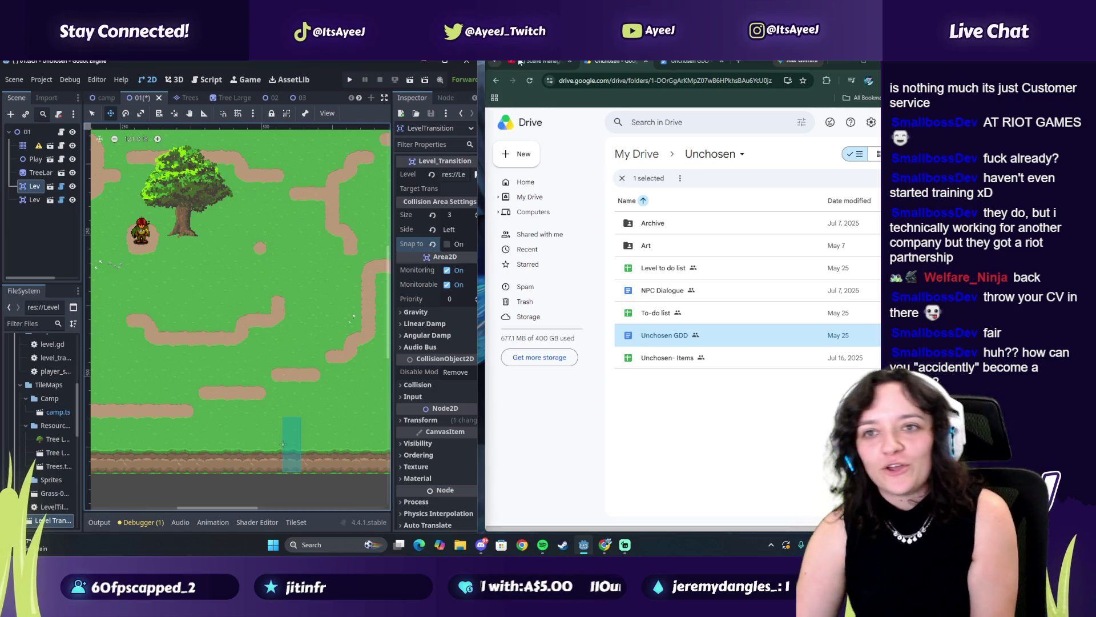
Go to the Scene Manager video tab, play then pause it, maximize Godot and open Spotify.
{"action": "left_click", "coordinate": [685, 61]}
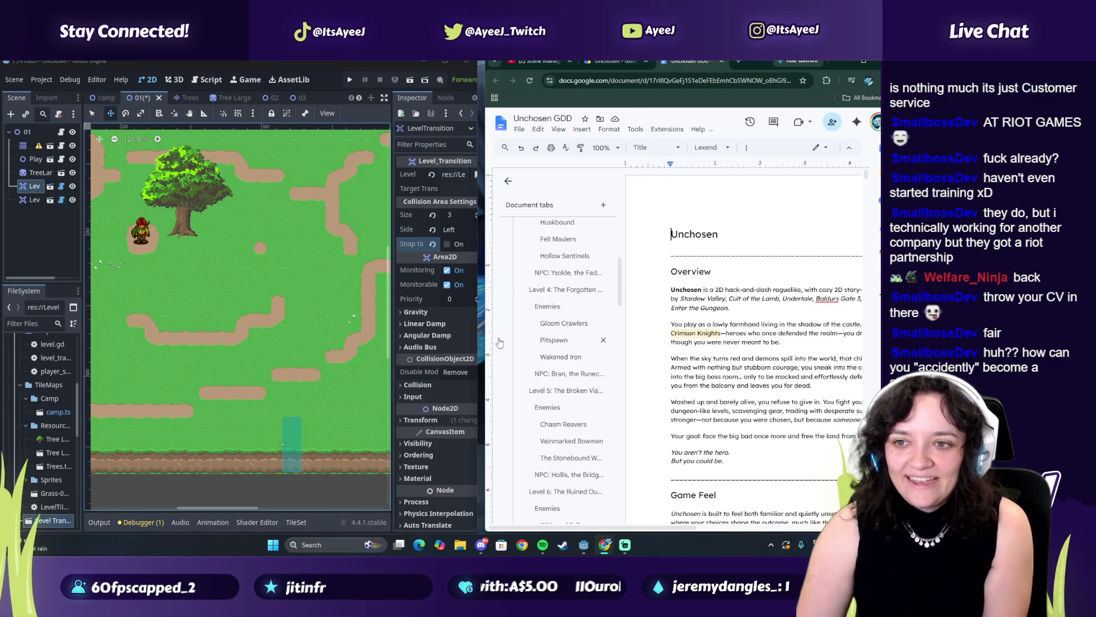
{"action": "left_click", "coordinate": [611, 61]}
{"action": "left_click", "coordinate": [540, 61]}
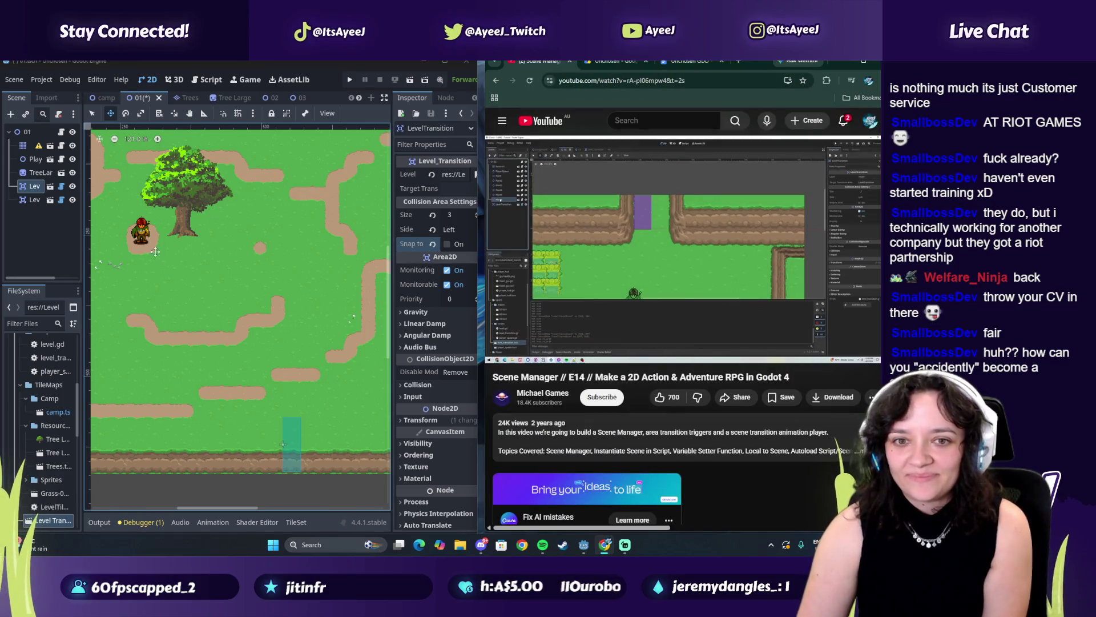
{"action": "left_click", "coordinate": [597, 241]}
{"action": "left_click", "coordinate": [598, 241]}
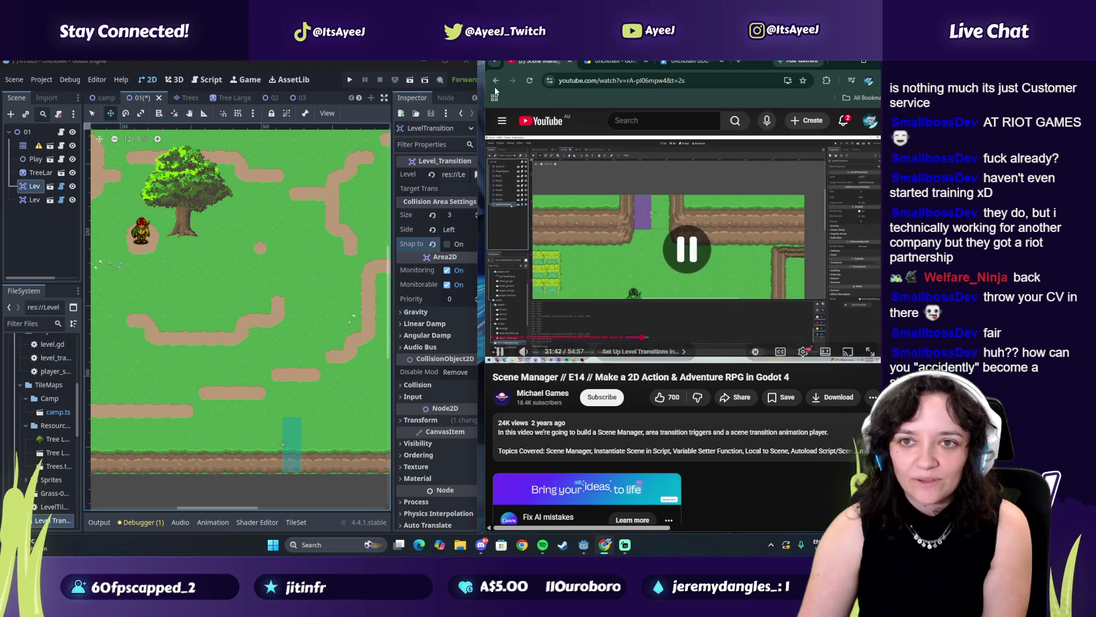
{"action": "left_click", "coordinate": [445, 61]}
{"action": "left_click", "coordinate": [542, 544]}
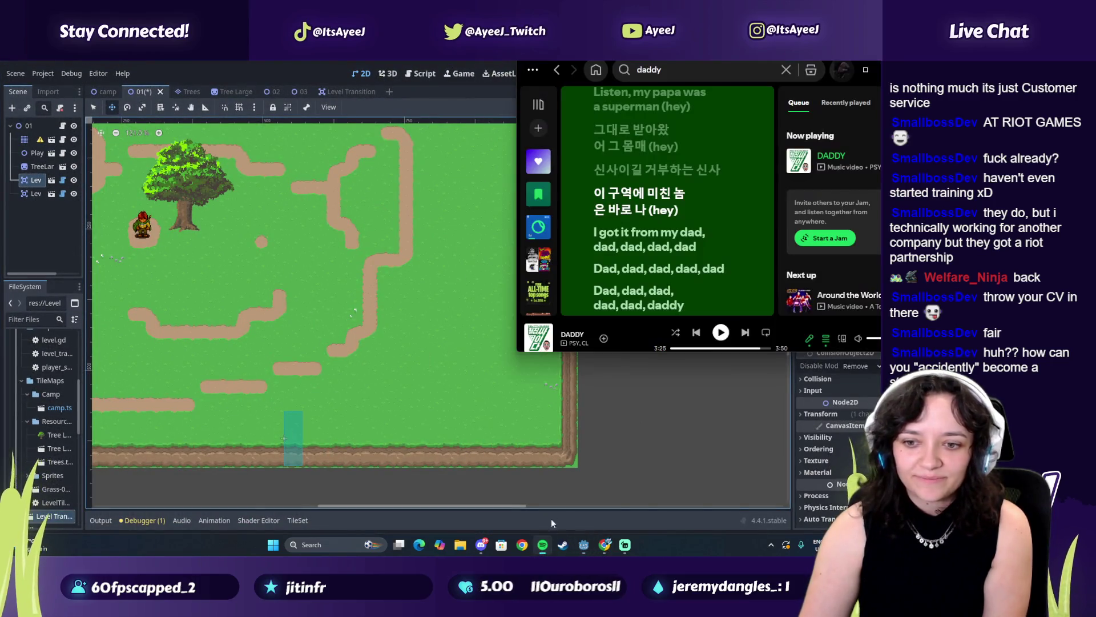
In scene 02, move the transition area above the map's top edge.
{"action": "left_click", "coordinate": [542, 544]}
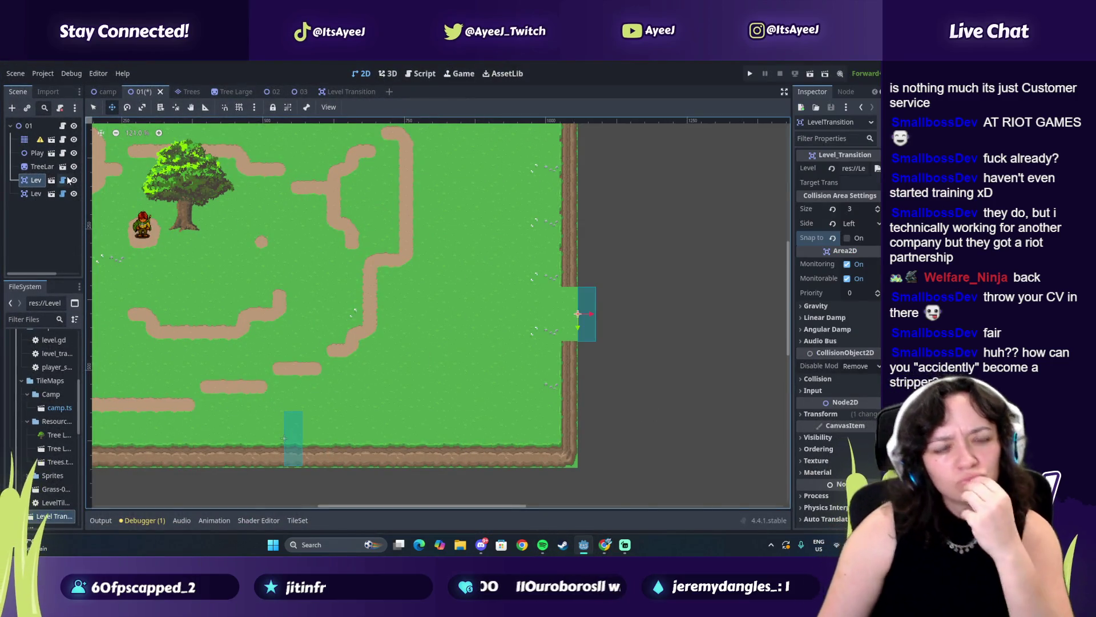
{"action": "left_click", "coordinate": [265, 92]}
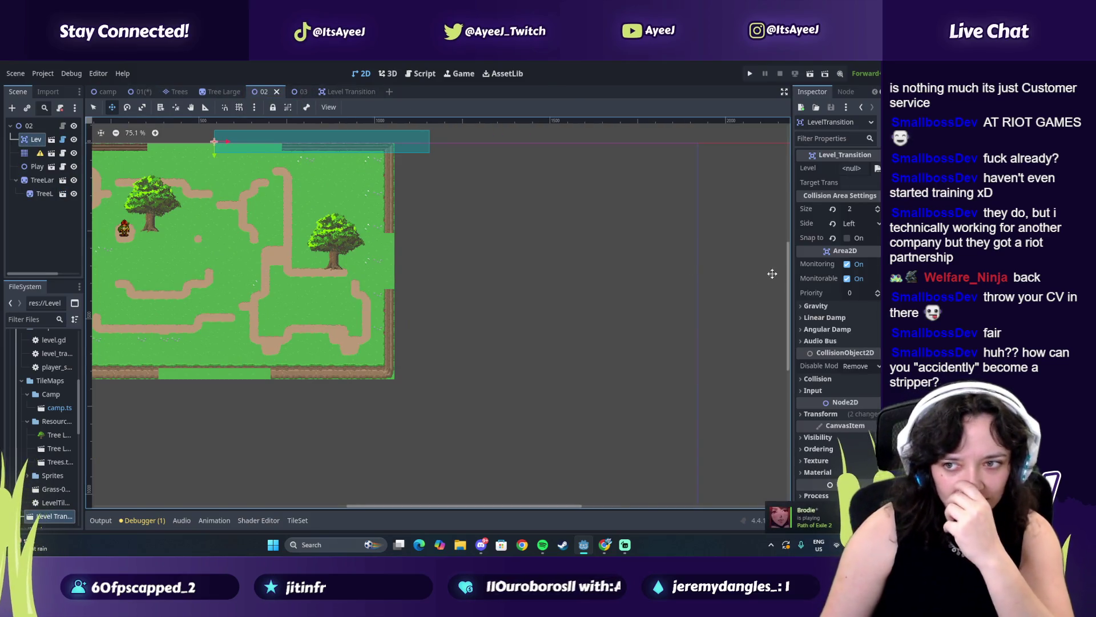
{"action": "scroll", "coordinate": [790, 291], "scroll_direction": "up", "scroll_amount": 3}
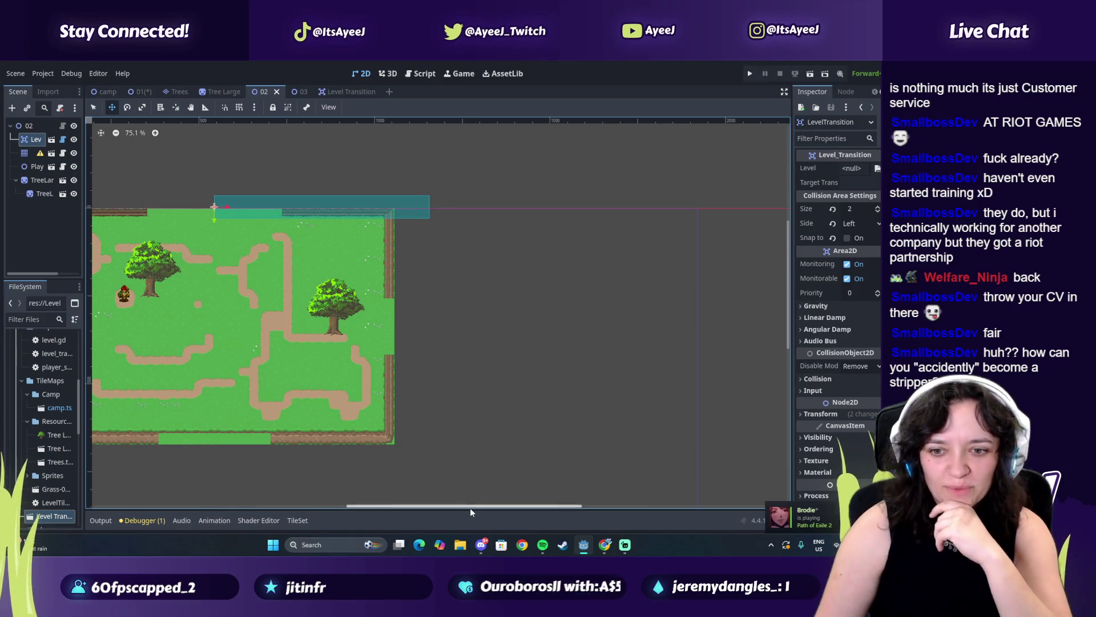
{"action": "left_click_drag", "start_coordinate": [435, 508], "coordinate": [426, 507]}
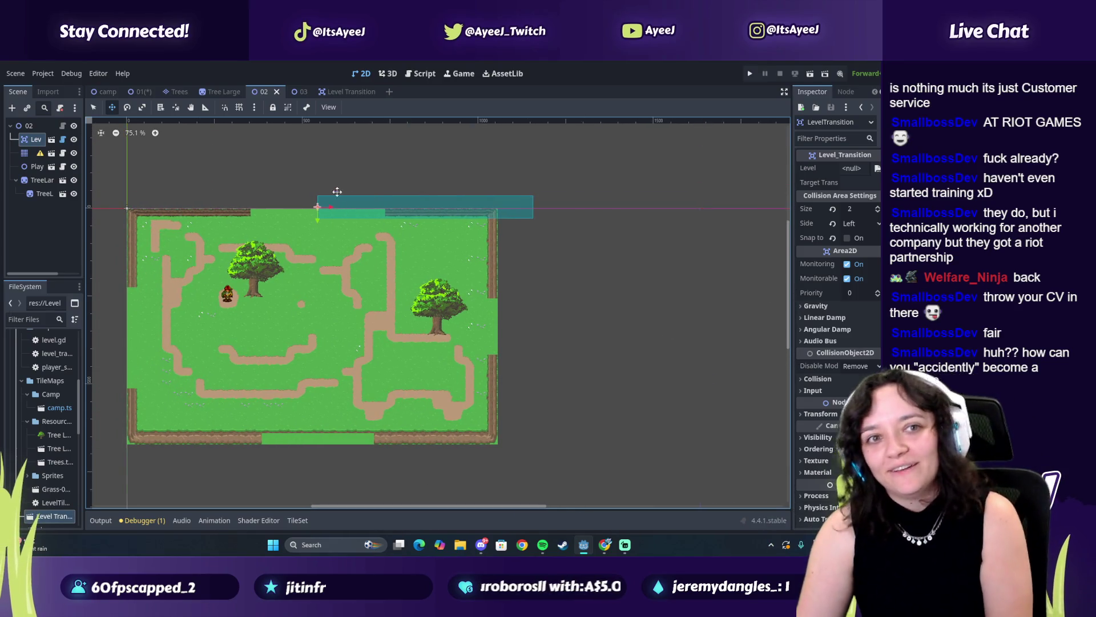
{"action": "left_click_drag", "start_coordinate": [364, 207], "coordinate": [271, 197]}
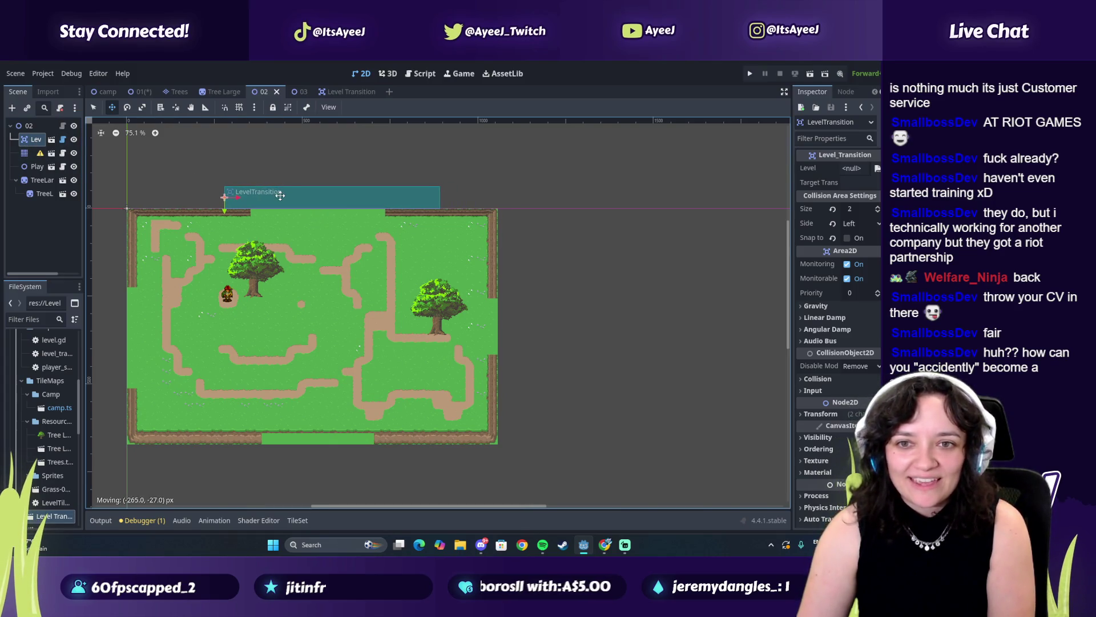
Raise the size to 3, then replace the LevelTransition node with a fresh instance.
{"action": "left_click", "coordinate": [877, 207]}
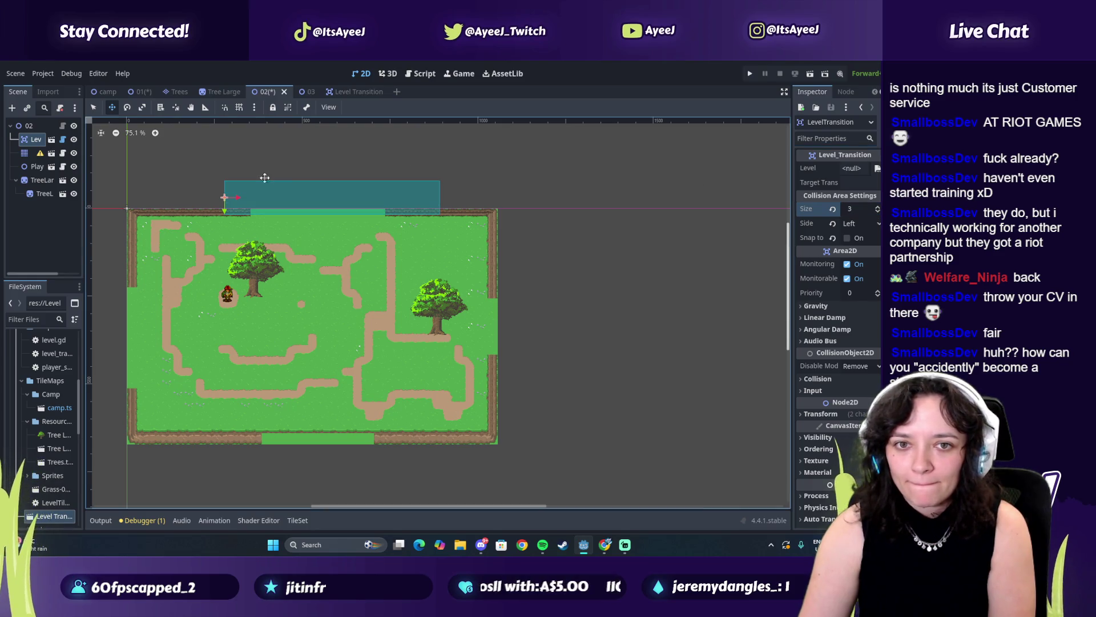
{"action": "key", "text": "Delete"}
{"action": "left_click", "coordinate": [429, 310]}
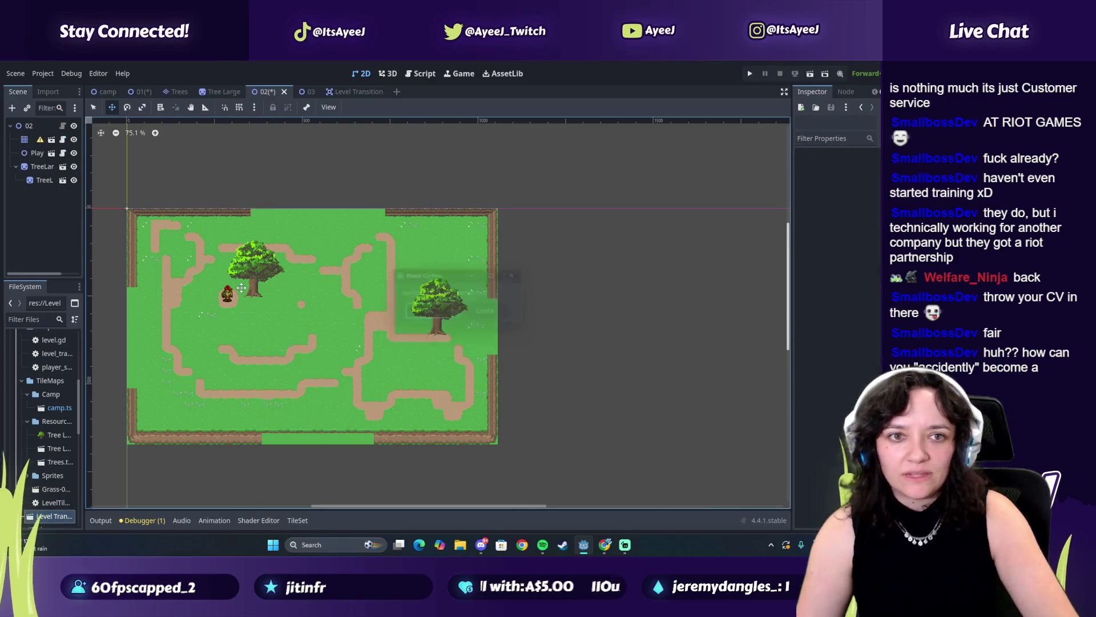
{"action": "mouse_move", "coordinate": [47, 517]}
{"action": "left_mouse_down"}
{"action": "mouse_move", "coordinate": [59, 220]}
{"action": "mouse_move", "coordinate": [23, 188]}
{"action": "mouse_move", "coordinate": [31, 143]}
{"action": "left_mouse_up"}
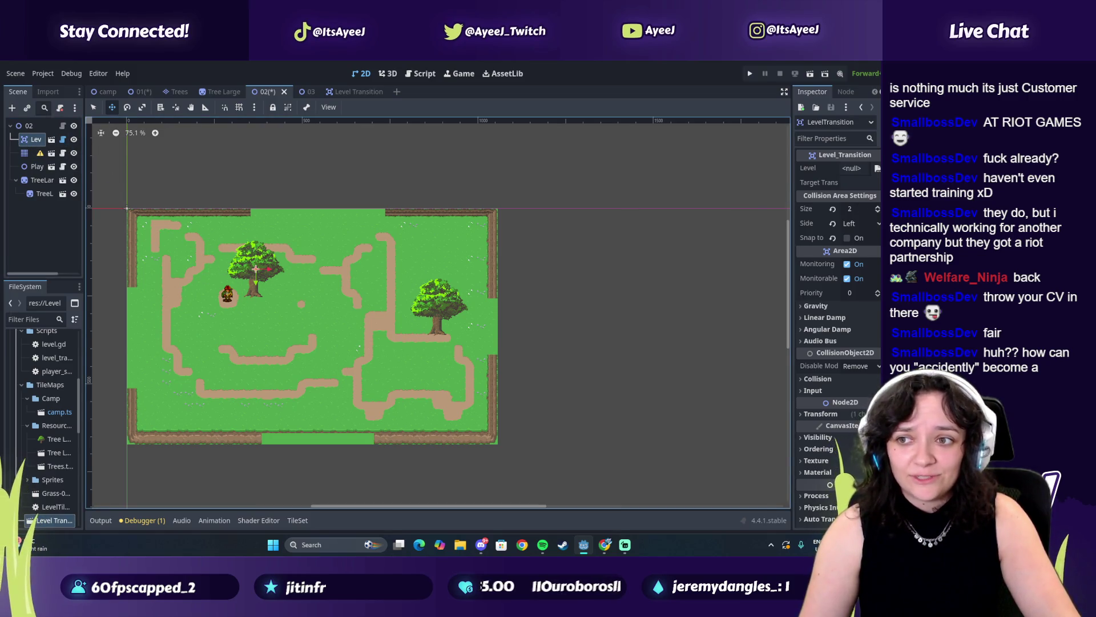
Try Size values on the new transition area: 6, 7, lower, then 4.
{"action": "left_click", "coordinate": [876, 207]}
{"action": "left_click", "coordinate": [877, 207]}
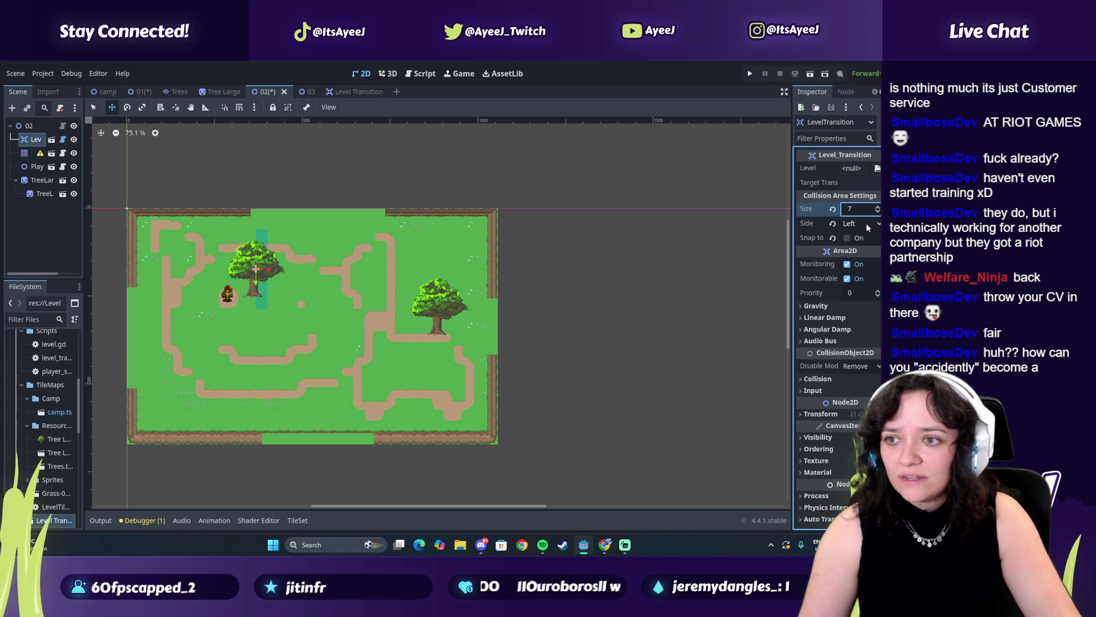
{"action": "left_click", "coordinate": [866, 224]}
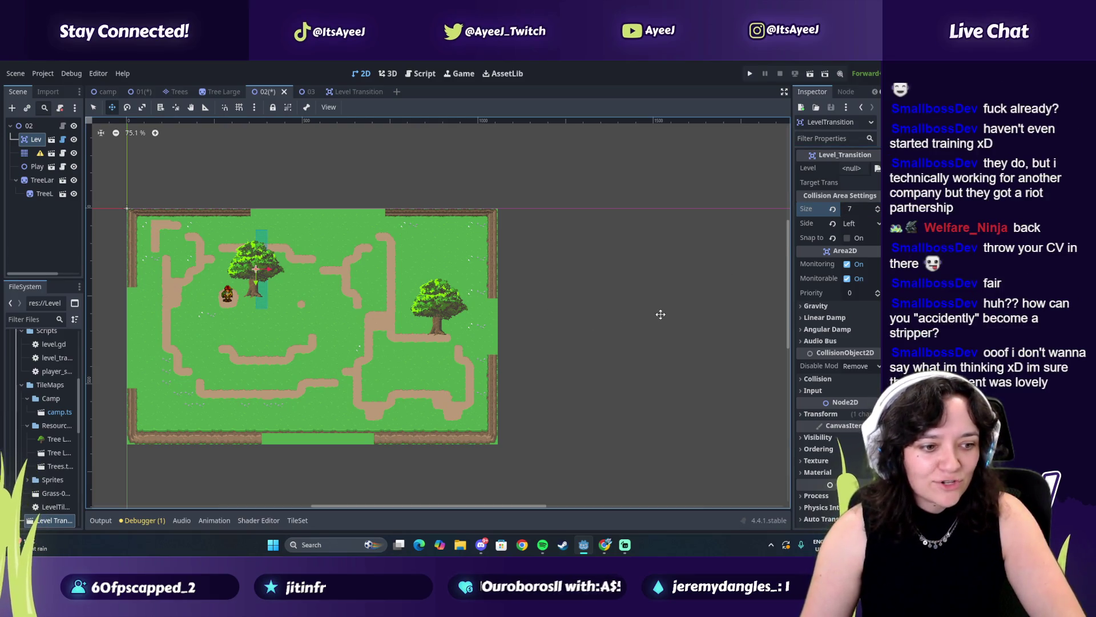
{"action": "left_click", "coordinate": [874, 222]}
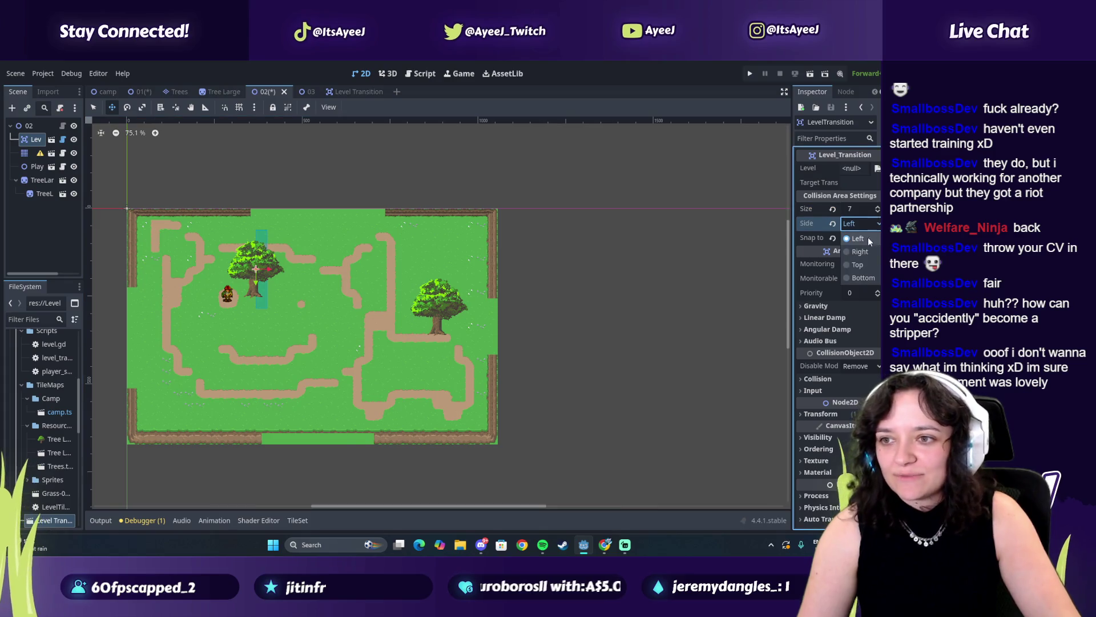
{"action": "left_click", "coordinate": [867, 238]}
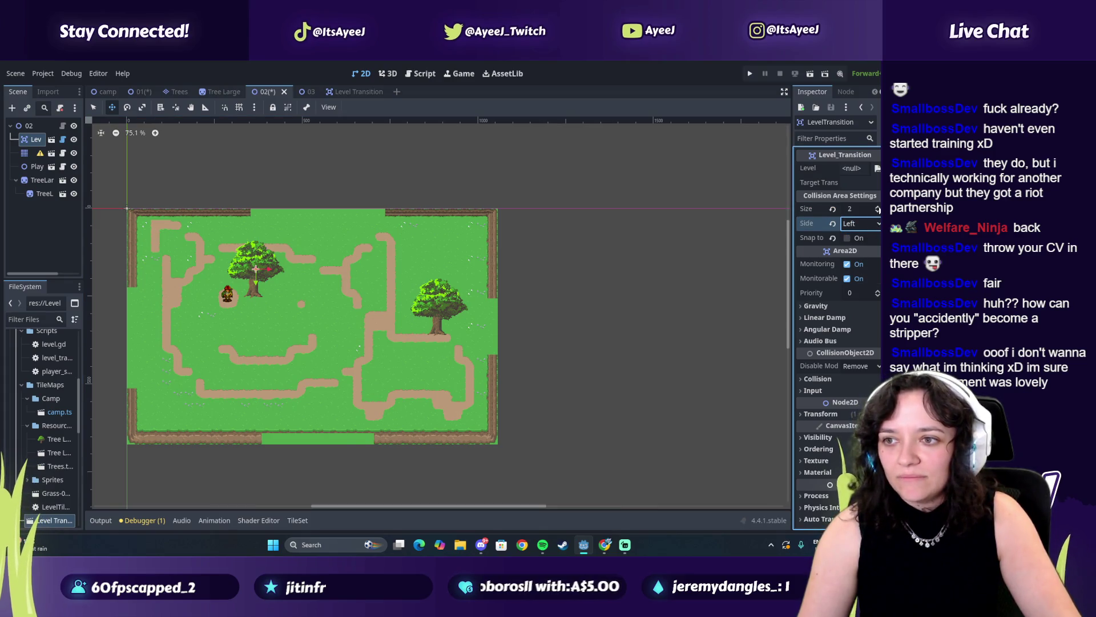
{"action": "left_click", "coordinate": [877, 208]}
{"action": "left_click", "coordinate": [878, 207]}
Check the Side dropdown several times, keeping Left as the transition side.
{"action": "left_click", "coordinate": [878, 211]}
{"action": "left_click", "coordinate": [877, 211]}
{"action": "left_click", "coordinate": [874, 223]}
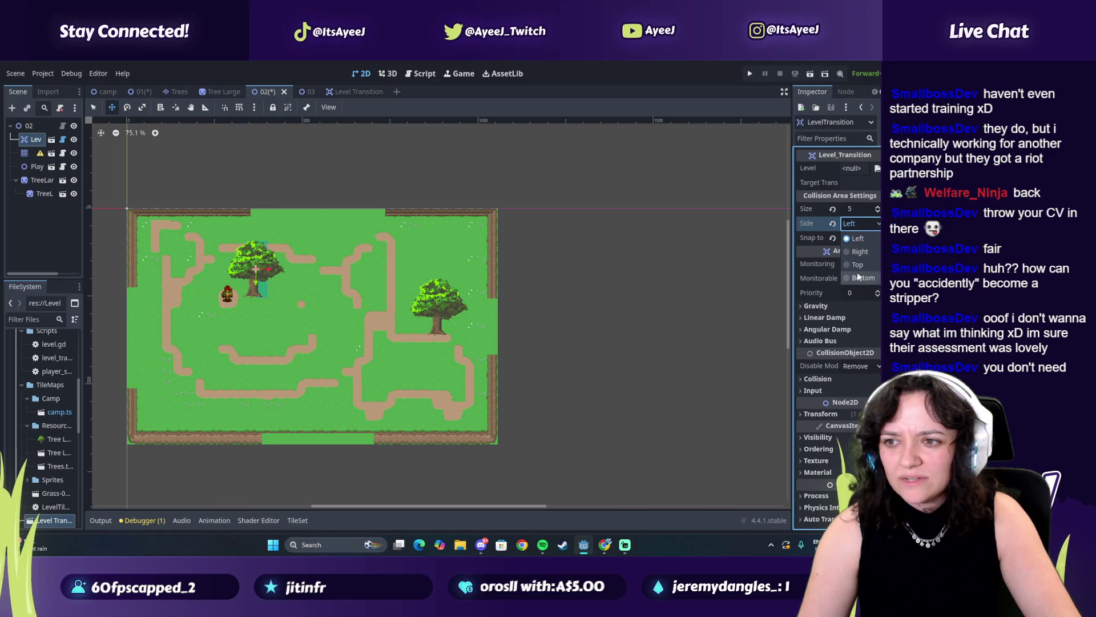
{"action": "left_click", "coordinate": [850, 238]}
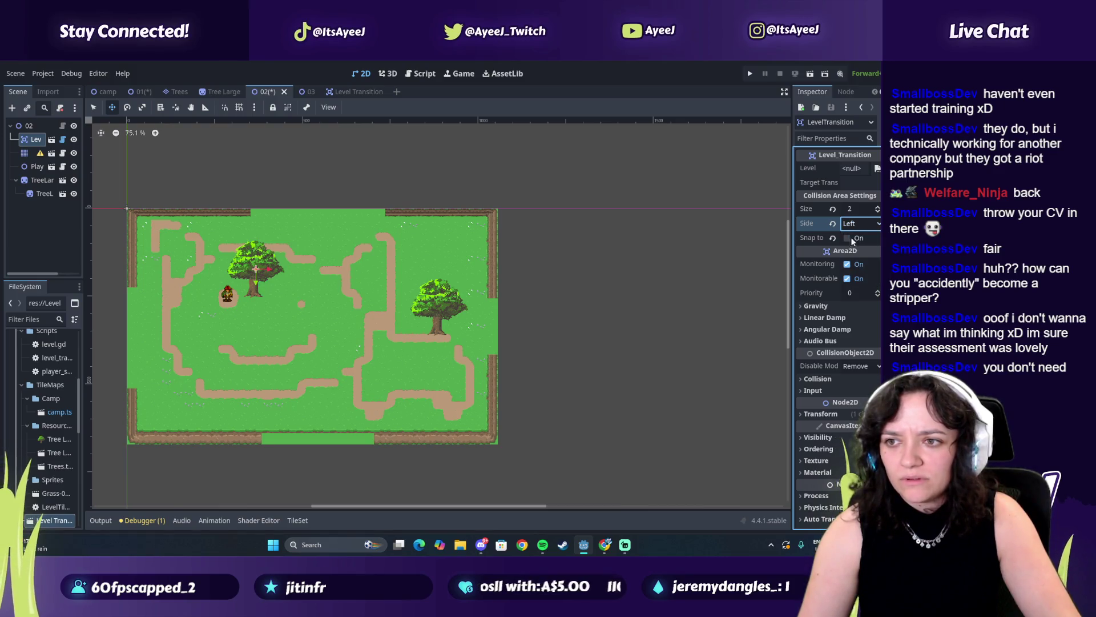
{"action": "left_click", "coordinate": [853, 226]}
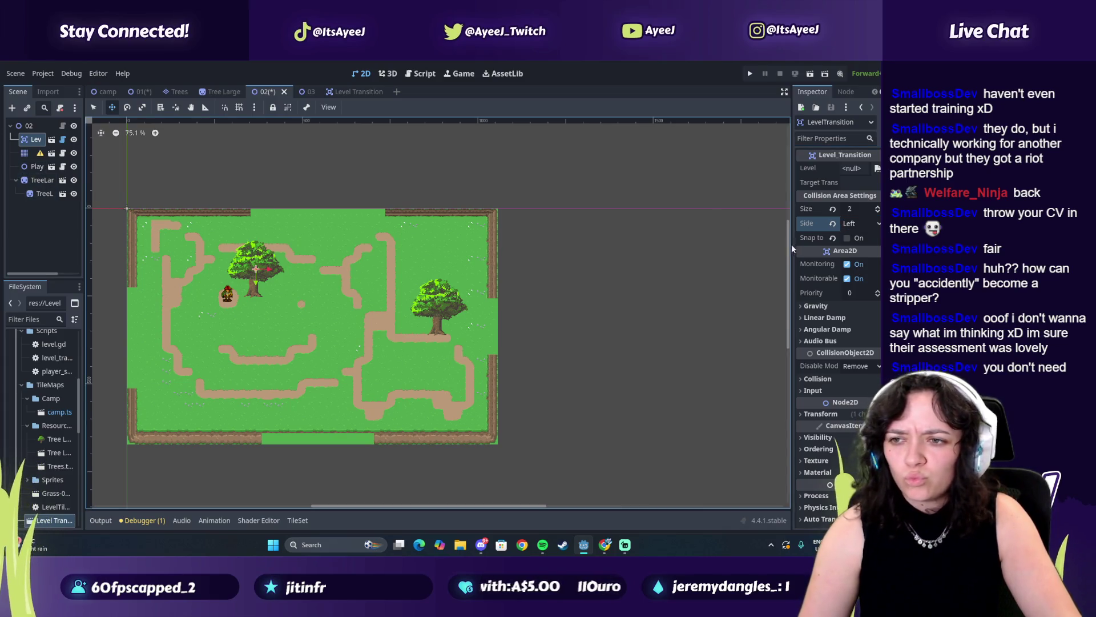
{"action": "left_click", "coordinate": [857, 223]}
{"action": "left_click", "coordinate": [859, 238]}
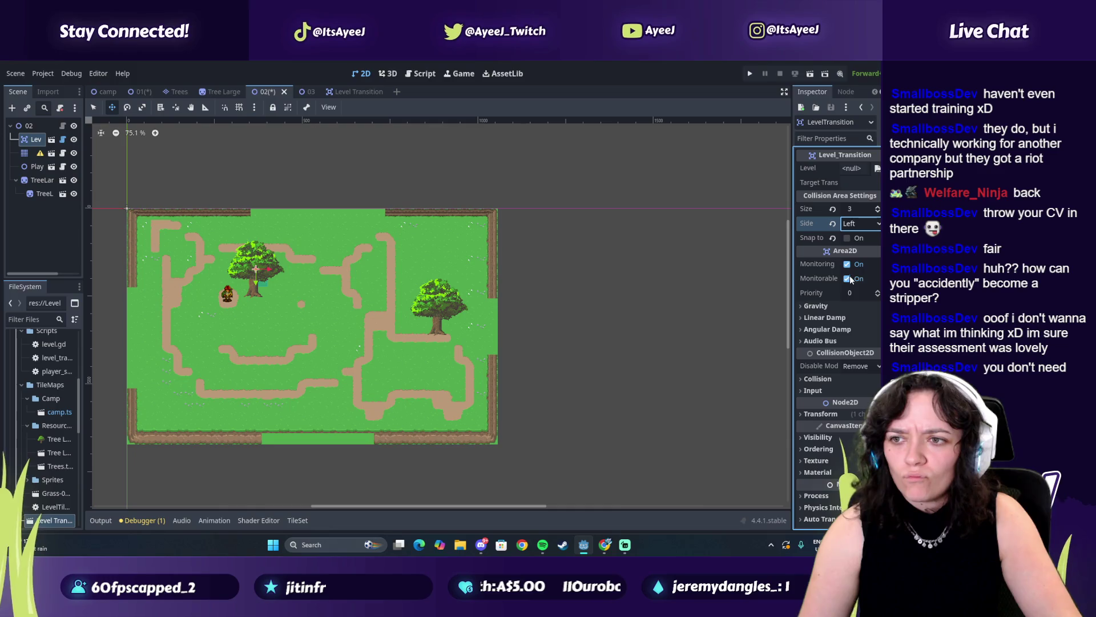
{"action": "left_click", "coordinate": [860, 225]}
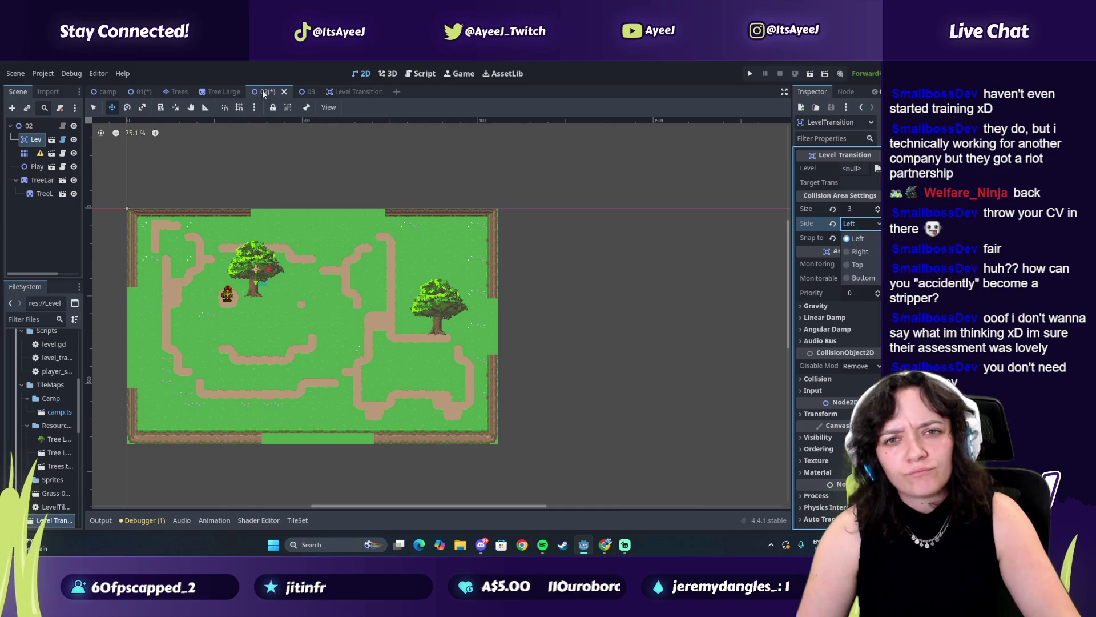
{"action": "left_click", "coordinate": [591, 263]}
Move the transition area onto the map's left edge, set Size to 9, and toggle Snap to.
{"action": "left_click_drag", "start_coordinate": [252, 282], "coordinate": [110, 377]}
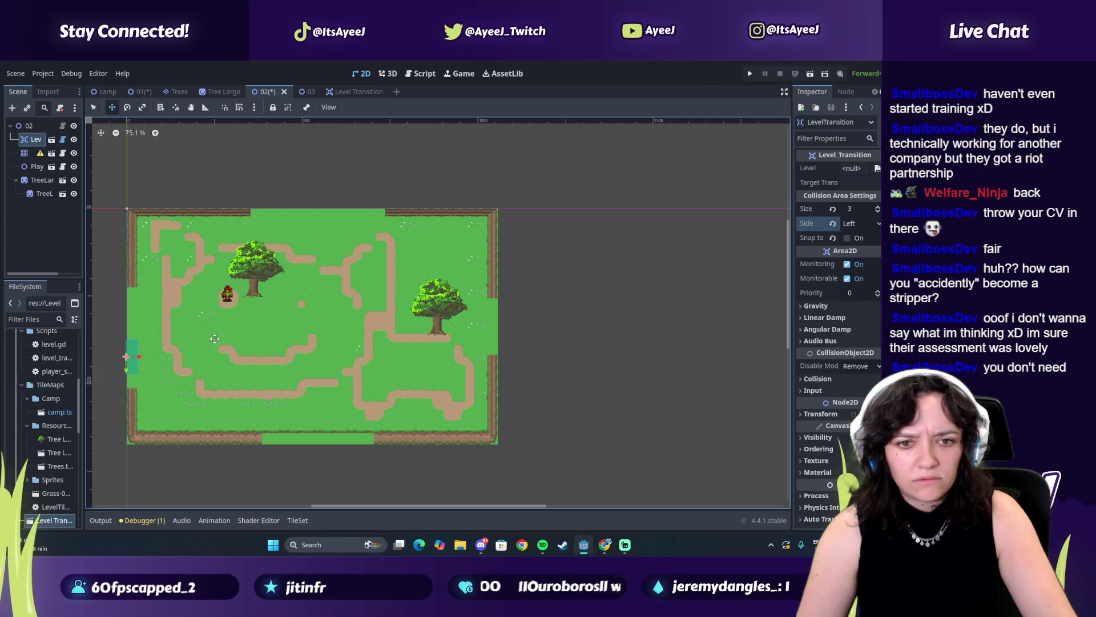
{"action": "left_click", "coordinate": [878, 206]}
{"action": "left_click", "coordinate": [877, 206]}
{"action": "left_click", "coordinate": [878, 207]}
{"action": "left_click", "coordinate": [878, 207]}
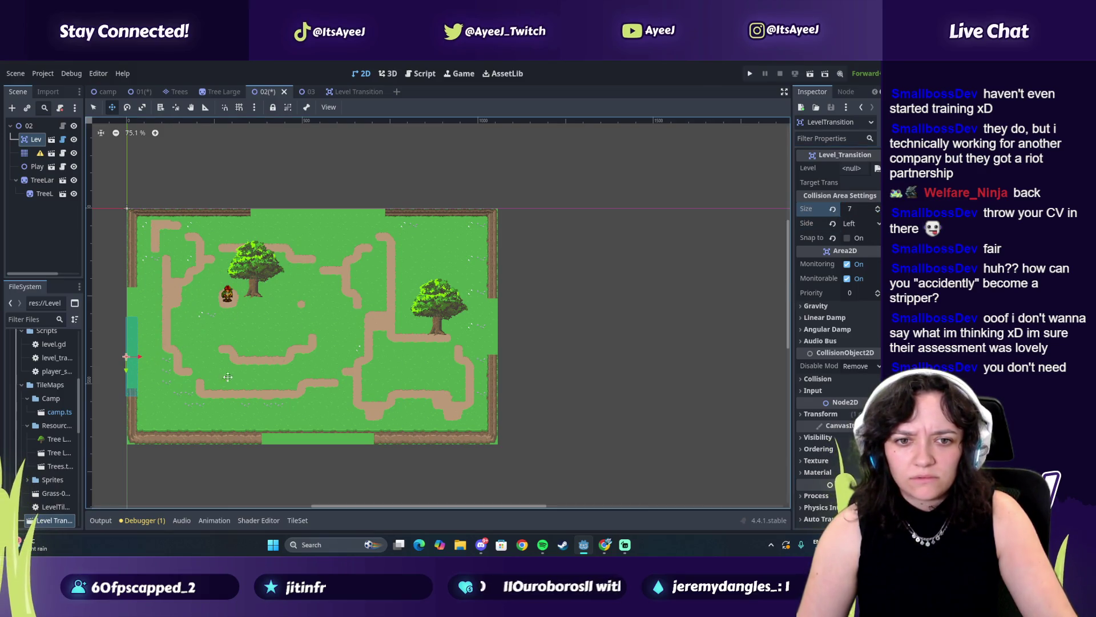
{"action": "left_click_drag", "start_coordinate": [132, 370], "coordinate": [132, 347]}
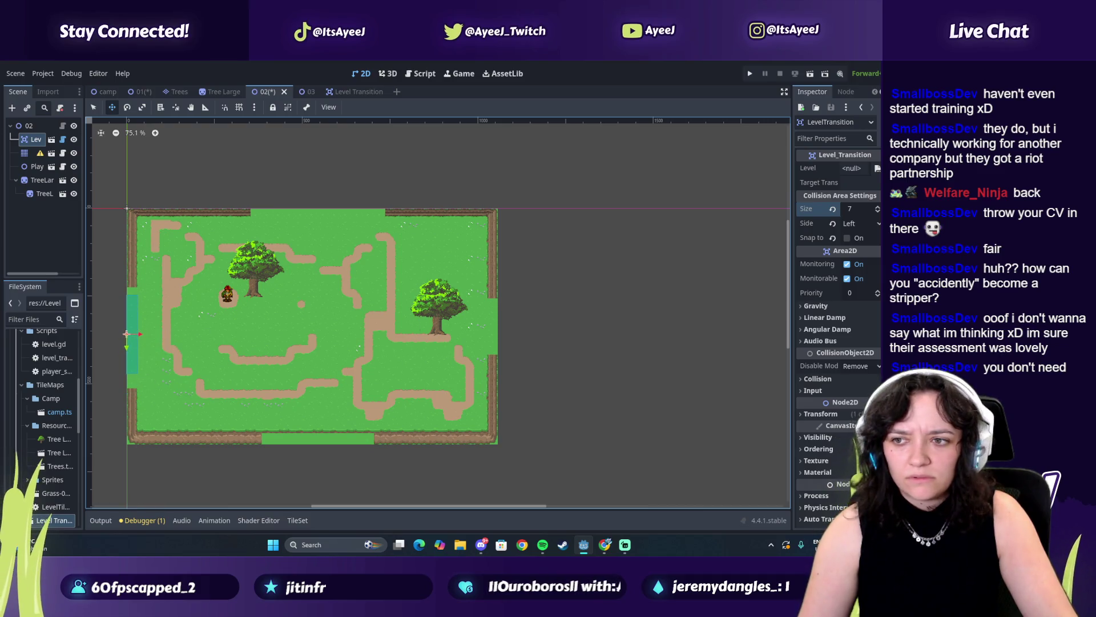
{"action": "left_click", "coordinate": [878, 207]}
{"action": "left_click", "coordinate": [877, 207]}
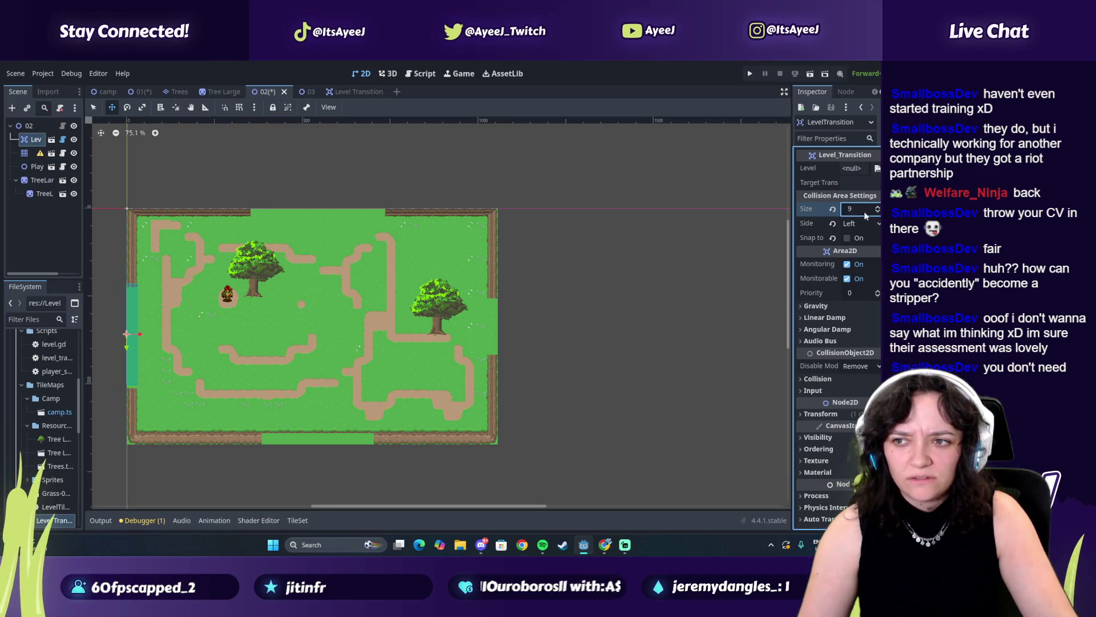
{"action": "left_click", "coordinate": [847, 239]}
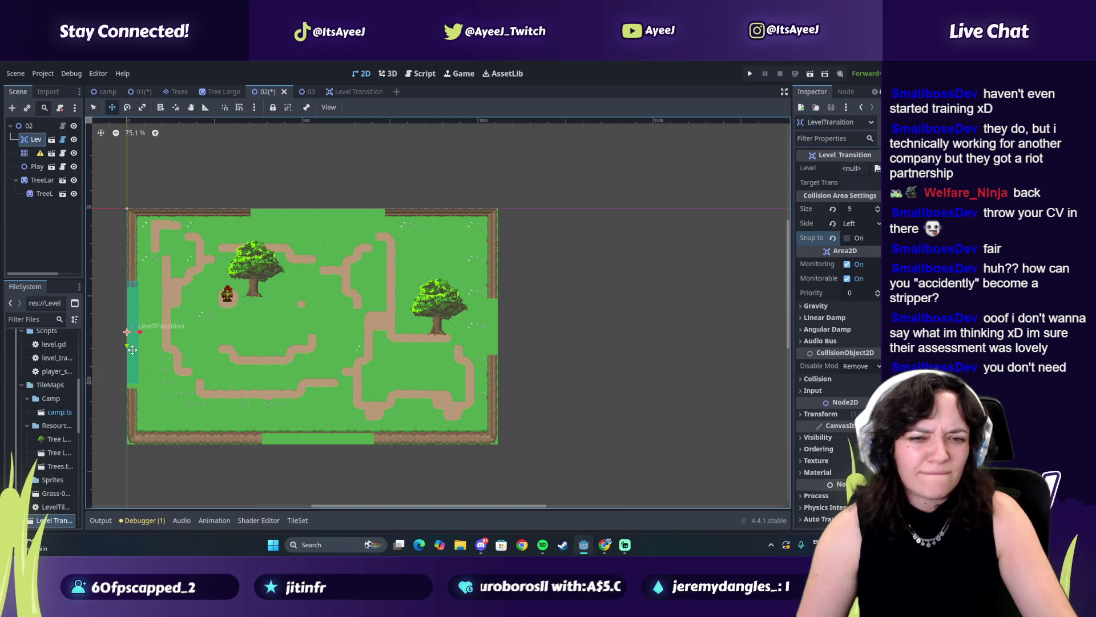
{"action": "left_click", "coordinate": [848, 238]}
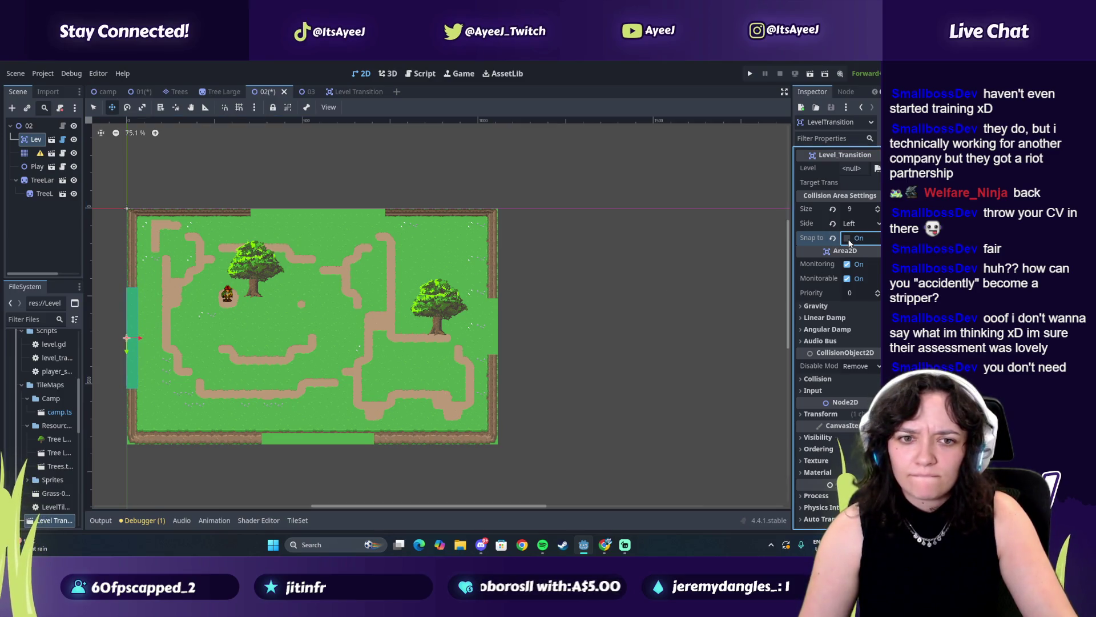
Keep Side on Left, drag-adjust the Size value, and save scene 02.
{"action": "left_click", "coordinate": [864, 222]}
{"action": "left_click", "coordinate": [859, 238]}
{"action": "left_click", "coordinate": [865, 223]}
{"action": "left_click", "coordinate": [858, 238]}
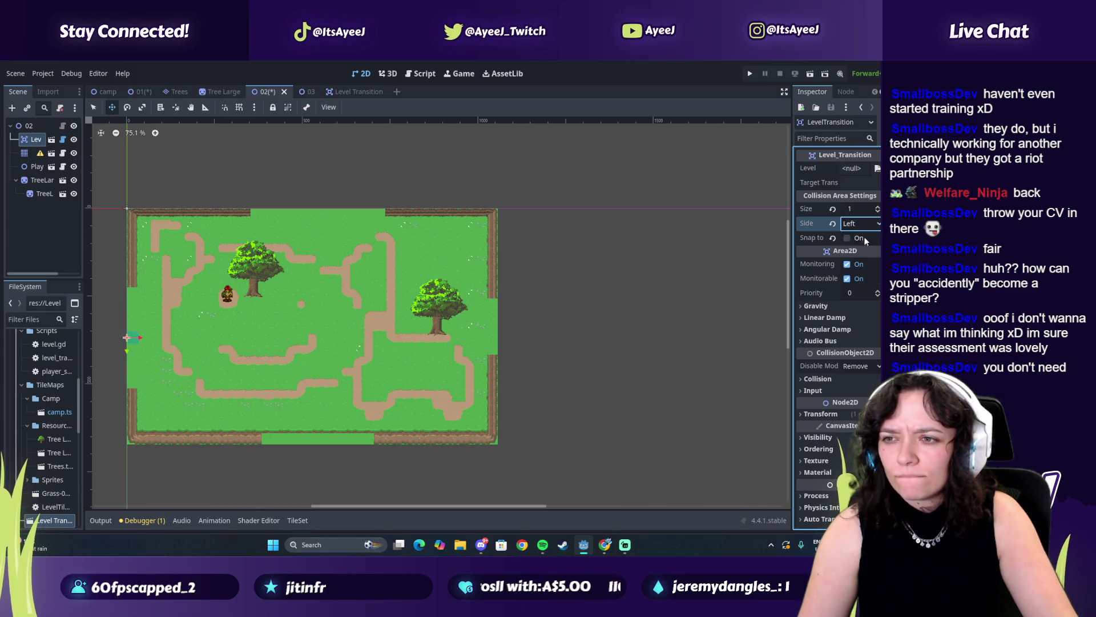
{"action": "left_click_drag", "start_coordinate": [856, 209], "coordinate": [879, 209]}
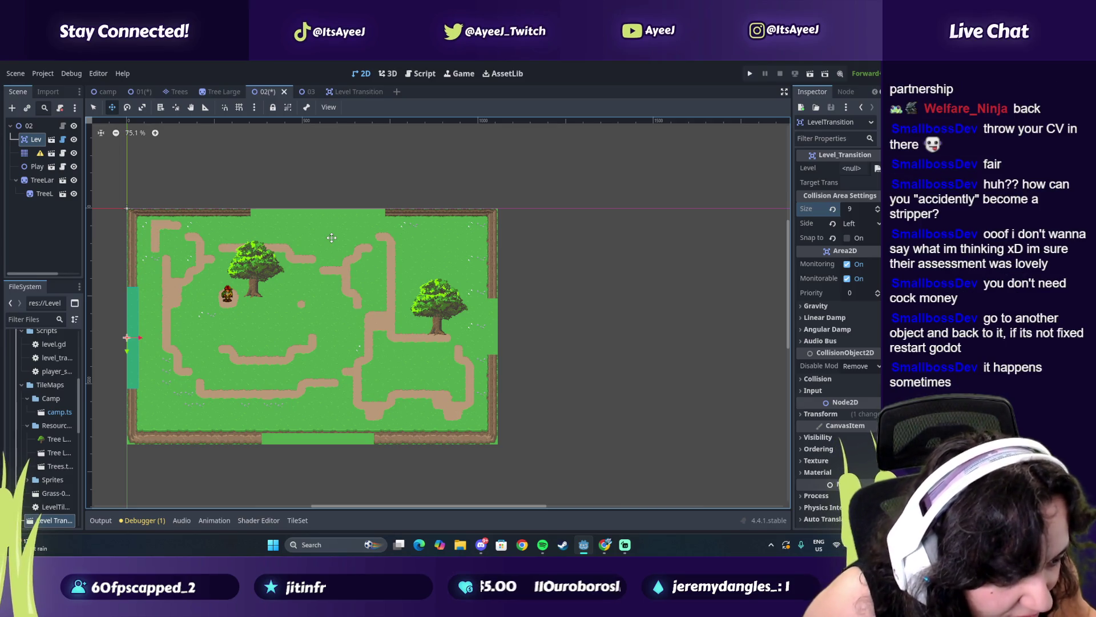
{"action": "key", "text": "ctrl+s"}
Set scene 02's transition size to 8 with Side kept on Left, and save.
{"action": "left_click", "coordinate": [234, 95]}
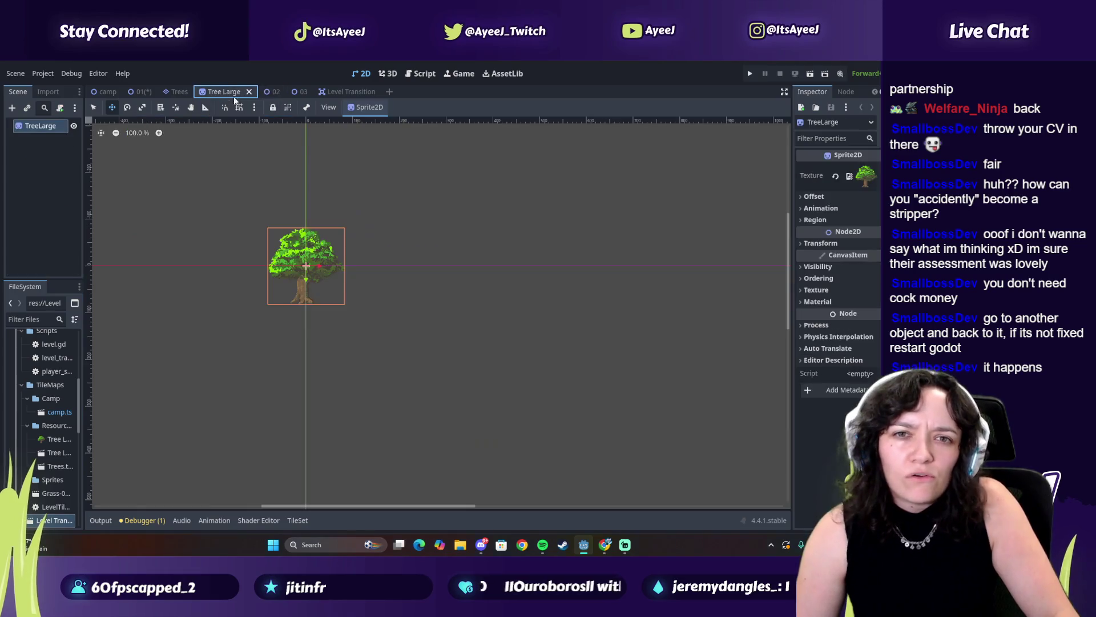
{"action": "left_click", "coordinate": [274, 93]}
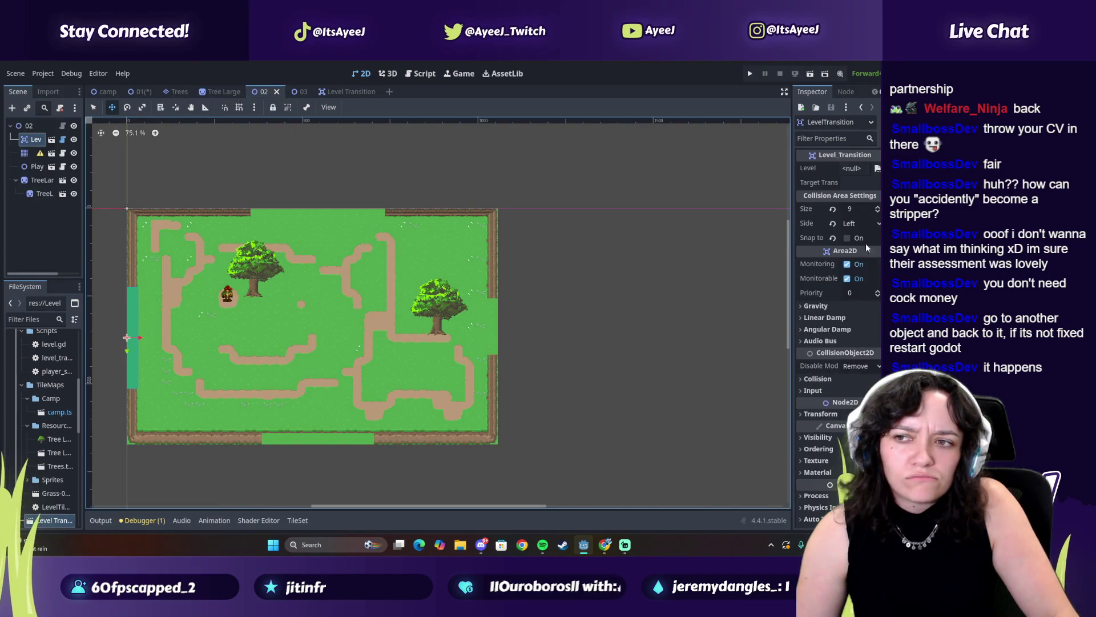
{"action": "left_click", "coordinate": [867, 223]}
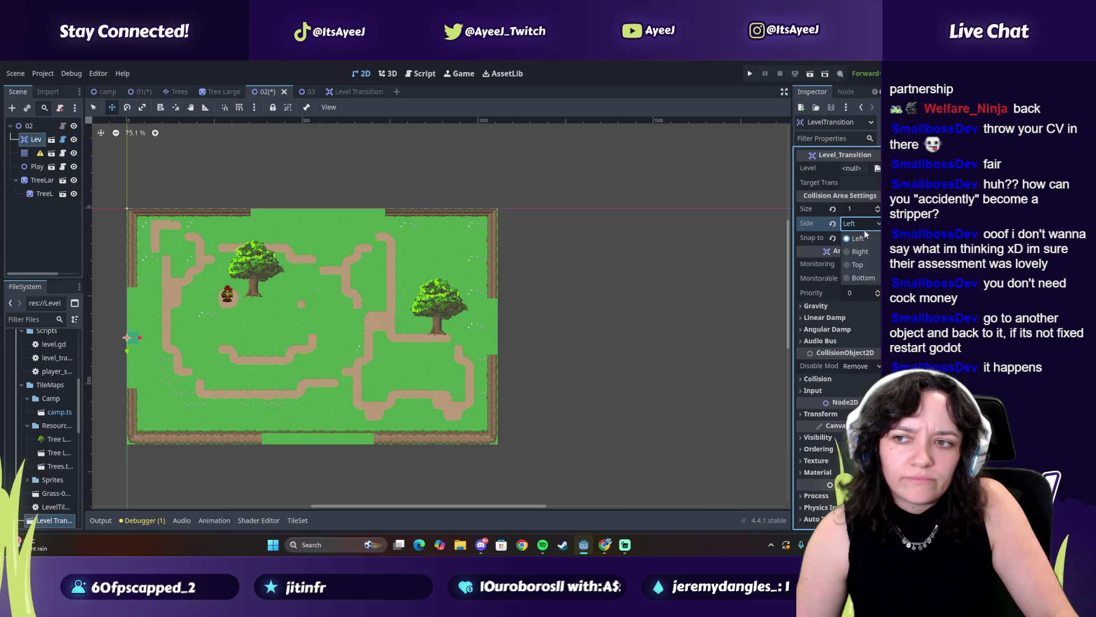
{"action": "left_click", "coordinate": [859, 239]}
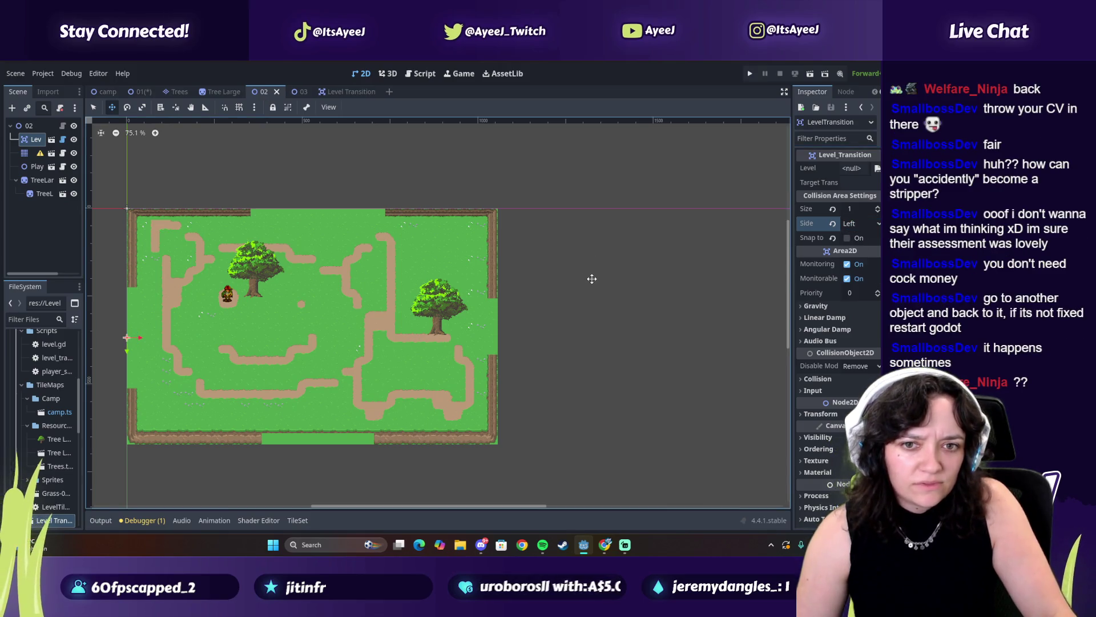
{"action": "left_click_drag", "start_coordinate": [878, 213], "coordinate": [877, 209]}
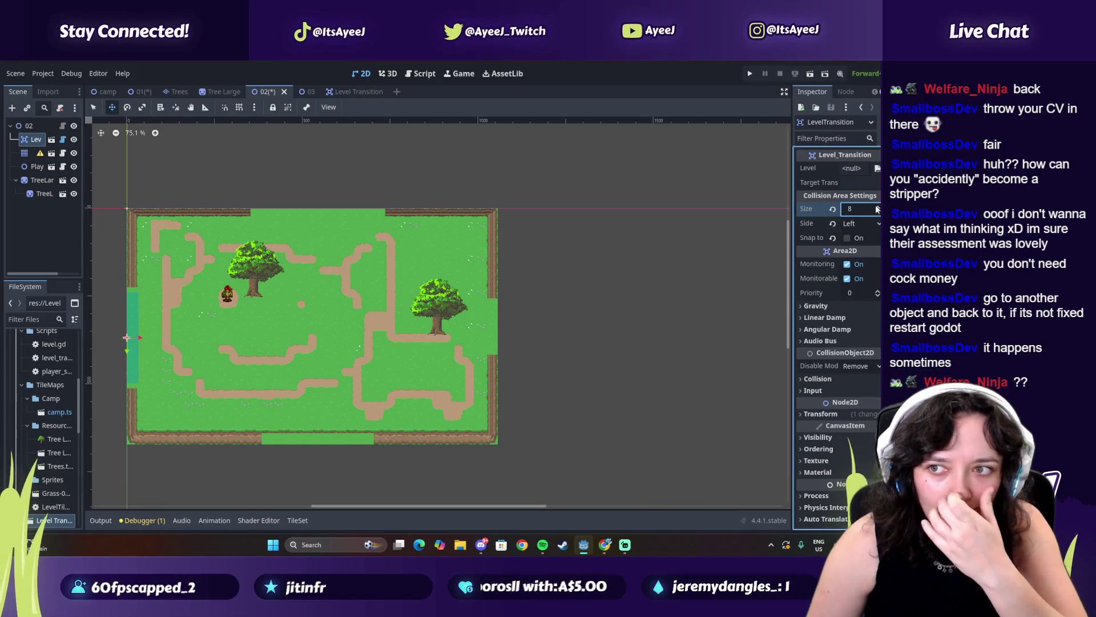
{"action": "key", "text": "ctrl+s"}
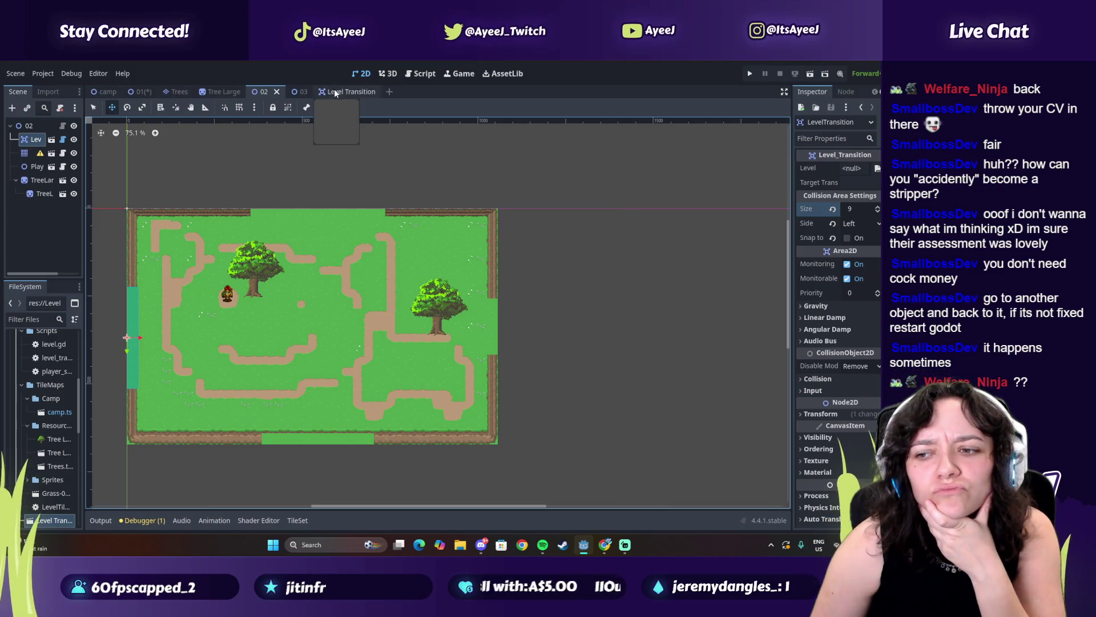
Save scene 01, then return to scene 02 and move the LevelTransition node in the scene tree.
{"action": "left_click", "coordinate": [605, 546]}
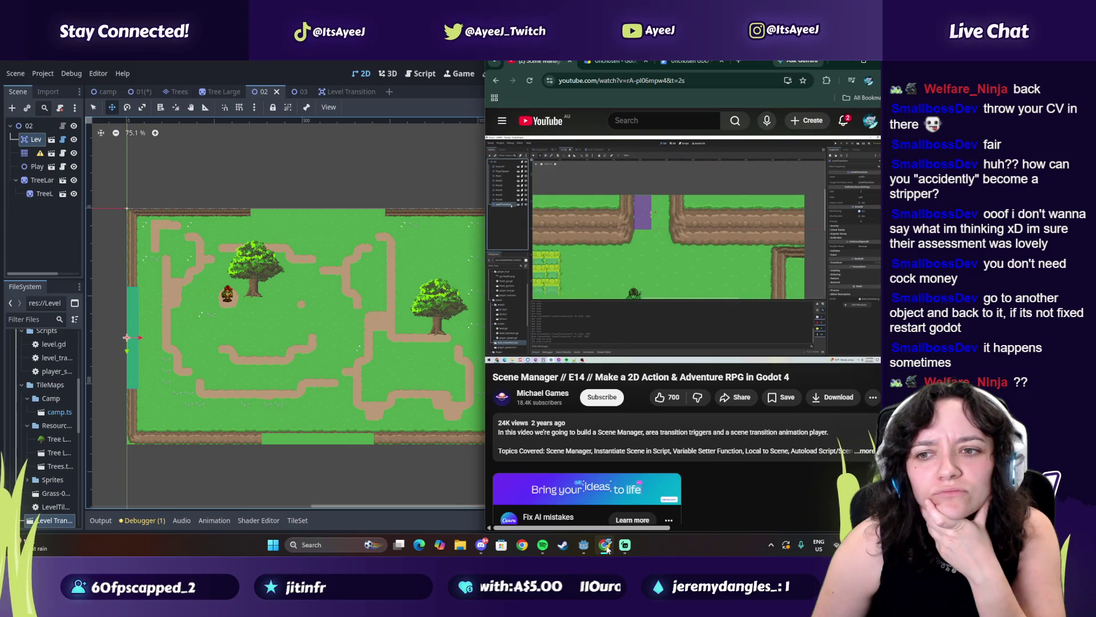
{"action": "left_click", "coordinate": [607, 547]}
{"action": "left_click", "coordinate": [140, 92]}
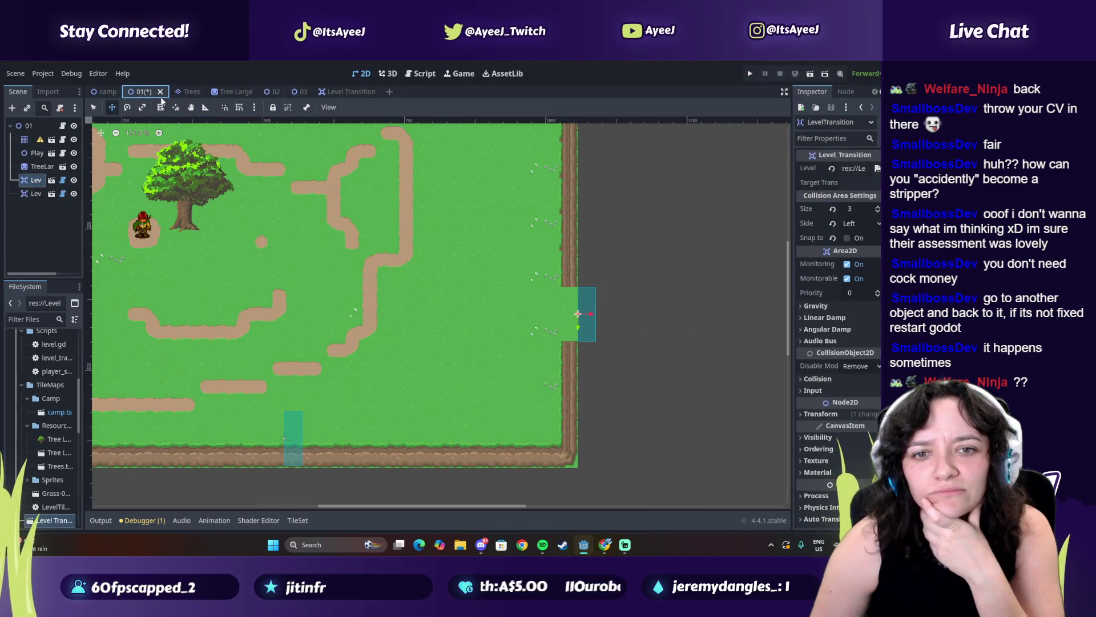
{"action": "key", "text": "ctrl+s"}
{"action": "scroll", "coordinate": [430, 287], "scroll_direction": "down", "scroll_amount": 7}
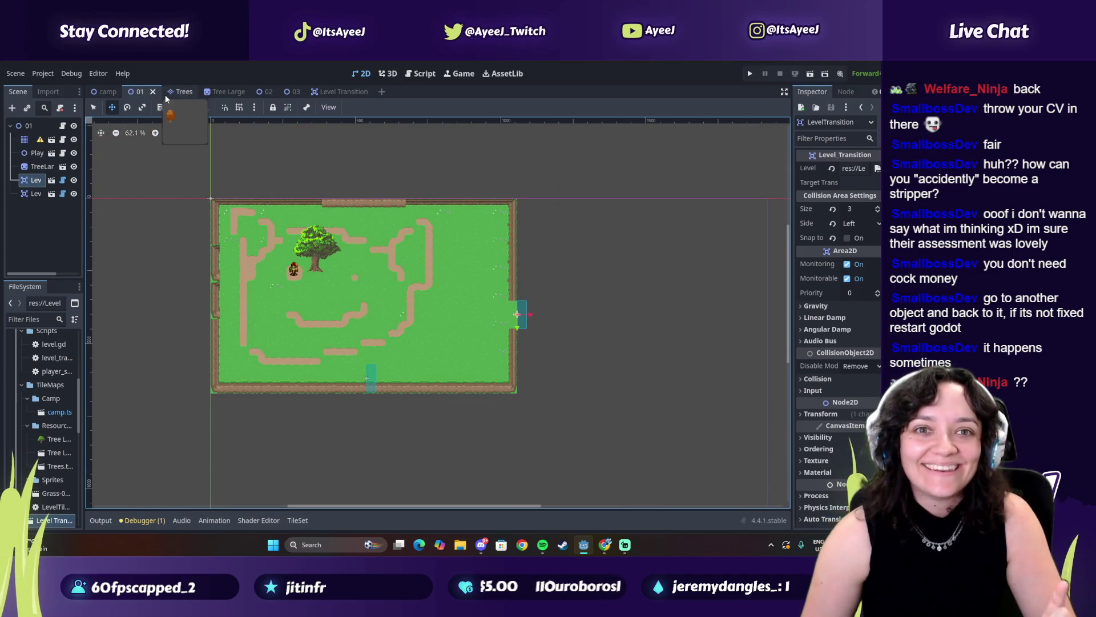
{"action": "left_click", "coordinate": [184, 92]}
{"action": "left_click", "coordinate": [223, 92]}
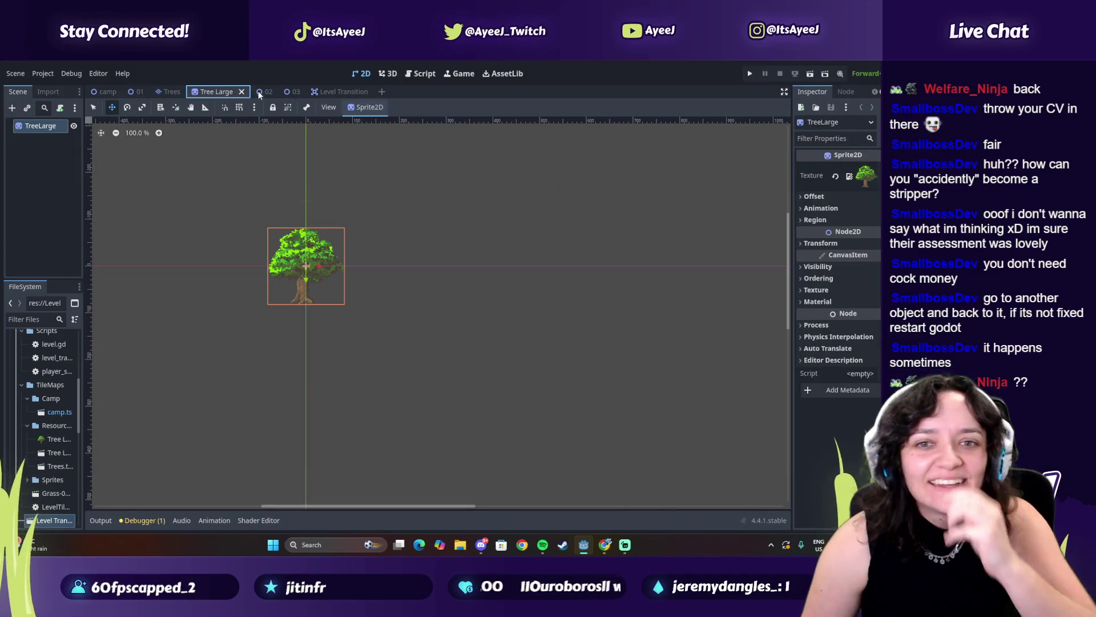
{"action": "left_click", "coordinate": [258, 93]}
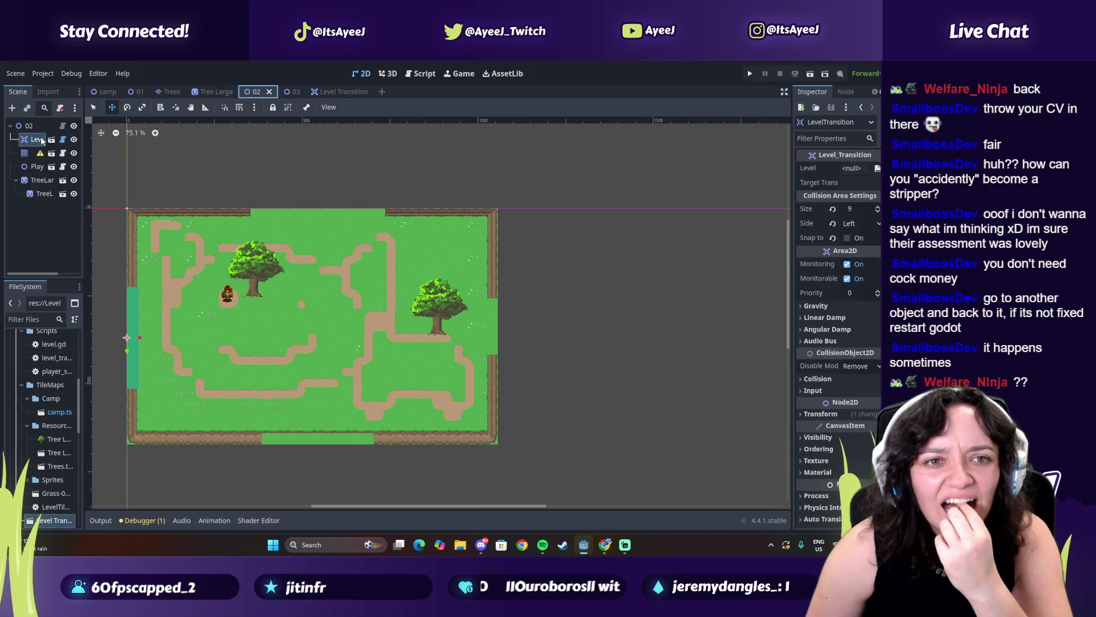
{"action": "mouse_move", "coordinate": [40, 140]}
{"action": "left_mouse_down"}
{"action": "mouse_move", "coordinate": [18, 200]}
{"action": "mouse_move", "coordinate": [32, 141]}
{"action": "left_mouse_up"}
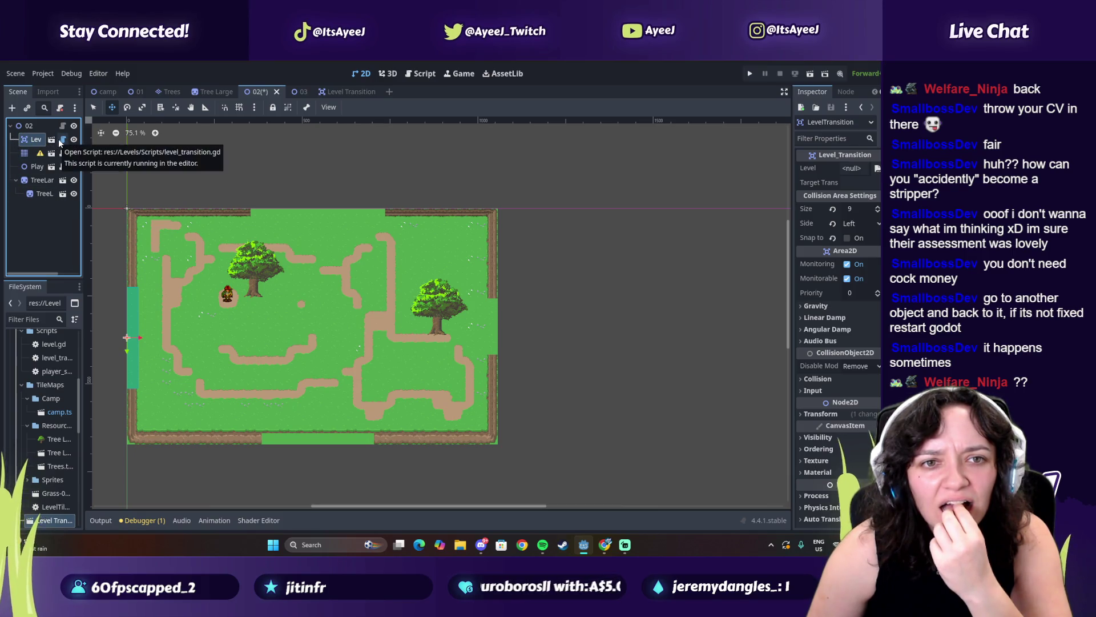
Open level_transition.gd from the LevelTransition node and select the side export with its setter.
{"action": "left_click", "coordinate": [63, 140]}
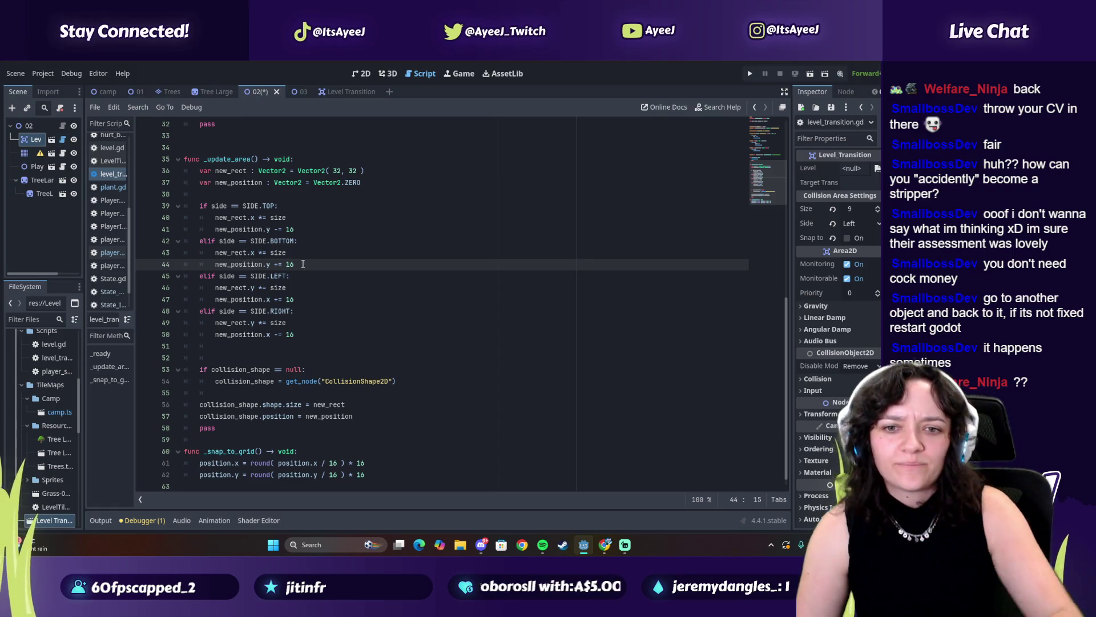
{"action": "scroll", "coordinate": [302, 263], "scroll_direction": "up", "scroll_amount": 8}
{"action": "scroll", "coordinate": [302, 263], "scroll_direction": "up", "scroll_amount": 3}
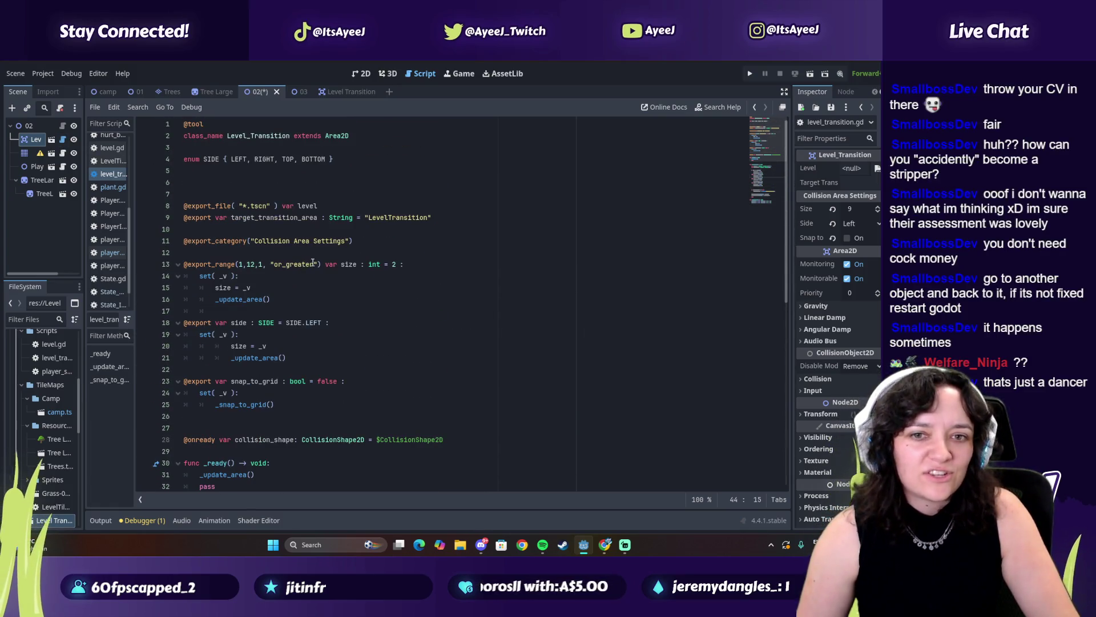
{"action": "mouse_move", "coordinate": [287, 357]}
{"action": "left_mouse_down"}
{"action": "mouse_move", "coordinate": [228, 356]}
{"action": "mouse_move", "coordinate": [180, 311]}
{"action": "mouse_move", "coordinate": [183, 323]}
{"action": "left_mouse_up"}
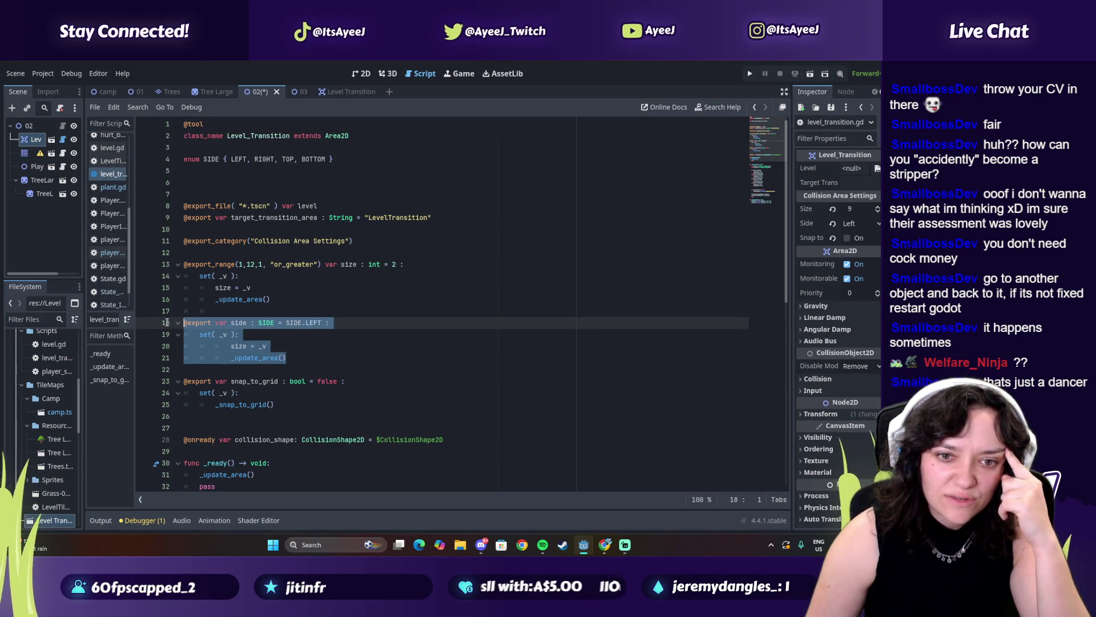
{"action": "left_click", "coordinate": [600, 543]}
Rewind the YouTube tutorial to the setter function section around 17:07.
{"action": "left_click", "coordinate": [570, 227]}
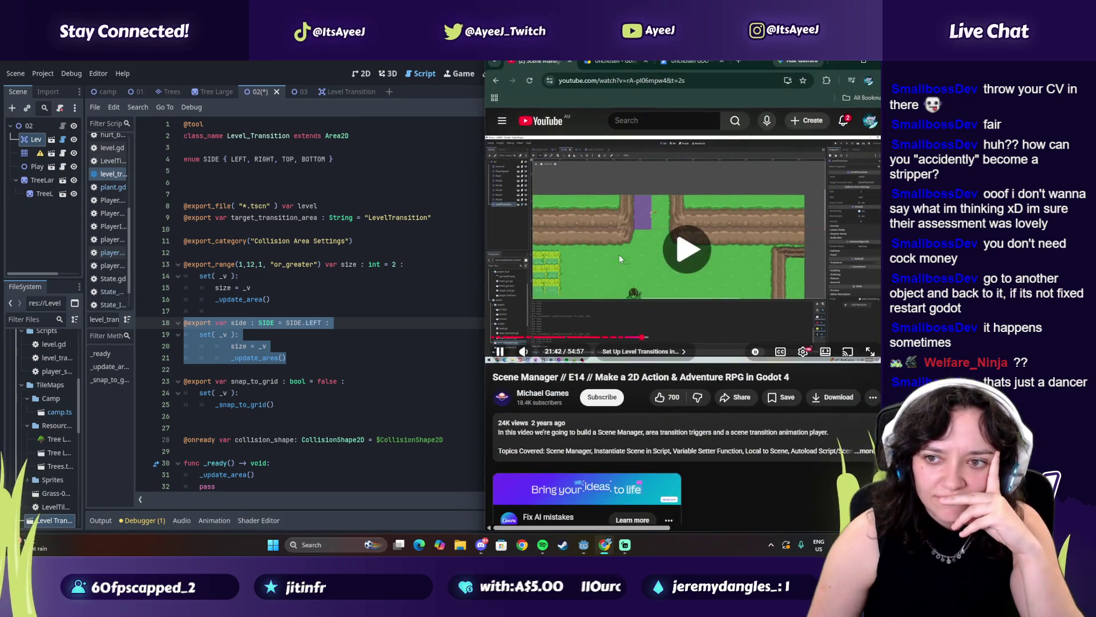
{"action": "mouse_move", "coordinate": [542, 544]}
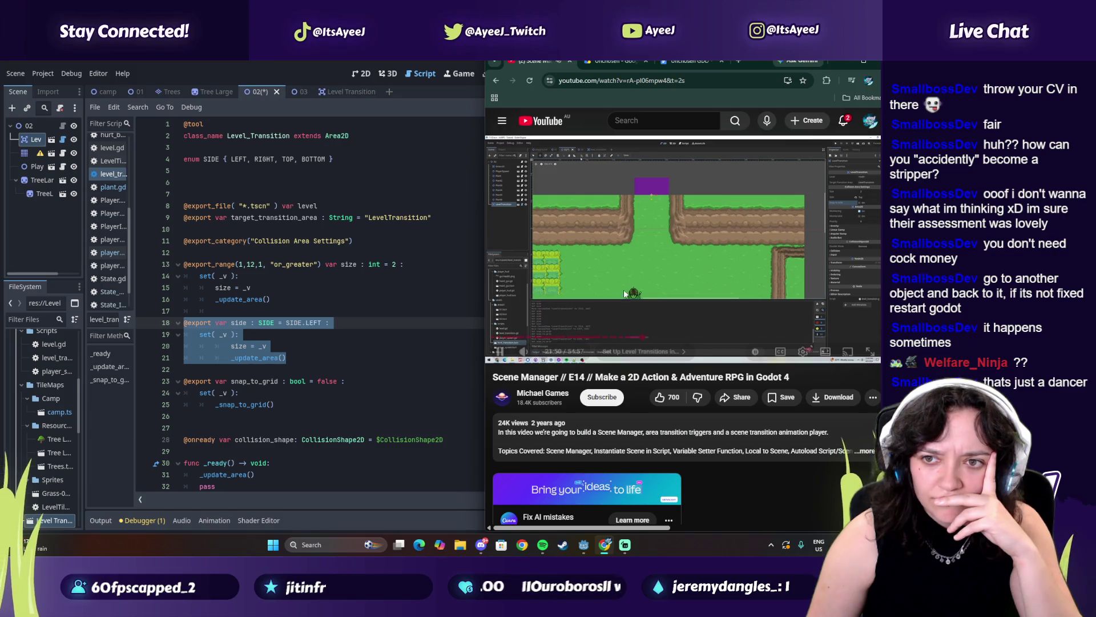
{"action": "left_click_drag", "start_coordinate": [635, 341], "coordinate": [636, 342]}
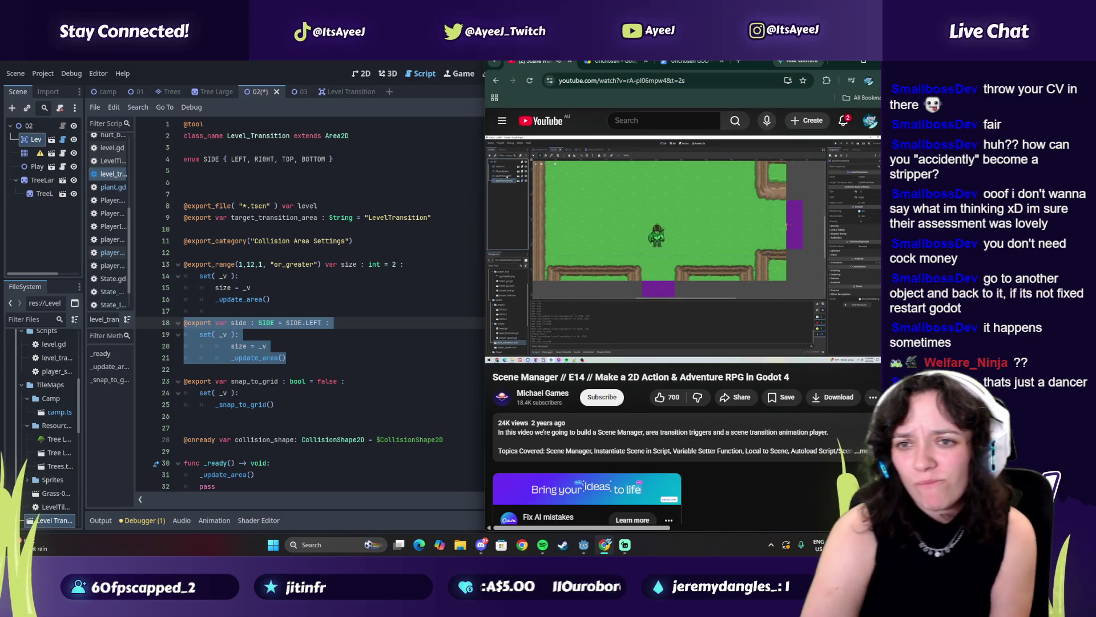
{"action": "mouse_move", "coordinate": [673, 277]}
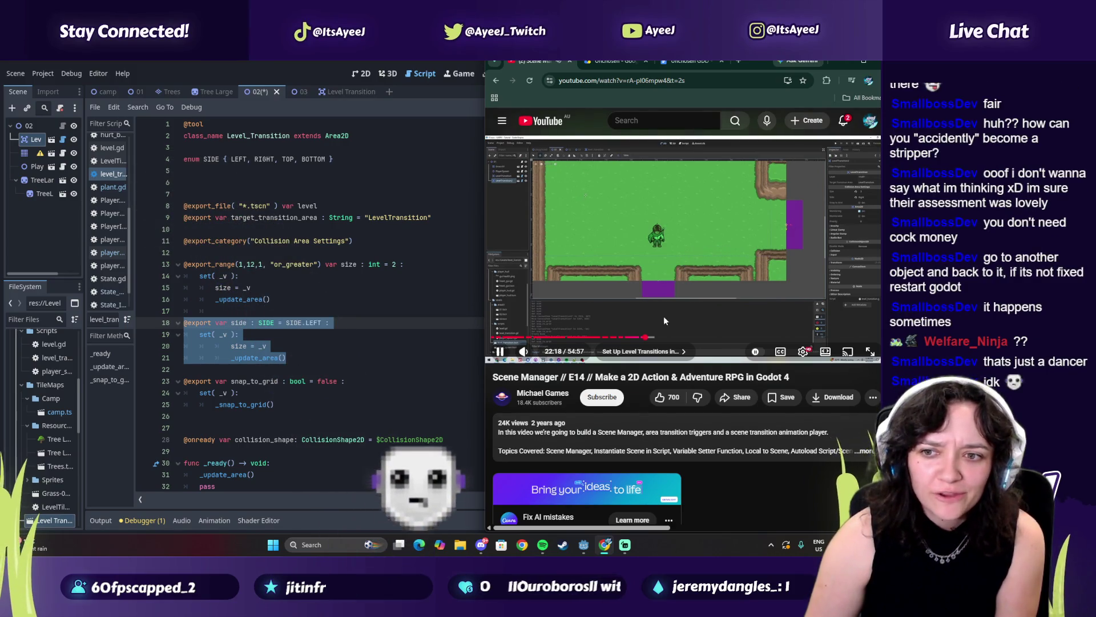
{"action": "left_click", "coordinate": [645, 339]}
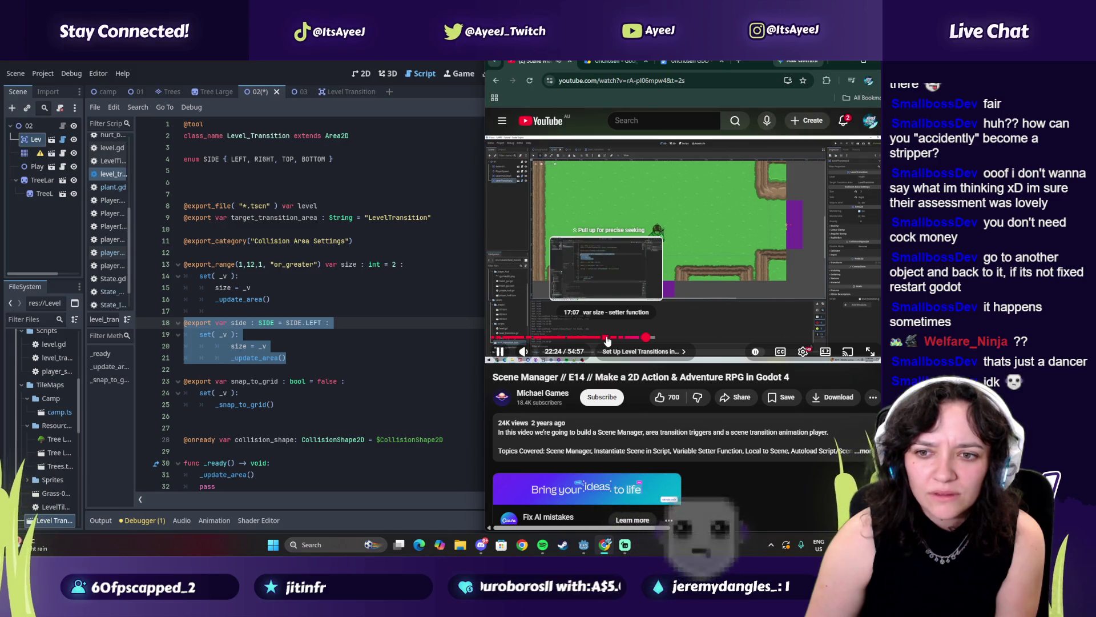
{"action": "left_click_drag", "start_coordinate": [607, 341], "coordinate": [607, 341]}
Watch the shared collision shape fix fullscreen with the ad muted, then return to Godot.
{"action": "key", "text": "f"}
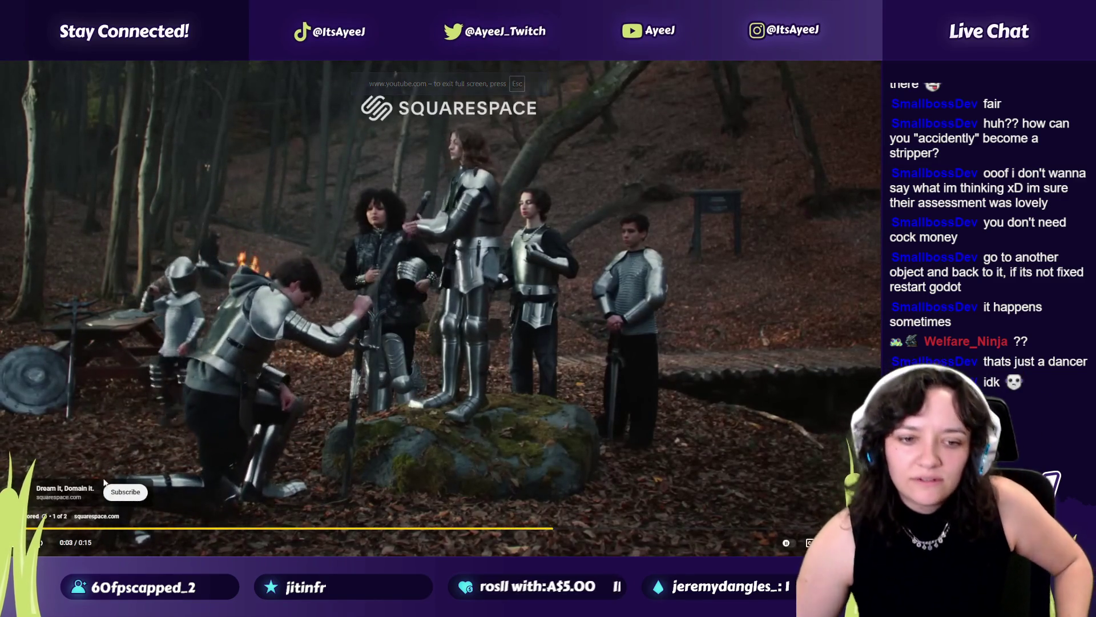
{"action": "left_click", "coordinate": [42, 545]}
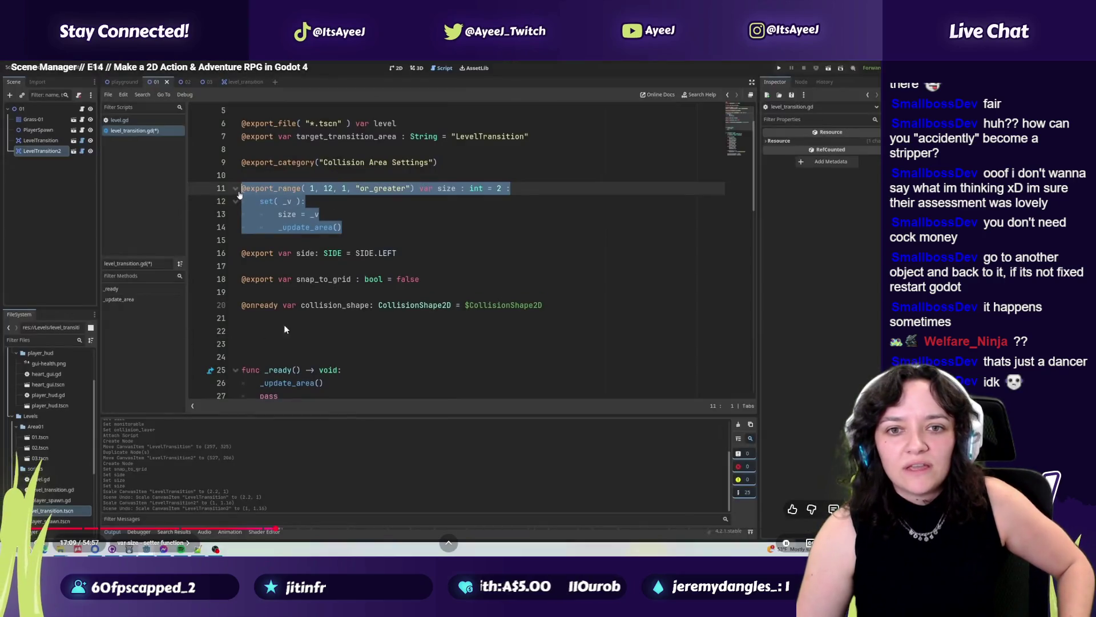
{"action": "left_click", "coordinate": [406, 394]}
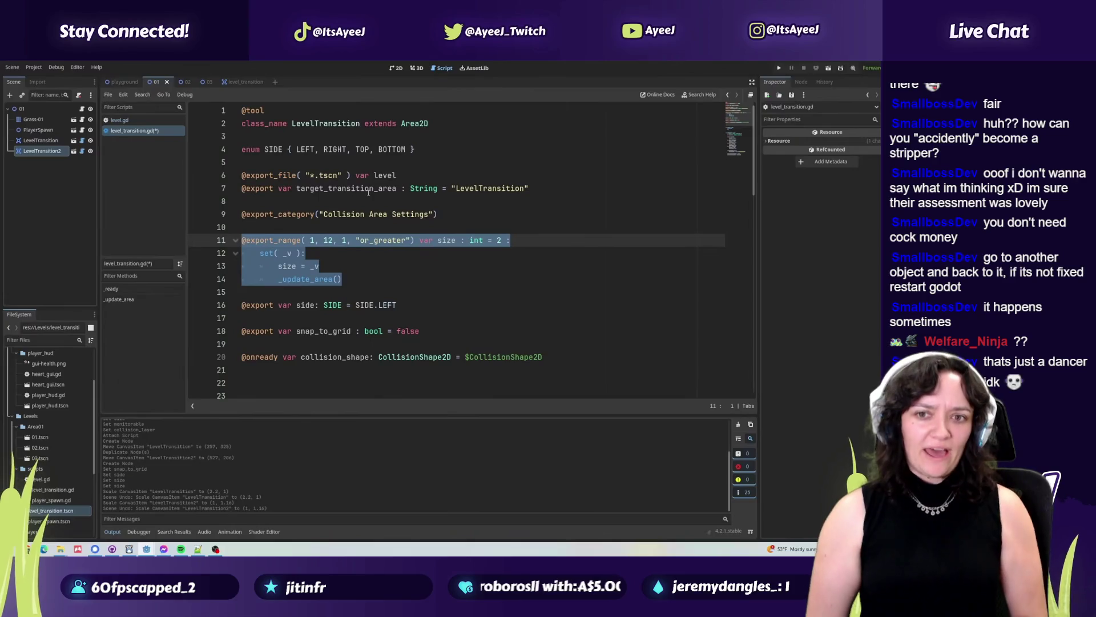
{"action": "left_click", "coordinate": [437, 221]}
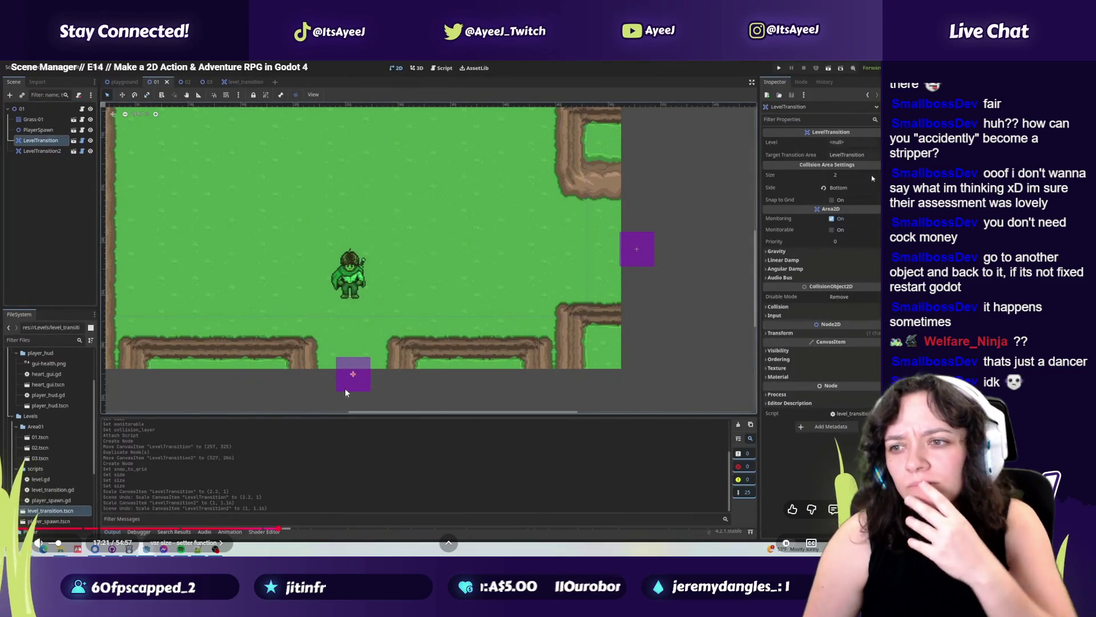
{"action": "left_click_drag", "start_coordinate": [281, 530], "coordinate": [287, 530]}
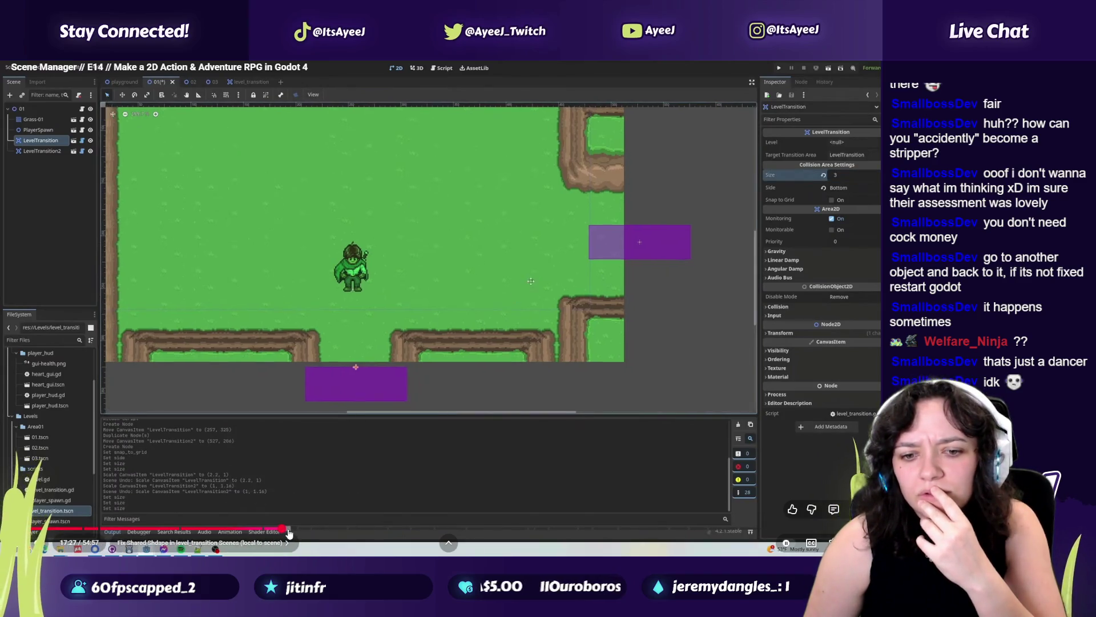
{"action": "left_click", "coordinate": [347, 424]}
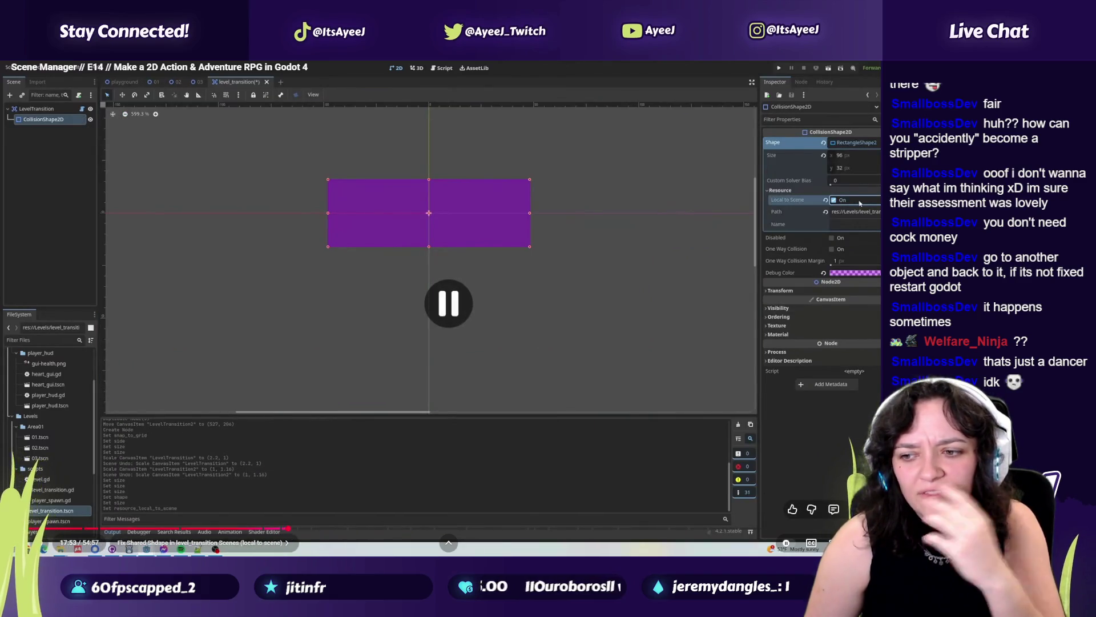
{"action": "key", "text": "Escape"}
{"action": "left_click", "coordinate": [373, 173]}
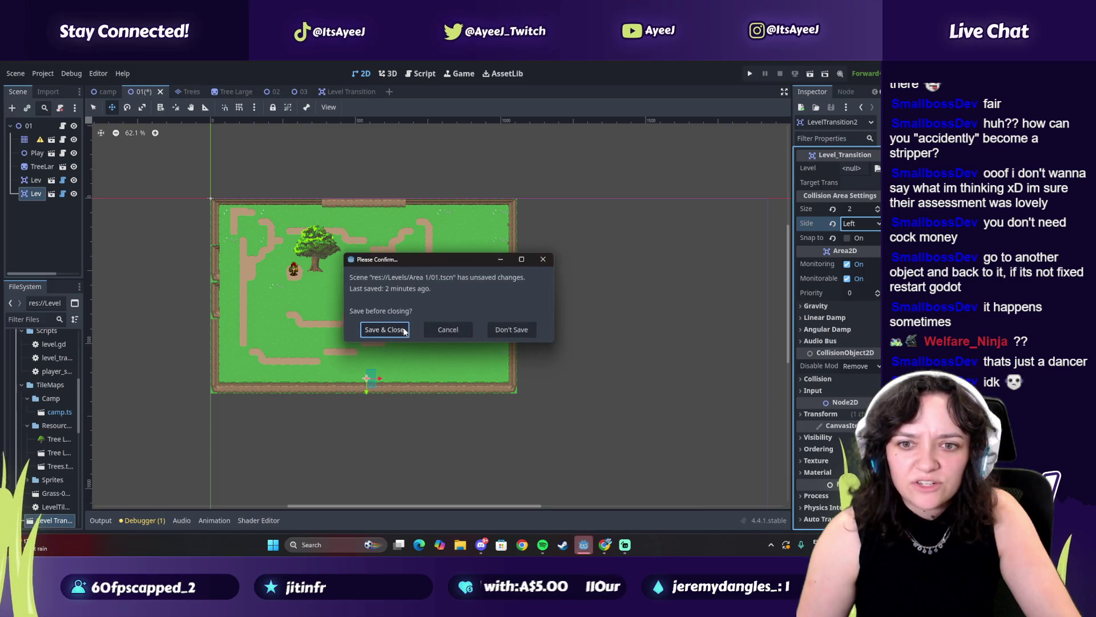
Save scene 01 and close Godot, relaunch Godot_v4.4, and reopen the Unchosen project.
{"action": "left_click", "coordinate": [397, 332]}
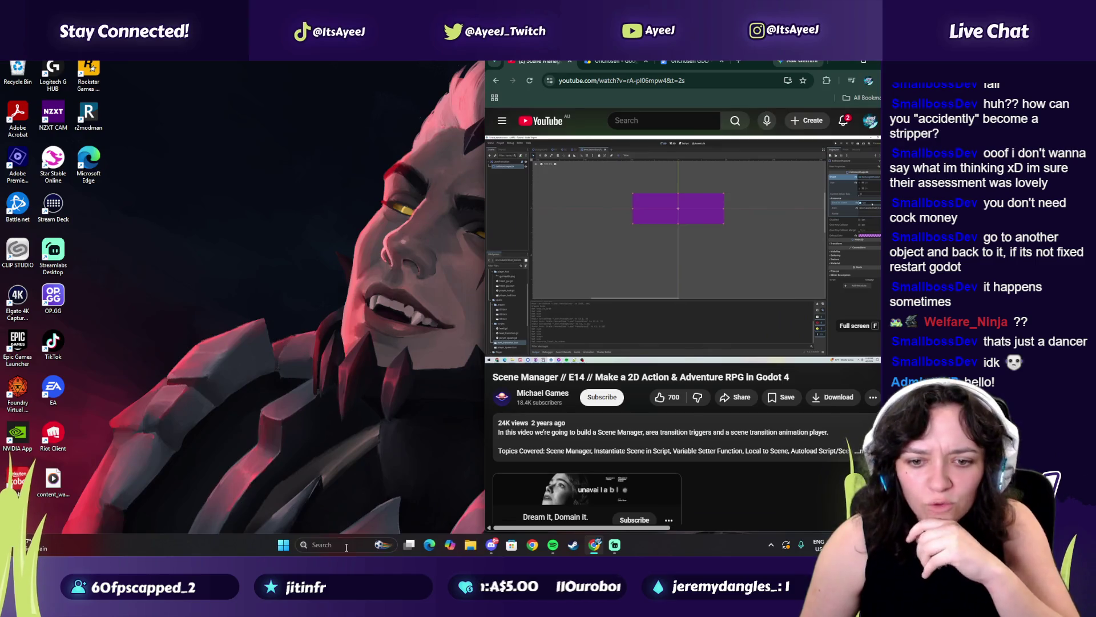
{"action": "left_click", "coordinate": [335, 546]}
{"action": "type", "text": "godot"}
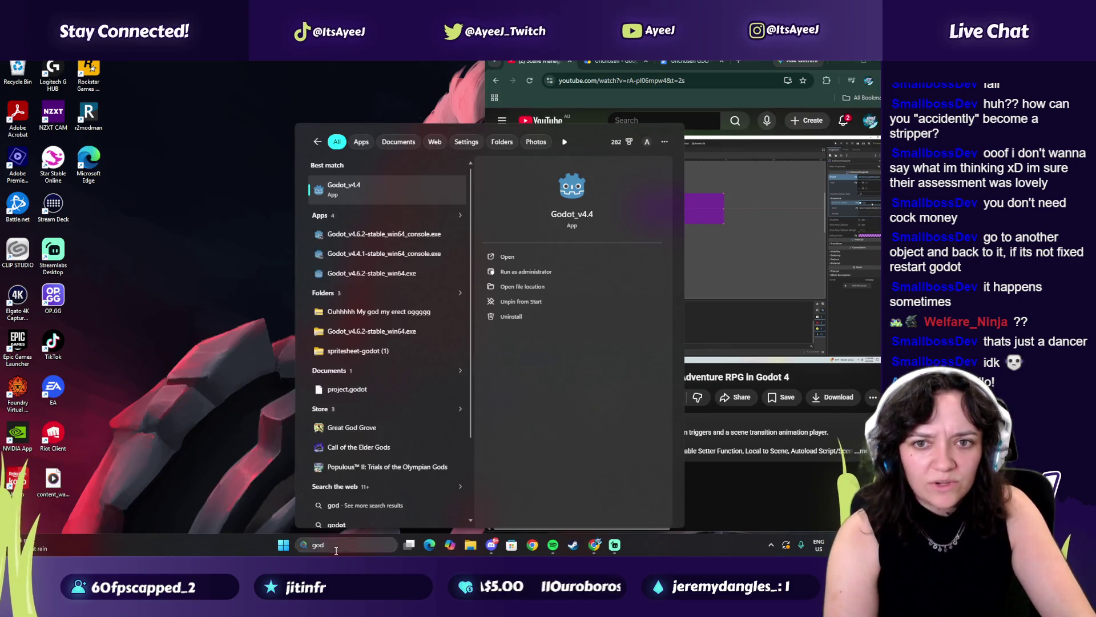
{"action": "key", "text": "Return"}
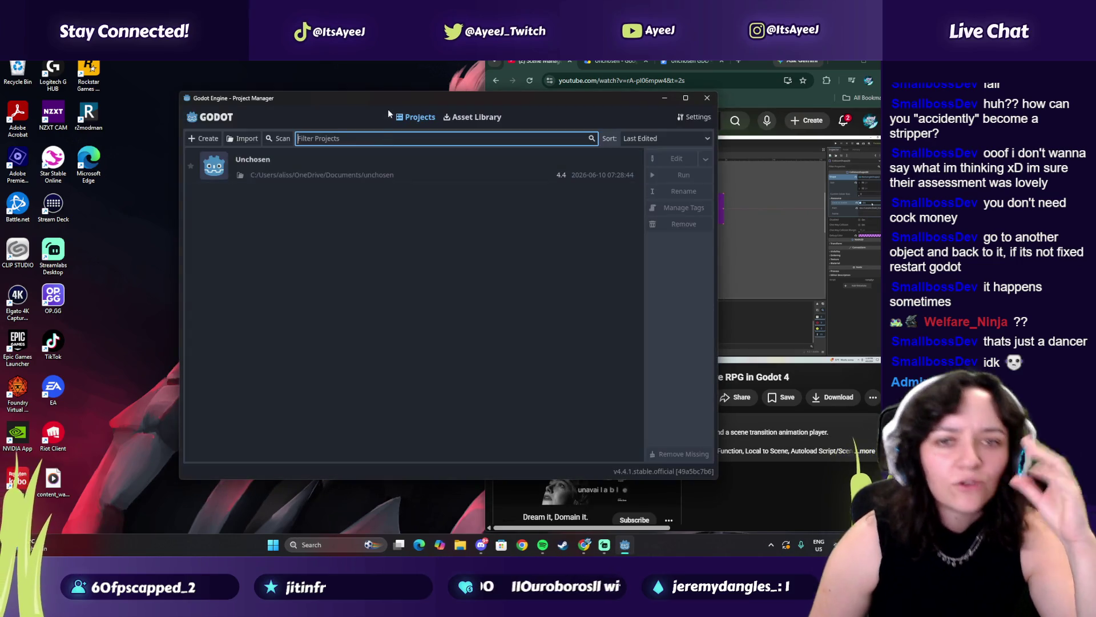
{"action": "double_click", "coordinate": [344, 181]}
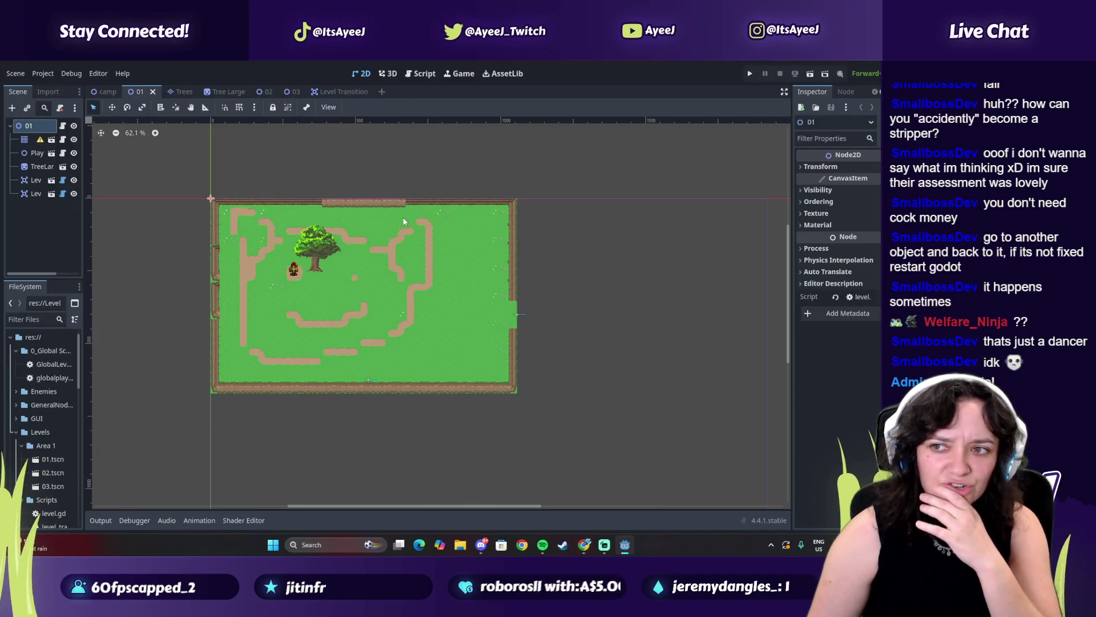
Set the first LevelTransition's Size to 3 and inspect LevelTransition2's Side and Level fields.
{"action": "left_click", "coordinate": [33, 180]}
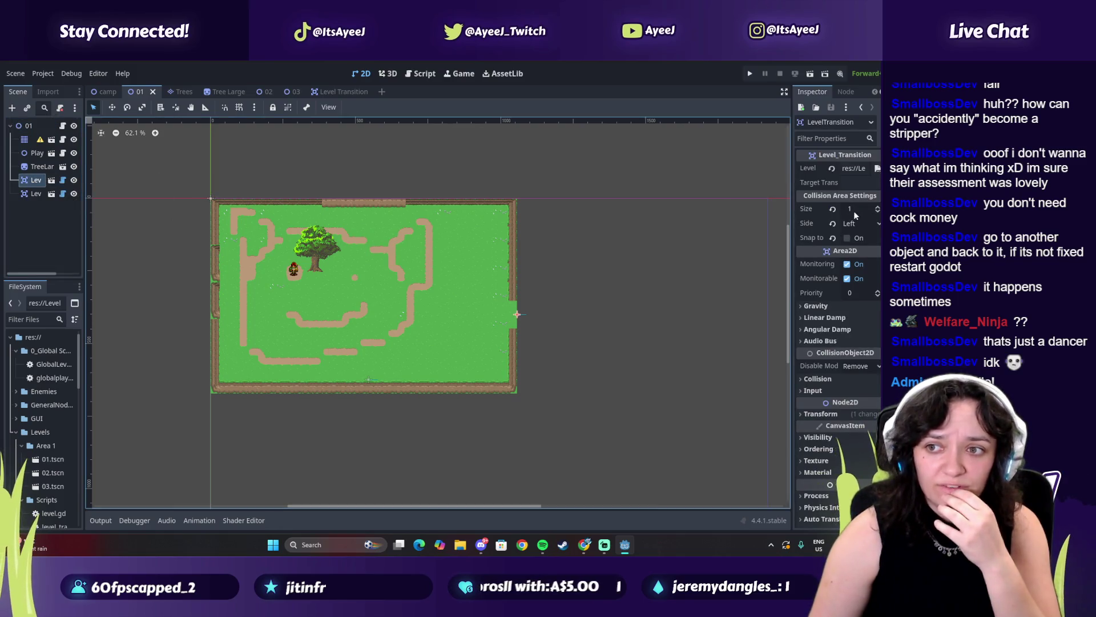
{"action": "left_click", "coordinate": [878, 209]}
{"action": "left_click", "coordinate": [878, 209]}
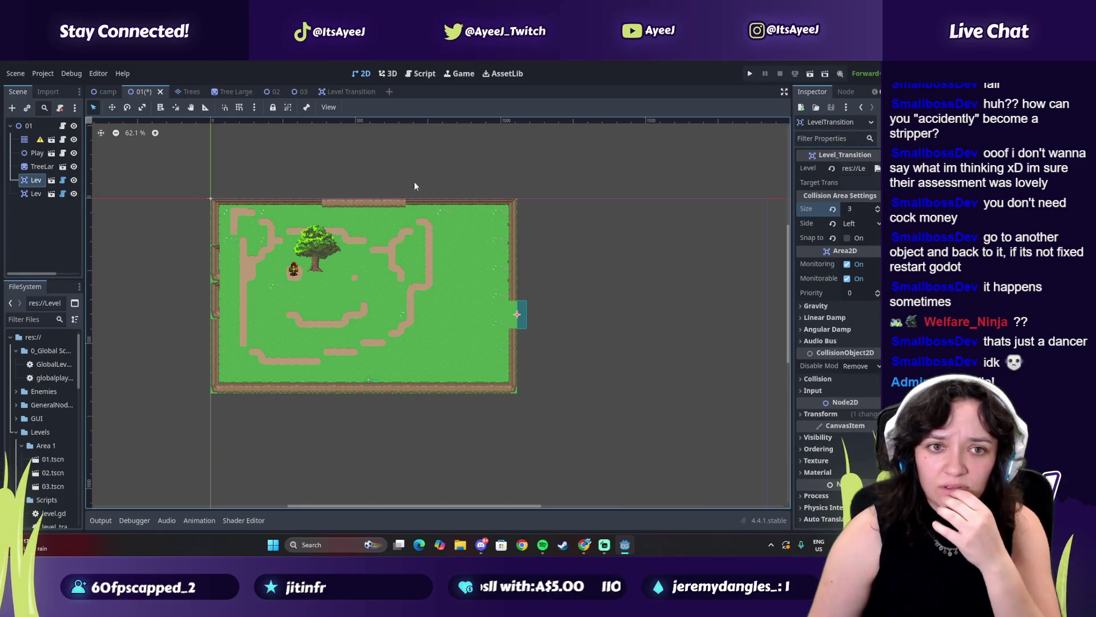
{"action": "left_click", "coordinate": [36, 193]}
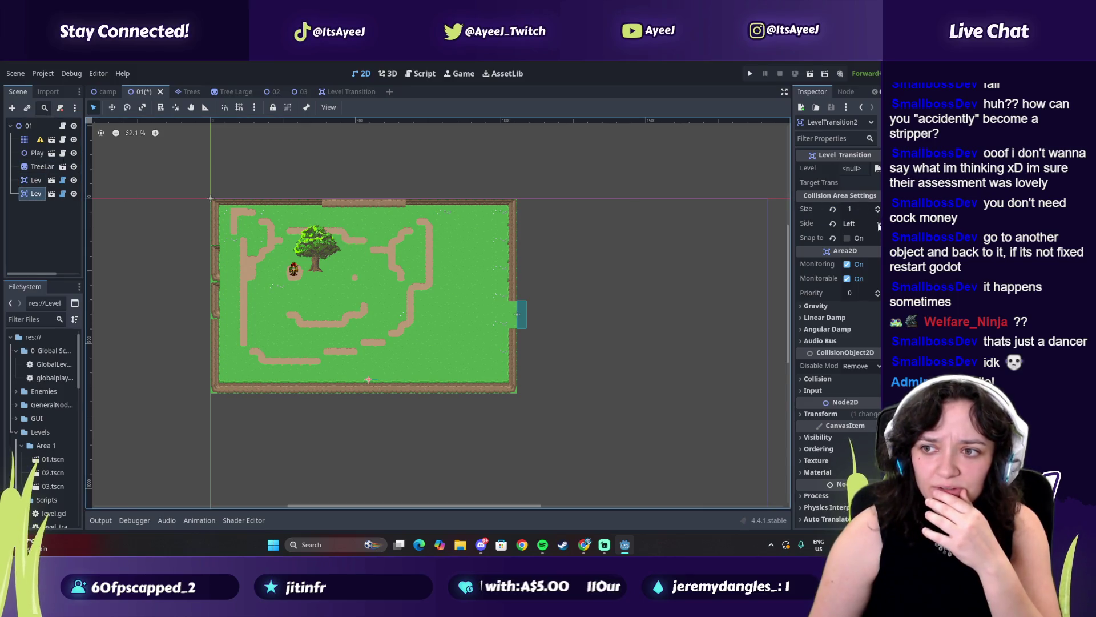
{"action": "left_click", "coordinate": [878, 223]}
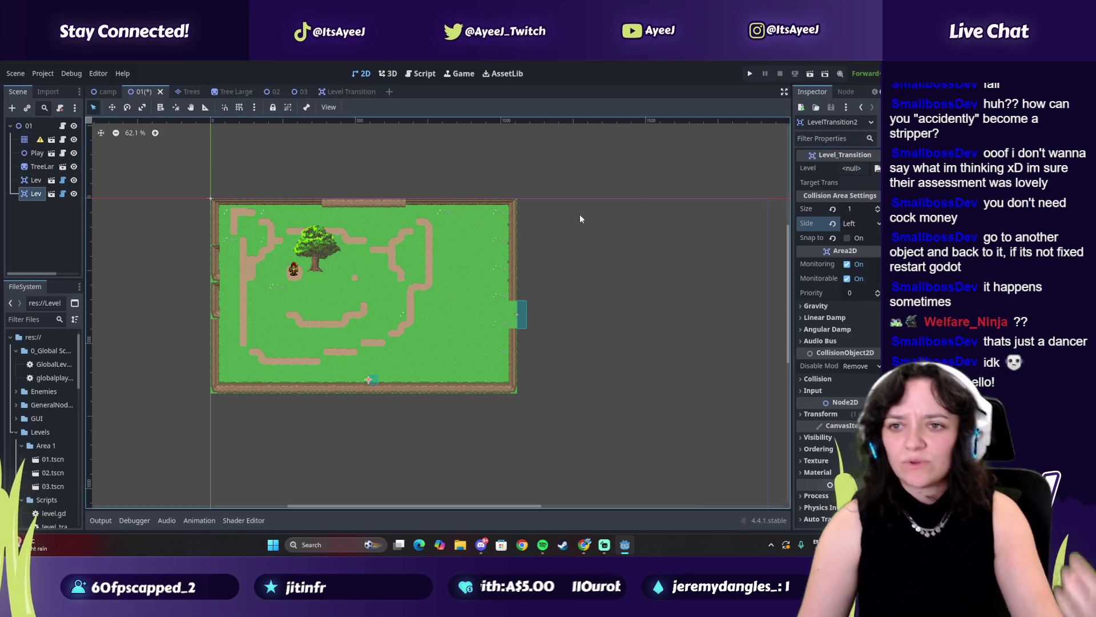
{"action": "left_click", "coordinate": [877, 168]}
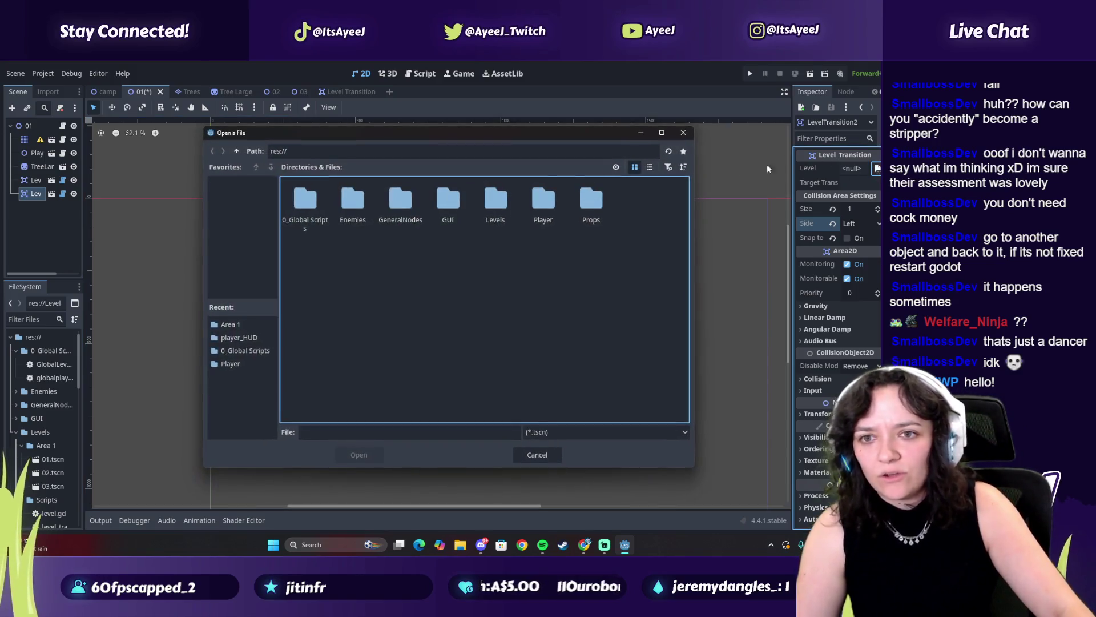
{"action": "key", "text": "Escape"}
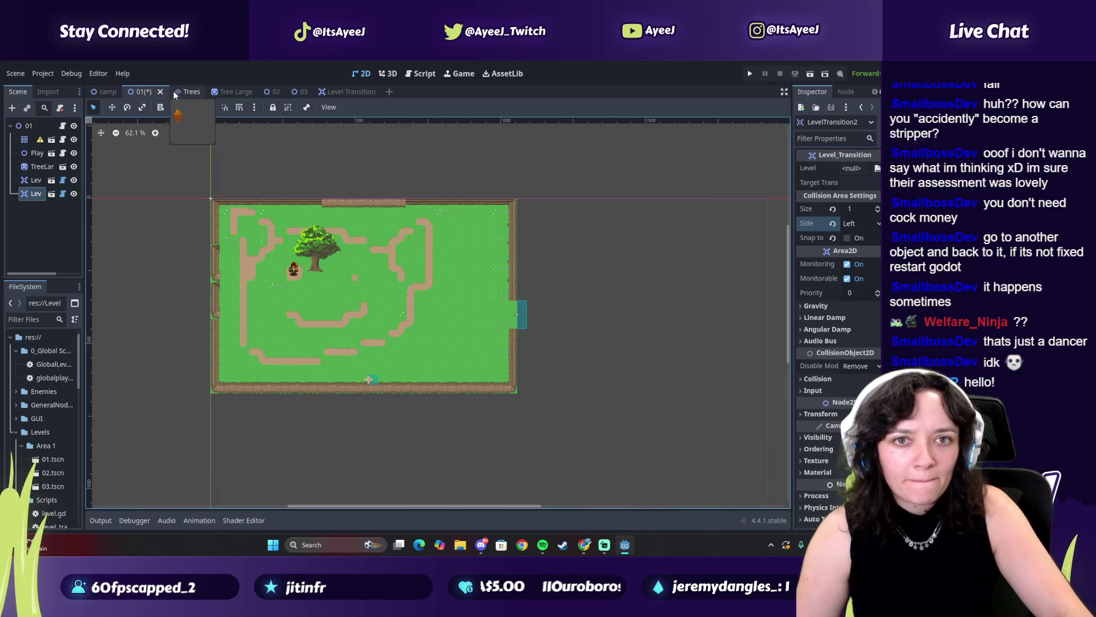
Open level_transition.gd at the side setter code and switch to the tutorial in Chrome.
{"action": "left_click", "coordinate": [62, 195]}
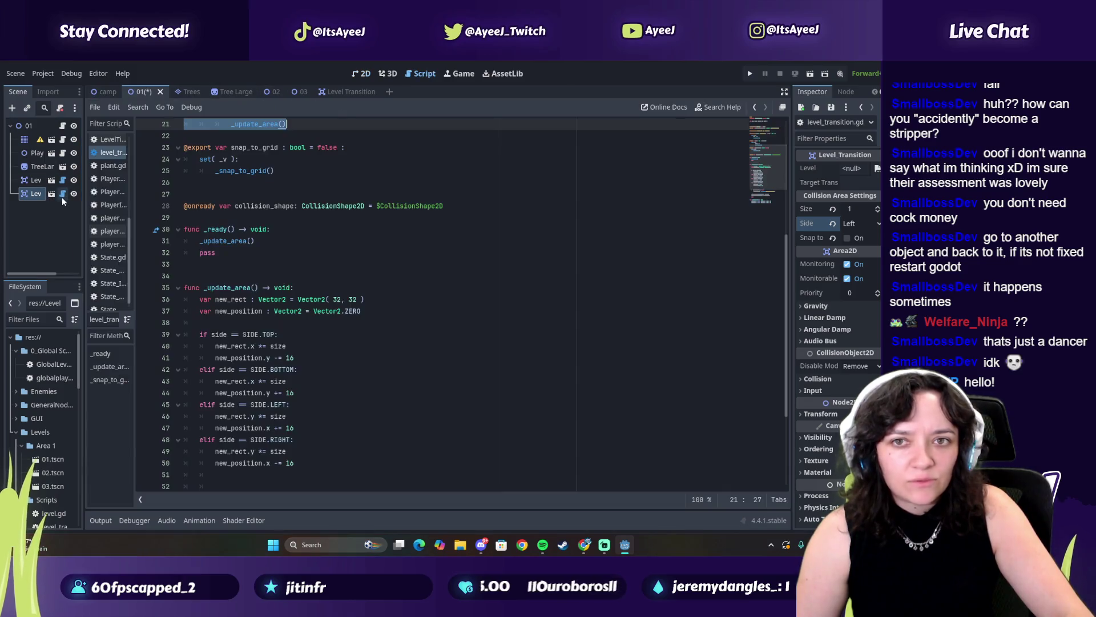
{"action": "scroll", "coordinate": [161, 196], "scroll_direction": "up", "scroll_amount": 2}
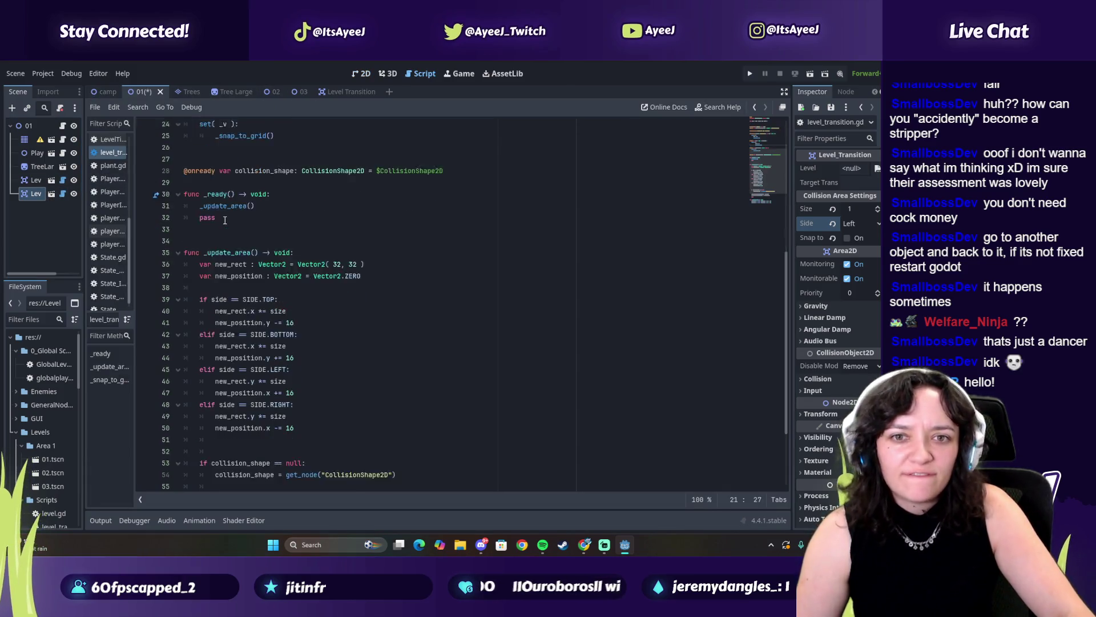
{"action": "left_click", "coordinate": [184, 159], "text": "shift"}
{"action": "key", "text": "alt+Tab"}
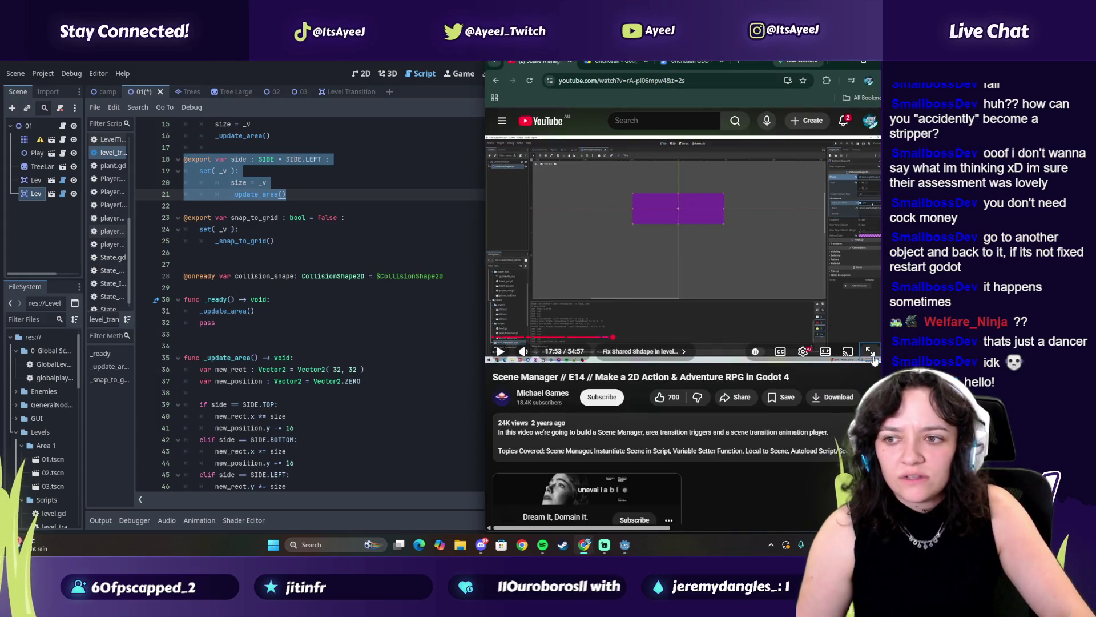
Fullscreen the tutorial and seek through 11:13, 11:39 and 12:11 to the _update_area code.
{"action": "left_click", "coordinate": [869, 352]}
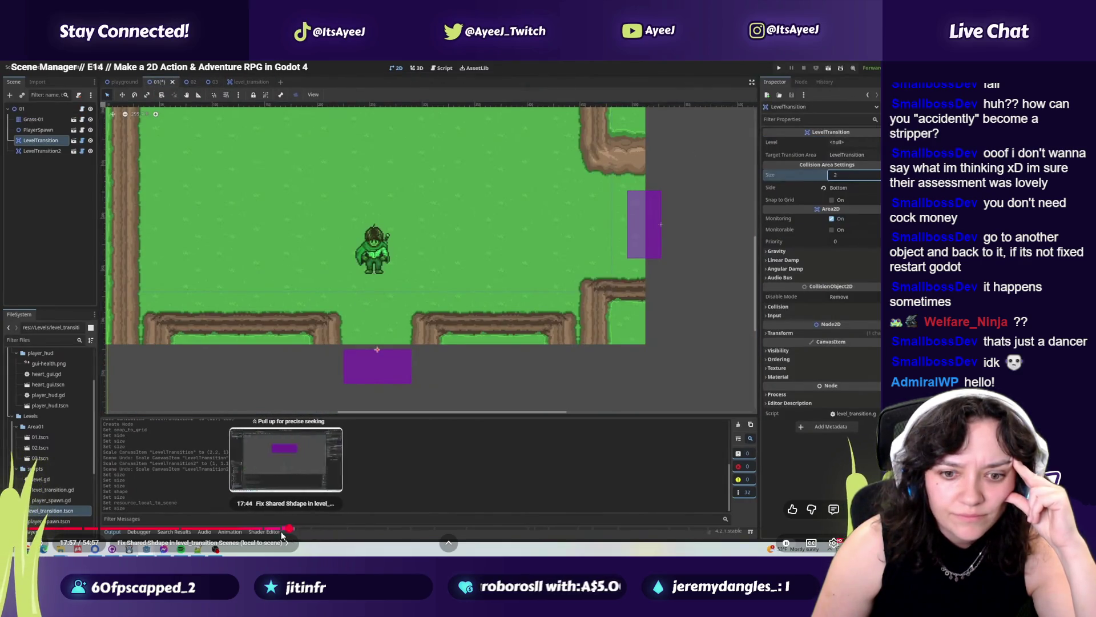
{"action": "left_click", "coordinate": [185, 528]}
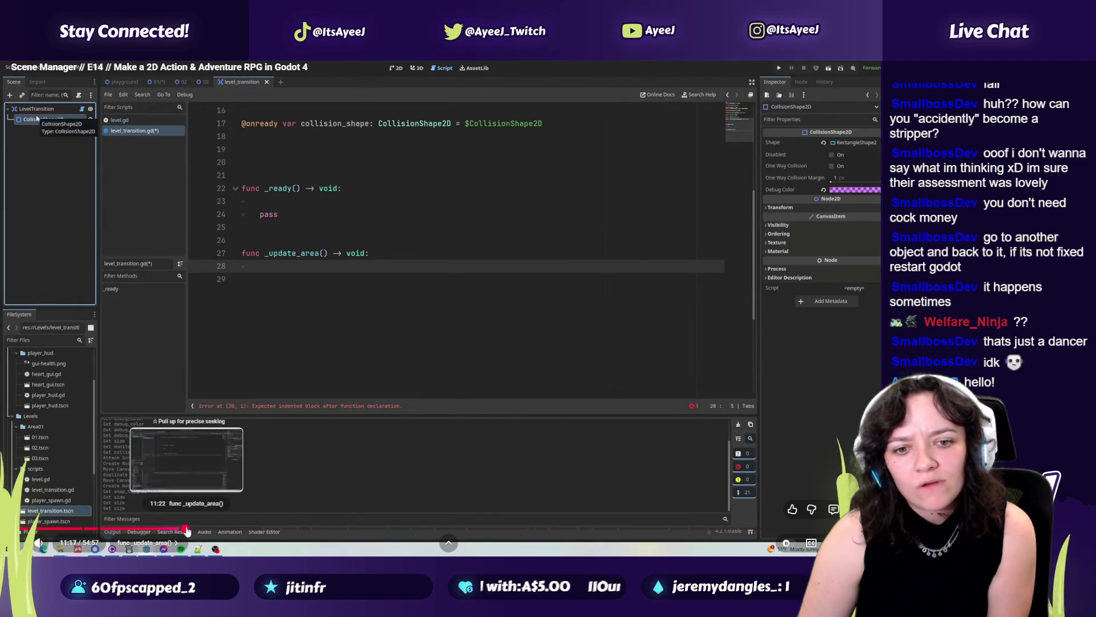
{"action": "left_click", "coordinate": [193, 529]}
{"action": "left_click", "coordinate": [200, 529]}
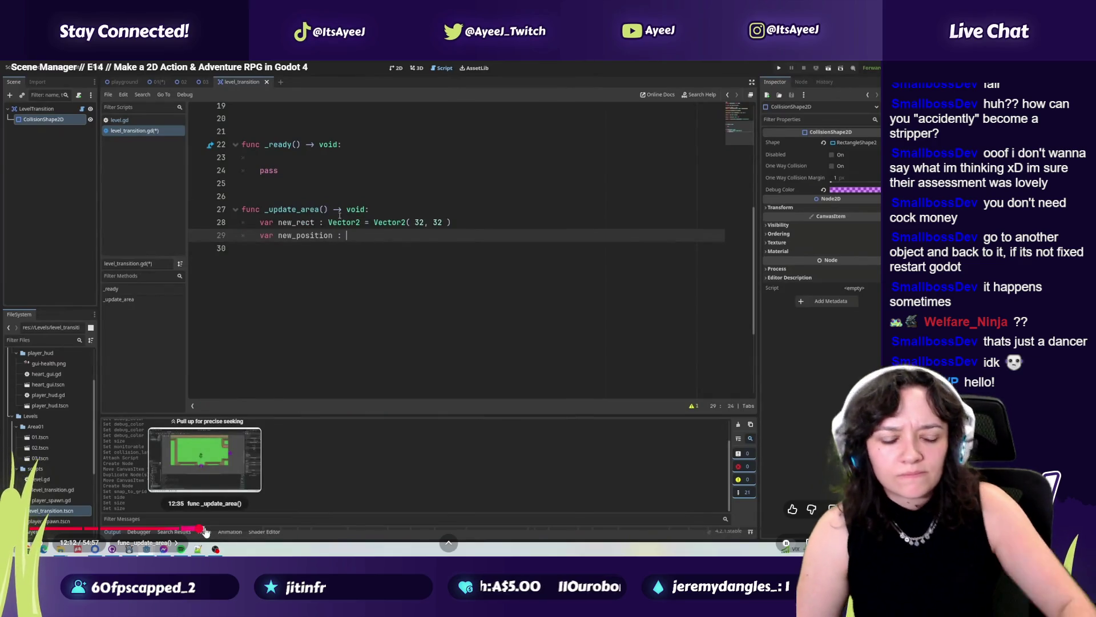
{"action": "key", "text": "alt+Tab"}
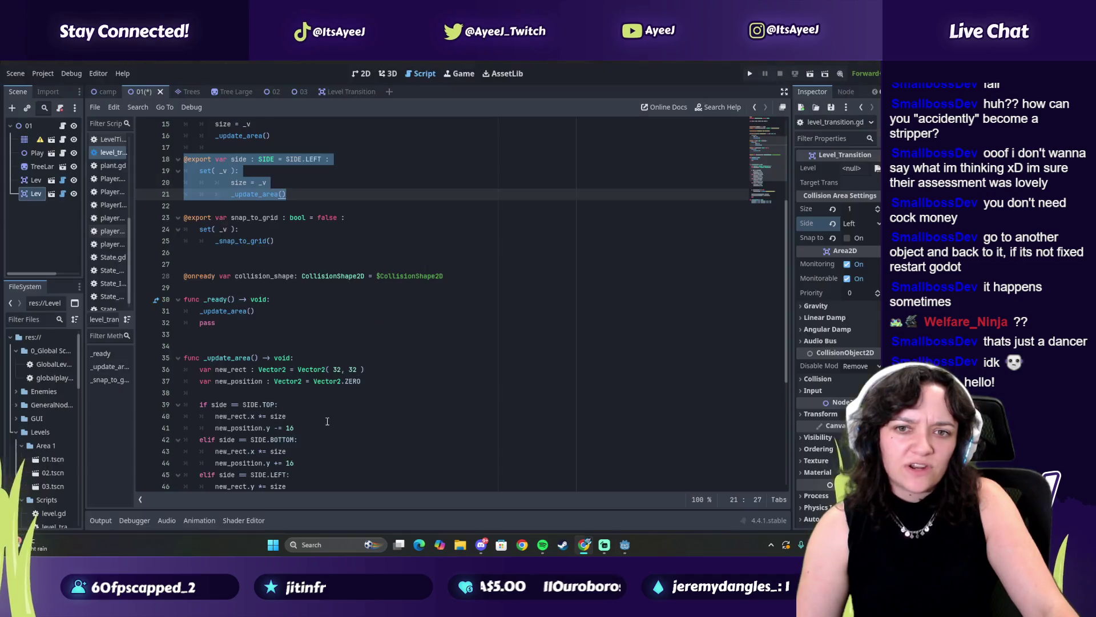
Scroll to the new_rect declaration on line 36, then switch to the tutorial video.
{"action": "scroll", "coordinate": [327, 421], "scroll_direction": "down", "scroll_amount": 4}
{"action": "left_click", "coordinate": [252, 230]}
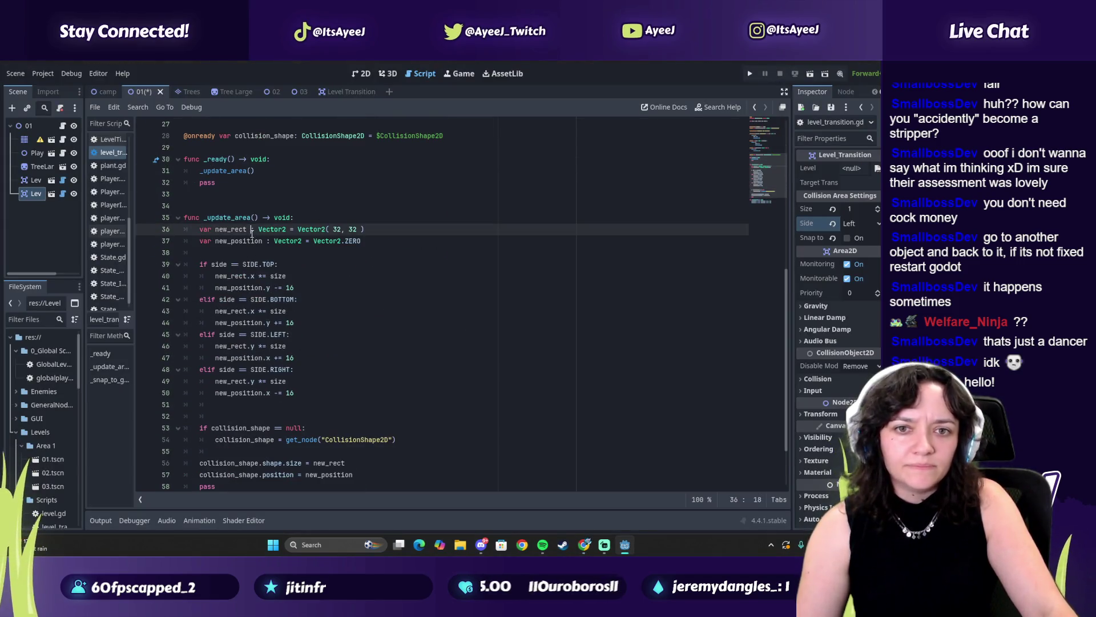
{"action": "key", "text": "alt+Tab"}
{"action": "key", "text": "alt+Tab"}
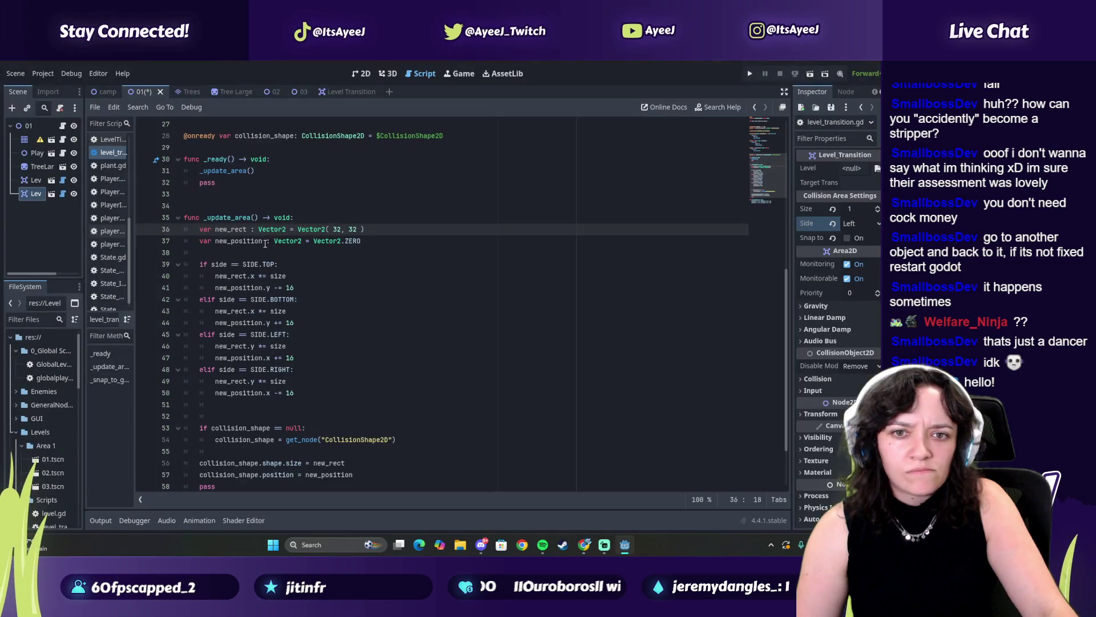
{"action": "key", "text": "alt+Tab"}
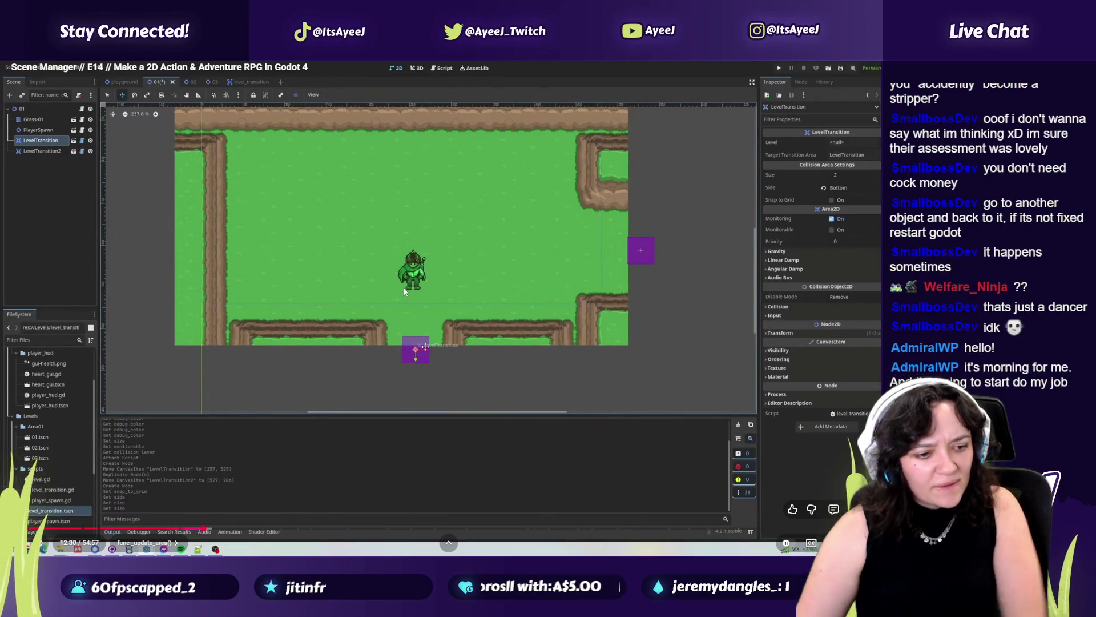
Pause the tutorial and compare it against the level_transition.gd script in Godot.
{"action": "left_click", "coordinate": [398, 310]}
{"action": "left_click", "coordinate": [390, 309]}
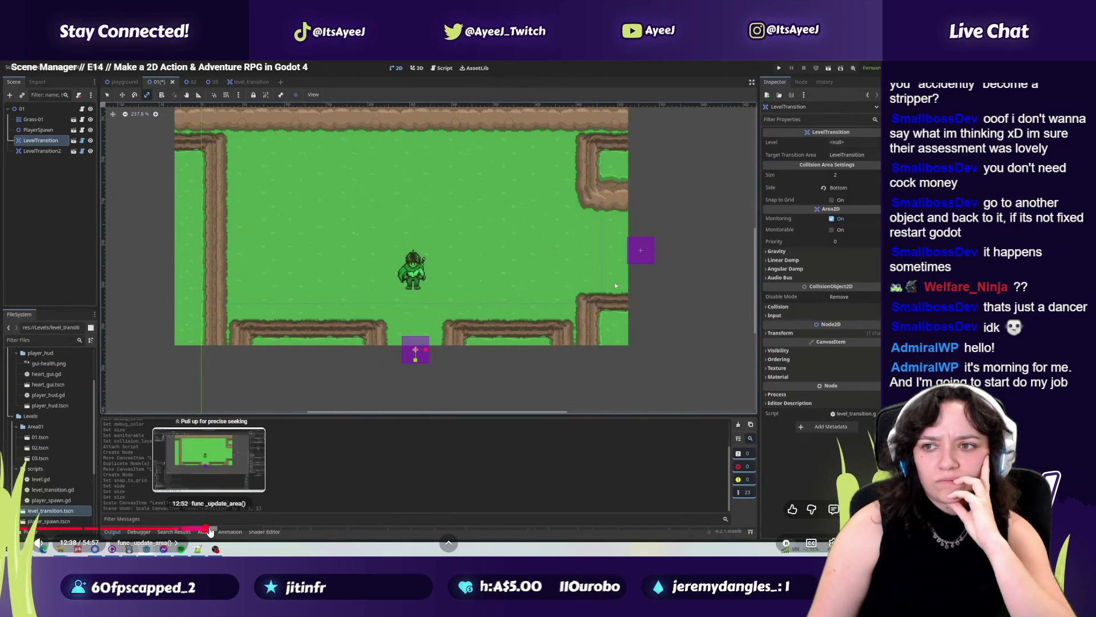
{"action": "left_click", "coordinate": [410, 381]}
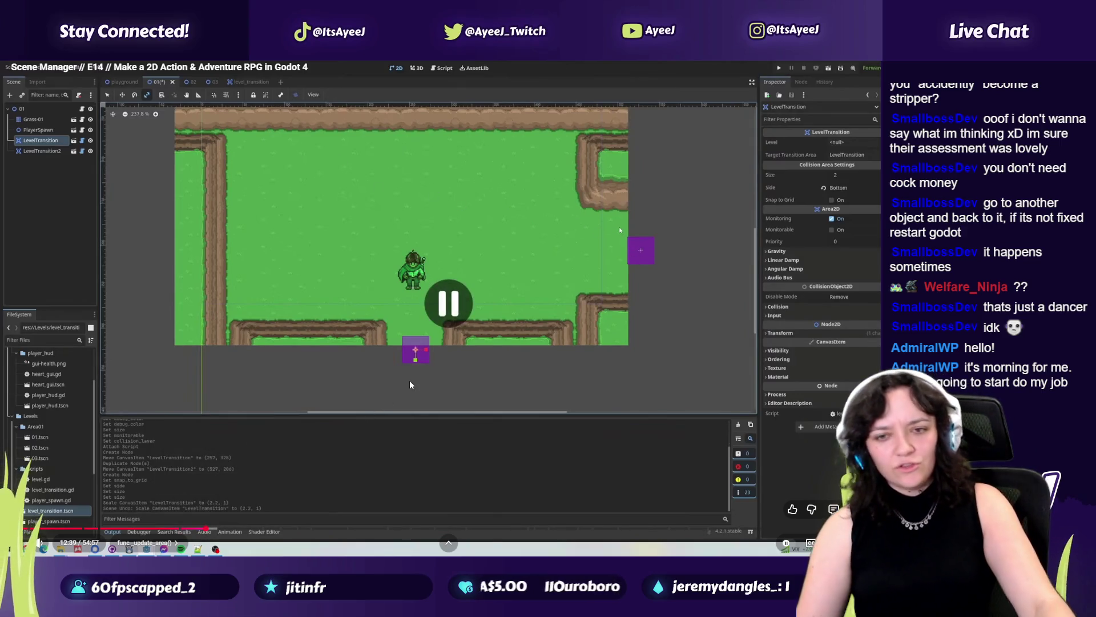
{"action": "key", "text": "alt+Tab"}
{"action": "scroll", "coordinate": [284, 254], "scroll_direction": "up", "scroll_amount": 2}
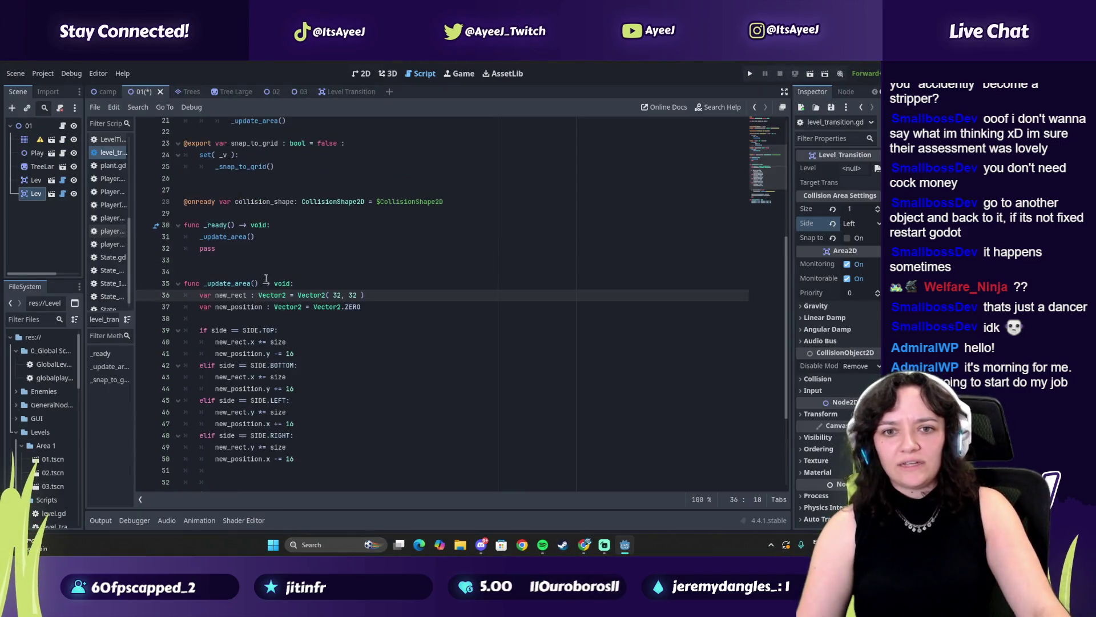
{"action": "scroll", "coordinate": [297, 351], "scroll_direction": "up", "scroll_amount": 7}
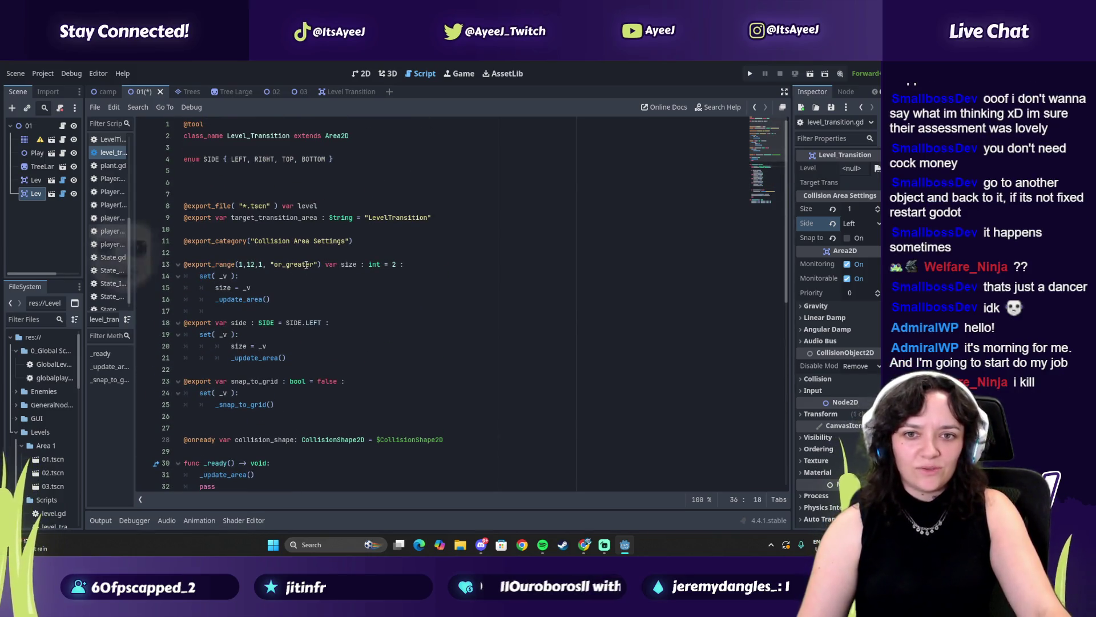
{"action": "scroll", "coordinate": [302, 306], "scroll_direction": "down", "scroll_amount": 5}
{"action": "scroll", "coordinate": [302, 305], "scroll_direction": "down", "scroll_amount": 3}
{"action": "key", "text": "alt+Tab"}
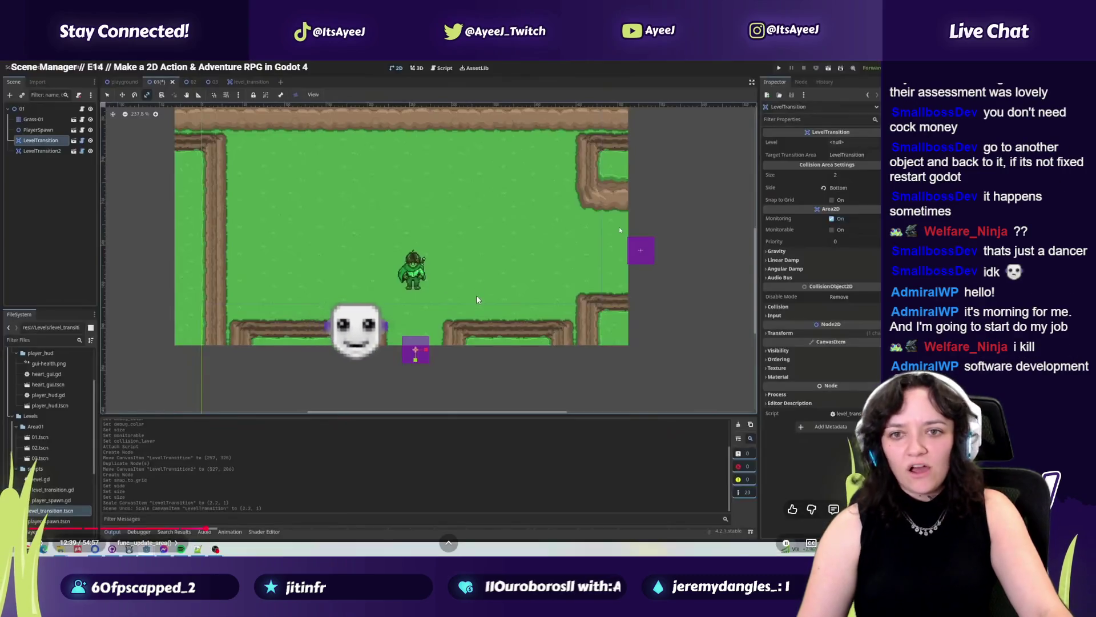
Seek the tutorial to 8:00, then about 8:32 on the side and snap_to_grid exports, and pause.
{"action": "left_click", "coordinate": [443, 324]}
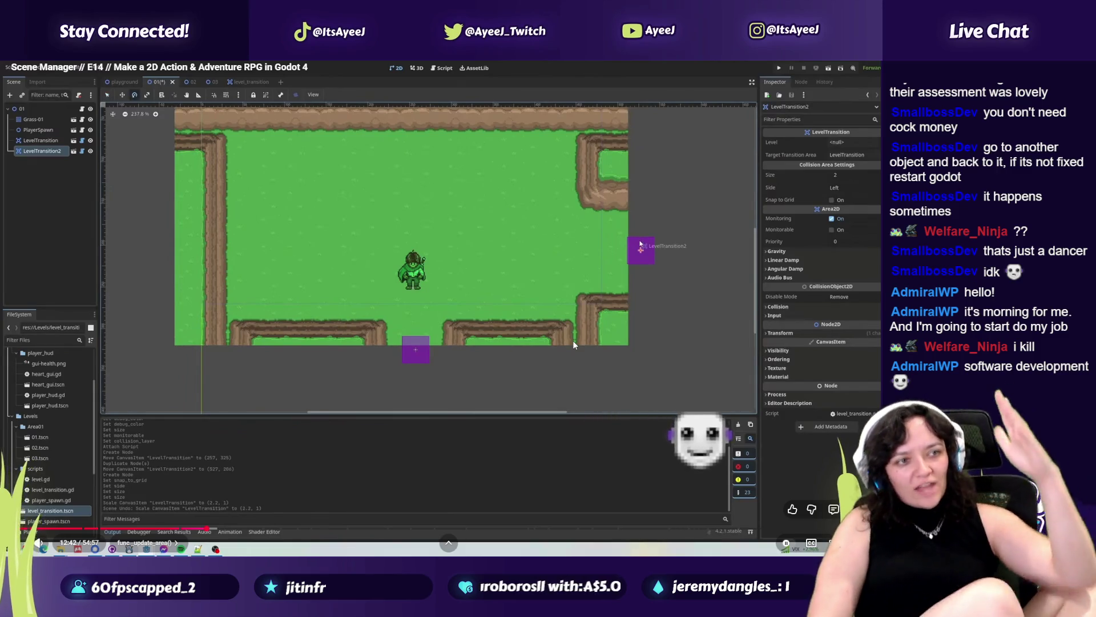
{"action": "mouse_move", "coordinate": [686, 311]}
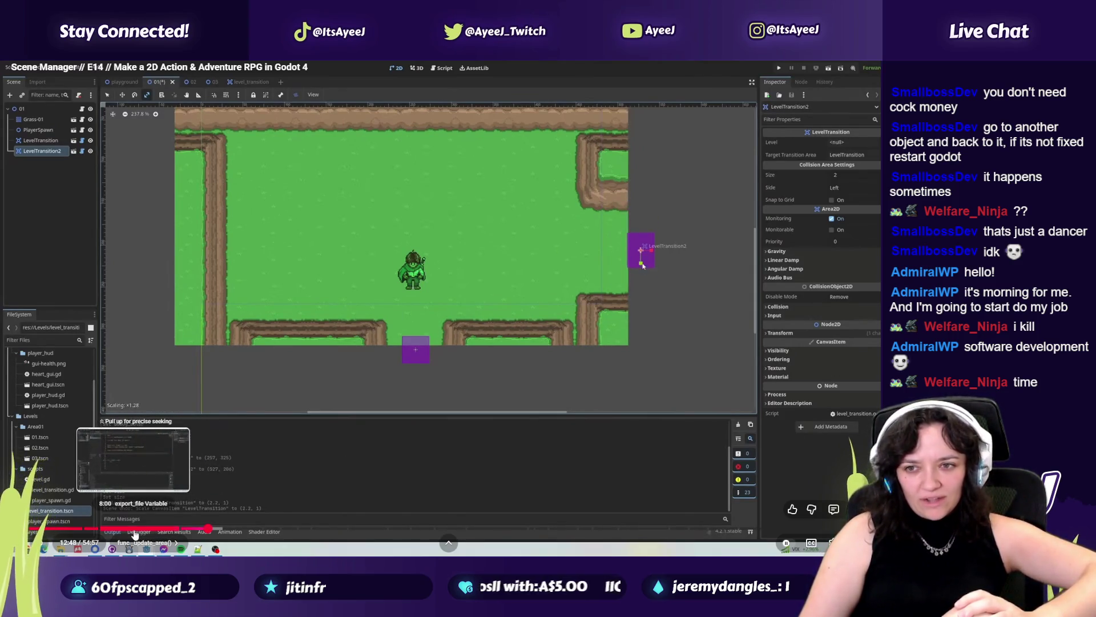
{"action": "left_click", "coordinate": [134, 530]}
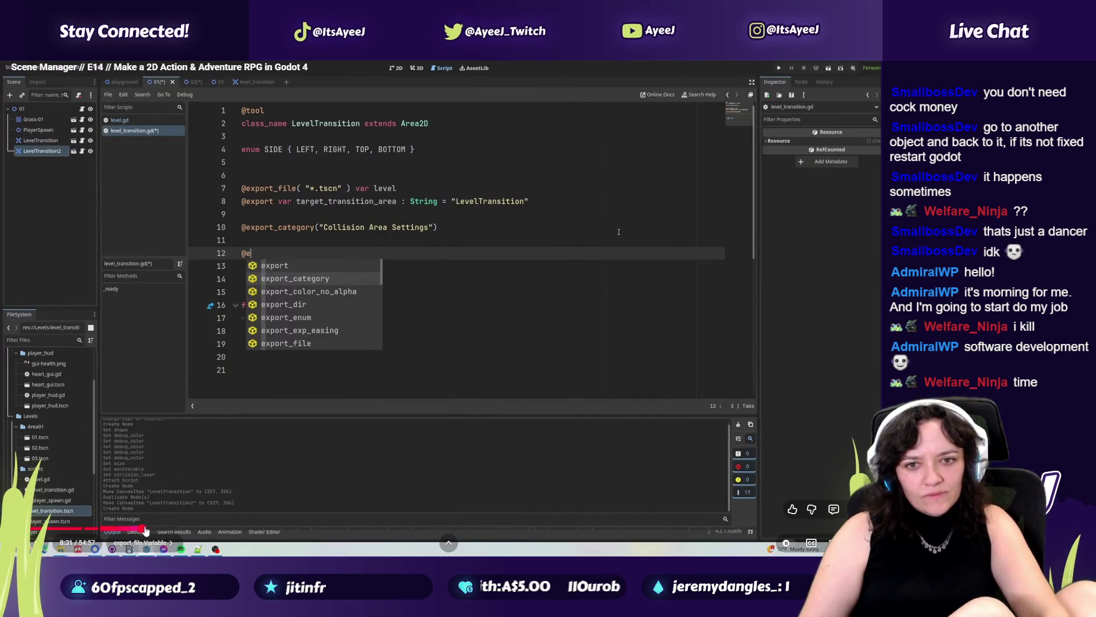
{"action": "left_click", "coordinate": [146, 530]}
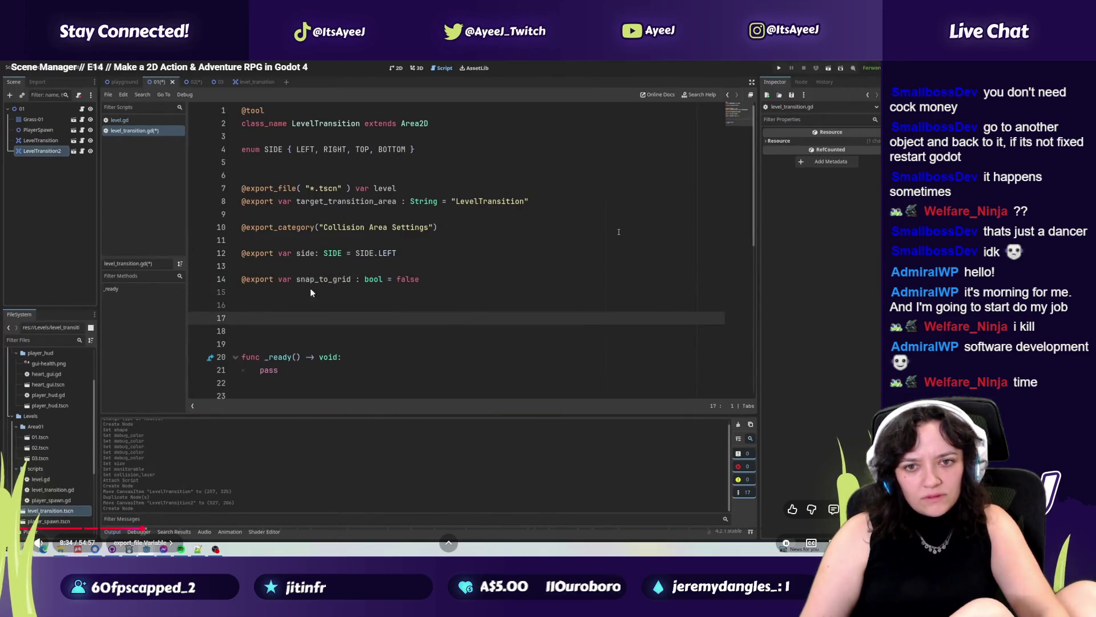
{"action": "left_click", "coordinate": [321, 306]}
{"action": "key", "text": "alt+Tab"}
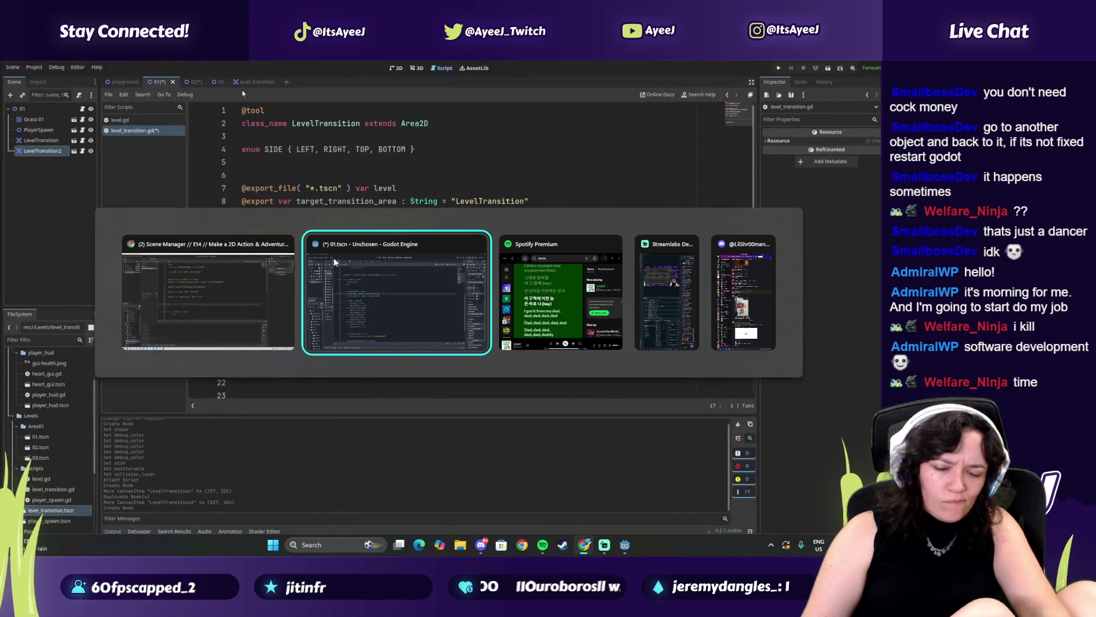
Play the Scene Manager tutorial briefly, pause it, and compare it with the Godot script.
{"action": "key", "text": "alt+shift+Tab"}
{"action": "left_click", "coordinate": [391, 331]}
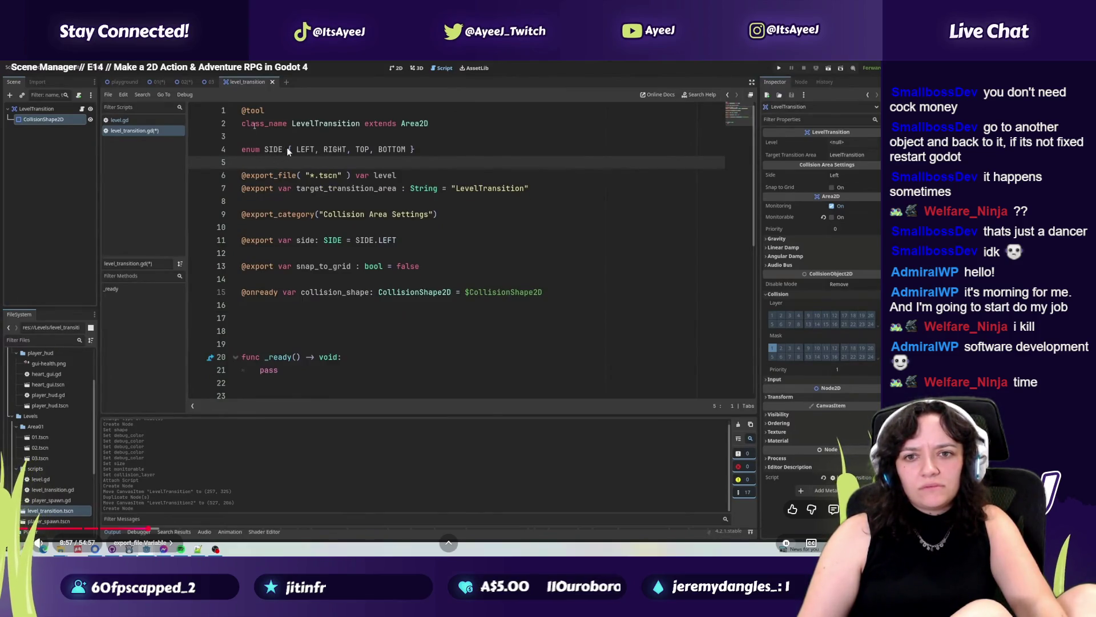
{"action": "left_click", "coordinate": [329, 148]}
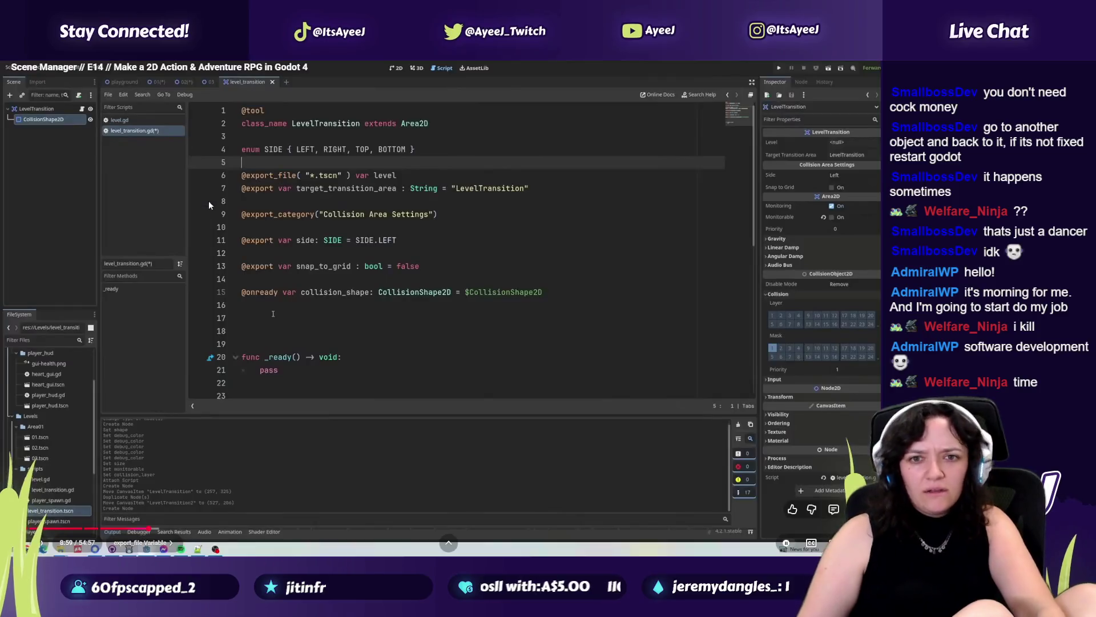
{"action": "key", "text": "alt+Tab"}
{"action": "key", "text": "alt+Tab"}
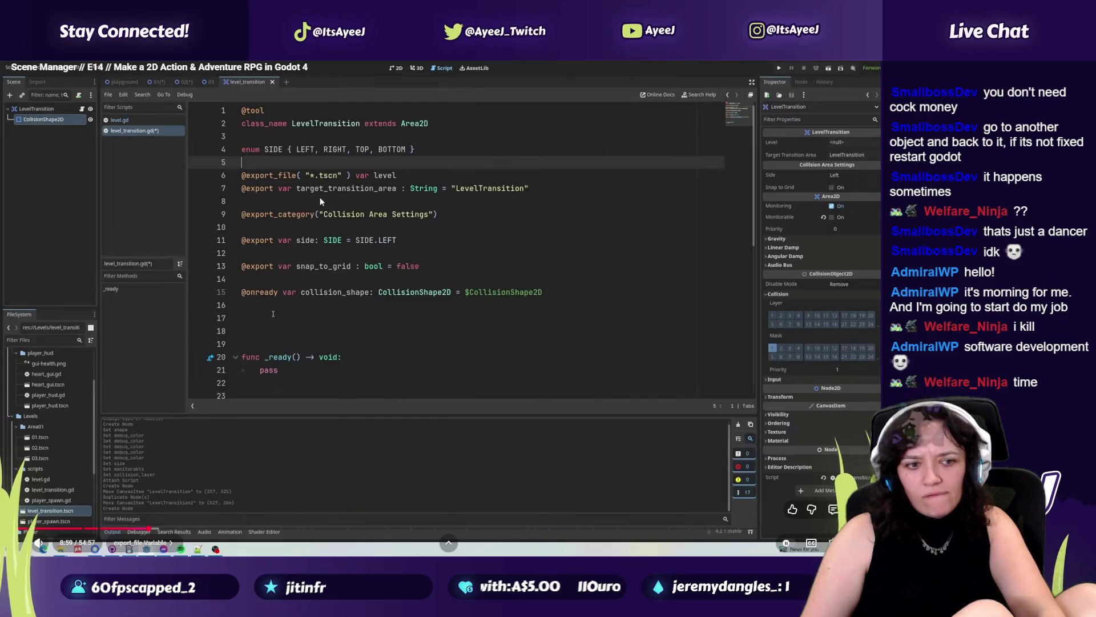
{"action": "key", "text": "alt+Tab"}
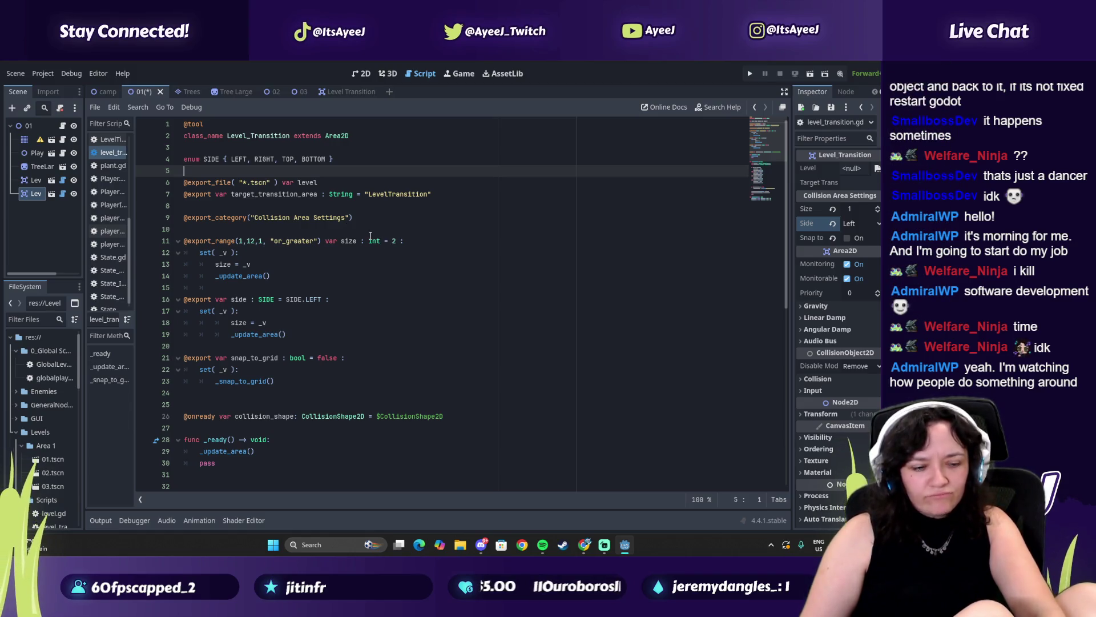
{"action": "key", "text": "alt+Tab"}
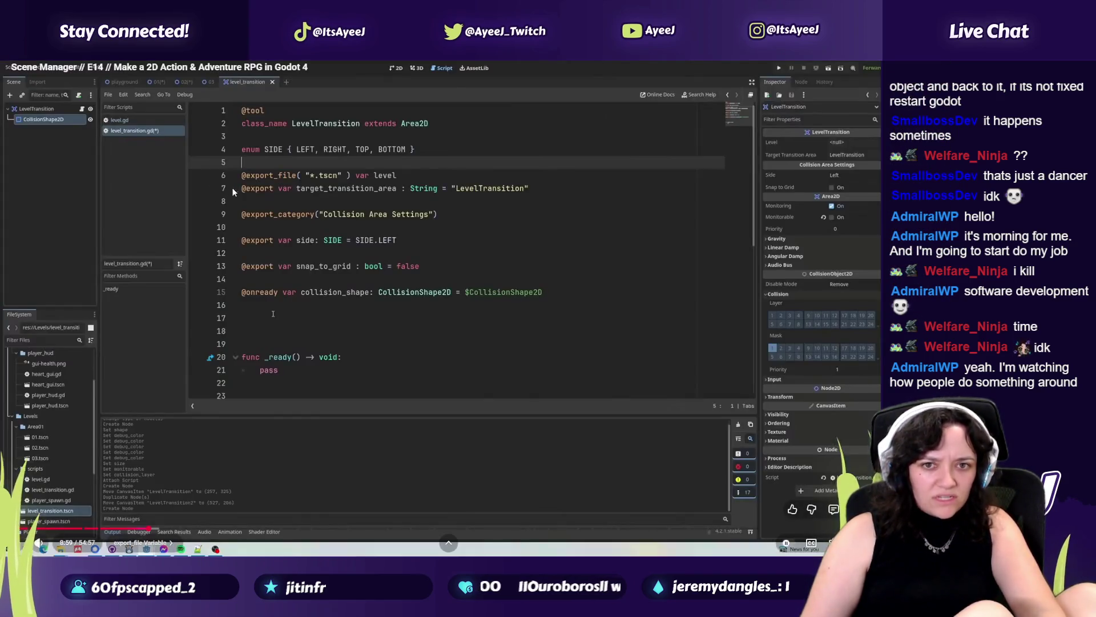
{"action": "key", "text": "alt+Tab"}
Follow the tutorial's export setter code while placing the caret on line 10 of level_transition.gd.
{"action": "left_click", "coordinate": [257, 231]}
{"action": "key", "text": "alt+Tab"}
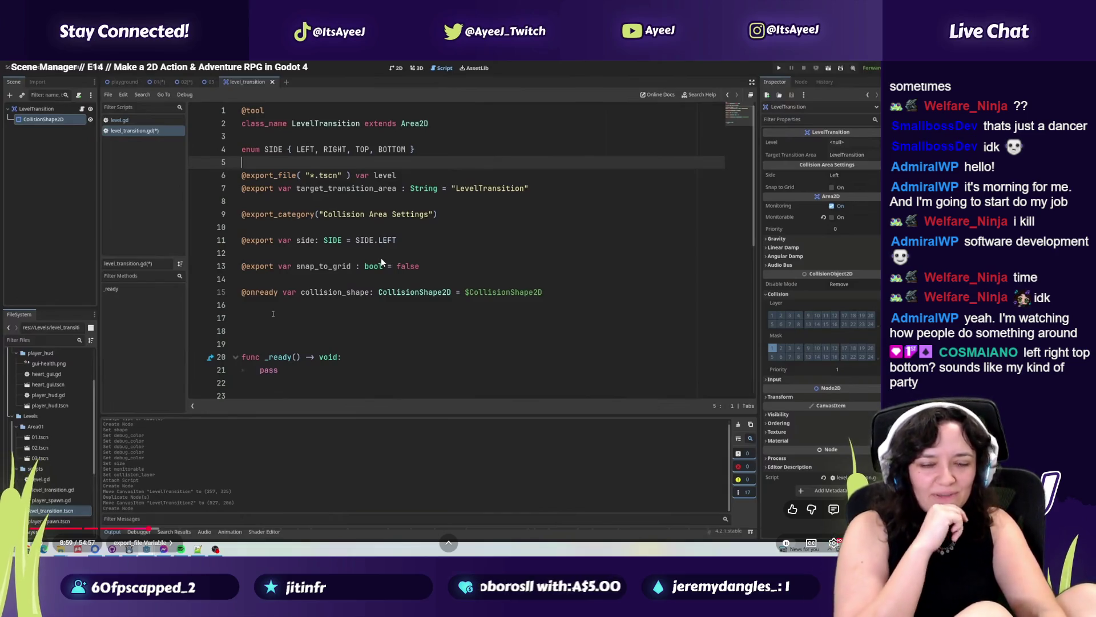
{"action": "left_click", "coordinate": [411, 264]}
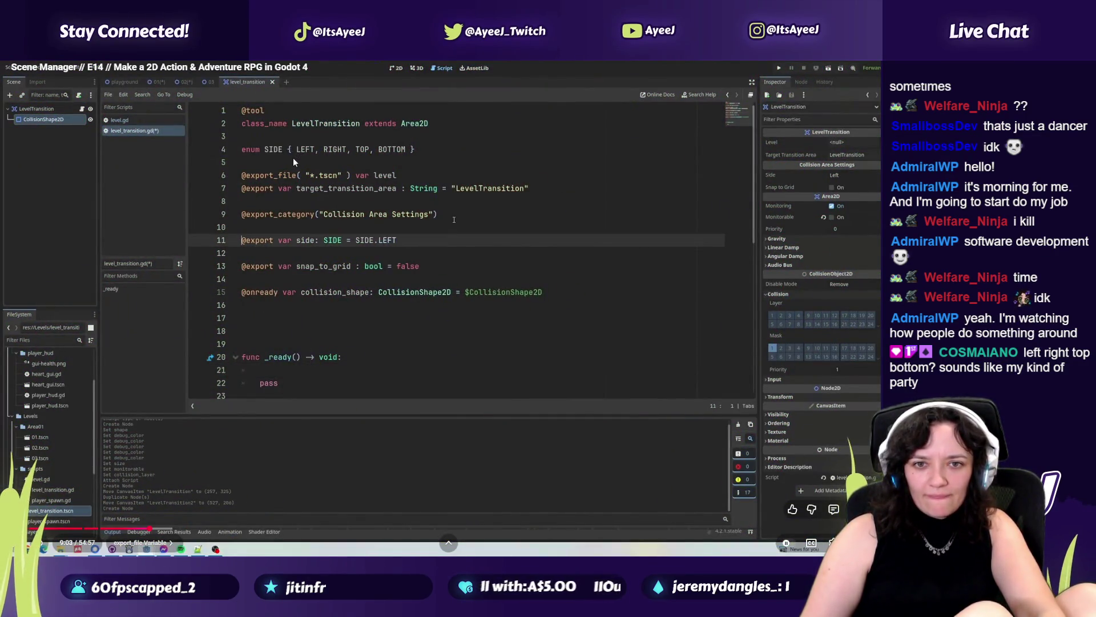
{"action": "key", "text": "alt+Tab"}
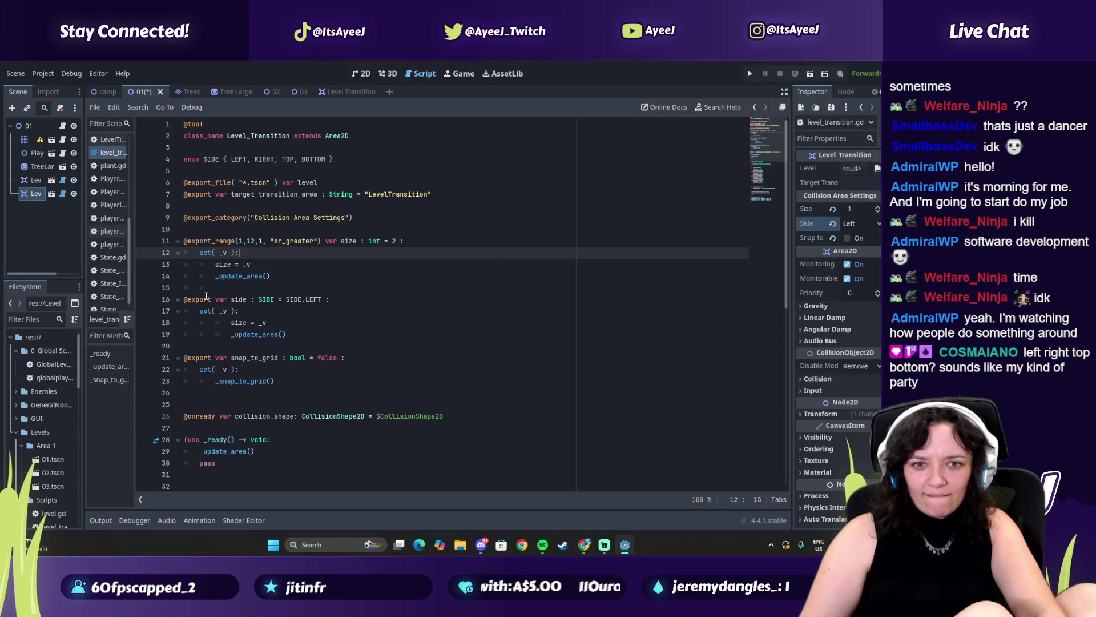
{"action": "left_click_drag", "start_coordinate": [206, 296], "coordinate": [266, 310]}
{"action": "key", "text": "alt+Tab"}
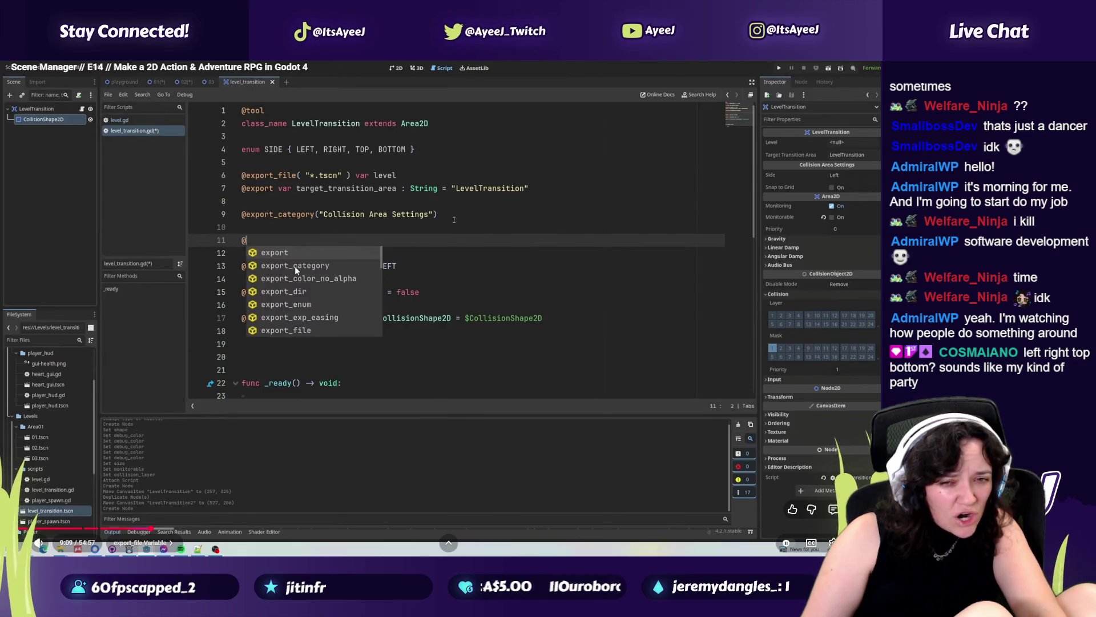
{"action": "key", "text": "alt+Tab"}
{"action": "left_click", "coordinate": [253, 226]}
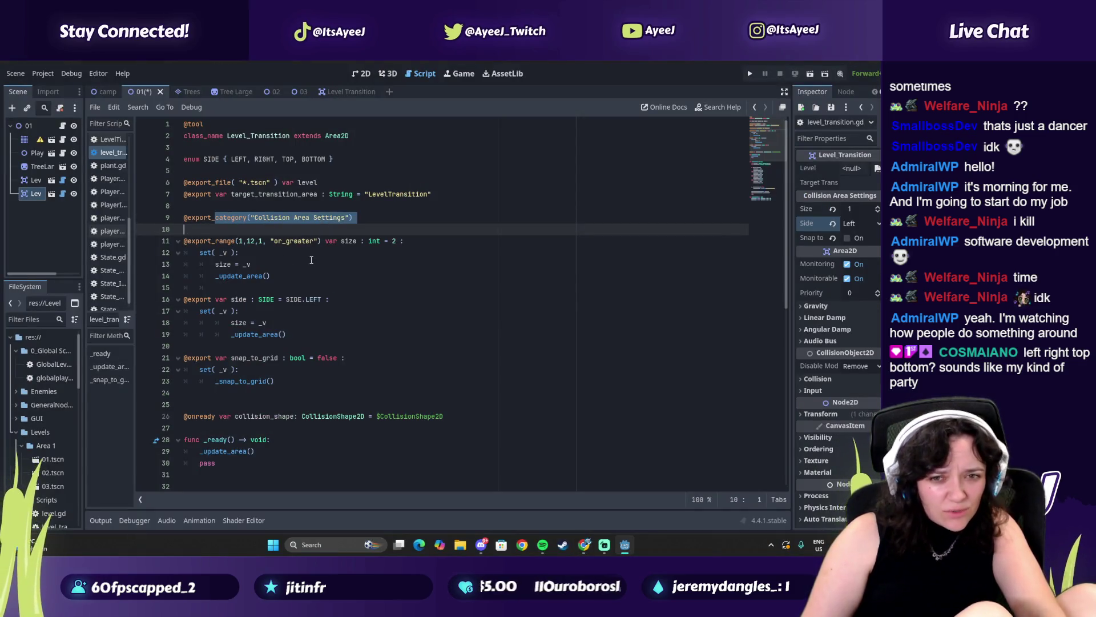
{"action": "key", "text": "alt+Tab"}
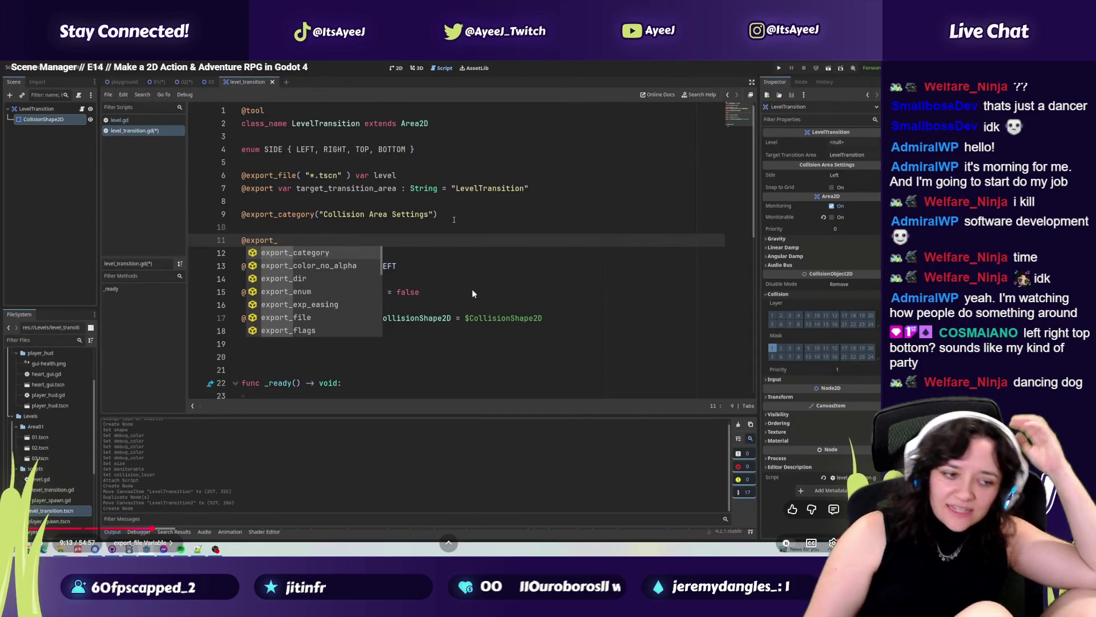
{"action": "left_click", "coordinate": [472, 293]}
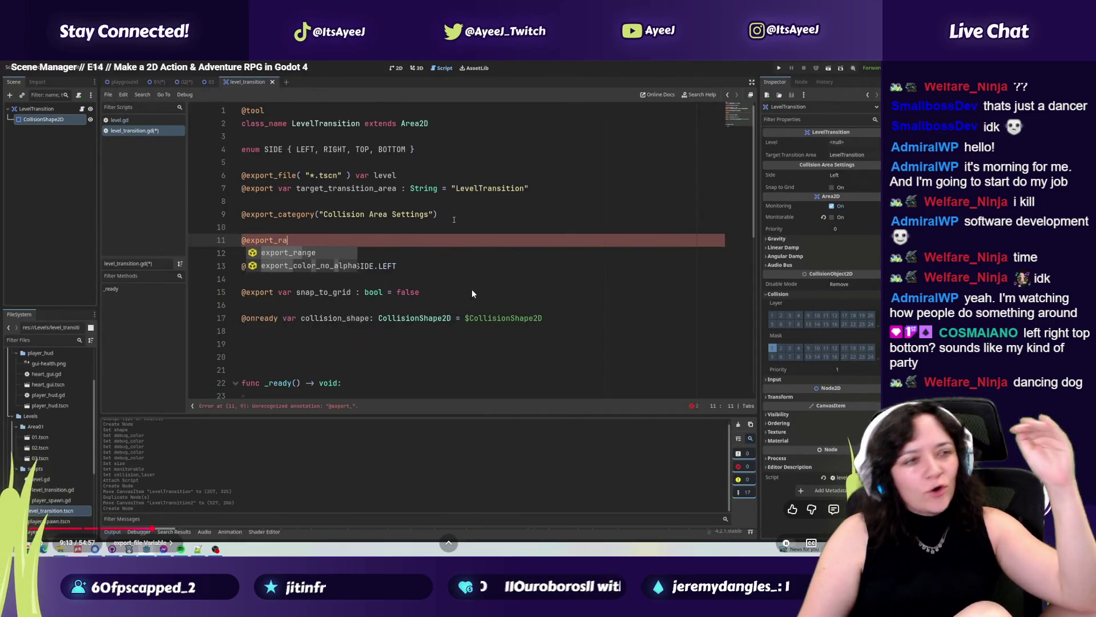
{"action": "left_click", "coordinate": [471, 293]}
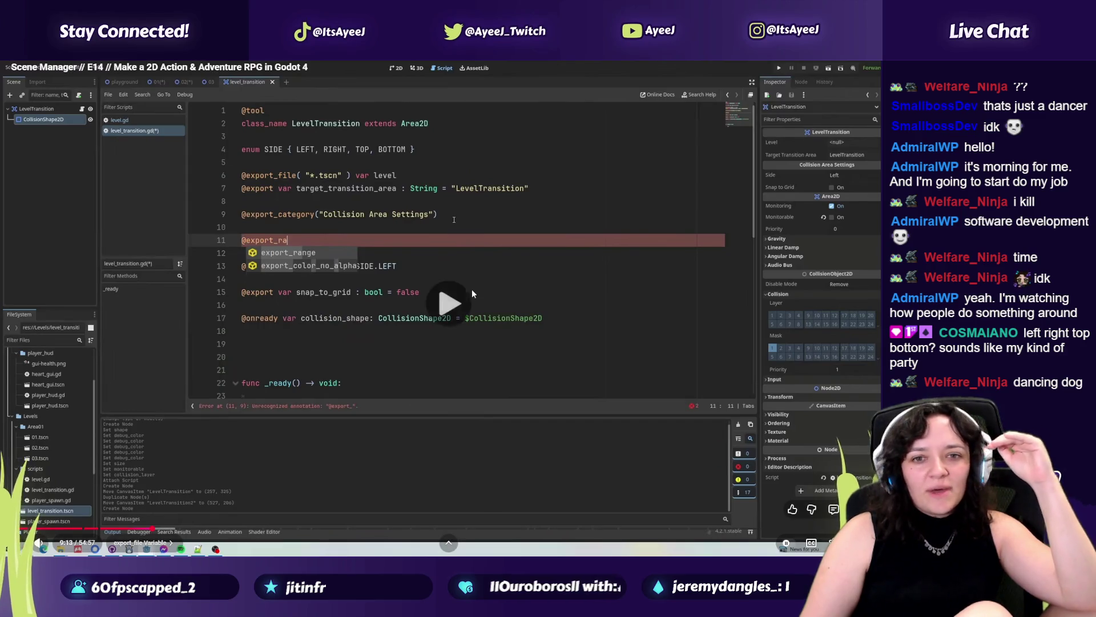
Put the caret on the size export line and compare it with the paused tutorial.
{"action": "key", "text": "alt+Tab"}
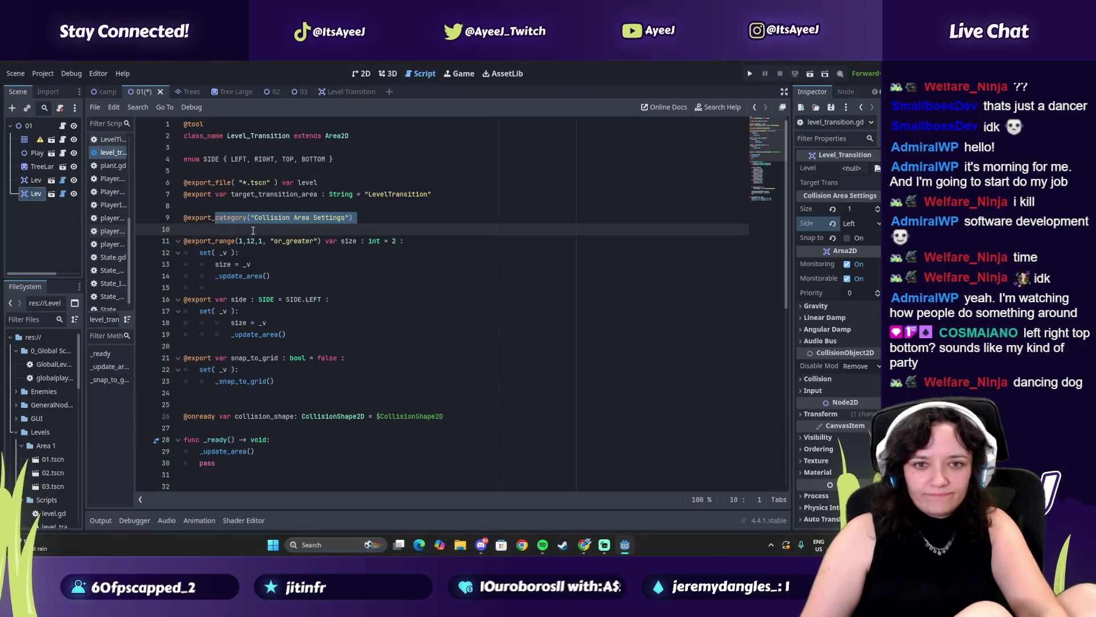
{"action": "left_click", "coordinate": [258, 241]}
{"action": "key", "text": "alt+Tab"}
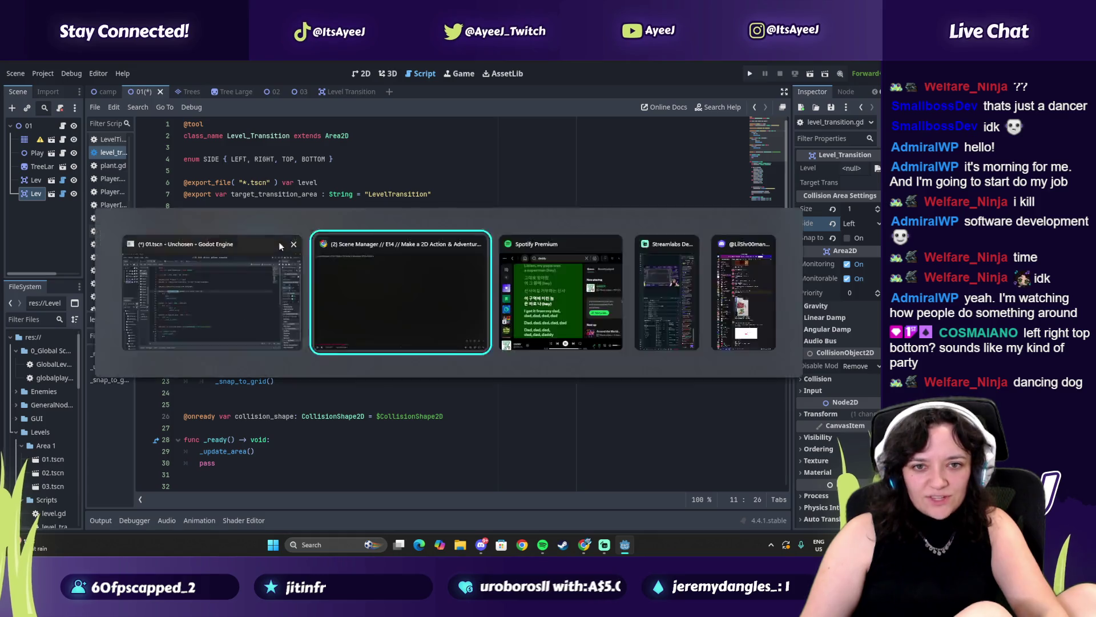
{"action": "key", "text": "alt+Tab"}
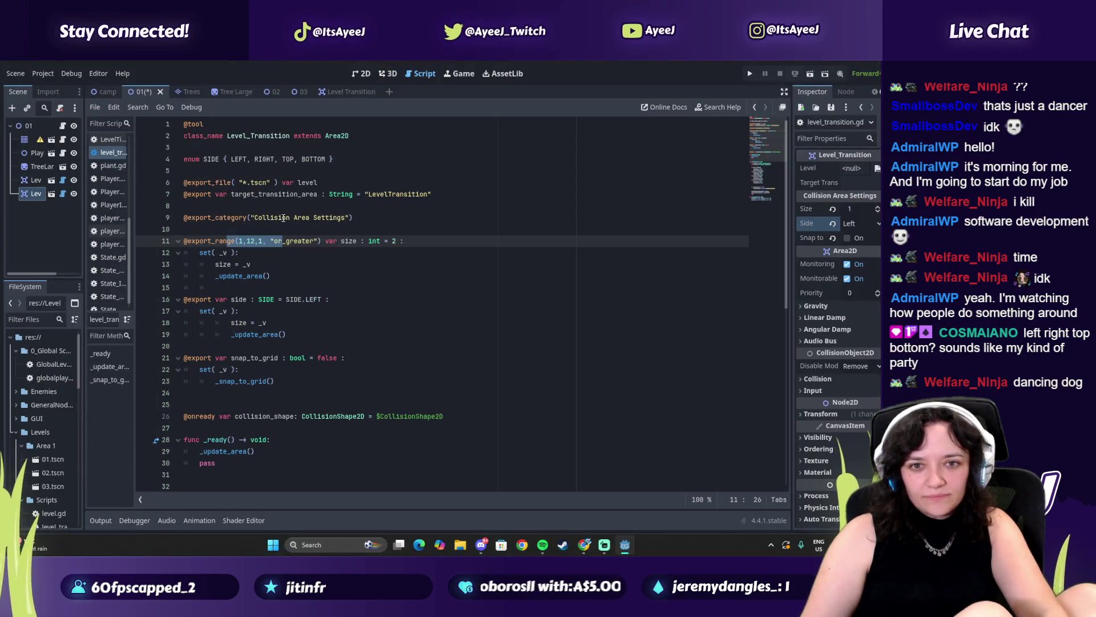
{"action": "key", "text": "alt+Tab"}
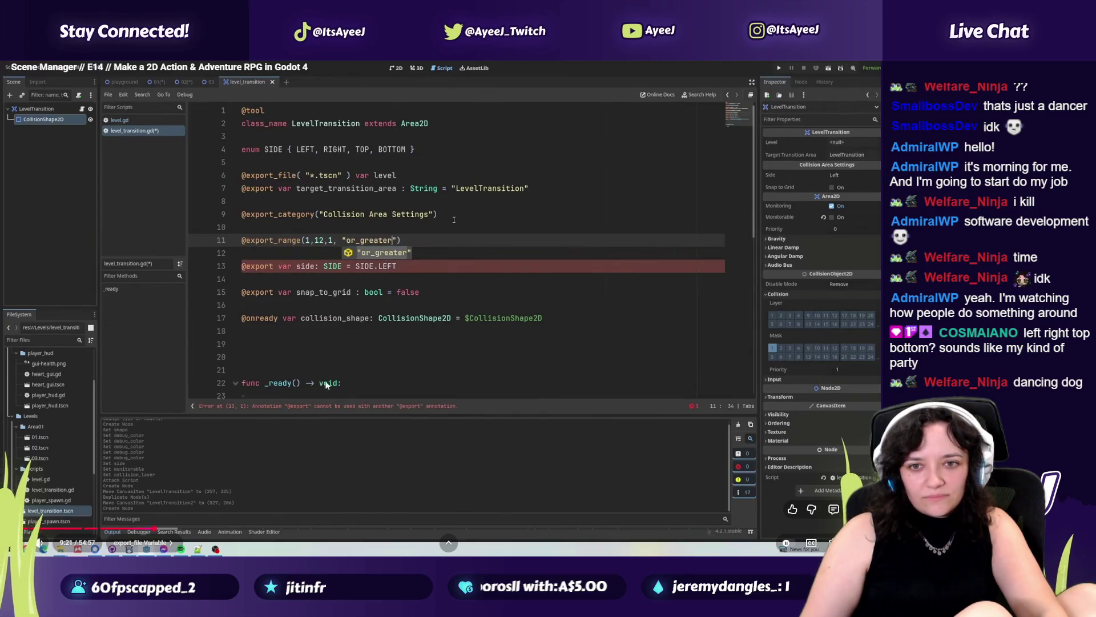
{"action": "key", "text": "alt+Tab"}
{"action": "key", "text": "alt+Tab"}
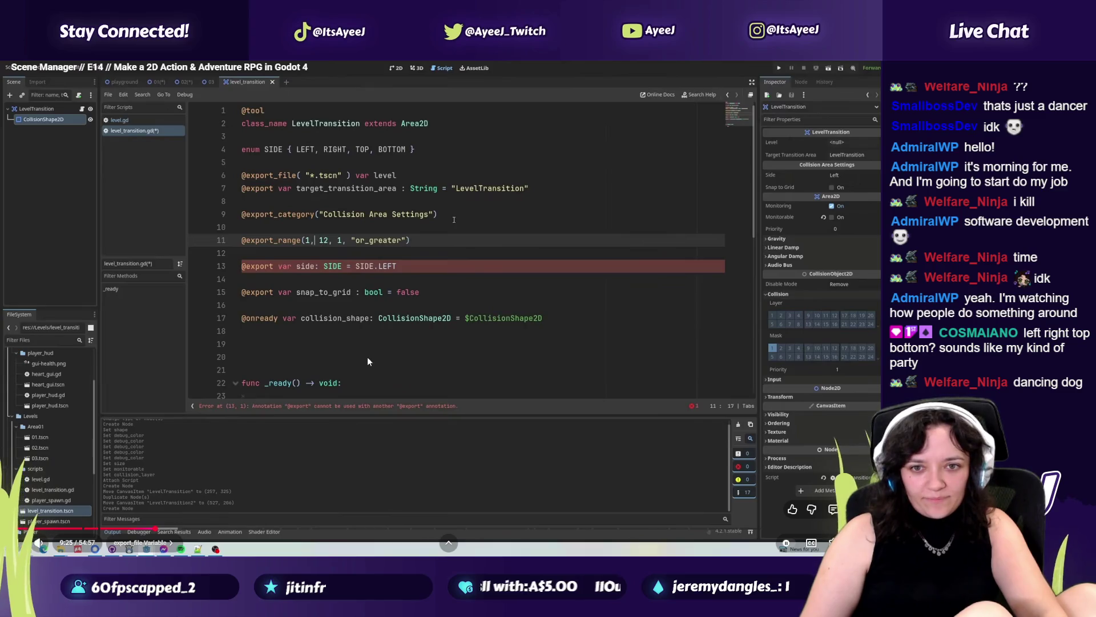
Pause the tutorial video and launch TikTok from the system search.
{"action": "key", "text": "space"}
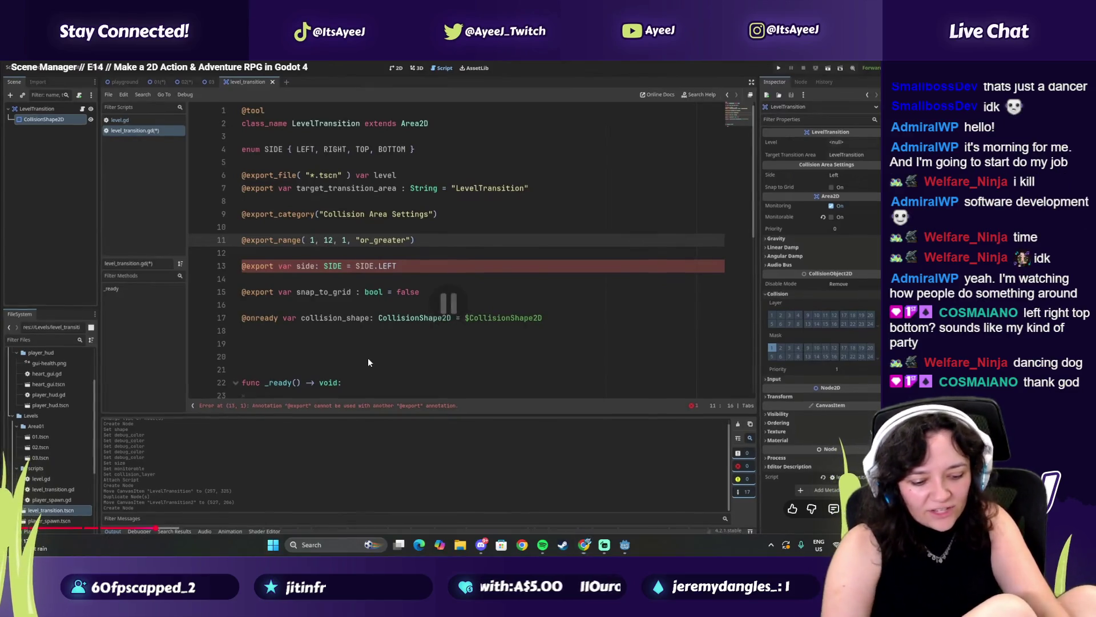
{"action": "key", "text": "super"}
{"action": "type", "text": "tiktok"}
{"action": "key", "text": "Return"}
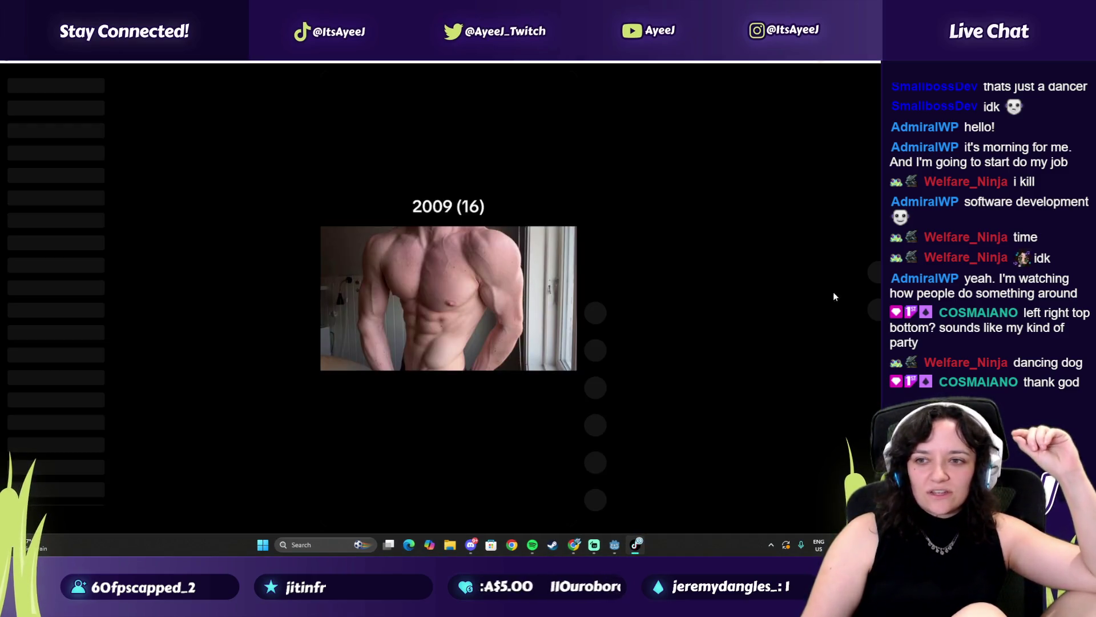
Skip through about a dozen TikTok For You videos, then switch back to Godot's level_transition.gd.
{"action": "left_click", "coordinate": [877, 314]}
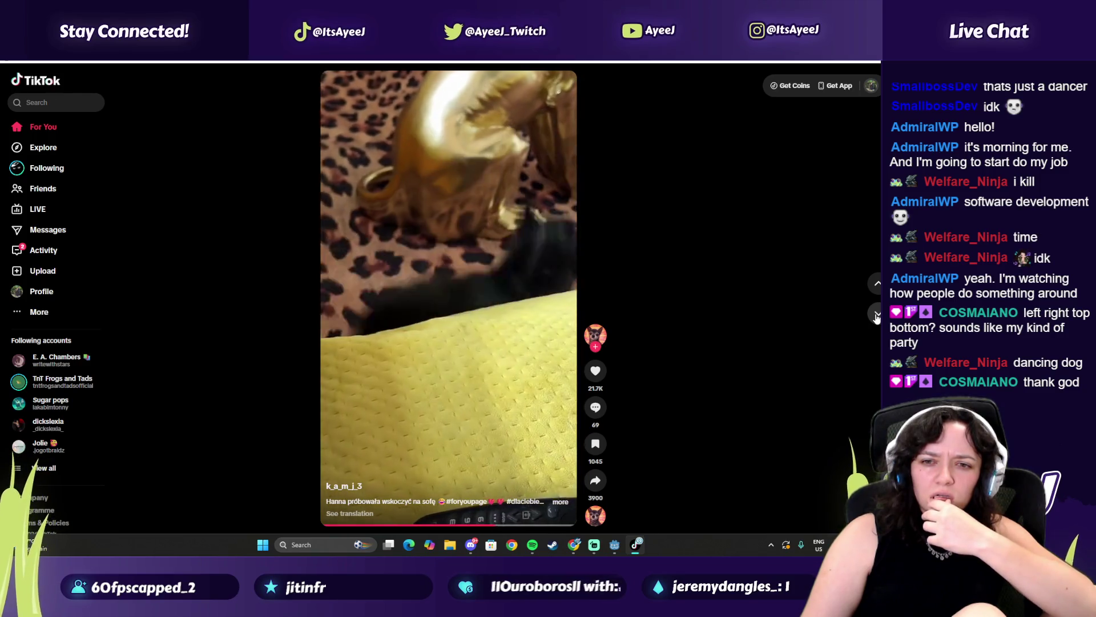
{"action": "left_click", "coordinate": [877, 315]}
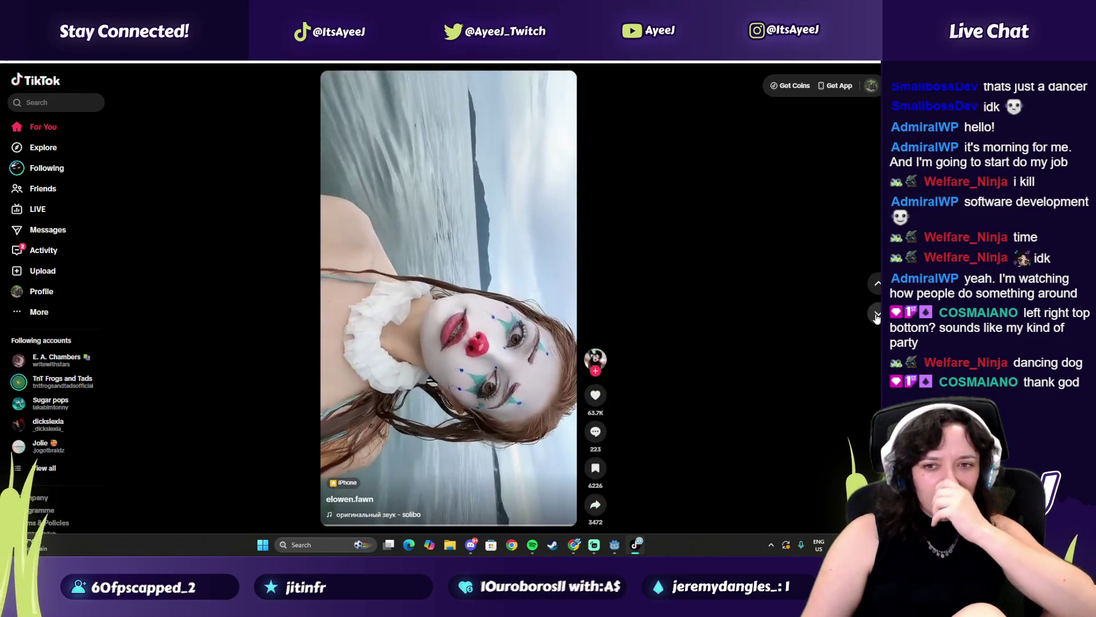
{"action": "left_click", "coordinate": [877, 315]}
{"action": "left_click", "coordinate": [877, 315]}
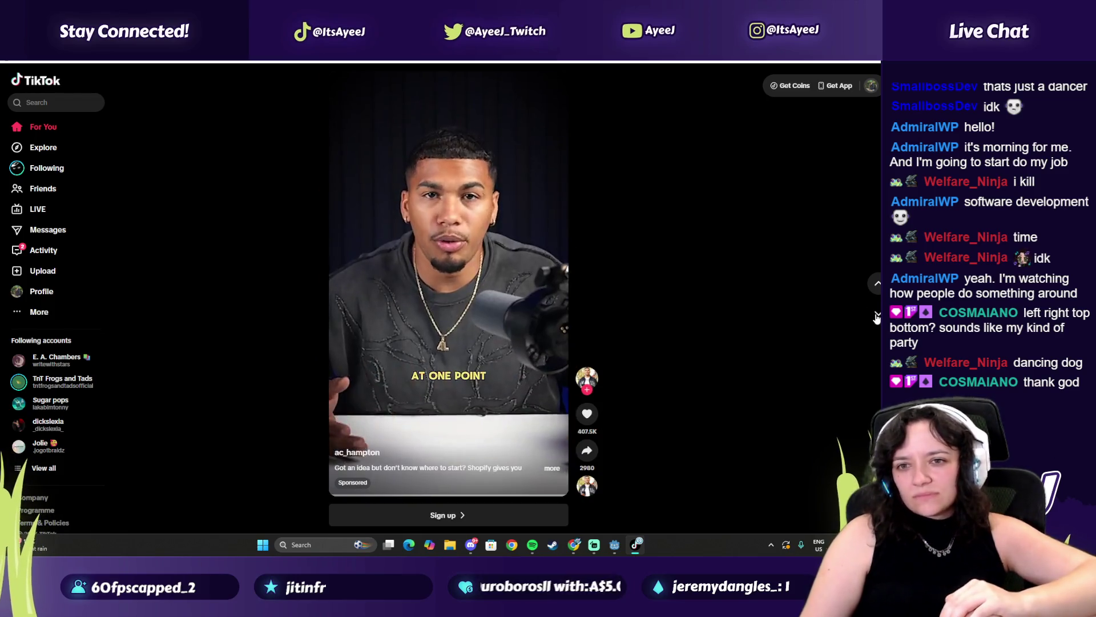
{"action": "left_click", "coordinate": [877, 315]}
{"action": "left_click", "coordinate": [877, 316]}
{"action": "left_click", "coordinate": [877, 315]}
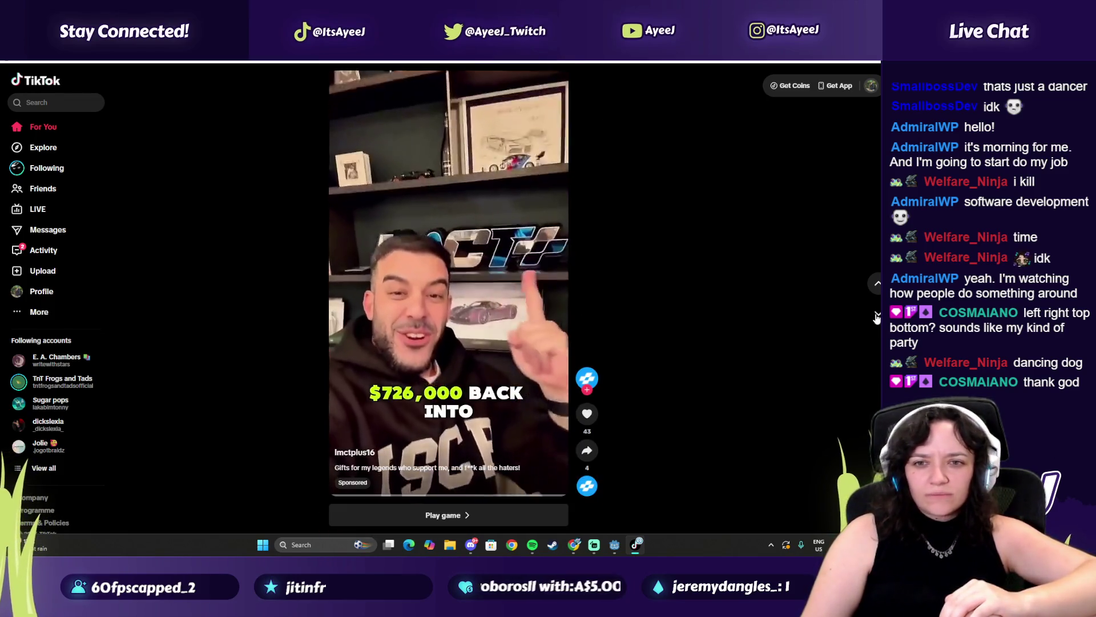
{"action": "left_click", "coordinate": [877, 315]}
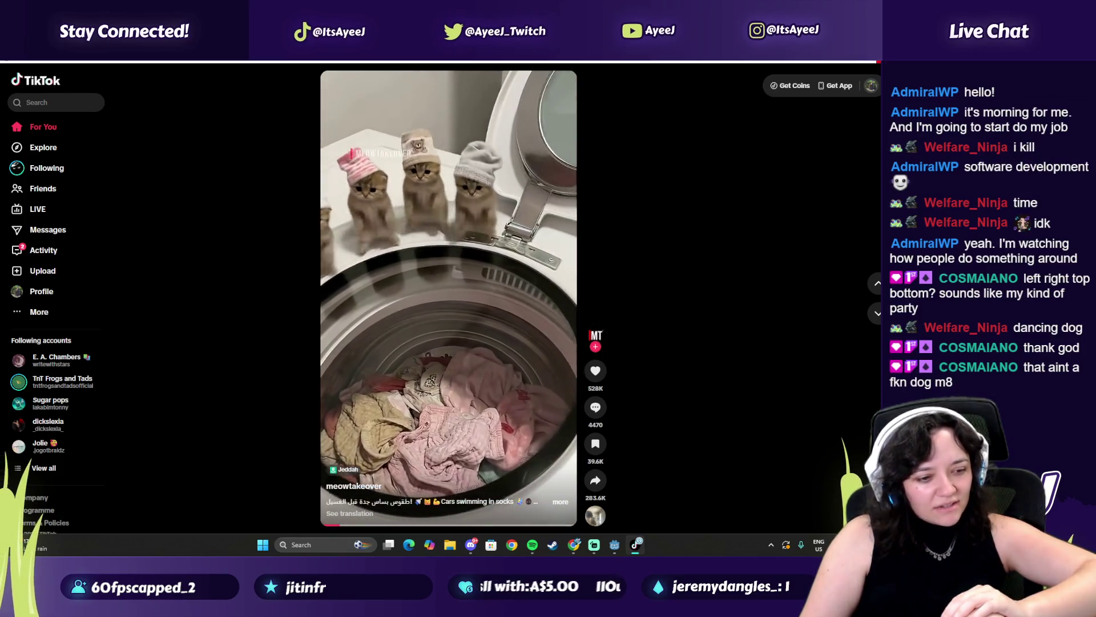
{"action": "left_click", "coordinate": [877, 317]}
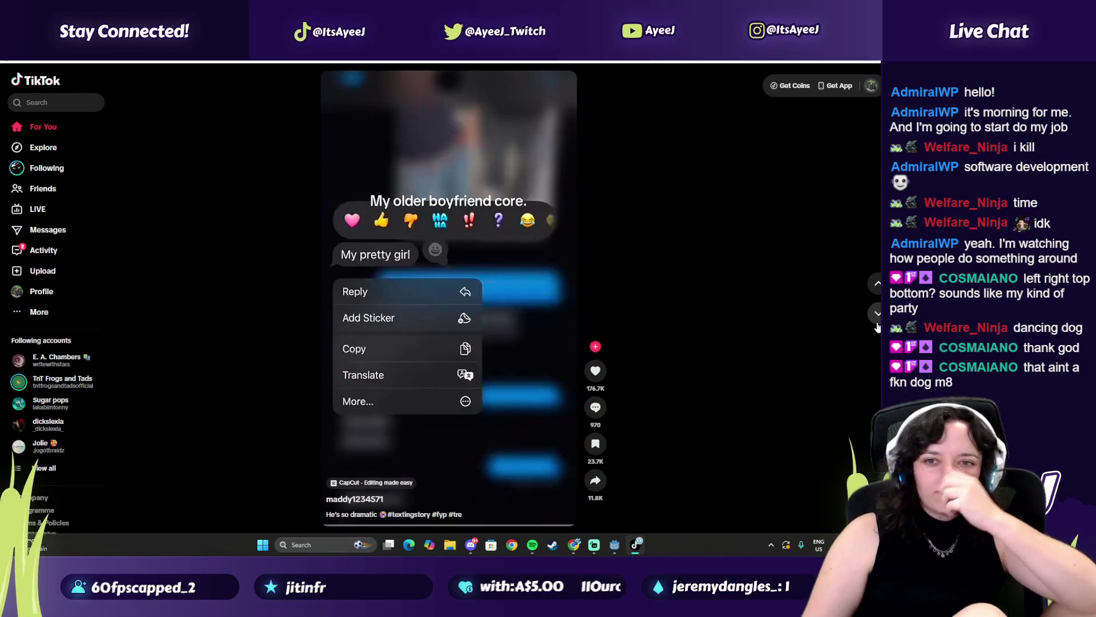
{"action": "left_click", "coordinate": [878, 320]}
{"action": "left_click", "coordinate": [877, 320]}
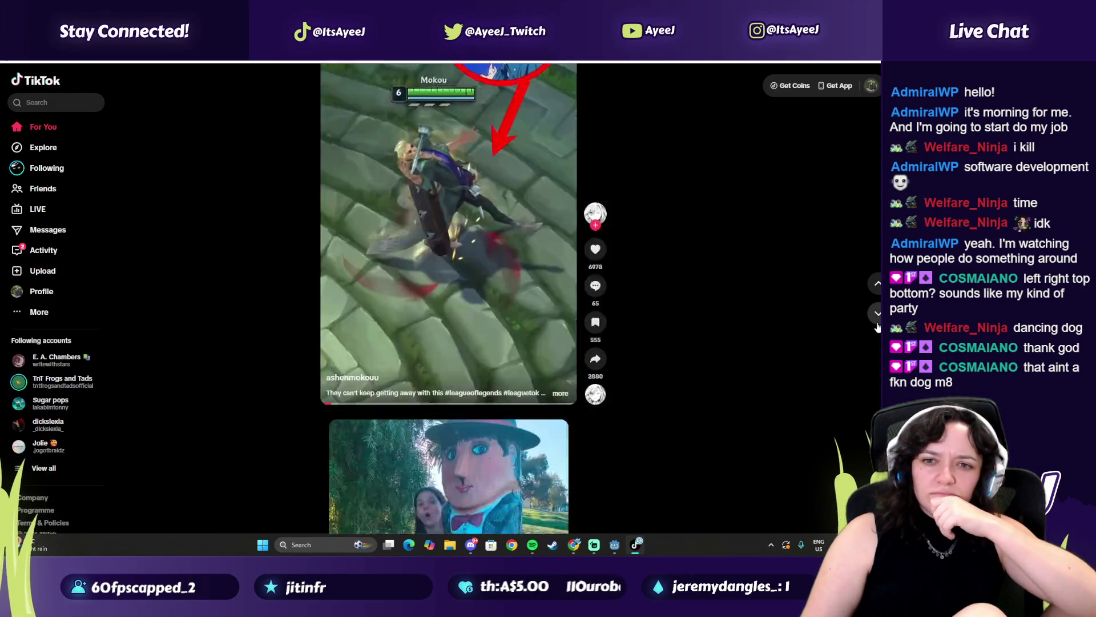
{"action": "left_click", "coordinate": [878, 320]}
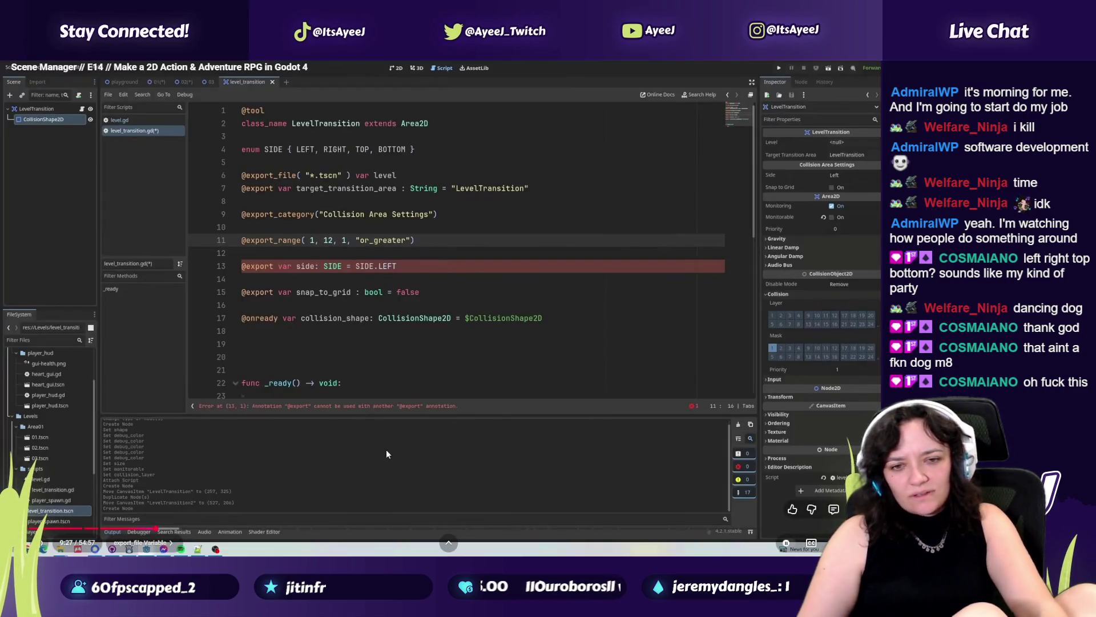
{"action": "key", "text": "alt+Tab"}
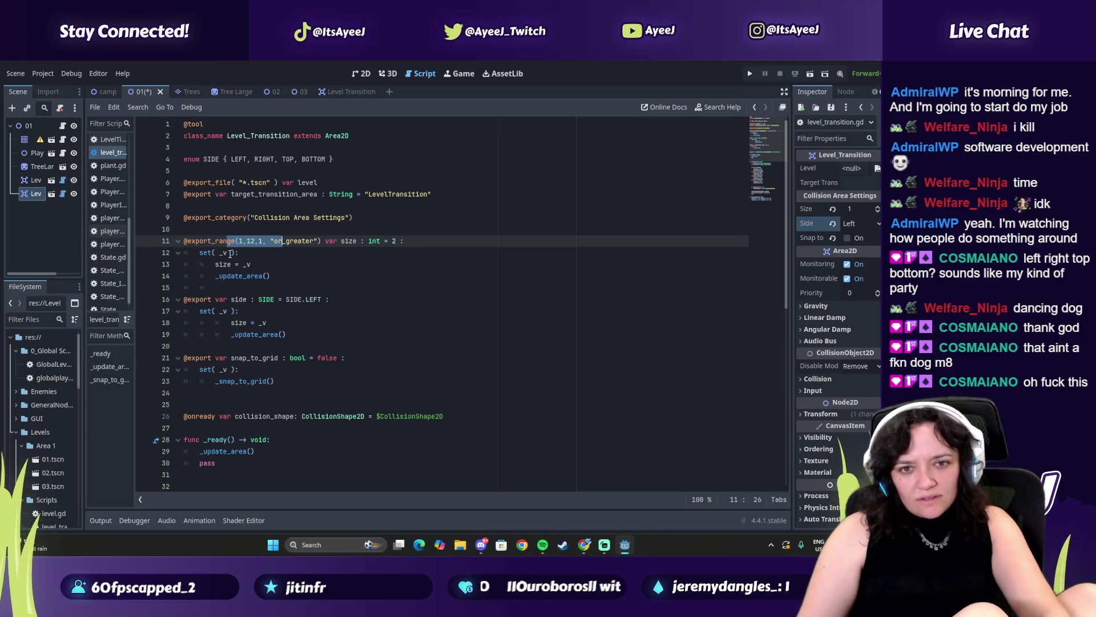
Skip the tutorial ahead to the size variable and select the matching size export line in the script.
{"action": "key", "text": "Down"}
{"action": "key", "text": "Down"}
{"action": "key", "text": "Down"}
{"action": "key", "text": "alt+Tab"}
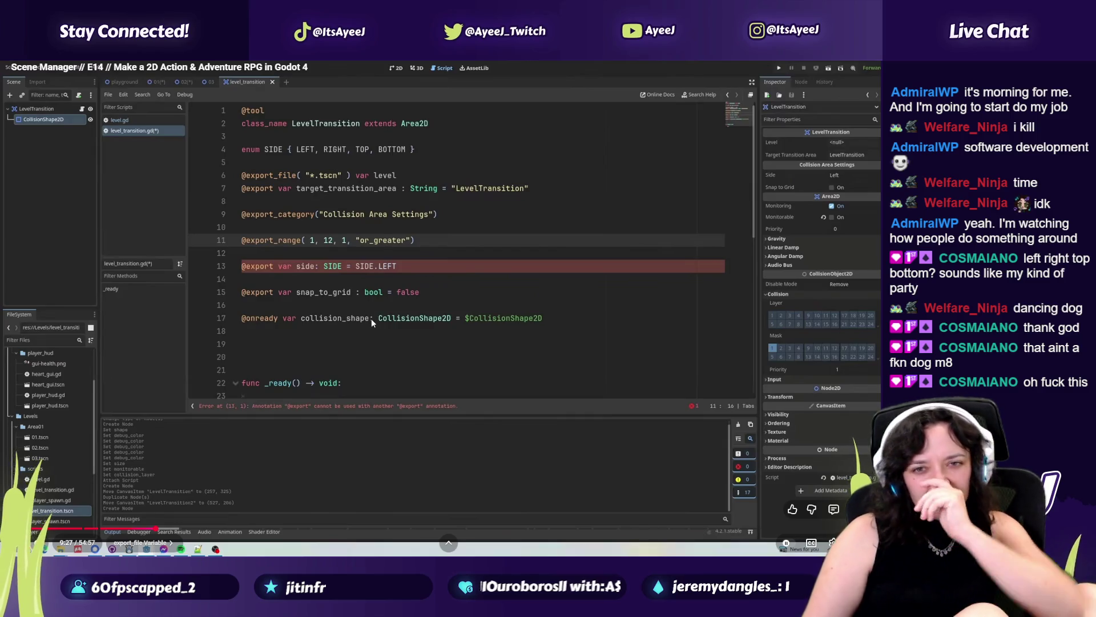
{"action": "key", "text": "space"}
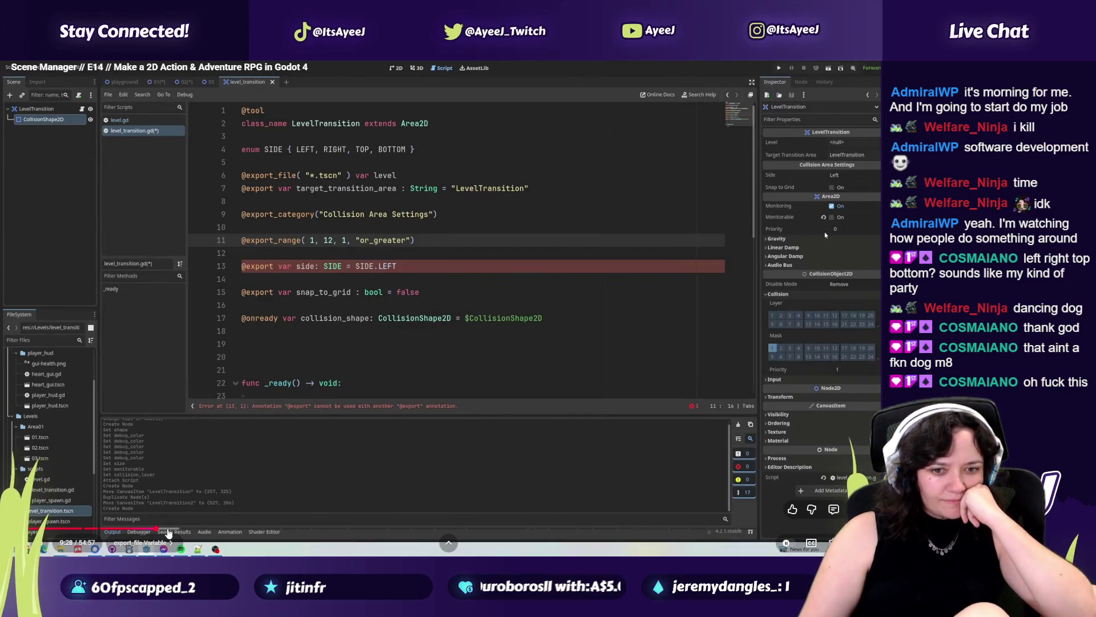
{"action": "left_click", "coordinate": [160, 530]}
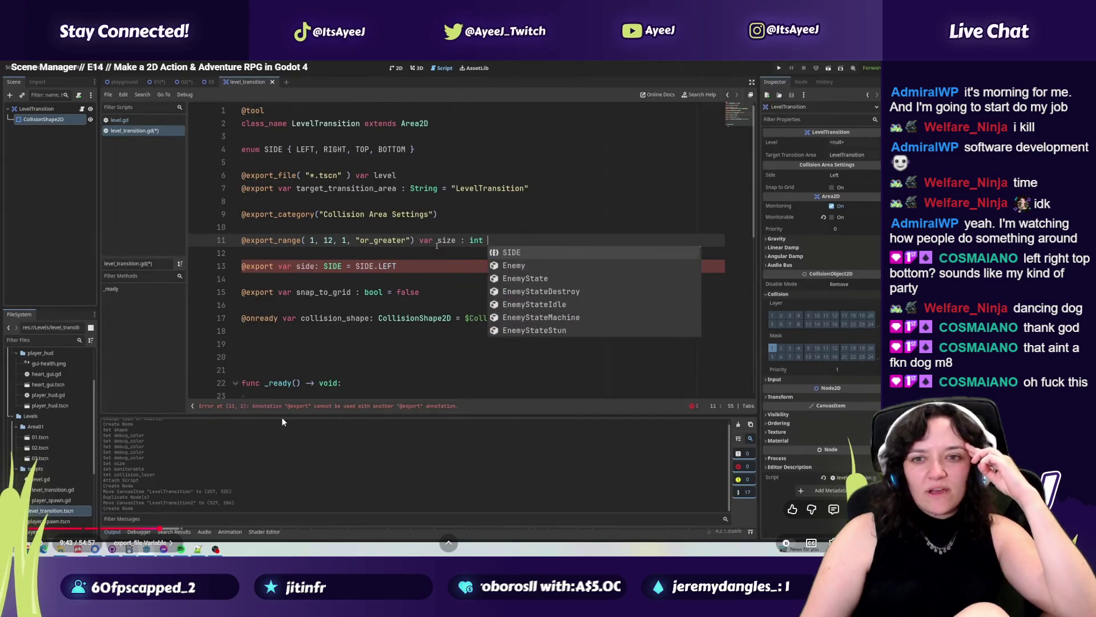
{"action": "key", "text": "space"}
{"action": "key", "text": "alt+Tab"}
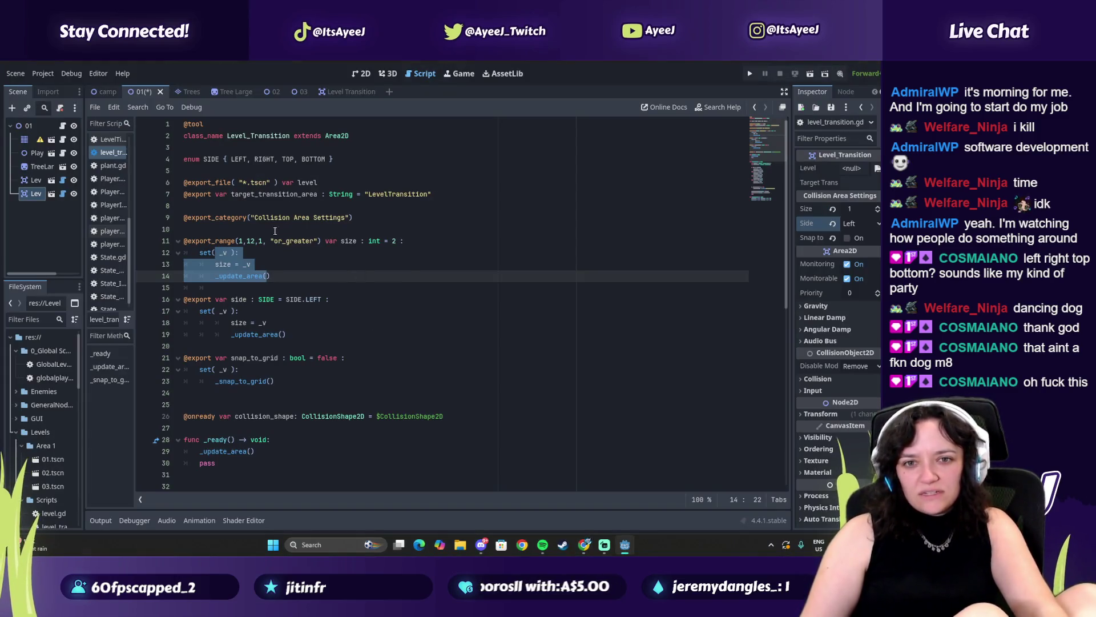
{"action": "left_click_drag", "start_coordinate": [278, 241], "coordinate": [392, 241]}
Resume the tutorial and scrub it forward to about 10:14, where a level file is chosen.
{"action": "key", "text": "alt+Tab"}
{"action": "key", "text": "space"}
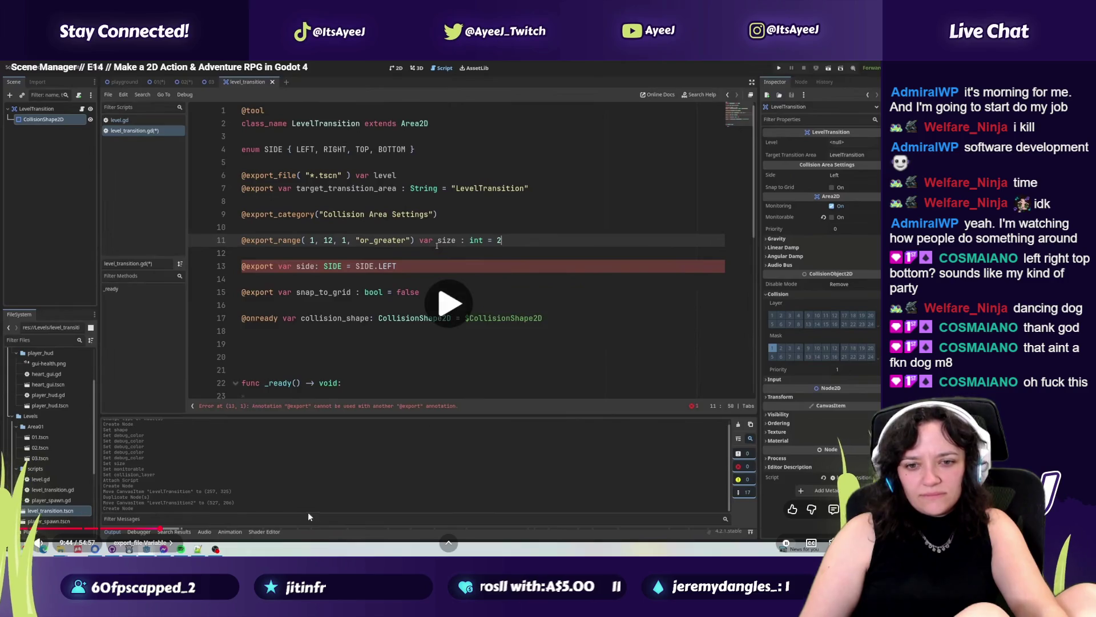
{"action": "left_click_drag", "start_coordinate": [167, 529], "coordinate": [174, 530]}
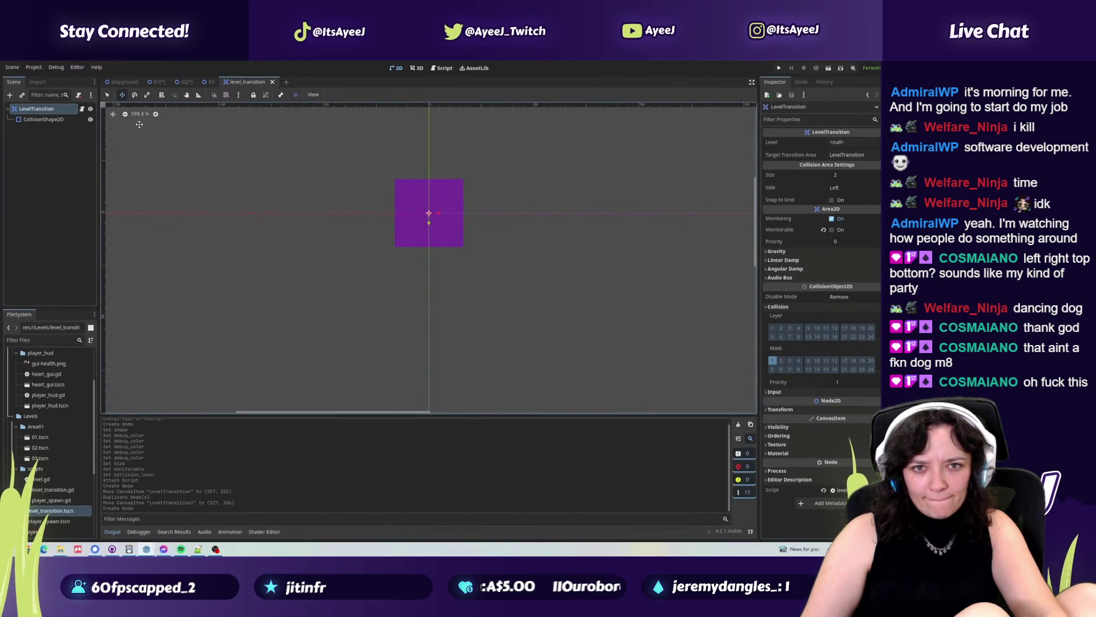
Watch the tutorial set the transition's side to Bottom, pause it there, and bring level 01 forward in Godot.
{"action": "mouse_move", "coordinate": [474, 195]}
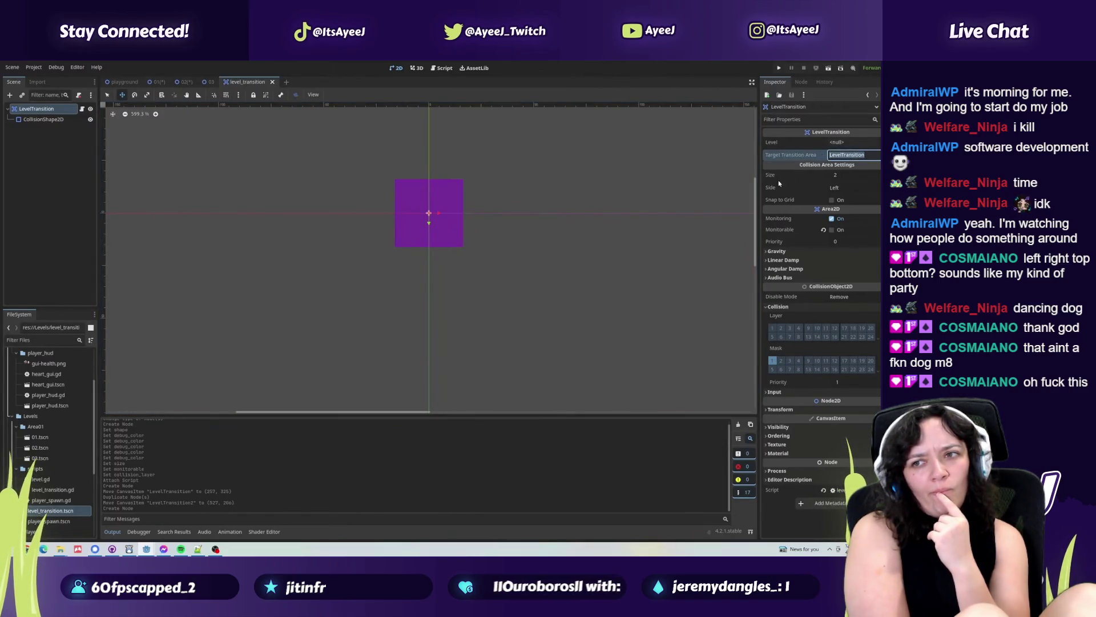
{"action": "left_click", "coordinate": [831, 200]}
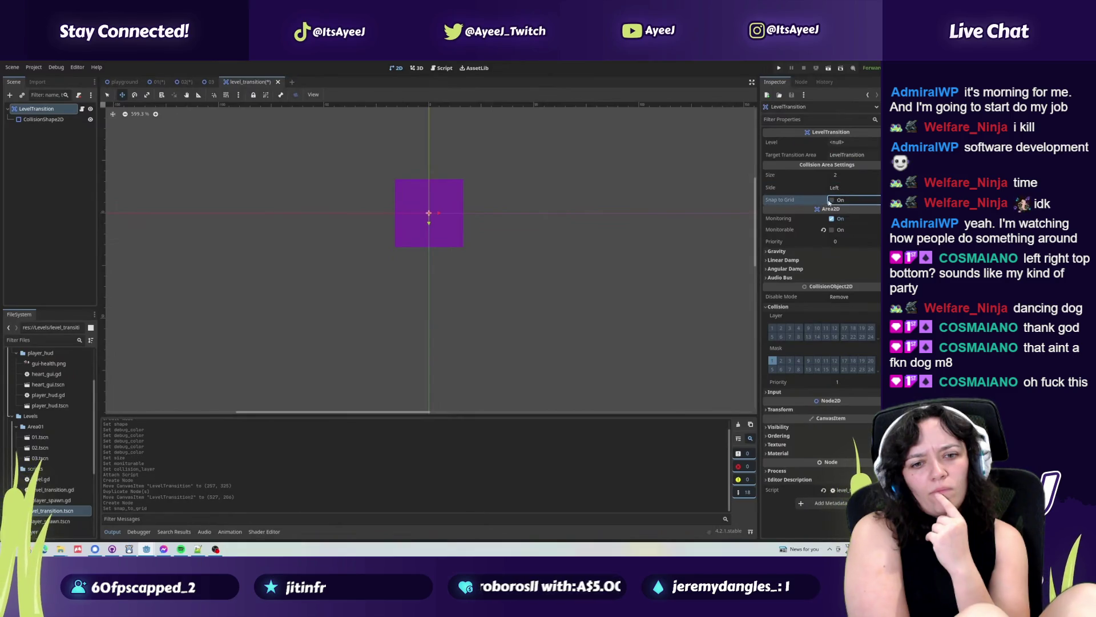
{"action": "key", "text": "ctrl+s"}
{"action": "left_click", "coordinate": [184, 82]}
{"action": "left_click", "coordinate": [159, 82]}
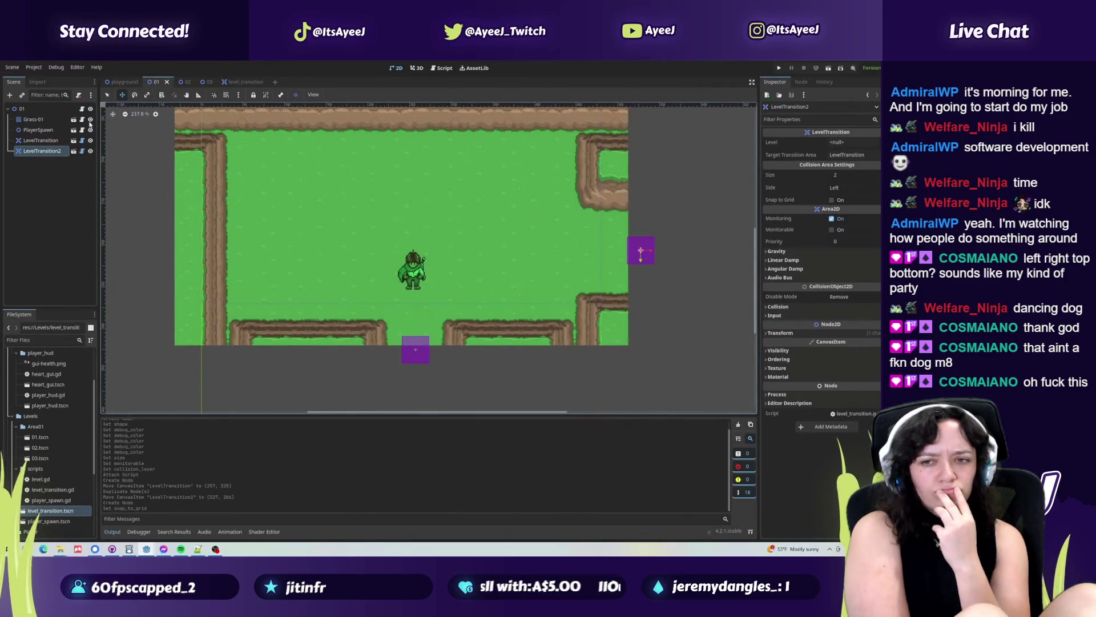
{"action": "left_click", "coordinate": [417, 351]}
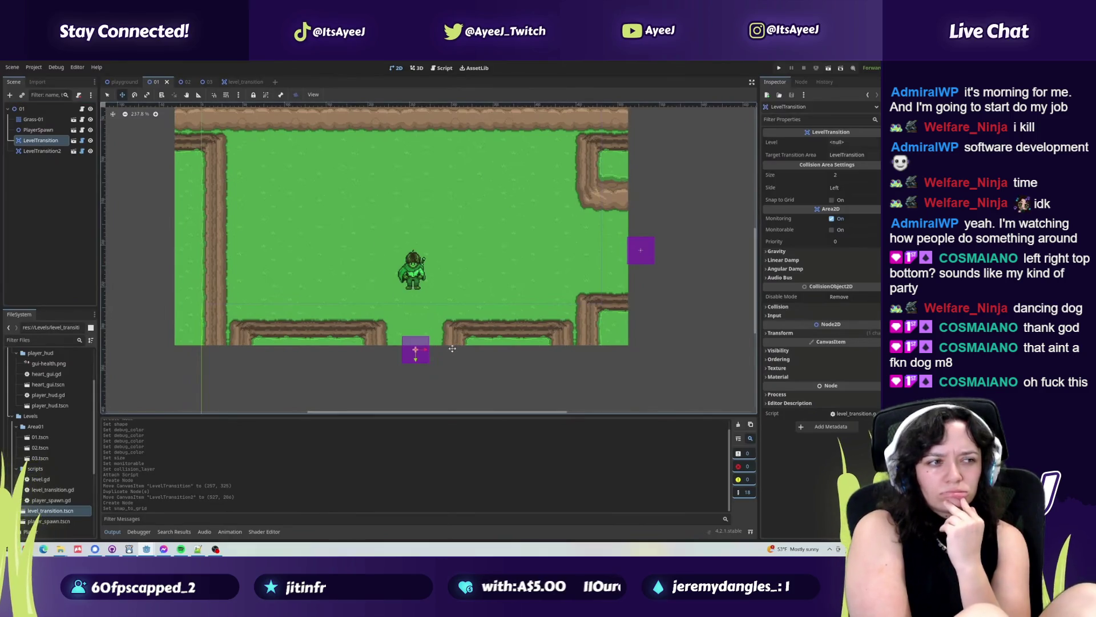
{"action": "left_click", "coordinate": [836, 187]}
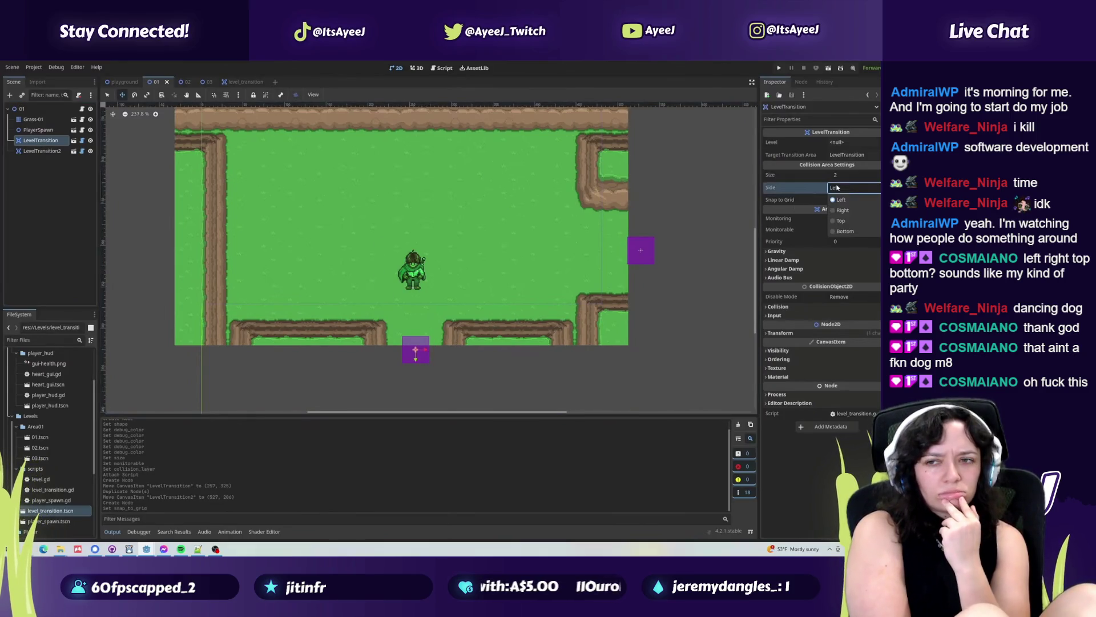
{"action": "left_click", "coordinate": [843, 230]}
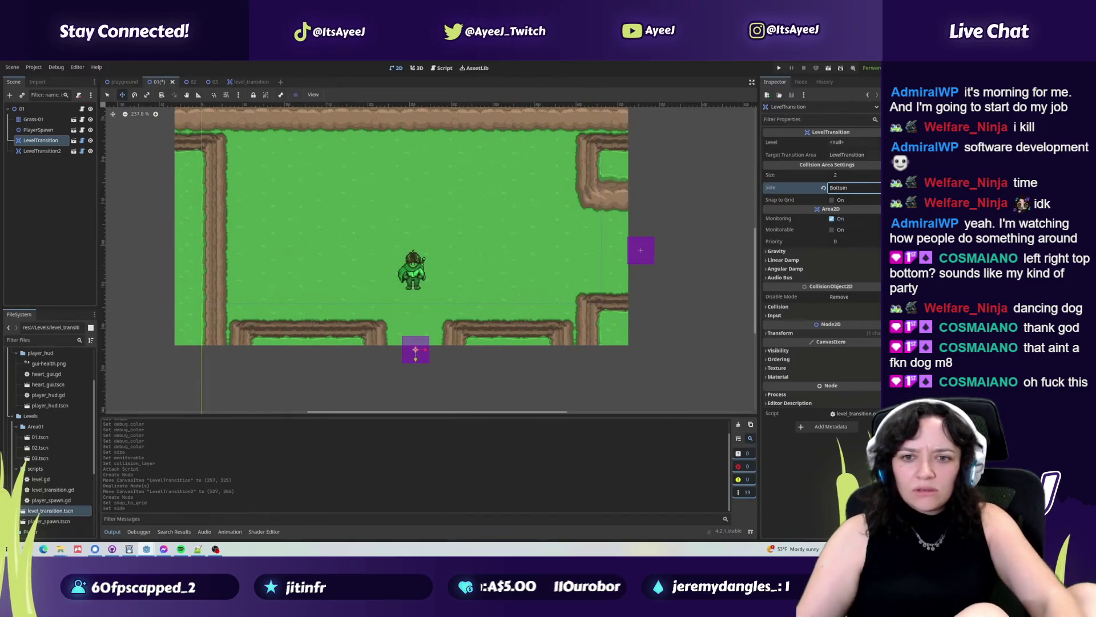
{"action": "left_click", "coordinate": [615, 399]}
{"action": "key", "text": "alt+Tab"}
{"action": "key", "text": "alt+Tab"}
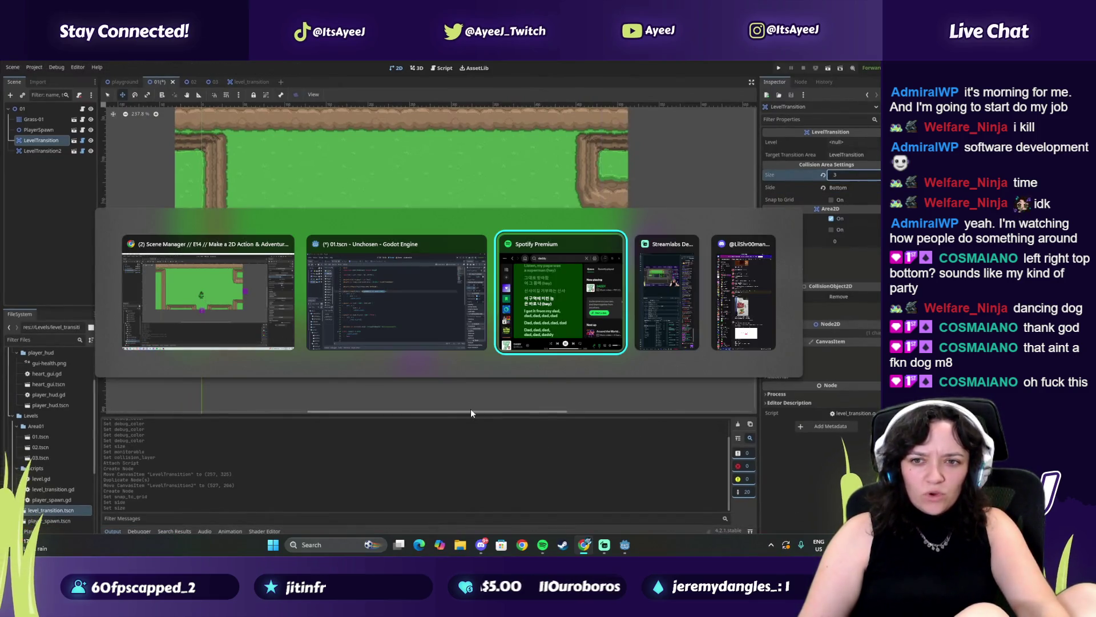
{"action": "left_click", "coordinate": [364, 321]}
Select the other LevelTransition node, set its Size to 2, save level 01, and open its script.
{"action": "left_click", "coordinate": [779, 108]}
{"action": "left_click", "coordinate": [780, 93]}
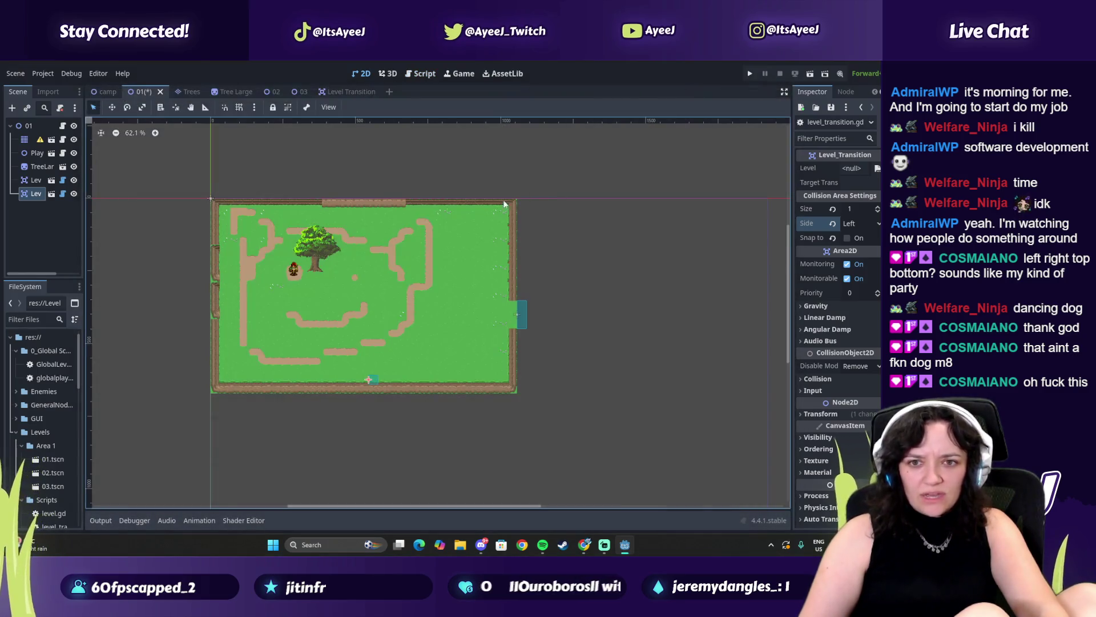
{"action": "left_click", "coordinate": [36, 180]}
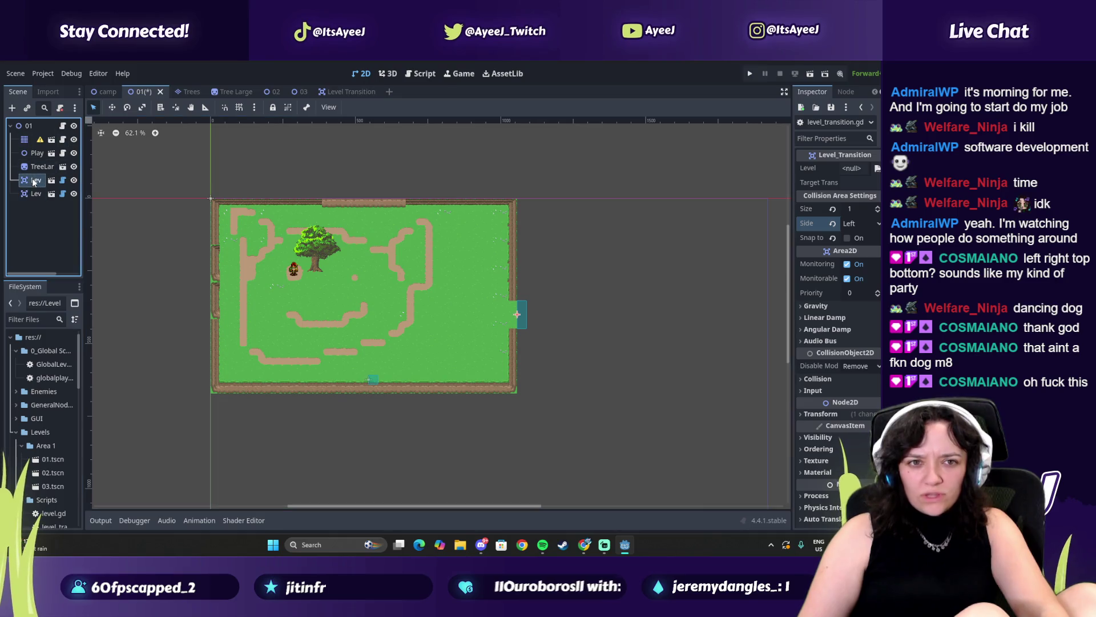
{"action": "left_click", "coordinate": [859, 224]}
{"action": "left_click", "coordinate": [862, 257]}
{"action": "left_click", "coordinate": [878, 224]}
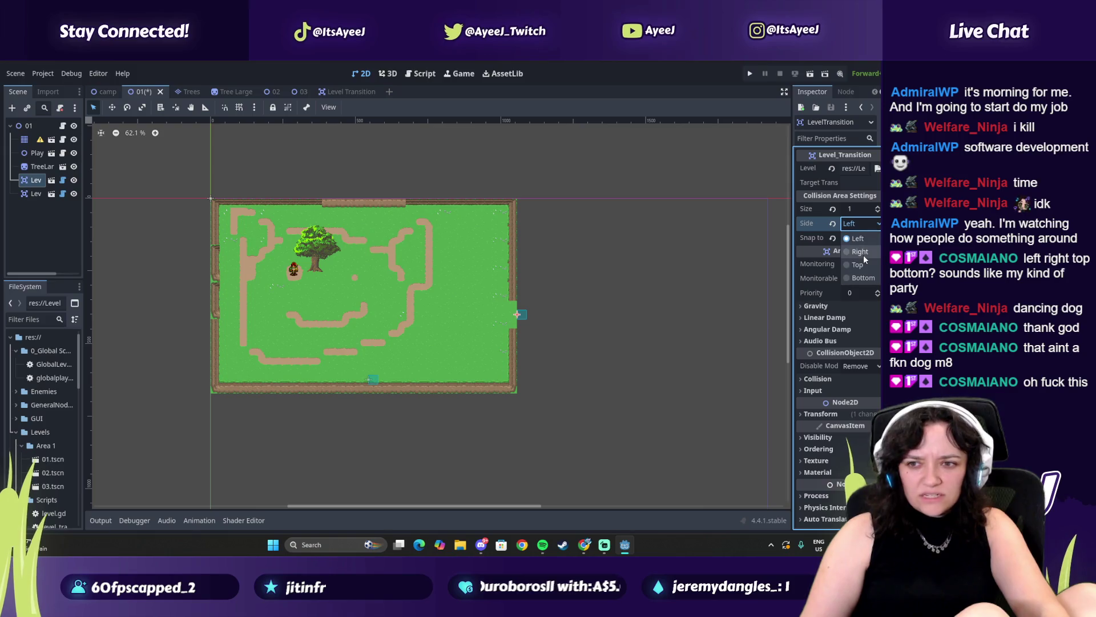
{"action": "left_click", "coordinate": [877, 206]}
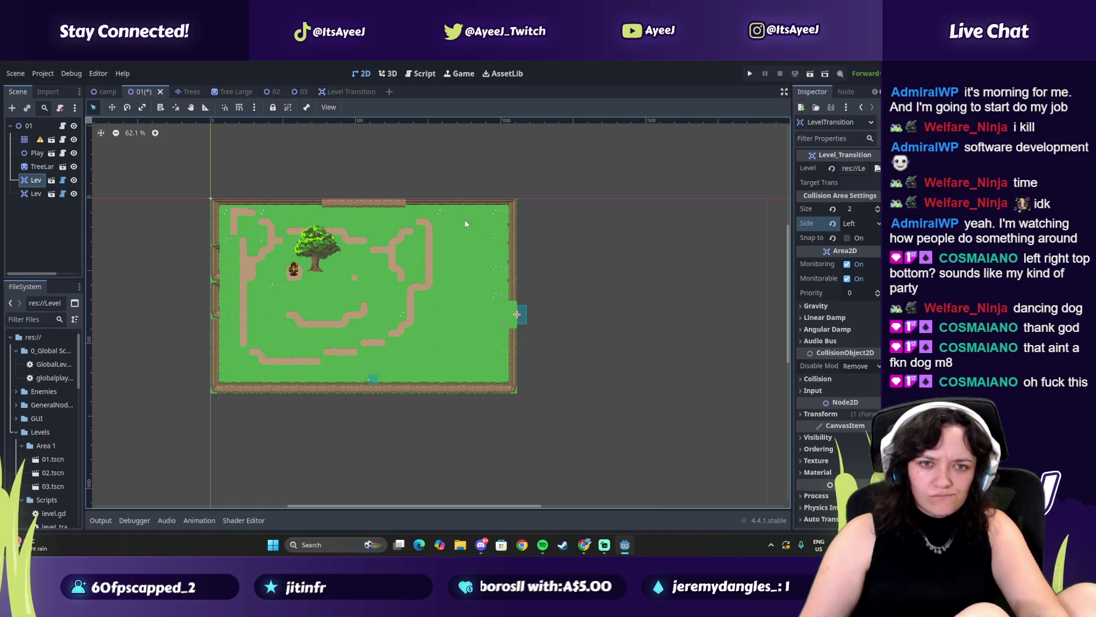
{"action": "key", "text": "ctrl+s"}
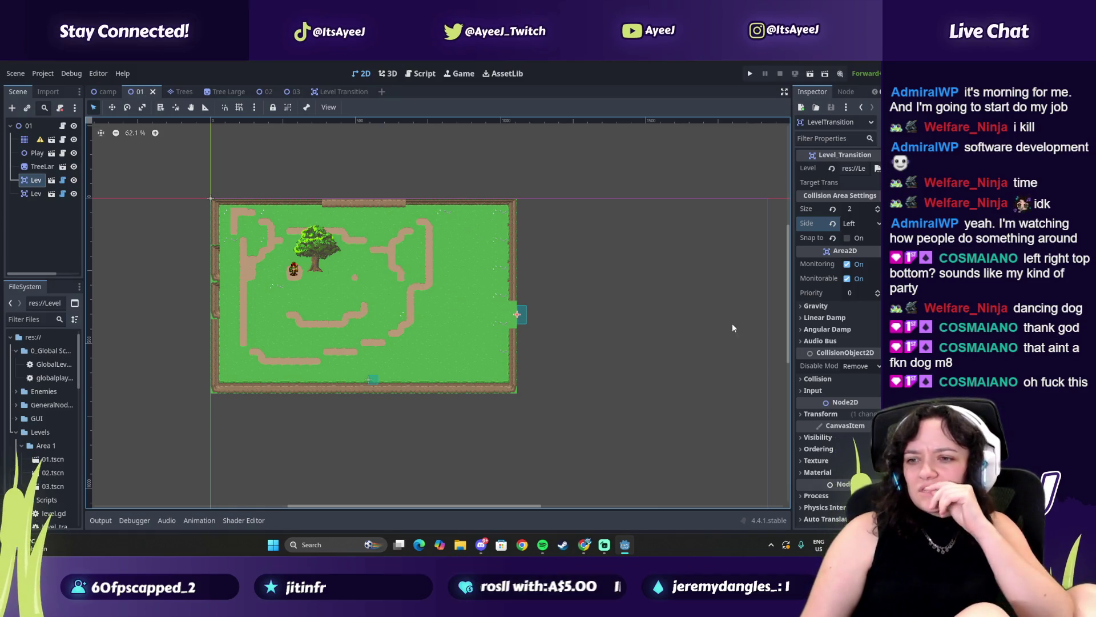
{"action": "left_click", "coordinate": [64, 180]}
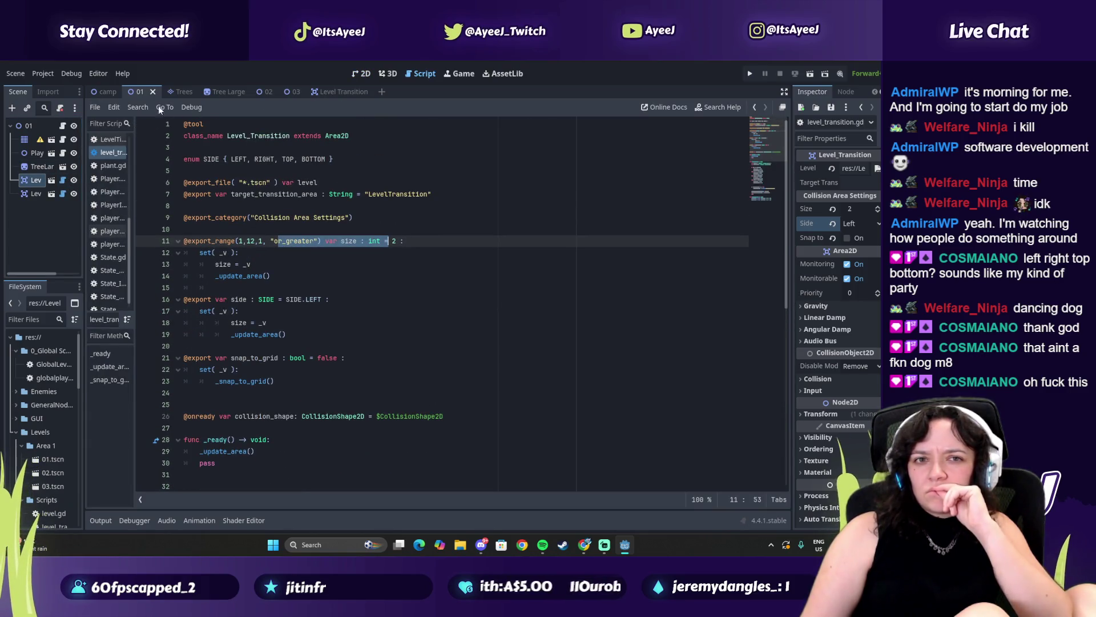
{"action": "left_click", "coordinate": [339, 91]}
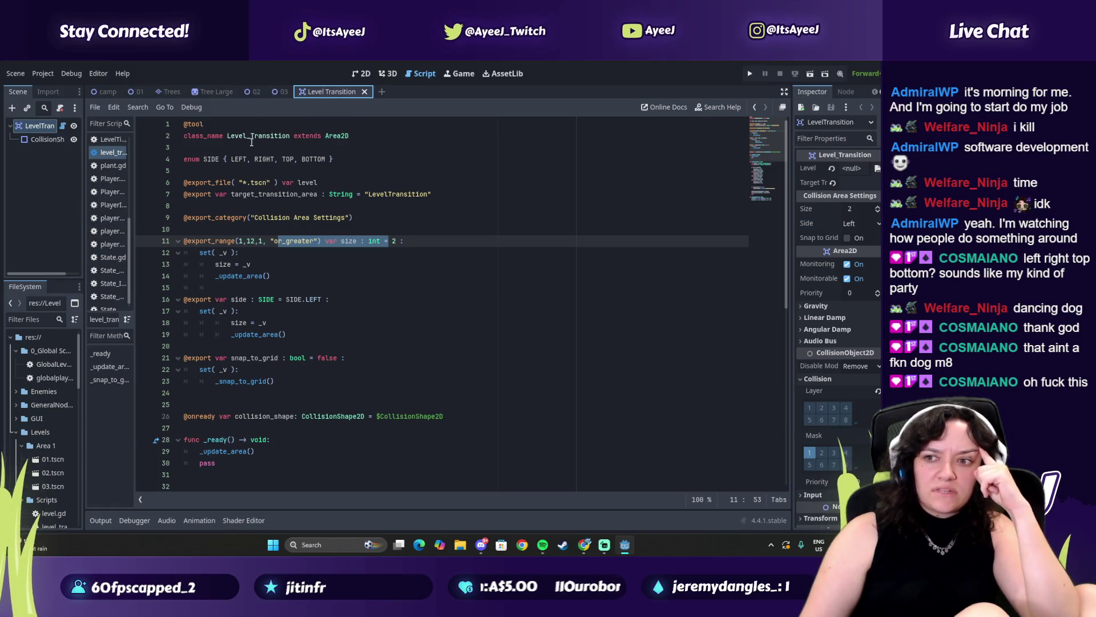
Set the Level Transition Size to 1, save, go to the level 01 tab, and reselect level_transition.gd.
{"action": "left_click", "coordinate": [877, 211]}
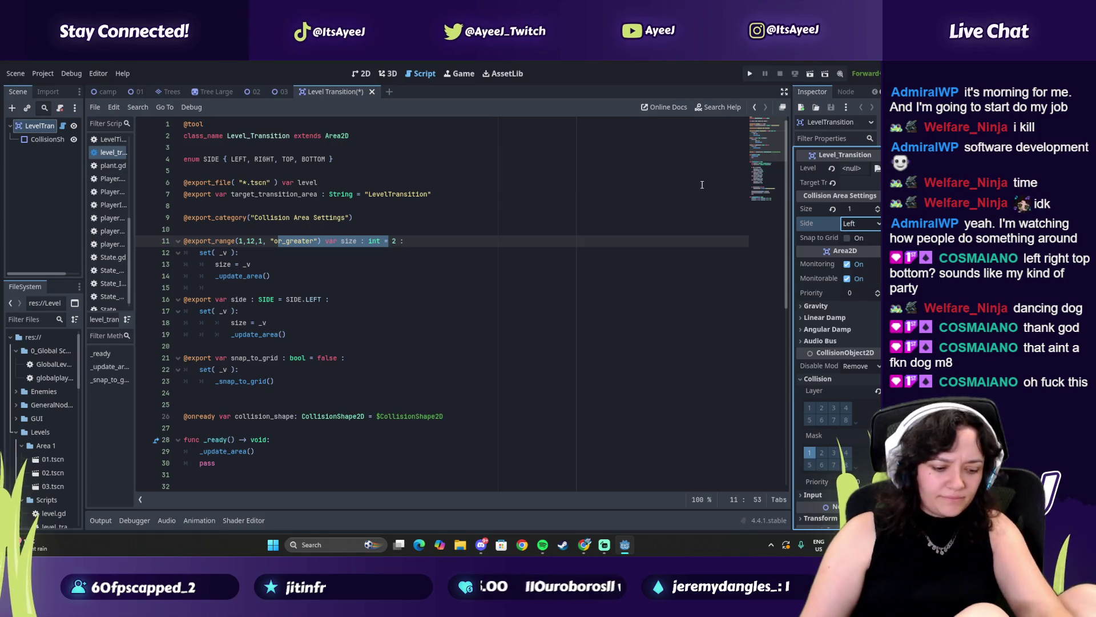
{"action": "key", "text": "ctrl+s"}
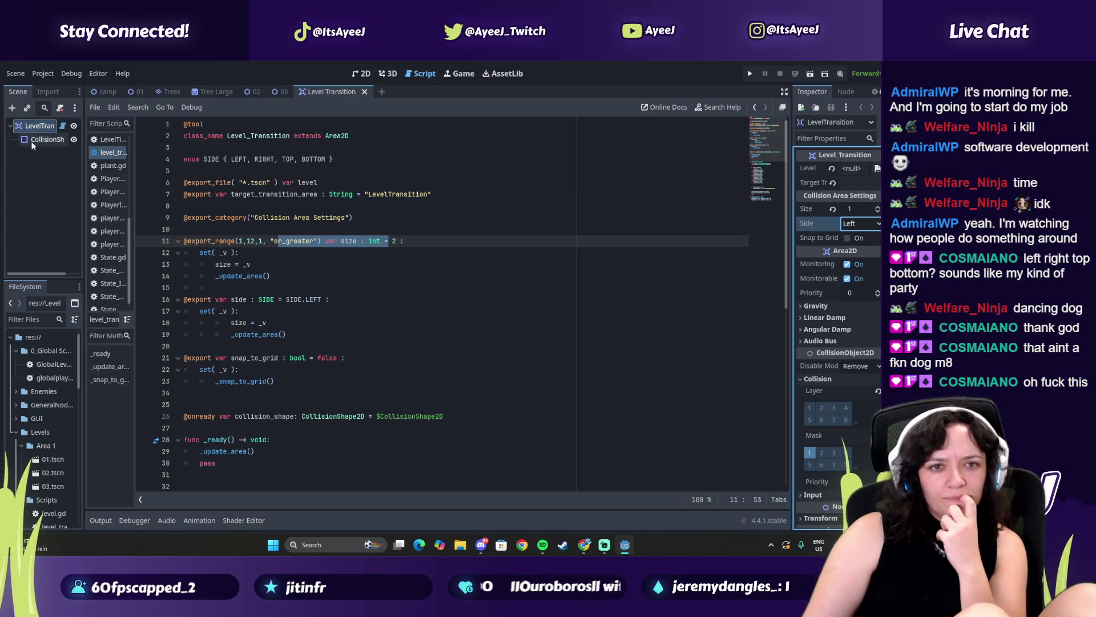
{"action": "left_click", "coordinate": [281, 92]}
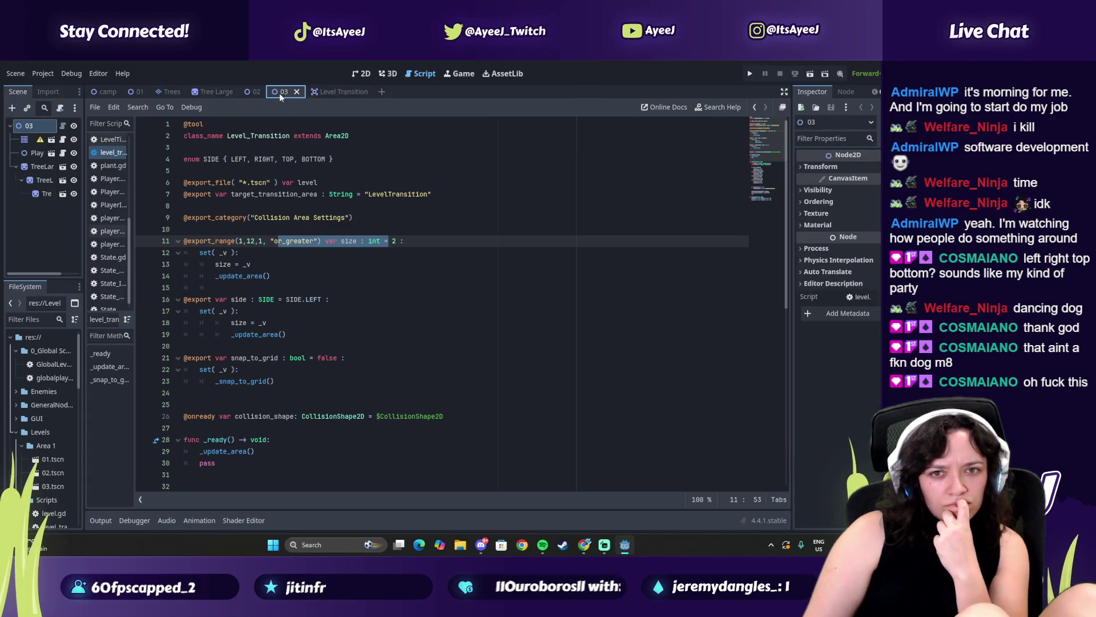
{"action": "left_click", "coordinate": [137, 93]}
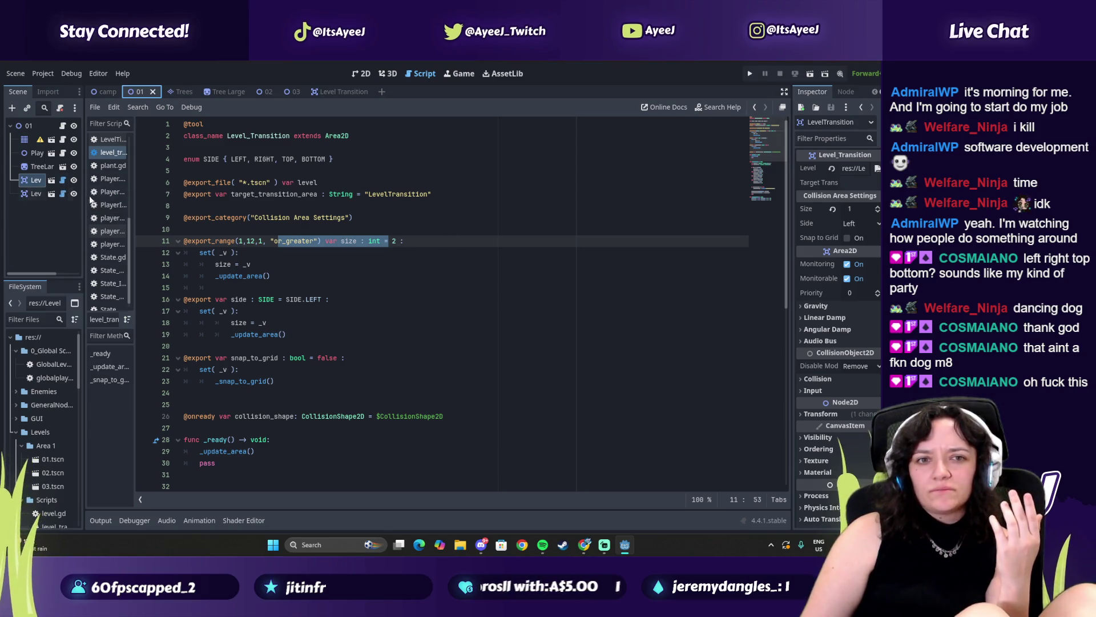
{"action": "left_click", "coordinate": [103, 205]}
{"action": "left_click", "coordinate": [106, 154]}
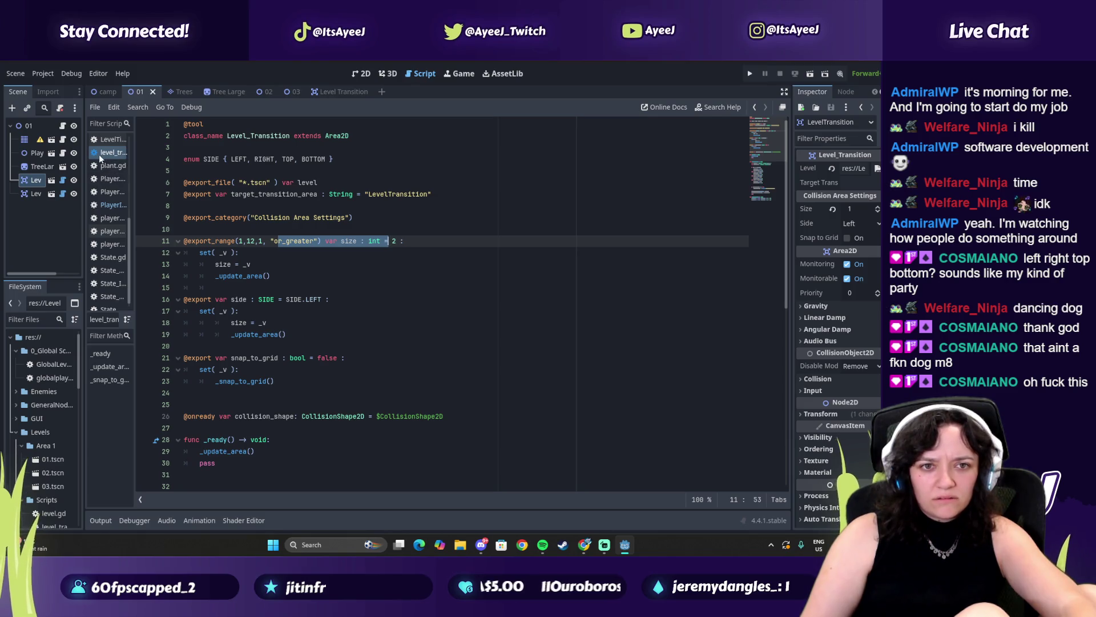
Try running level_transition.gd, dismiss the cannot-run notice, and close the script.
{"action": "right_click", "coordinate": [100, 155]}
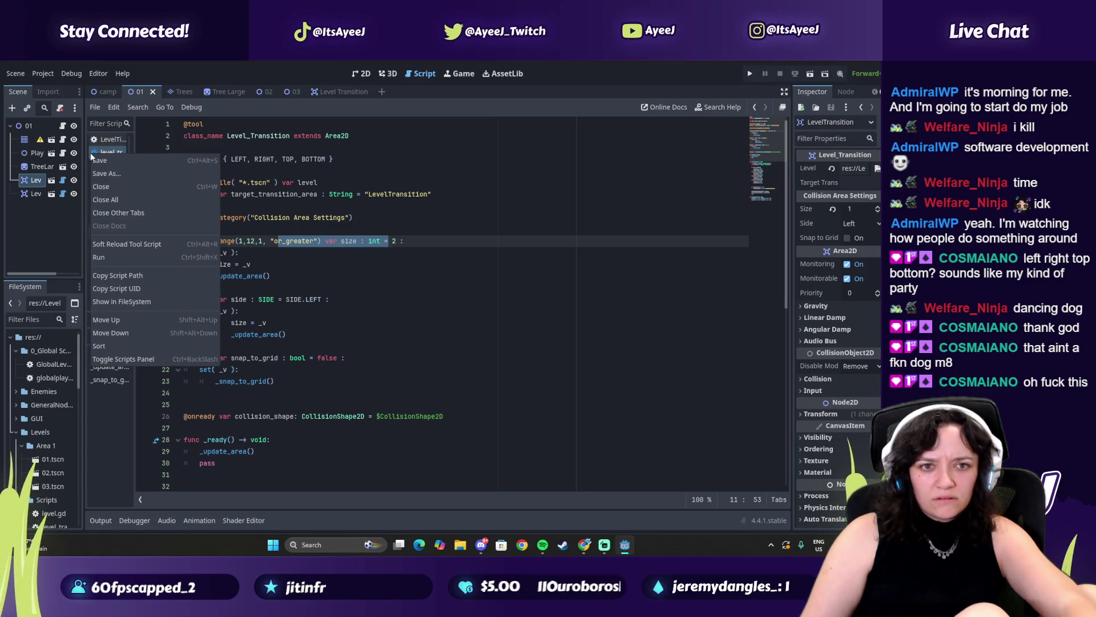
{"action": "left_click", "coordinate": [116, 257]}
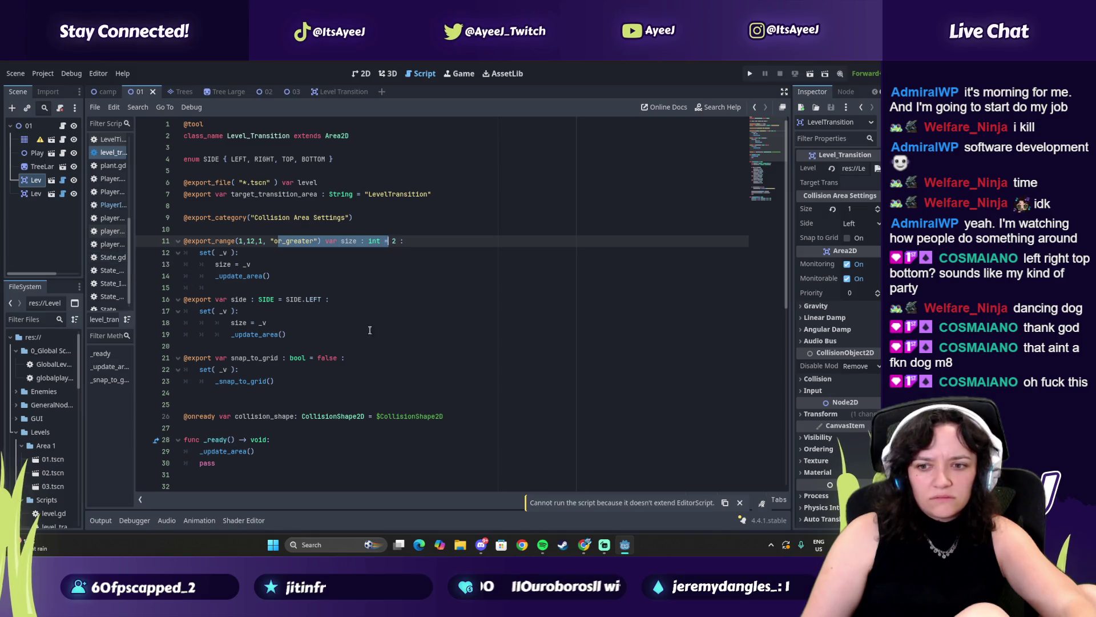
{"action": "left_click", "coordinate": [741, 503]}
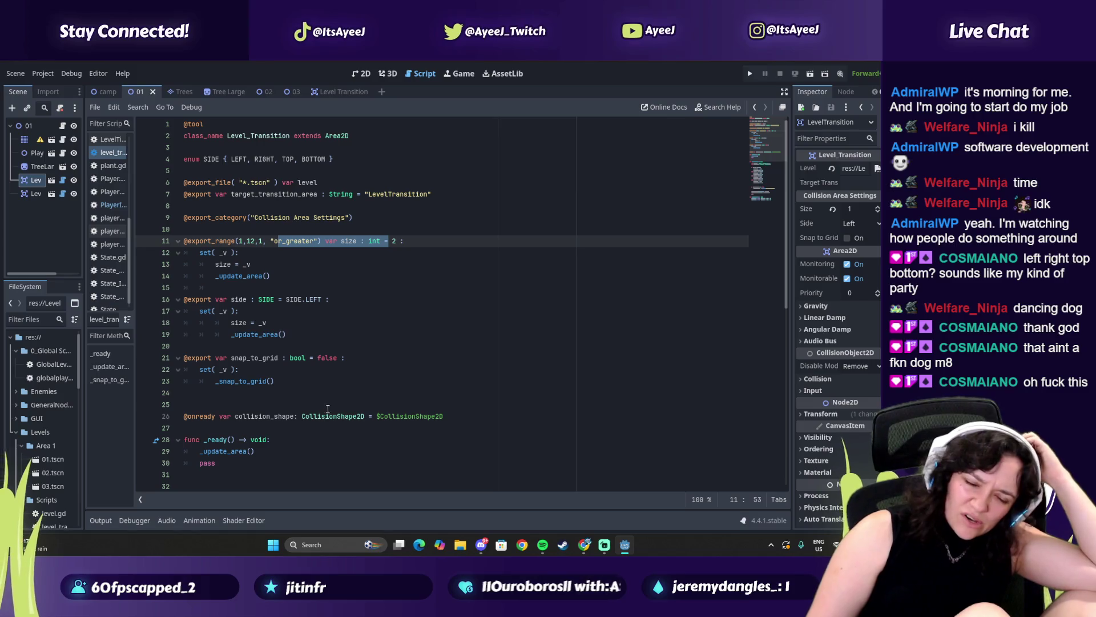
{"action": "right_click", "coordinate": [100, 155]}
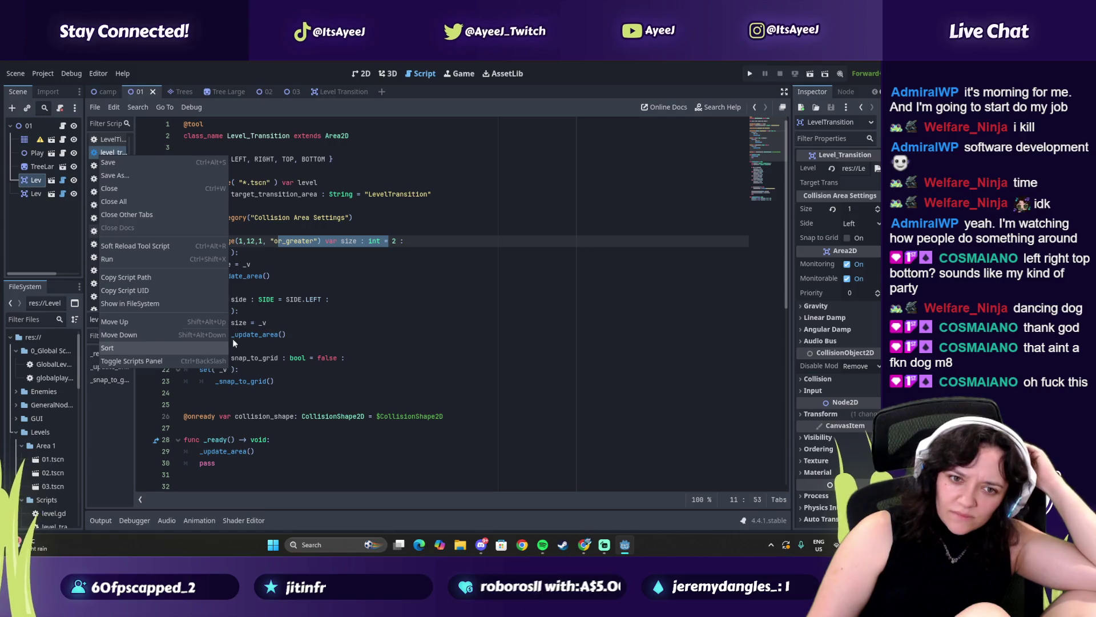
{"action": "left_click", "coordinate": [268, 322], "text": "shift"}
{"action": "right_click", "coordinate": [109, 153]}
{"action": "left_click", "coordinate": [114, 187]}
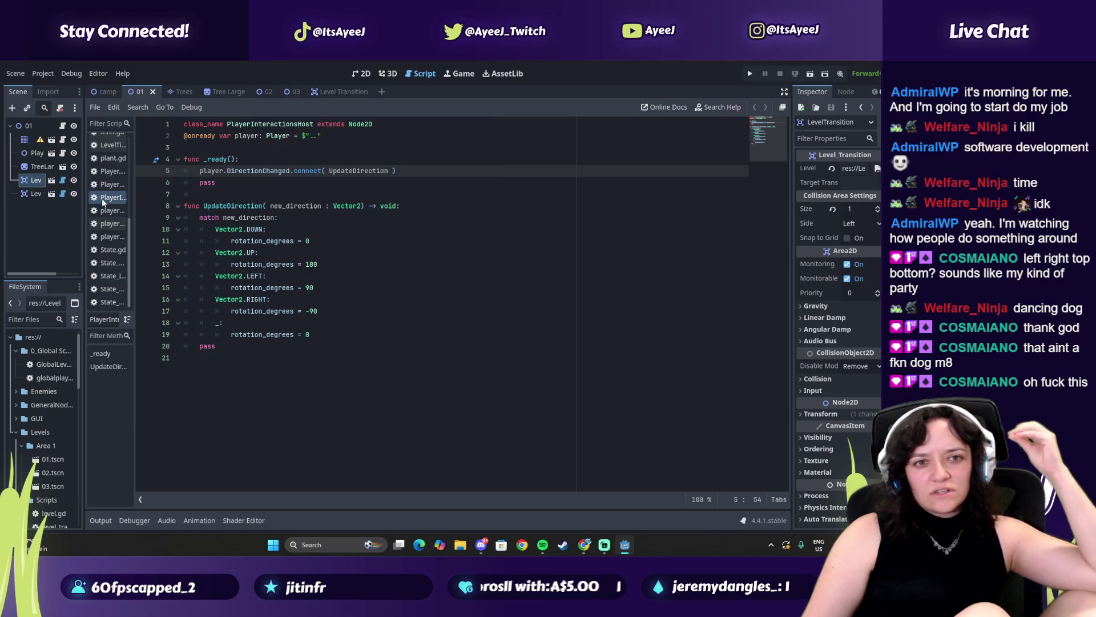
Widen the script list and close enemy.gd, EnemyState.gd and the remaining open scripts with Ctrl+W.
{"action": "scroll", "coordinate": [110, 163], "scroll_direction": "up", "scroll_amount": 3}
{"action": "scroll", "coordinate": [111, 157], "scroll_direction": "up", "scroll_amount": 5}
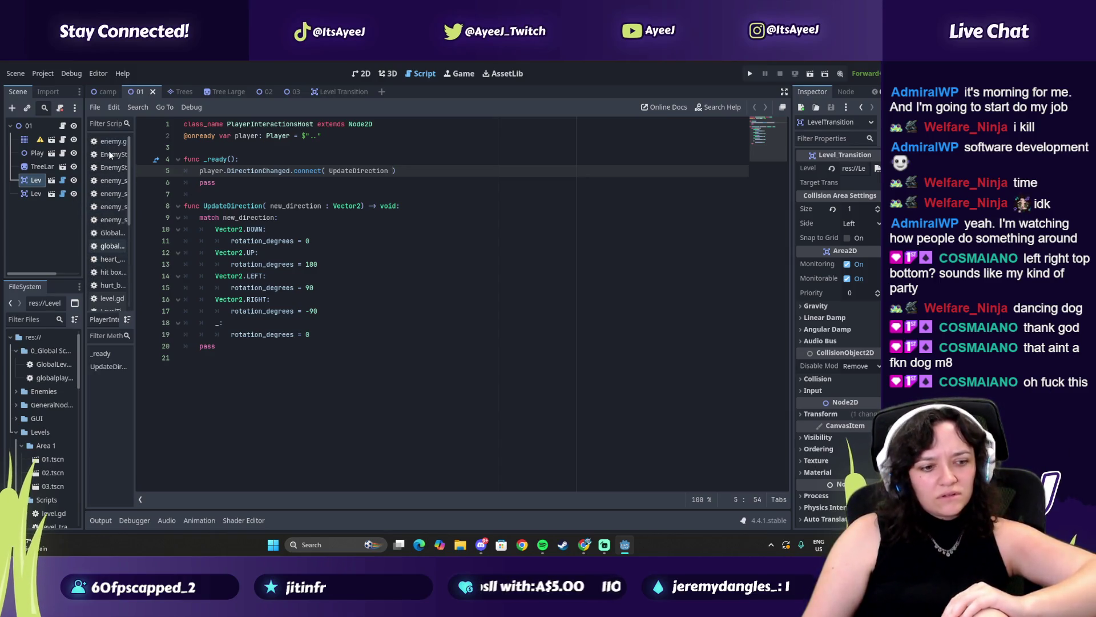
{"action": "left_click_drag", "start_coordinate": [133, 155], "coordinate": [238, 155]}
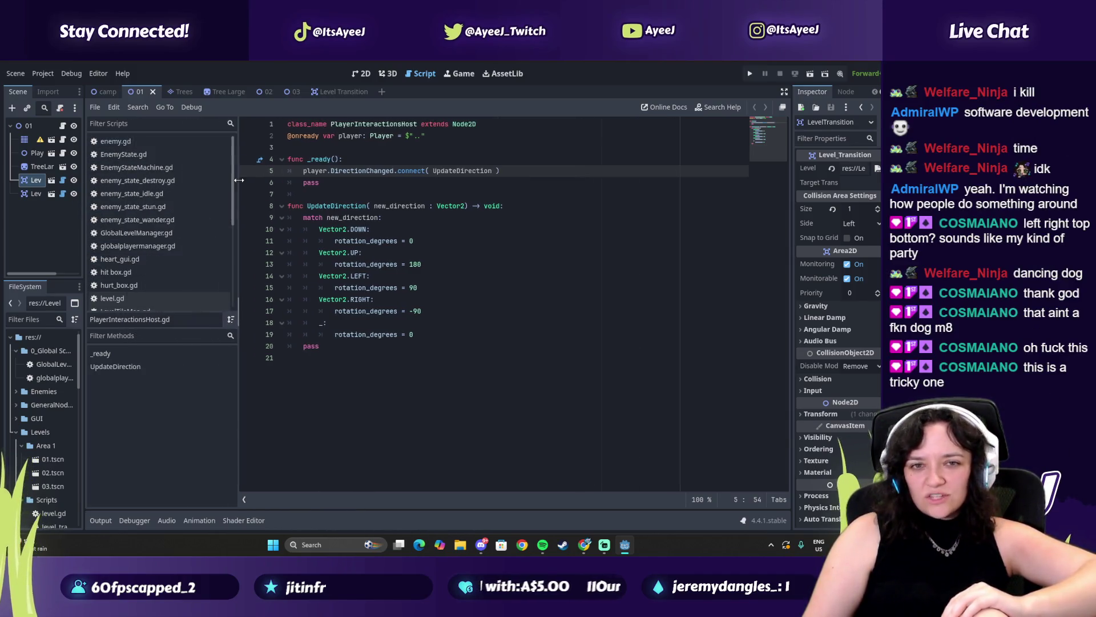
{"action": "right_click", "coordinate": [130, 141]}
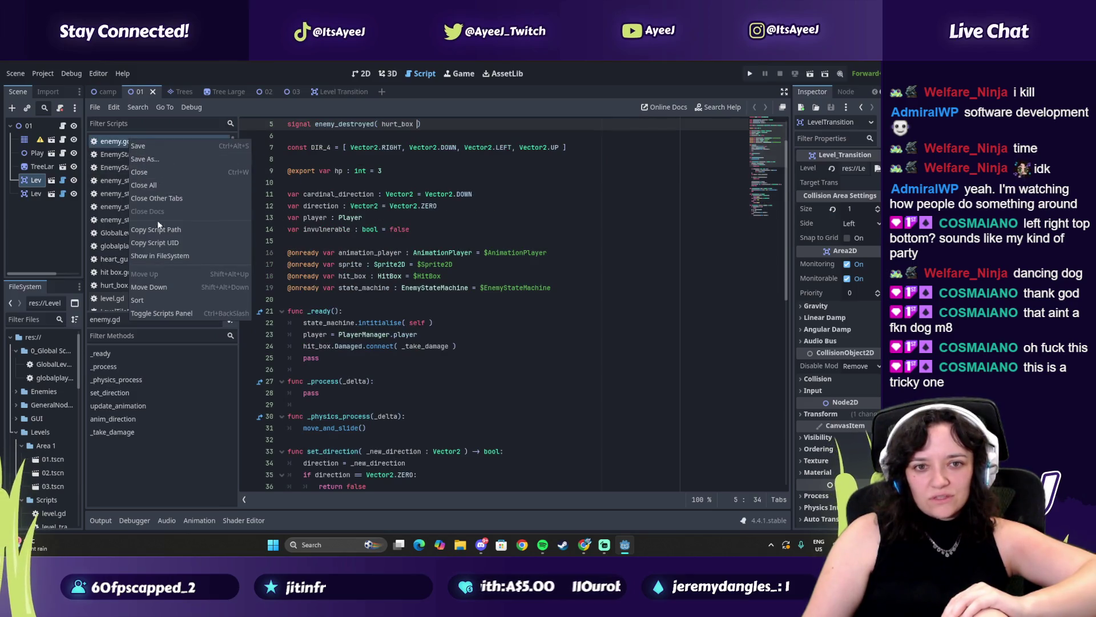
{"action": "left_click", "coordinate": [155, 173]}
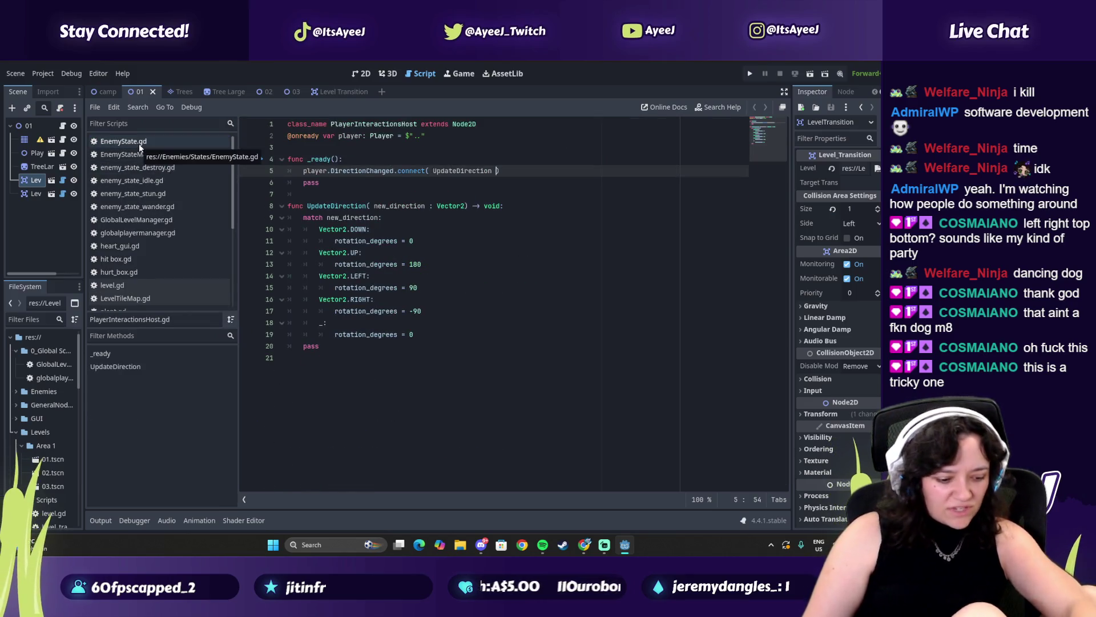
{"action": "middle_click", "coordinate": [139, 142]}
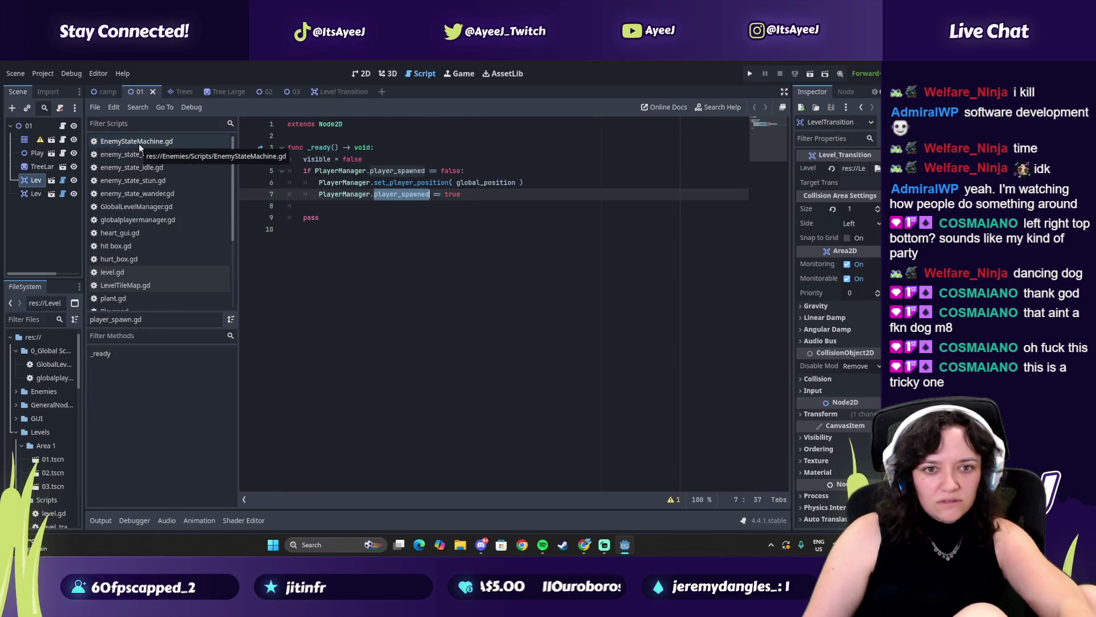
{"action": "key", "text": "ctrl+w"}
{"action": "key", "text": "ctrl+w"}
{"action": "key", "text": "ctrl+w"}
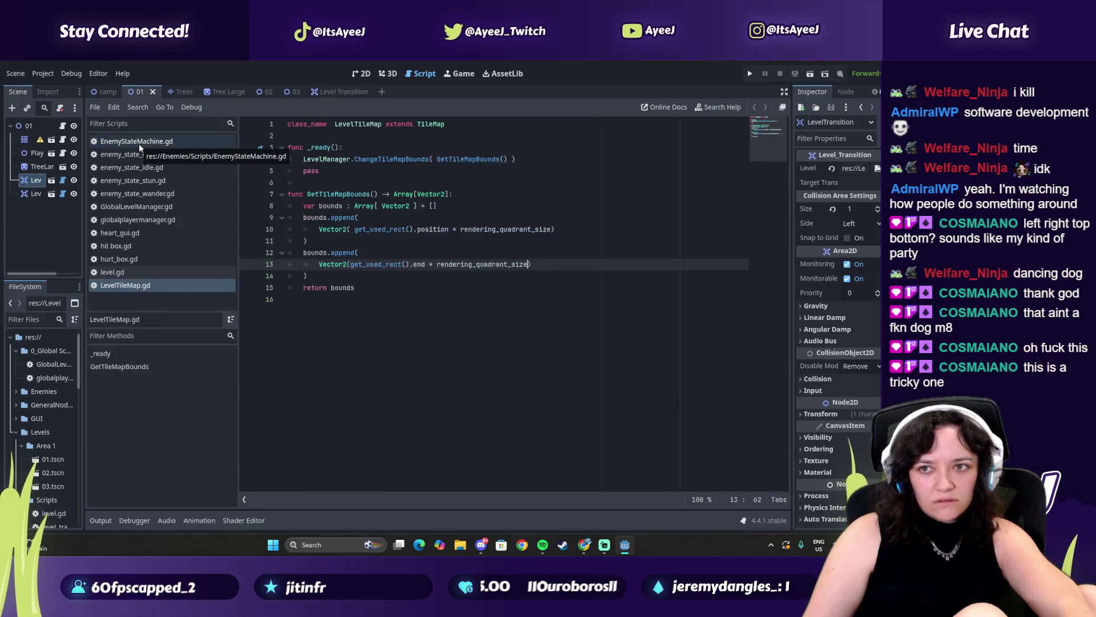
{"action": "key", "text": "ctrl+w"}
{"action": "key", "text": "ctrl+w"}
{"action": "key", "text": "ctrl+w"}
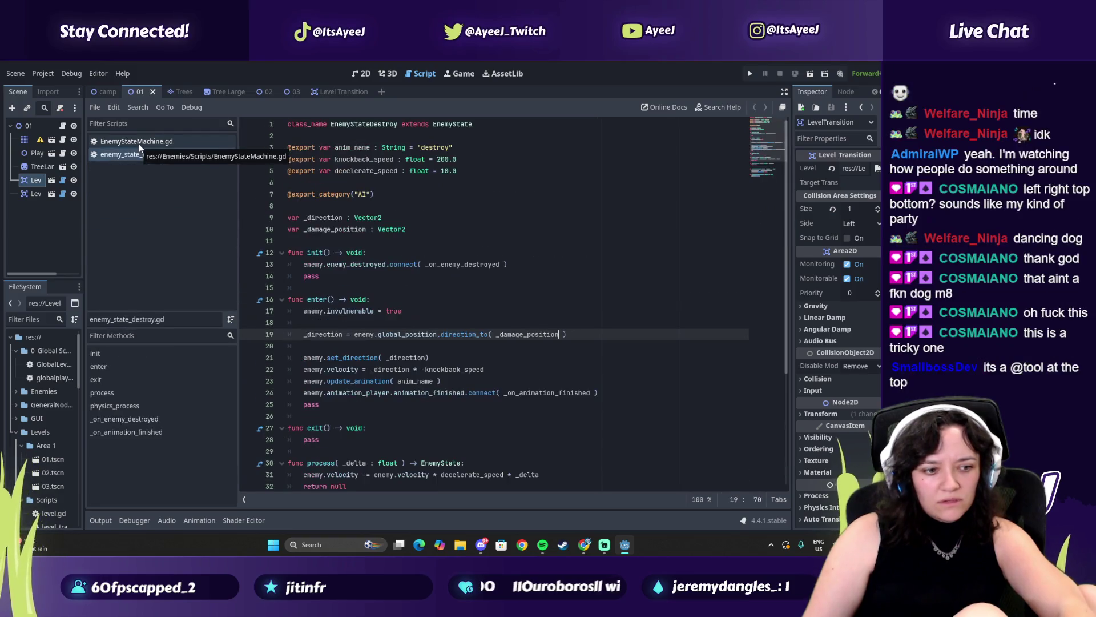
{"action": "key", "text": "ctrl+w"}
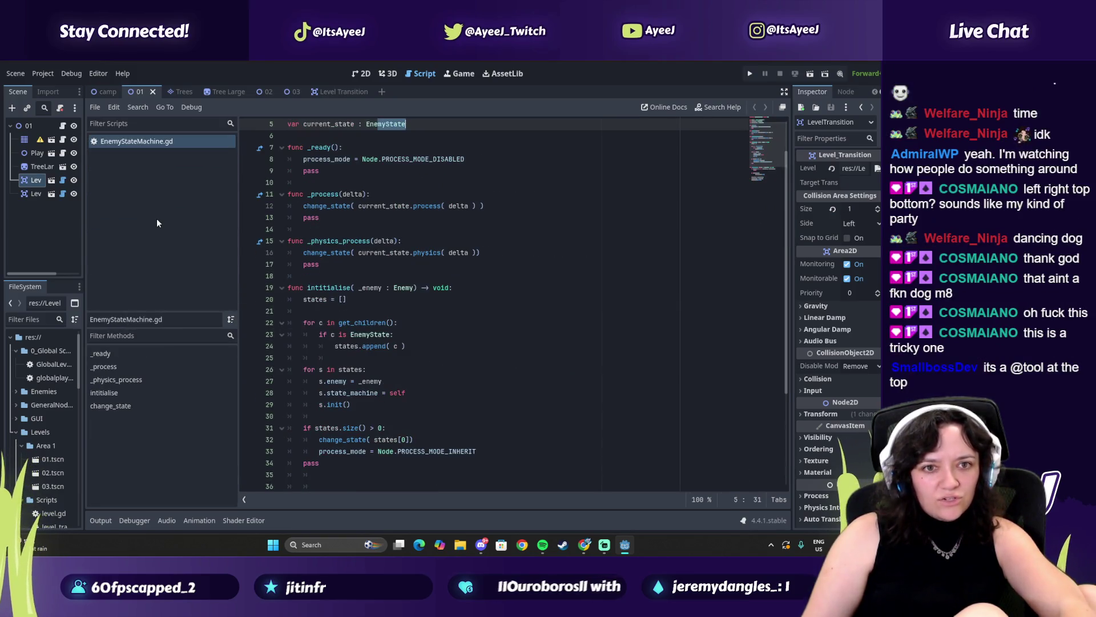
{"action": "key", "text": "ctrl+w"}
{"action": "left_click", "coordinate": [63, 181]}
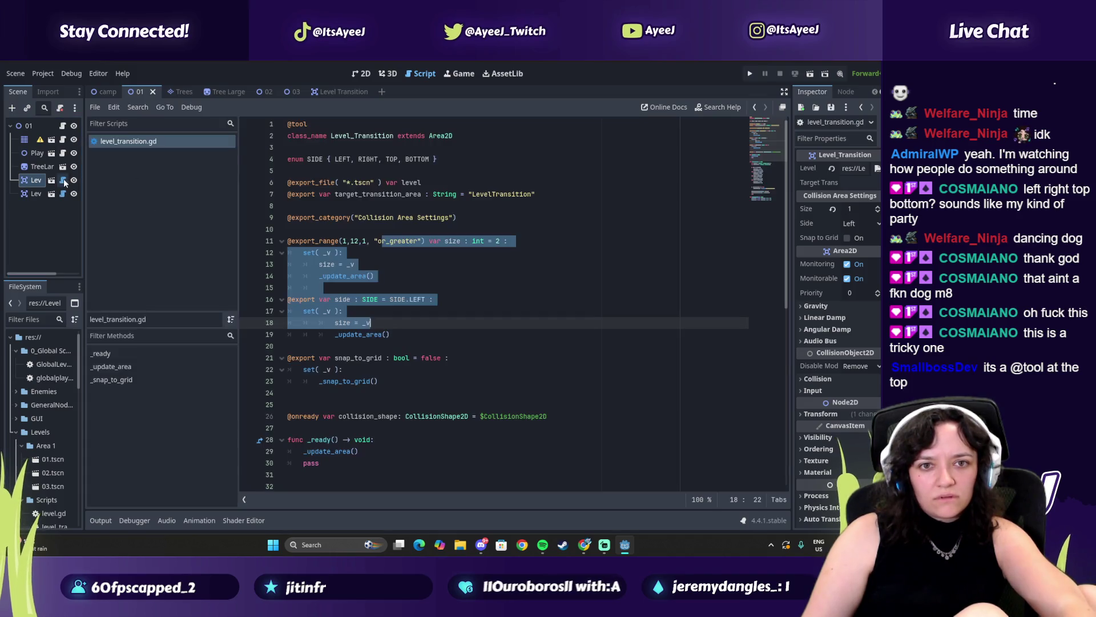
{"action": "left_click", "coordinate": [289, 124]}
{"action": "key", "text": "shift+Home"}
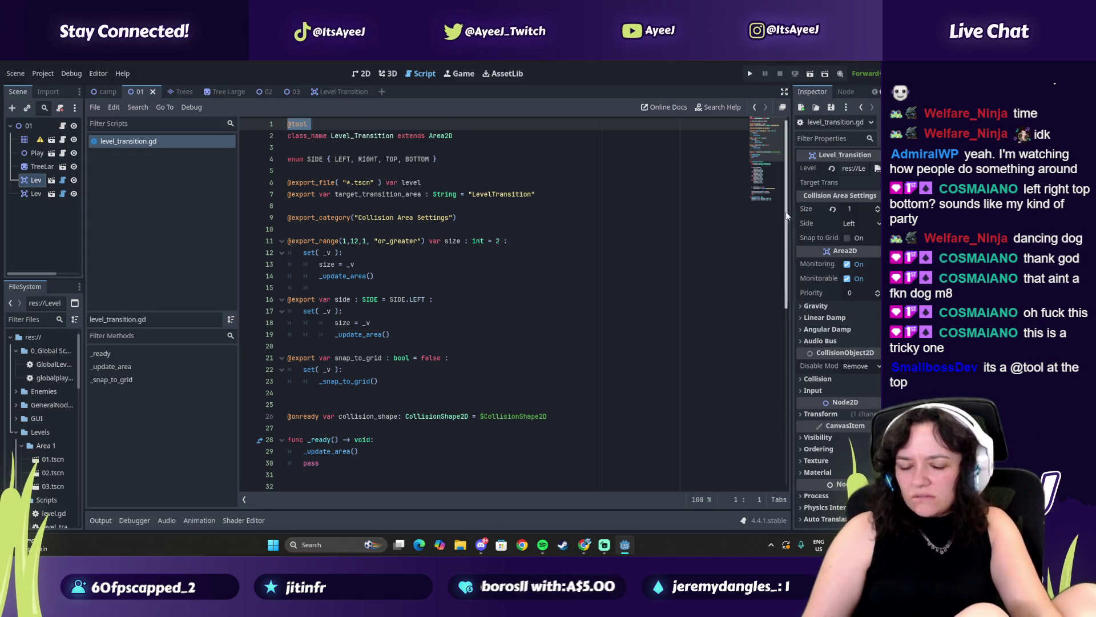
{"action": "key", "text": "alt+Tab"}
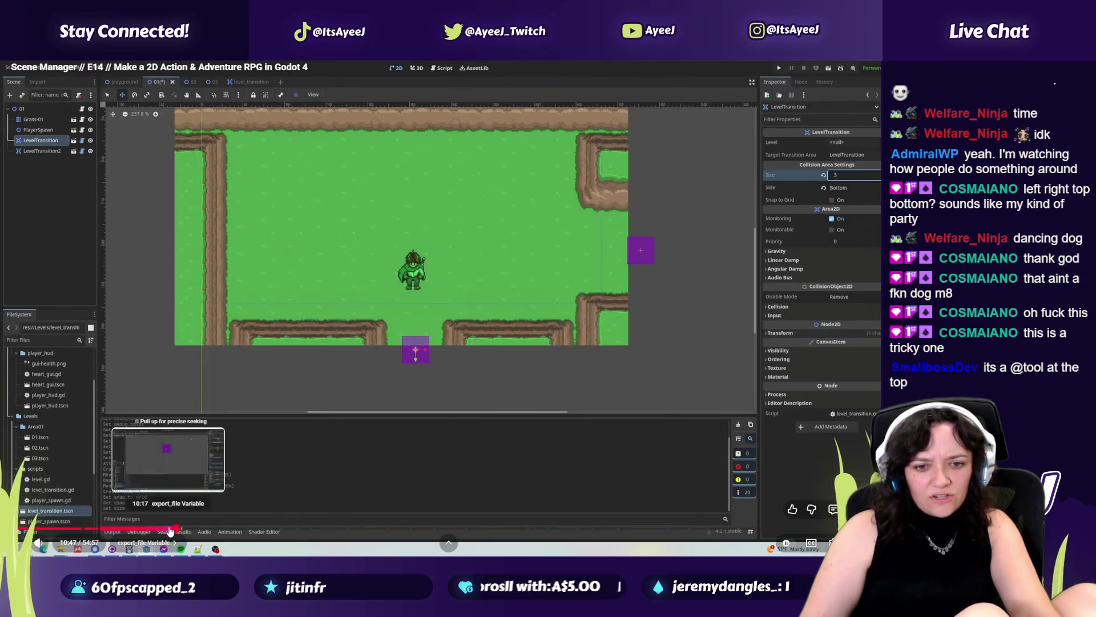
Rewind the tutorial to about 10:26 on the Level Transition scene, pause it, and return to Godot.
{"action": "left_click", "coordinate": [170, 526]}
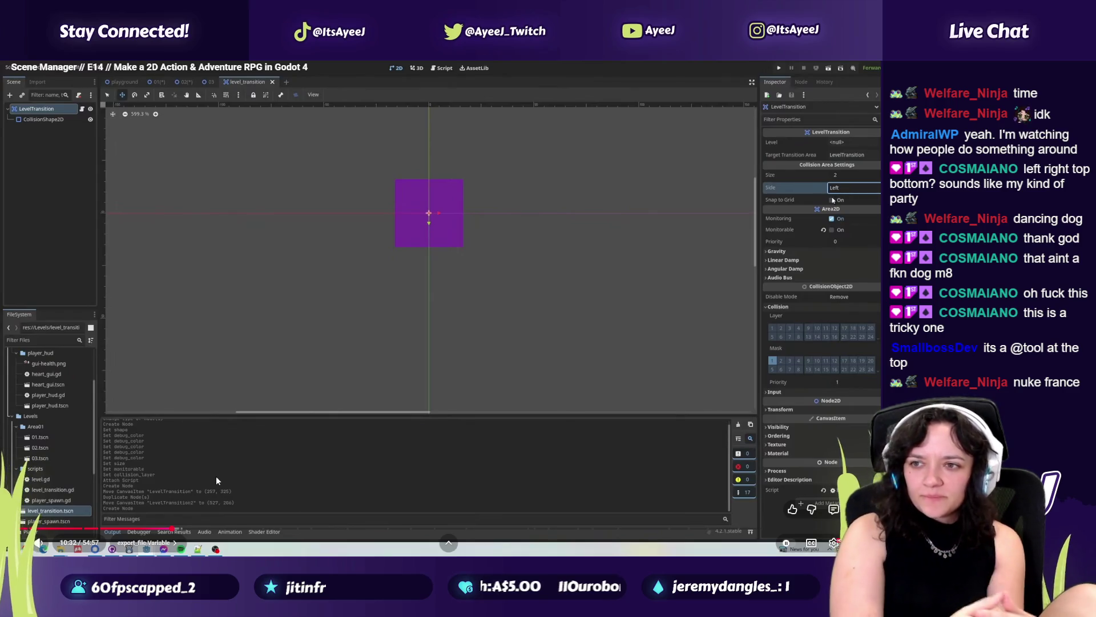
{"action": "left_click", "coordinate": [357, 367]}
{"action": "key", "text": "alt+Tab"}
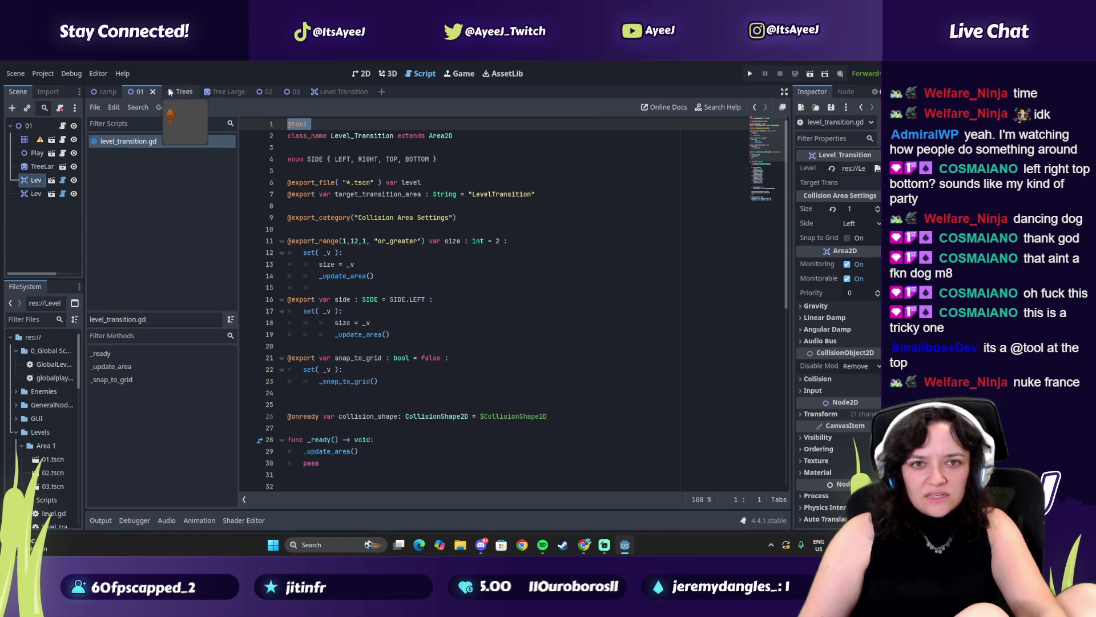
Try Size values 3, 1 and 2 and Side Bottom on the level 01 transition, then save.
{"action": "left_click", "coordinate": [783, 108]}
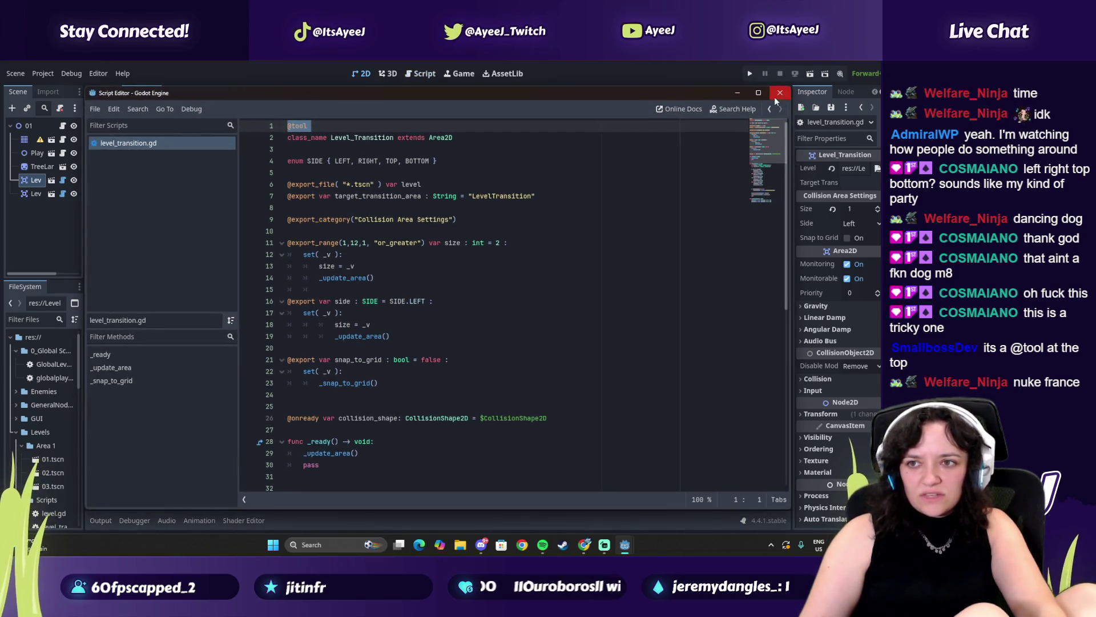
{"action": "left_click", "coordinate": [870, 216]}
{"action": "left_click", "coordinate": [875, 224]}
{"action": "left_click", "coordinate": [878, 207]}
{"action": "left_click", "coordinate": [878, 207]}
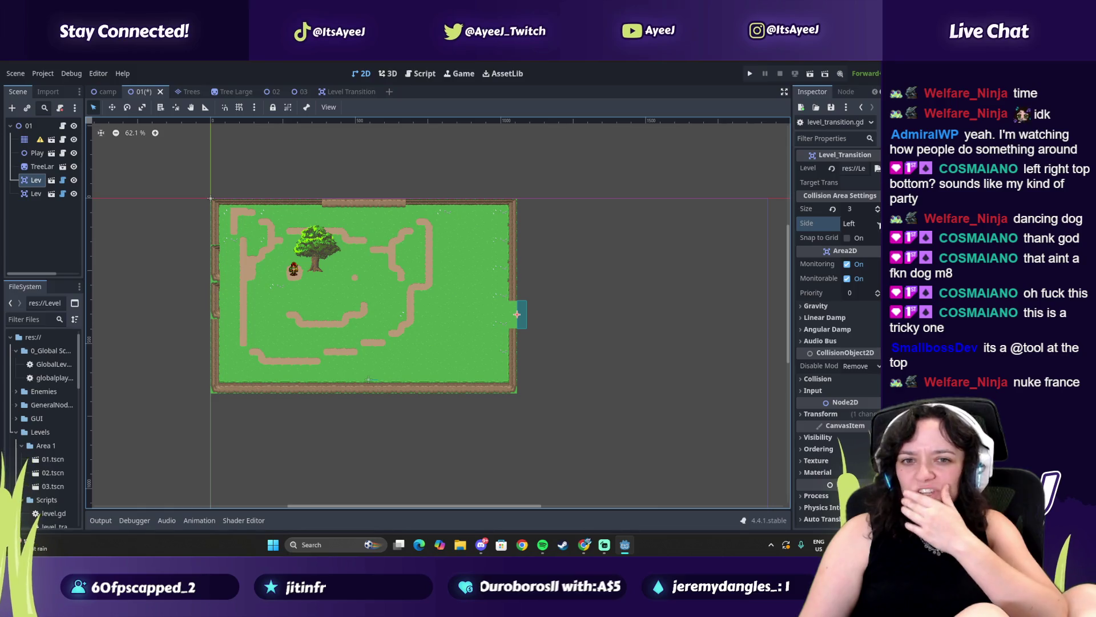
{"action": "left_click", "coordinate": [875, 224]}
{"action": "left_click", "coordinate": [857, 238]}
{"action": "left_click", "coordinate": [862, 223]}
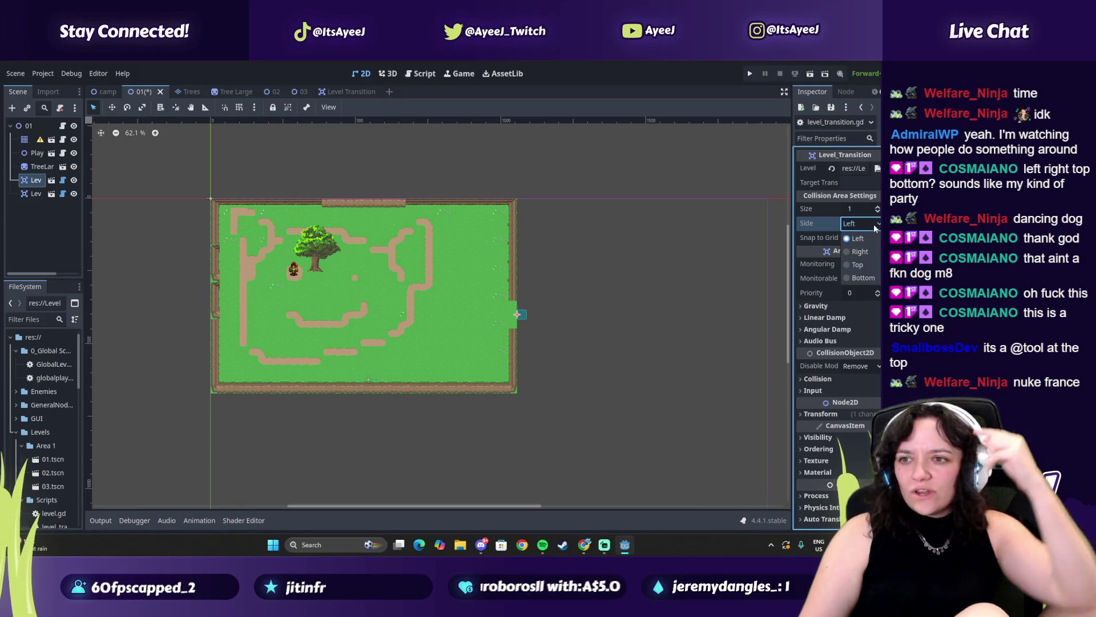
{"action": "left_click", "coordinate": [872, 227]}
{"action": "left_click", "coordinate": [859, 258]}
{"action": "left_click", "coordinate": [871, 226]}
{"action": "left_click", "coordinate": [868, 278]}
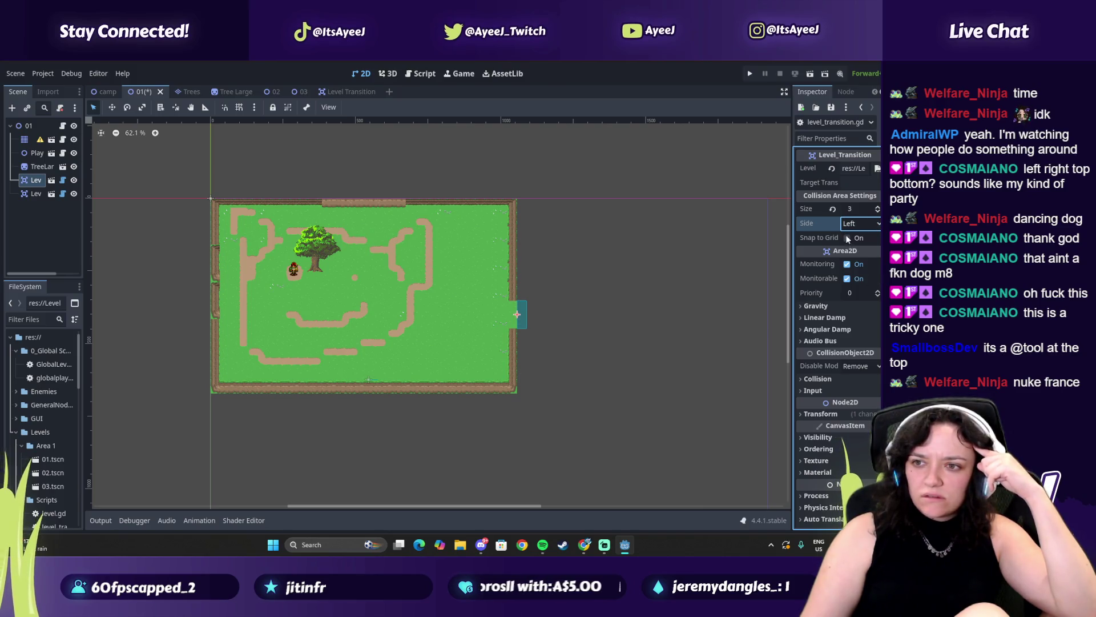
{"action": "key", "text": "ctrl+s"}
Reopen level_transition.gd and select the side setter body on lines 17–19.
{"action": "left_click", "coordinate": [63, 180]}
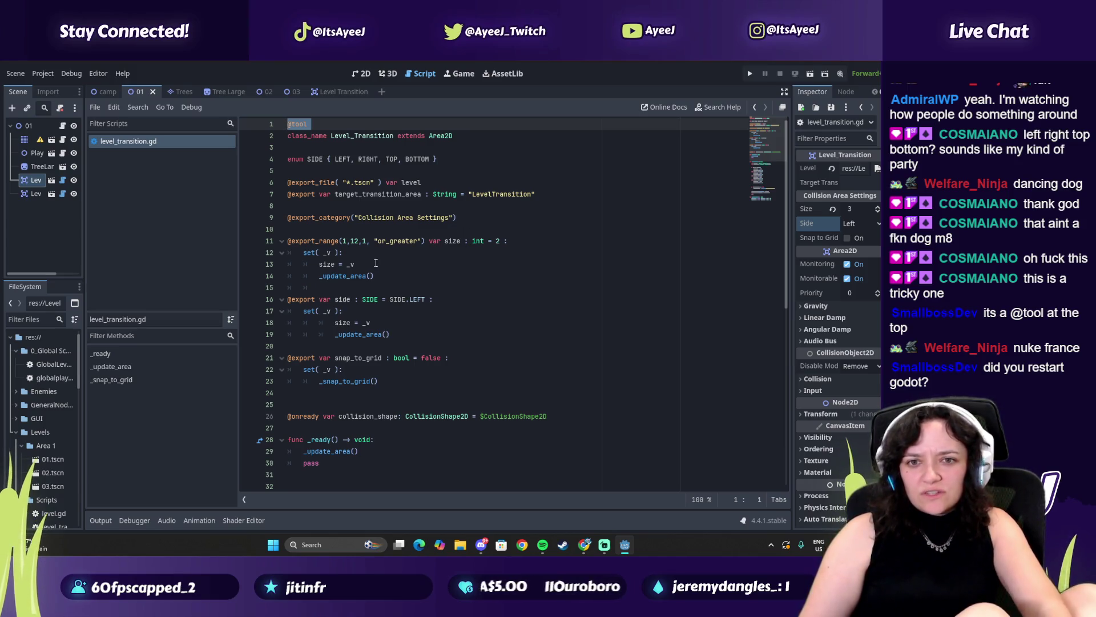
{"action": "left_click_drag", "start_coordinate": [336, 311], "coordinate": [365, 336]}
{"action": "left_click", "coordinate": [326, 316]}
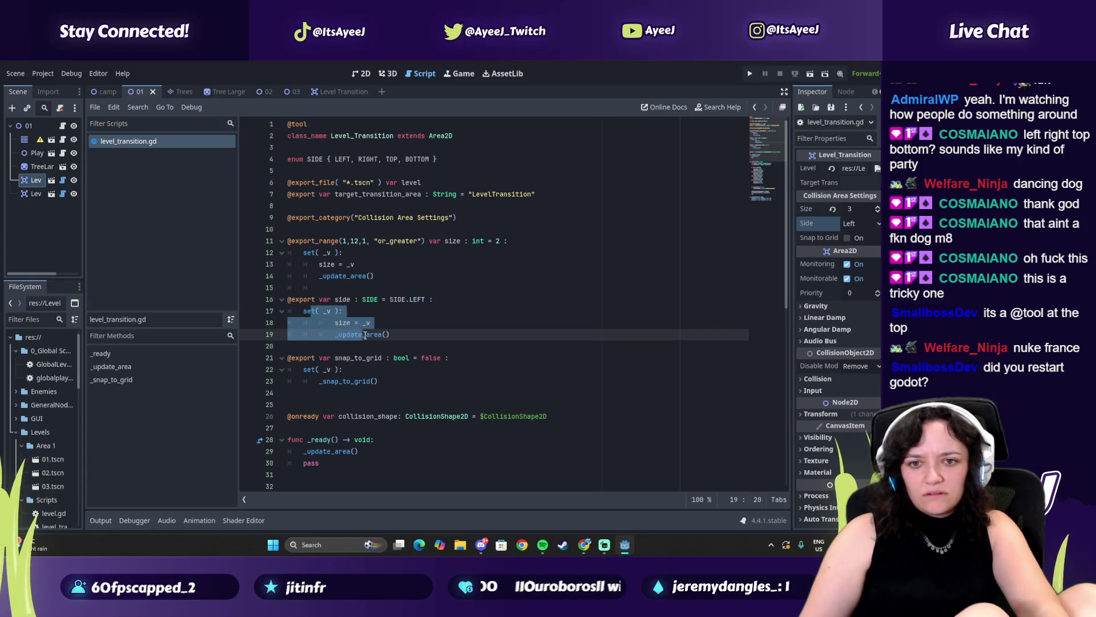
{"action": "key", "text": "alt+Tab"}
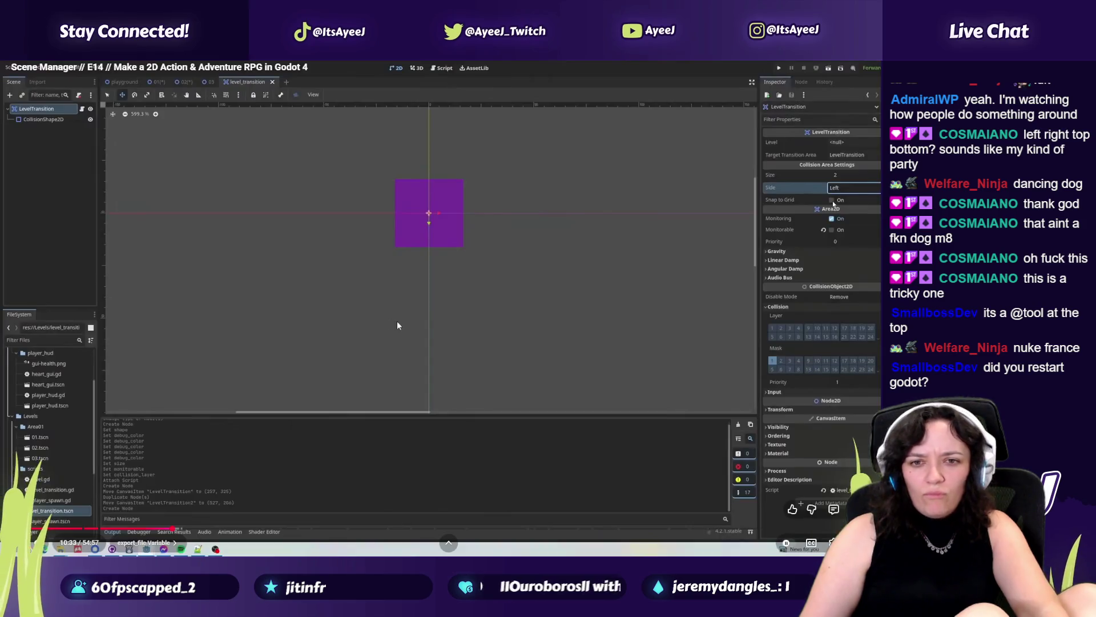
Skip the tutorial from 10:33 to about 13:10, pausing at the 'if side == SIDE.TOP:' check.
{"action": "left_click", "coordinate": [188, 528]}
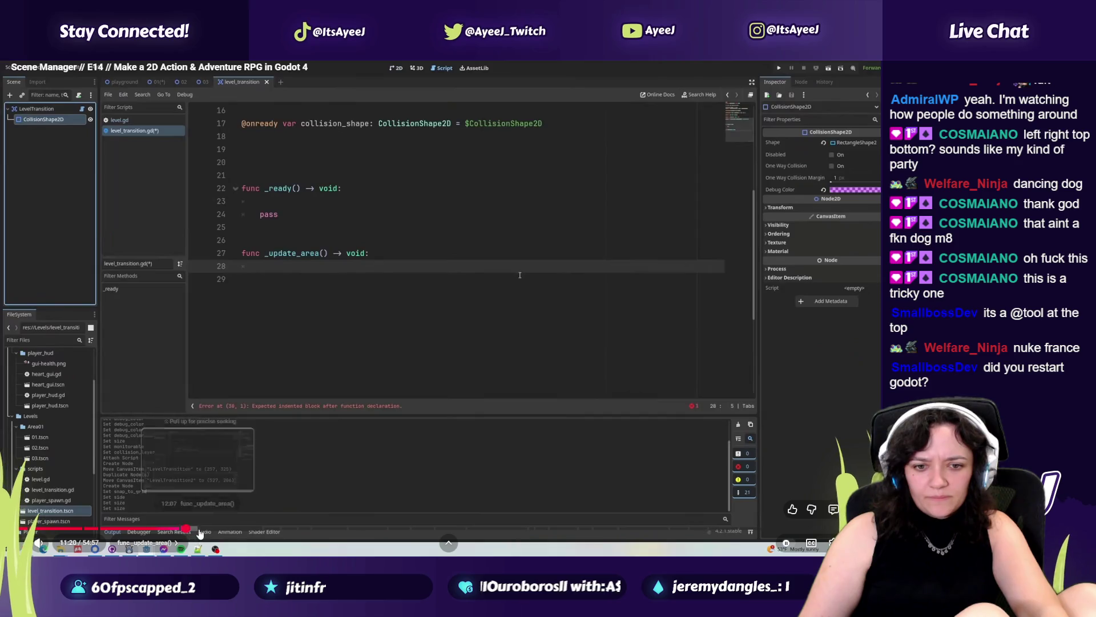
{"action": "left_click", "coordinate": [201, 528]}
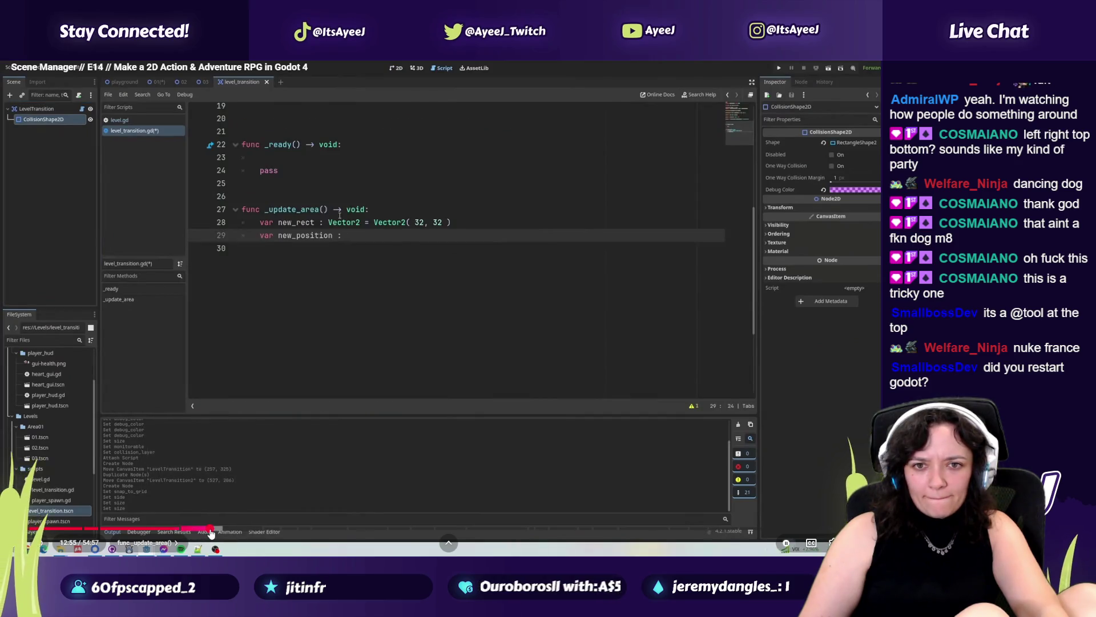
{"action": "left_click", "coordinate": [211, 527]}
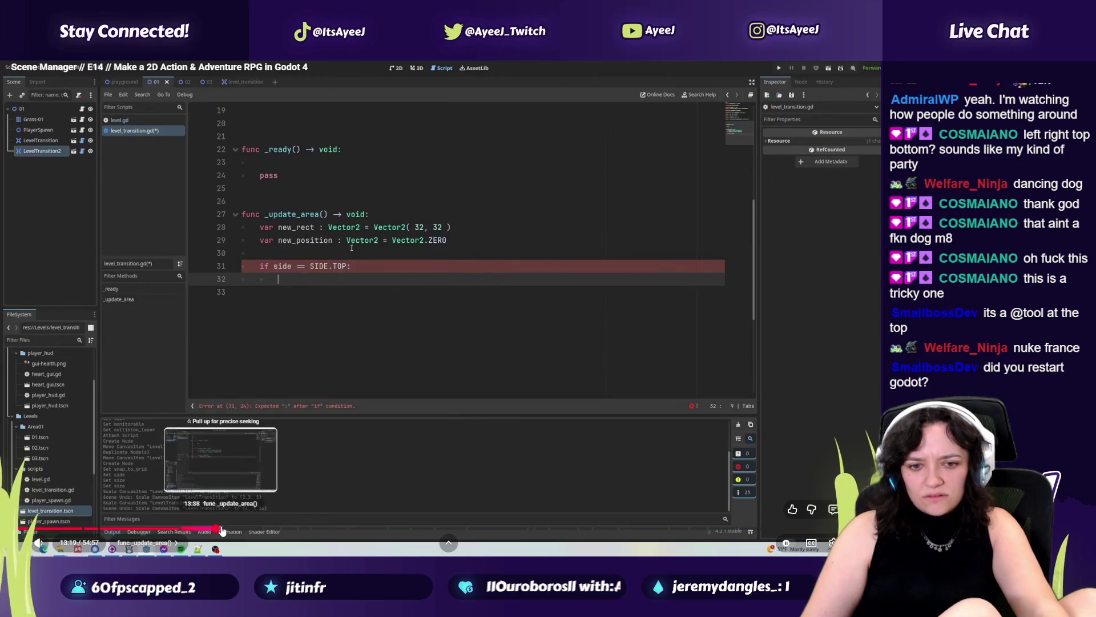
{"action": "left_click", "coordinate": [328, 403]}
{"action": "key", "text": "alt+Tab"}
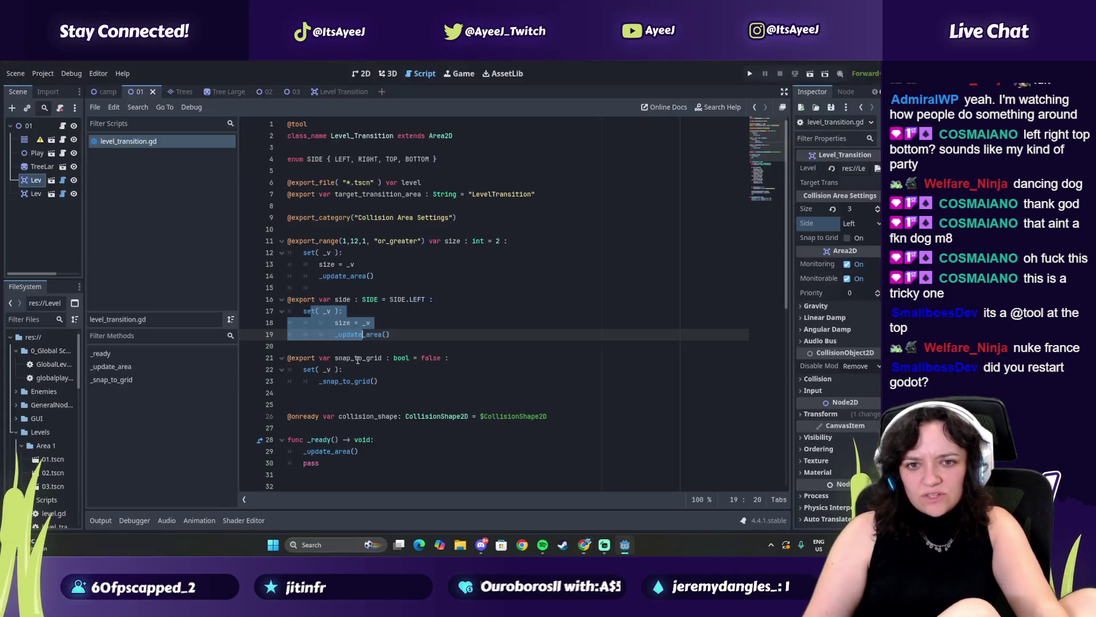
Select code in level_transition.gd and seek the tutorial ahead to its new_rect lines.
{"action": "key", "text": "alt+Tab"}
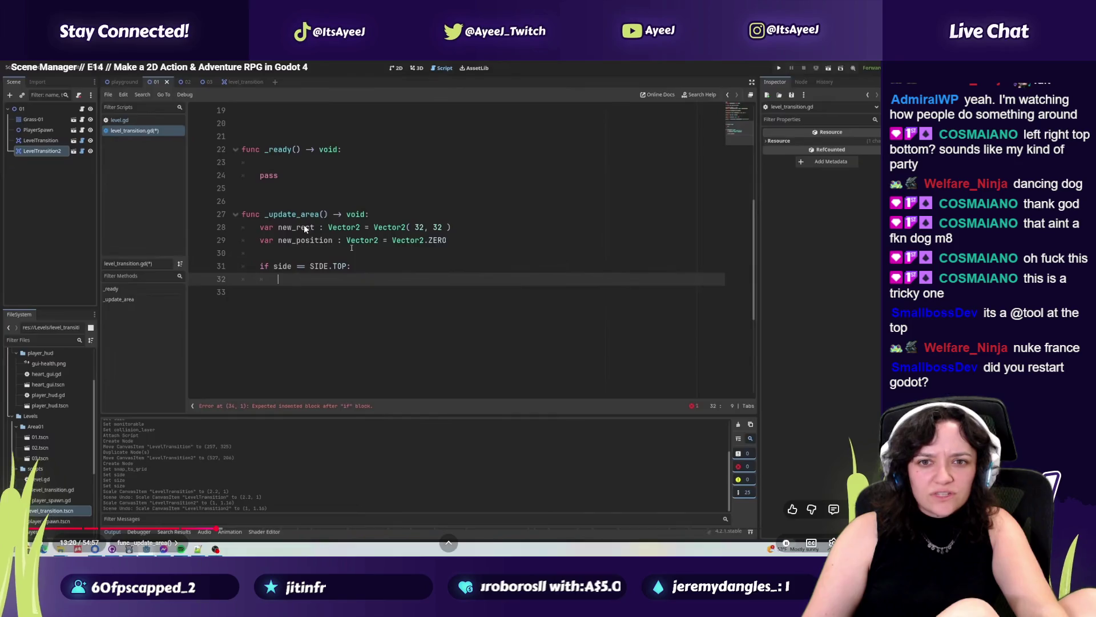
{"action": "key", "text": "alt+Tab"}
{"action": "scroll", "coordinate": [344, 336], "scroll_direction": "down", "scroll_amount": 8}
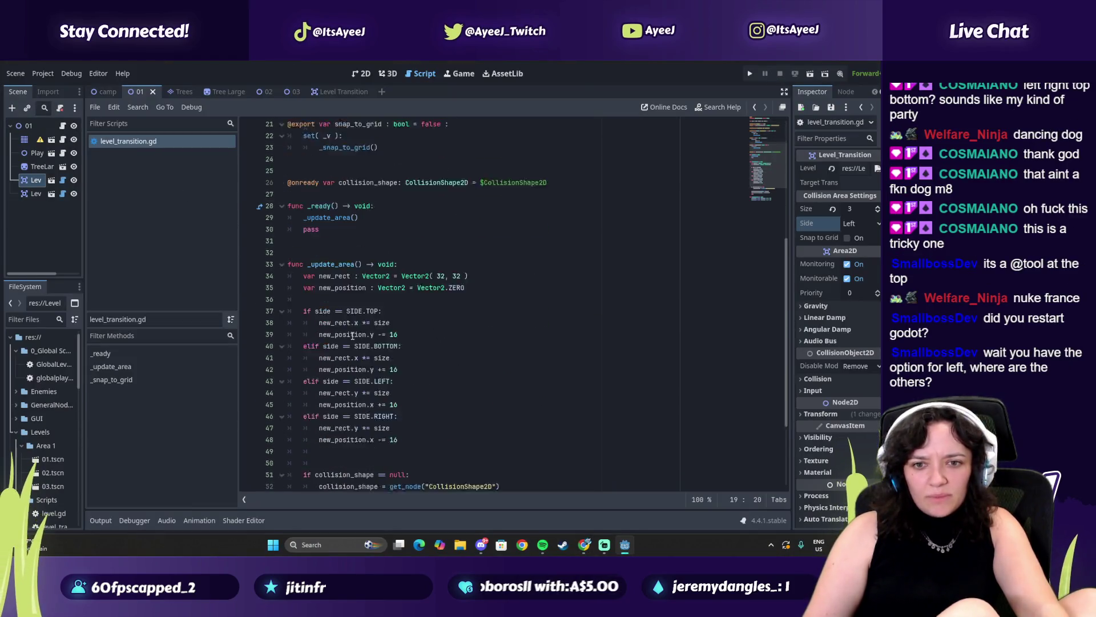
{"action": "mouse_move", "coordinate": [315, 265]}
{"action": "left_mouse_down"}
{"action": "mouse_move", "coordinate": [376, 277]}
{"action": "mouse_move", "coordinate": [408, 302]}
{"action": "left_mouse_up"}
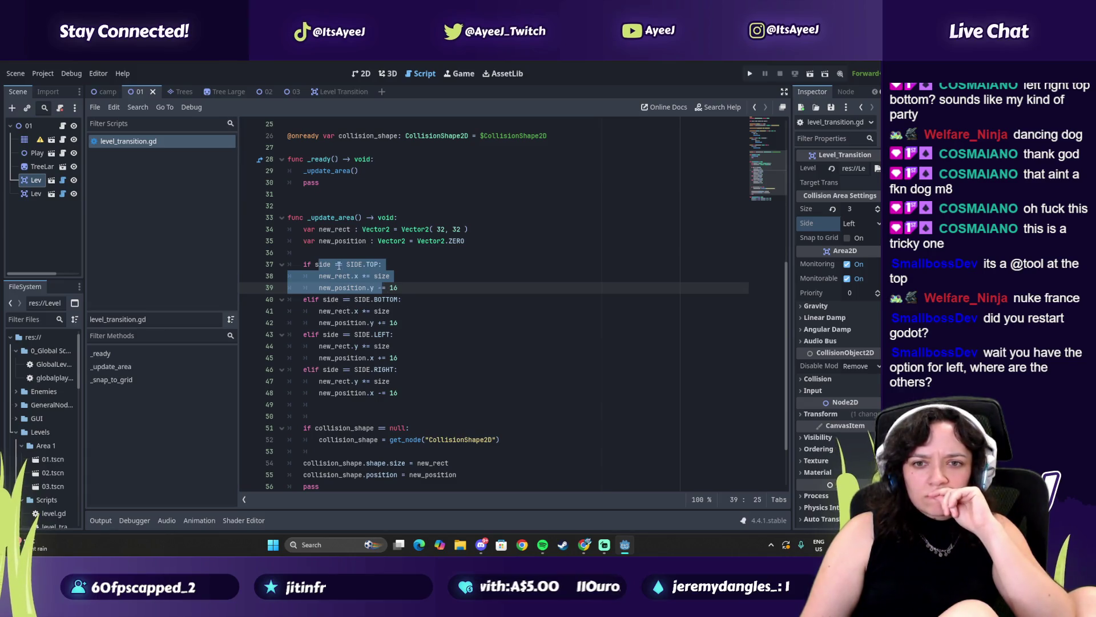
{"action": "key", "text": "alt+Tab"}
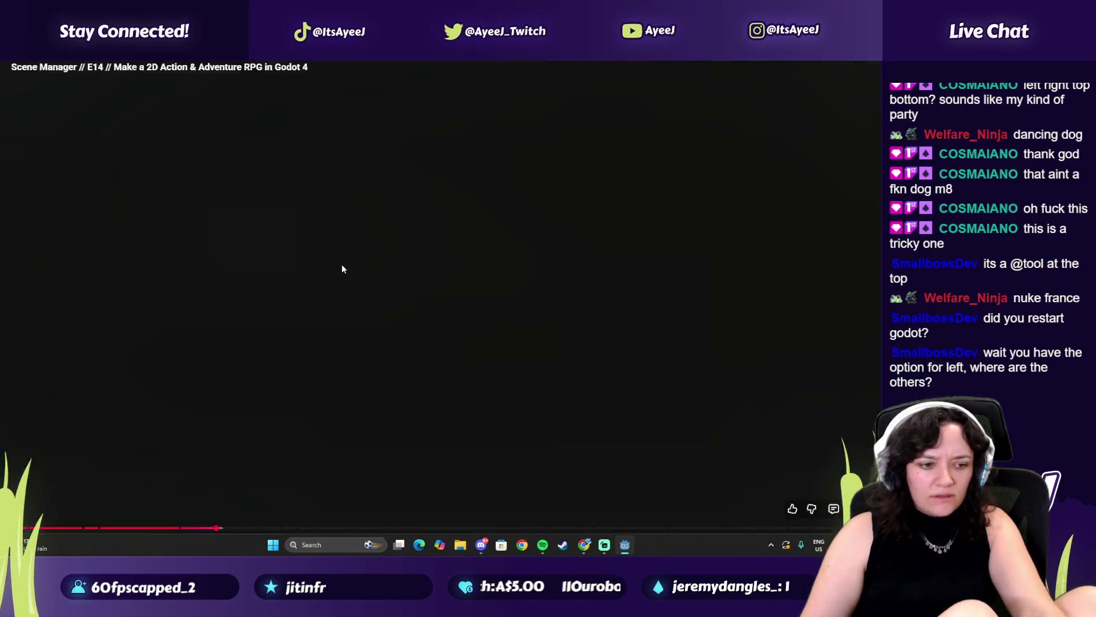
{"action": "left_click", "coordinate": [371, 324]}
{"action": "left_click", "coordinate": [379, 328]}
{"action": "left_click", "coordinate": [448, 324]}
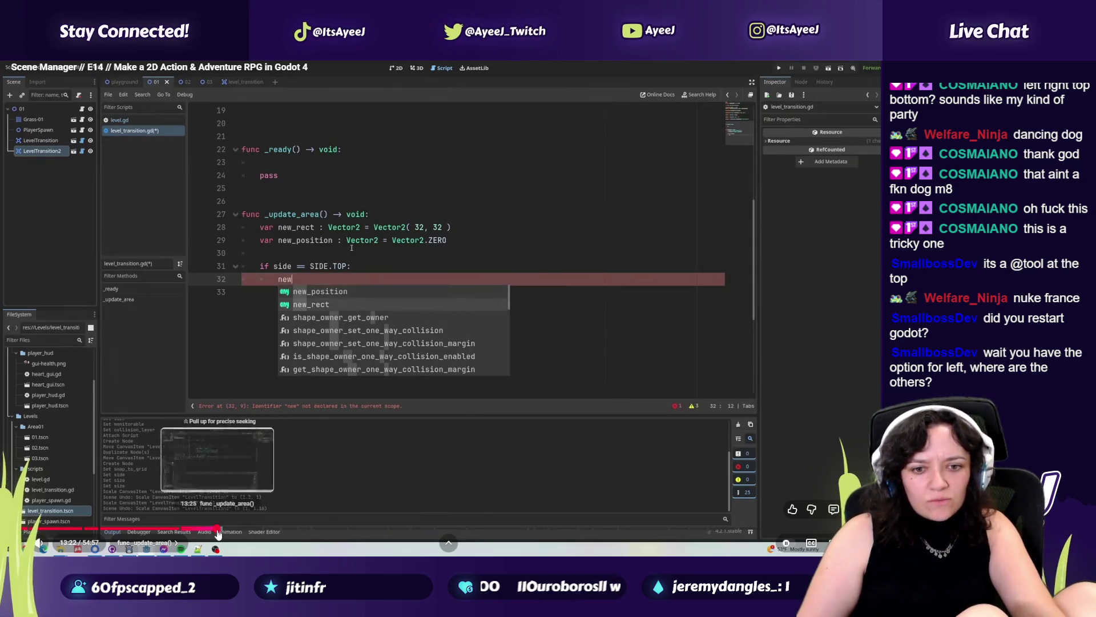
{"action": "left_click", "coordinate": [223, 529]}
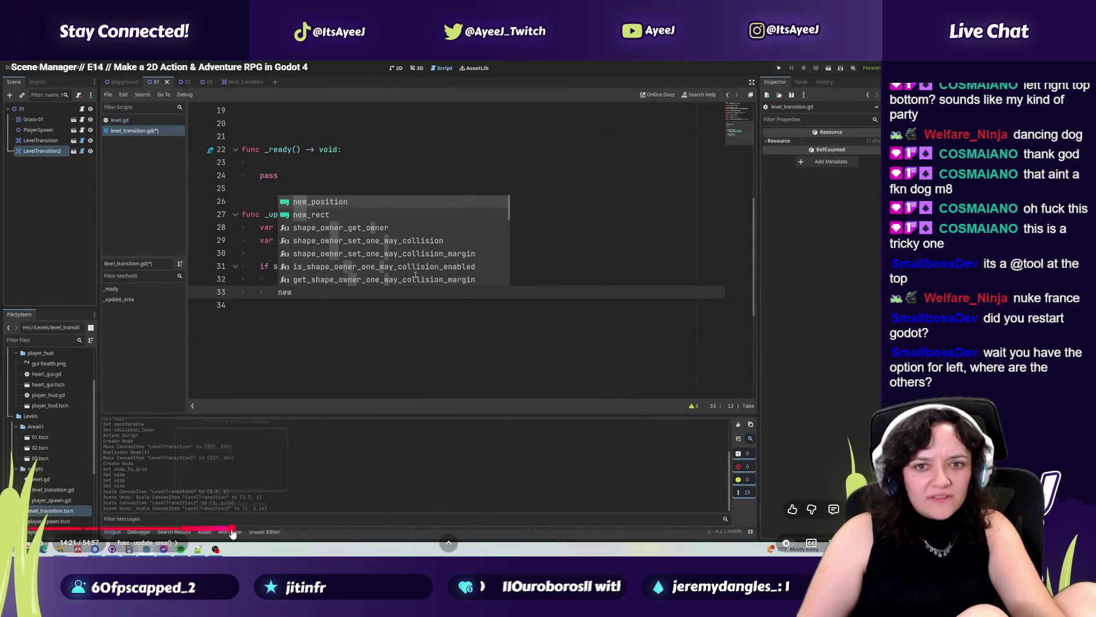
Highlight the side export on line 16 and the side checks from line 37 to compare.
{"action": "key", "text": "alt+Tab"}
{"action": "mouse_move", "coordinate": [355, 287]}
{"action": "left_mouse_down"}
{"action": "mouse_move", "coordinate": [343, 311]}
{"action": "mouse_move", "coordinate": [362, 369]}
{"action": "left_mouse_up"}
{"action": "scroll", "coordinate": [332, 310], "scroll_direction": "up", "scroll_amount": 7}
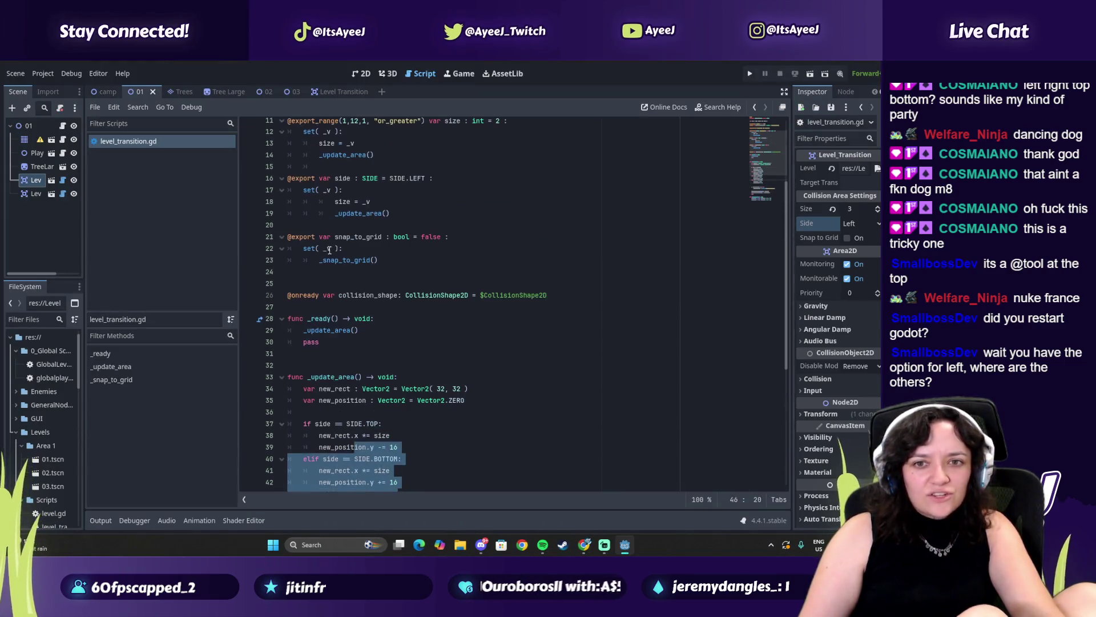
{"action": "left_click_drag", "start_coordinate": [302, 250], "coordinate": [431, 248]}
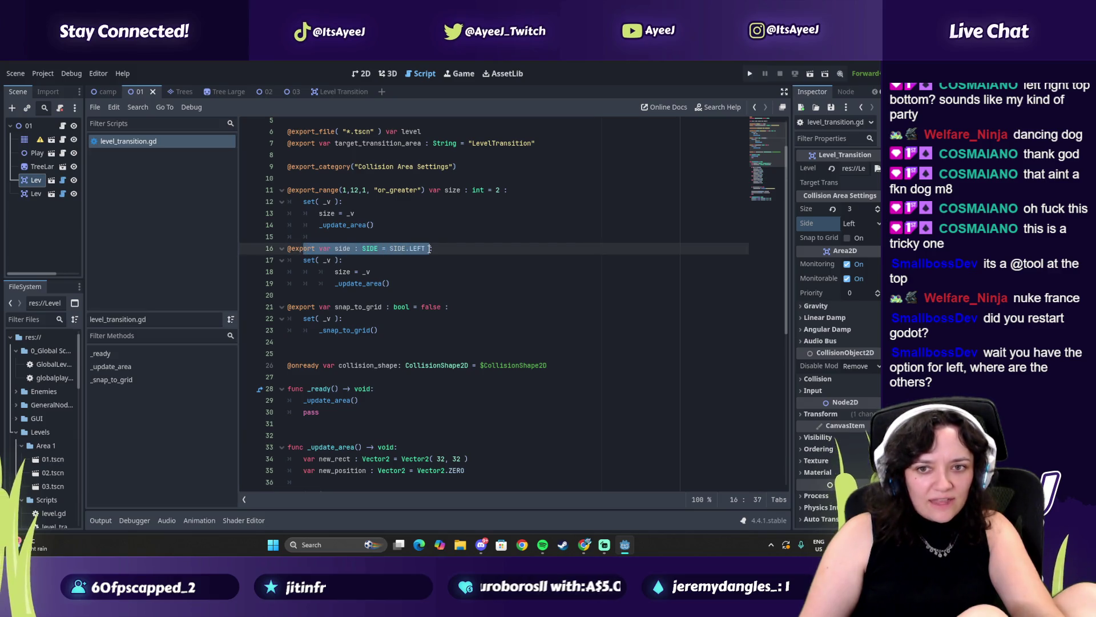
{"action": "scroll", "coordinate": [365, 277], "scroll_direction": "down", "scroll_amount": 5}
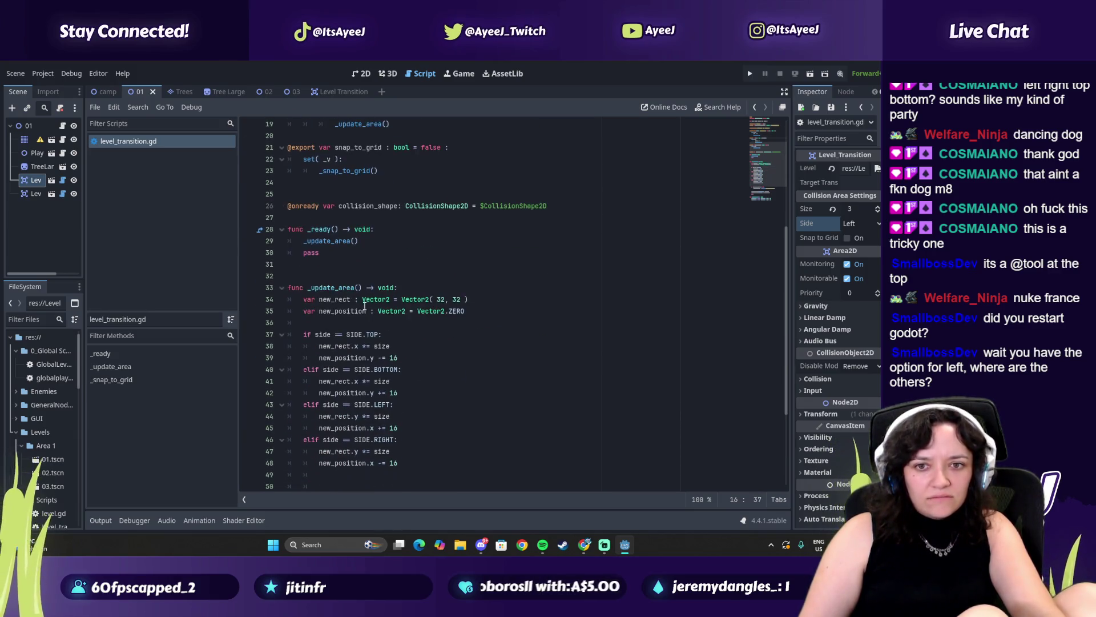
{"action": "mouse_move", "coordinate": [345, 337]}
{"action": "left_mouse_down"}
{"action": "mouse_move", "coordinate": [394, 463]}
{"action": "mouse_move", "coordinate": [394, 451]}
{"action": "left_mouse_up"}
{"action": "key", "text": "alt+Tab"}
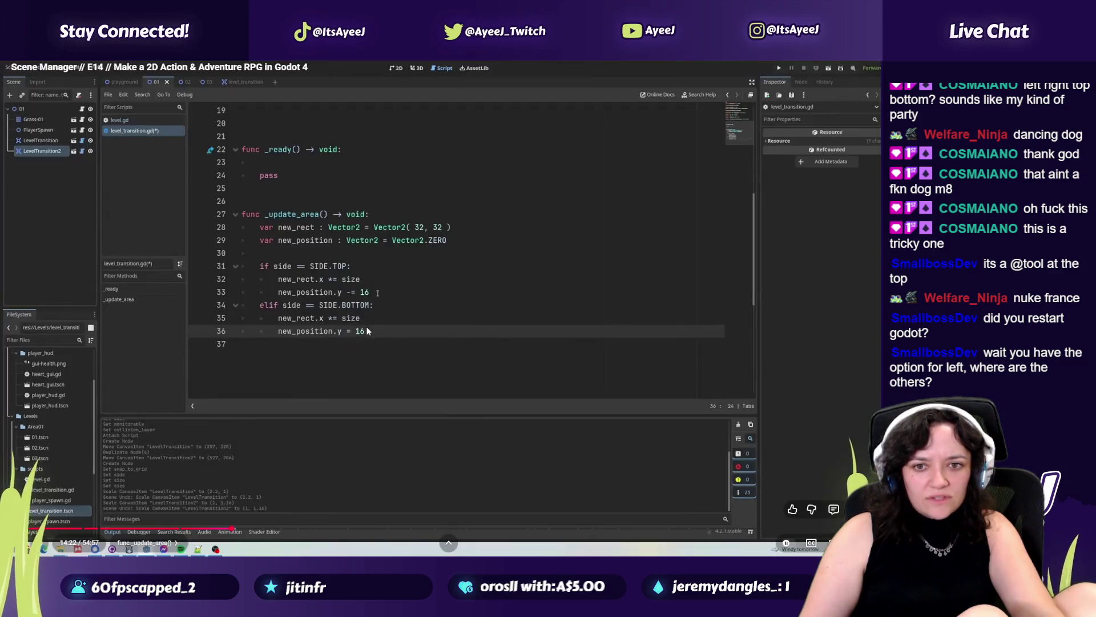
{"action": "left_click", "coordinate": [368, 323]}
{"action": "key", "text": "alt+Tab"}
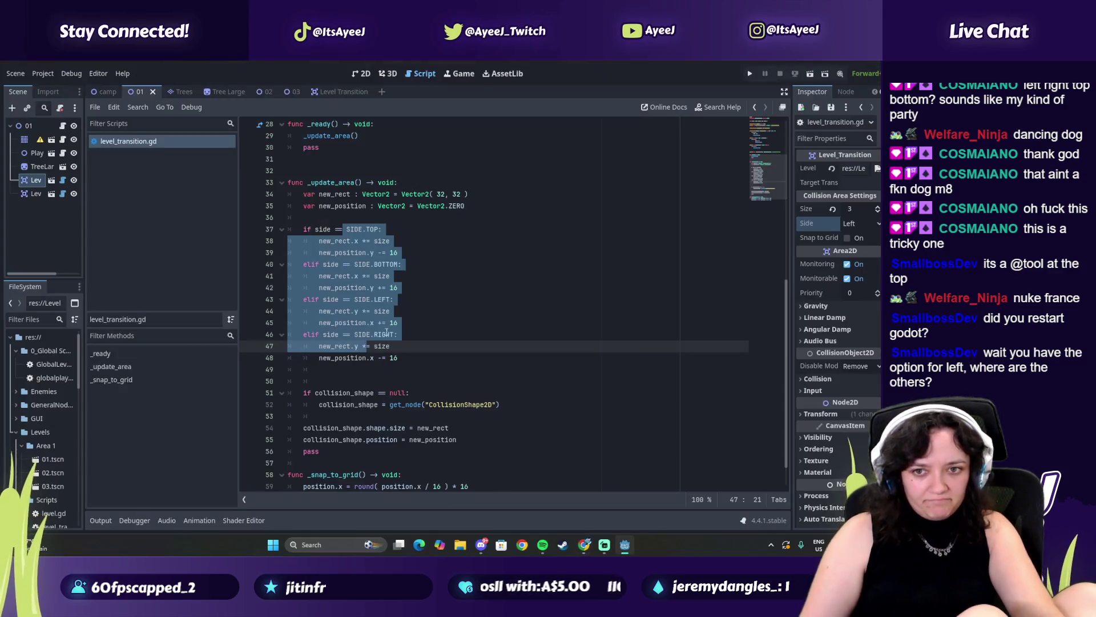
{"action": "left_click", "coordinate": [401, 272]}
Skip the tutorial to its LEFT and RIGHT branches and check the matching script lines.
{"action": "key", "text": "alt+Tab"}
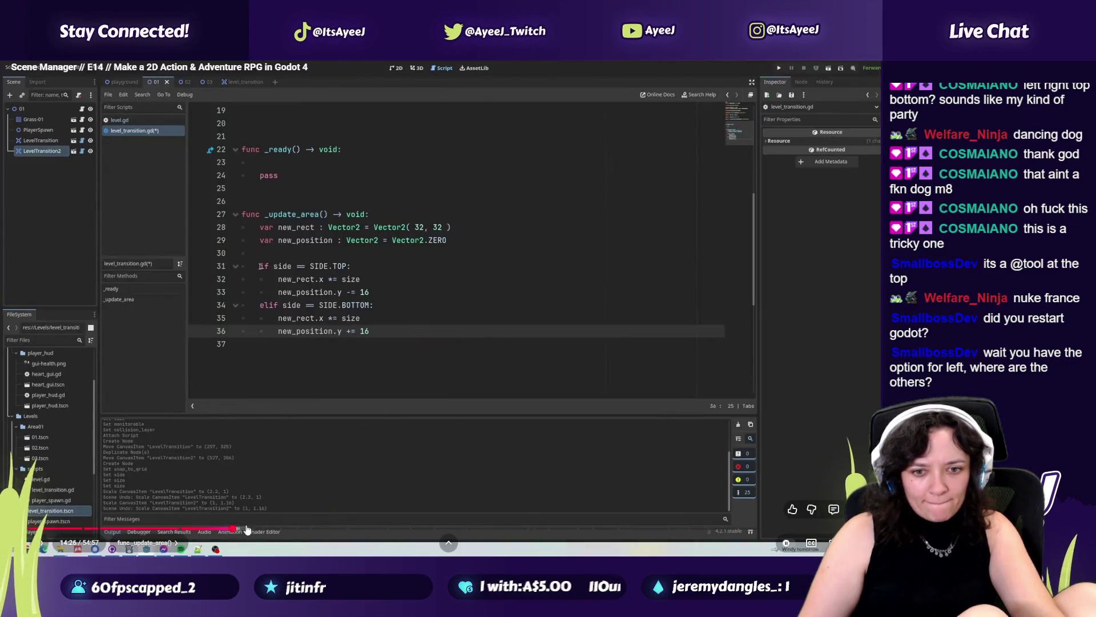
{"action": "left_click_drag", "start_coordinate": [237, 530], "coordinate": [260, 531]}
{"action": "key", "text": "alt+Tab"}
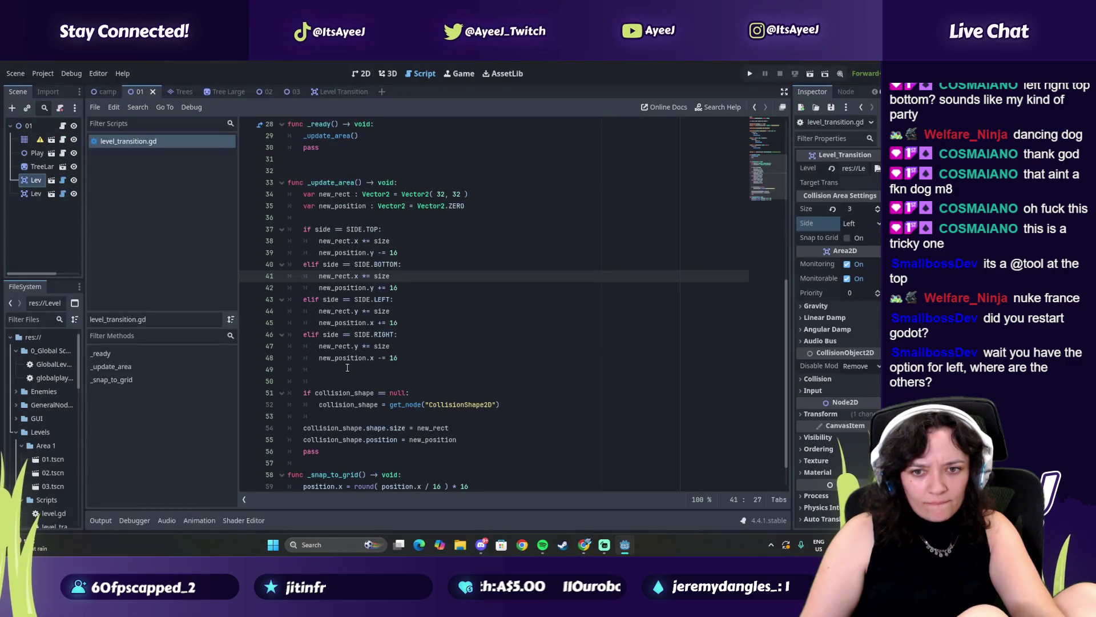
{"action": "scroll", "coordinate": [355, 366], "scroll_direction": "up", "scroll_amount": 10}
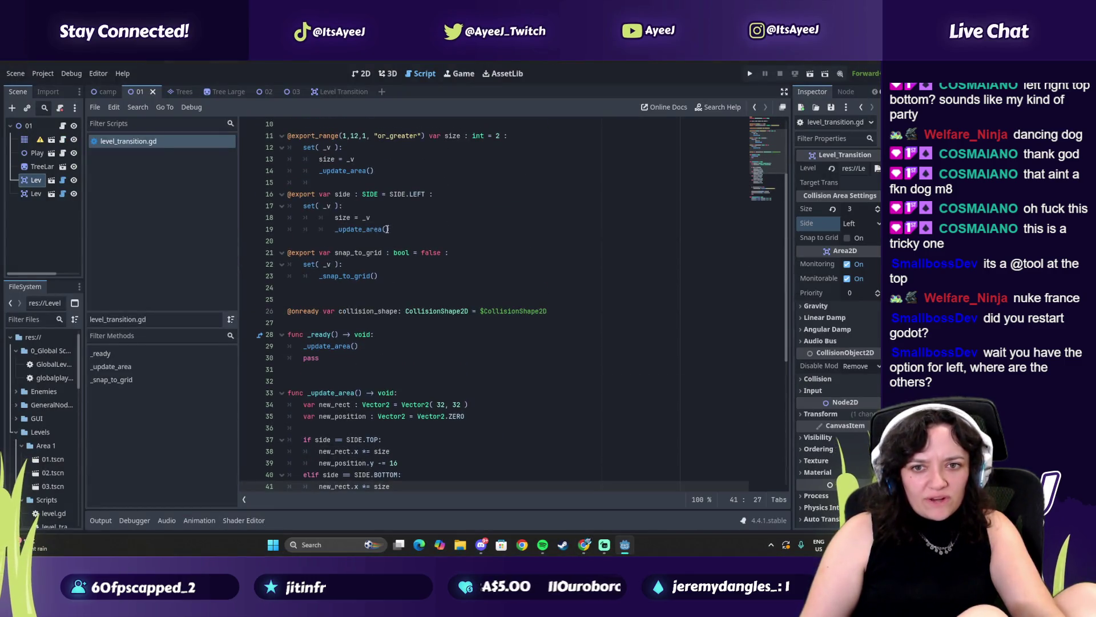
{"action": "left_click_drag", "start_coordinate": [393, 229], "coordinate": [320, 209]}
Seek the tutorial to its exported setters, stopping on the size setter edit.
{"action": "key", "text": "alt+Tab"}
{"action": "left_click_drag", "start_coordinate": [260, 531], "coordinate": [265, 531]}
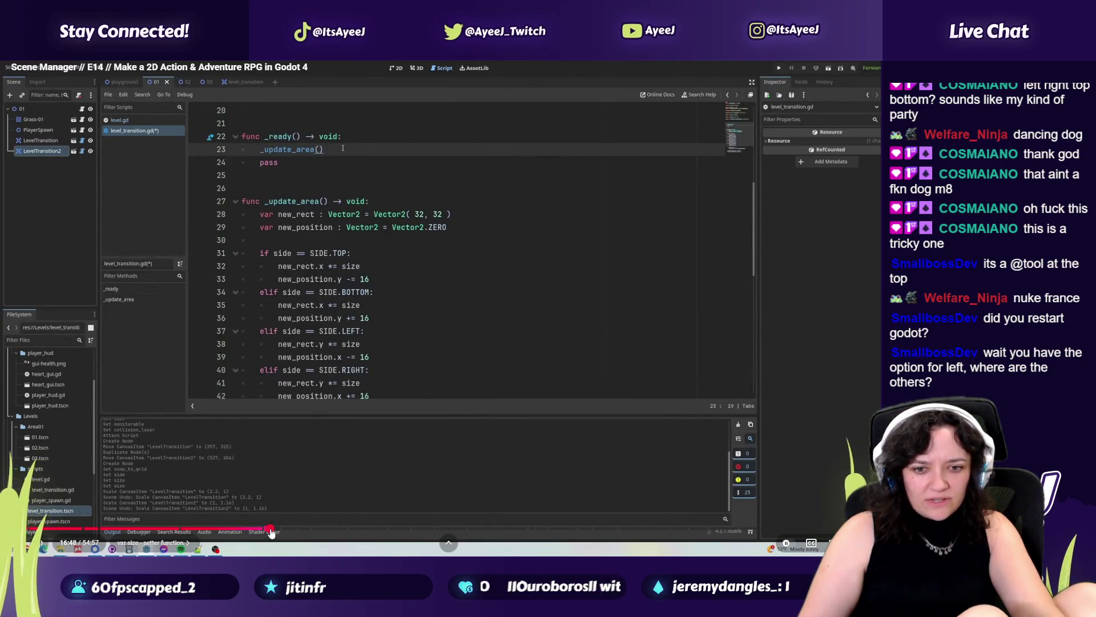
{"action": "left_click", "coordinate": [274, 532]}
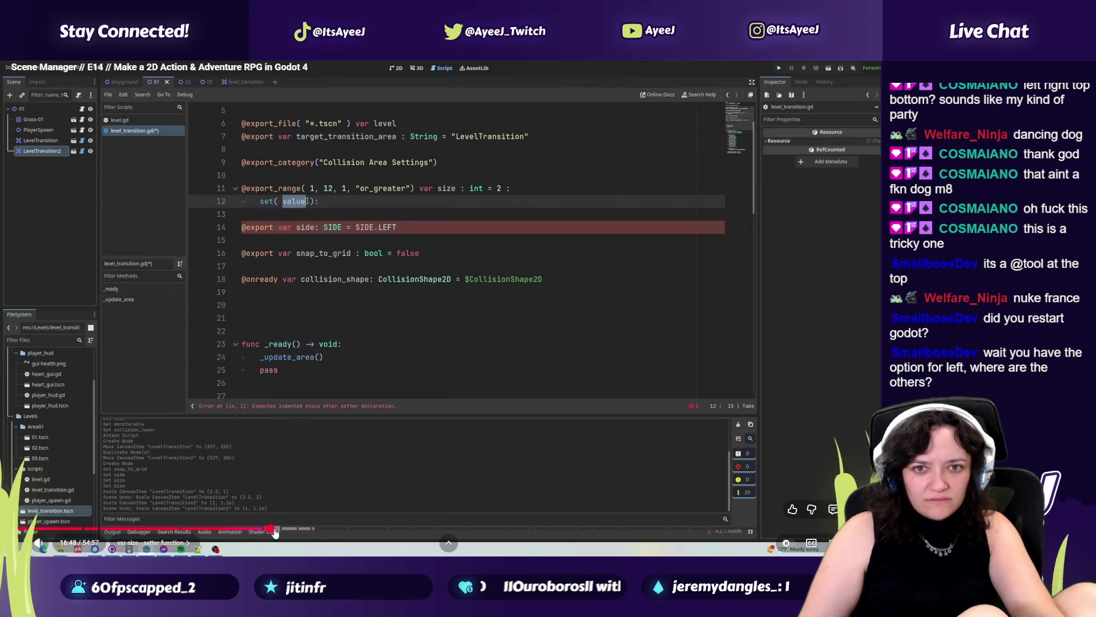
{"action": "type", "text": "_"}
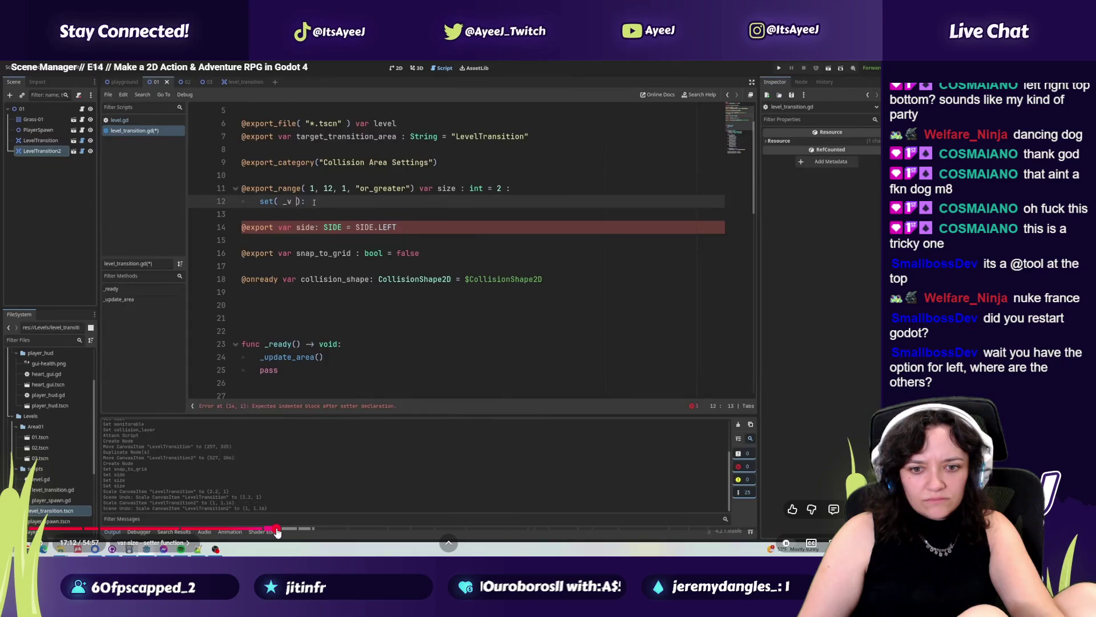
{"action": "left_click", "coordinate": [276, 528]}
{"action": "left_click", "coordinate": [290, 285]}
{"action": "left_click", "coordinate": [268, 528]}
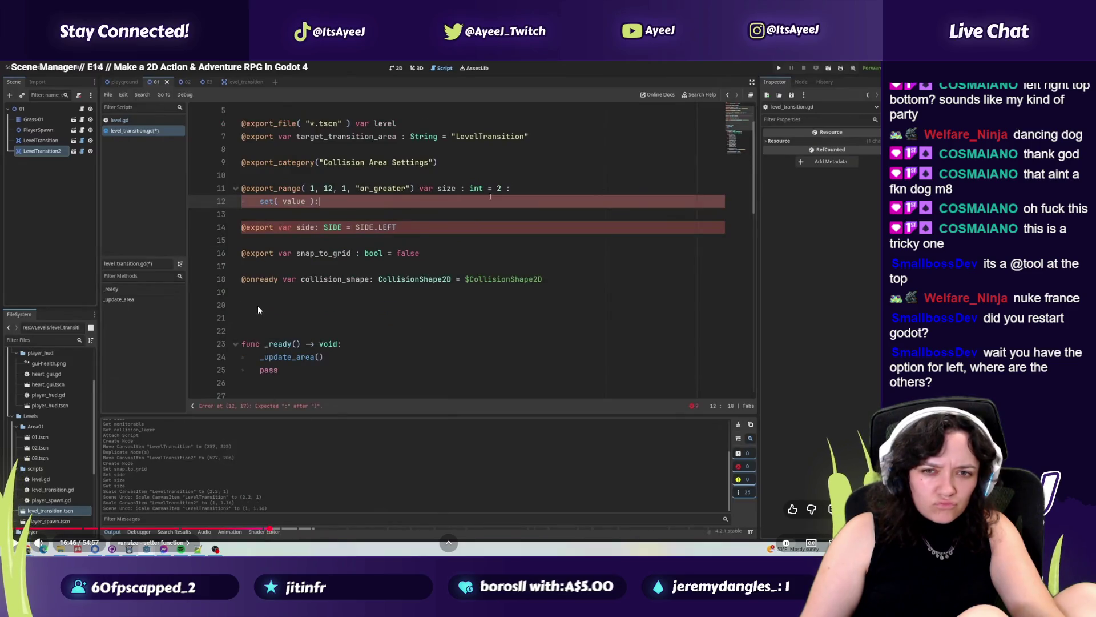
{"action": "left_click", "coordinate": [258, 306]}
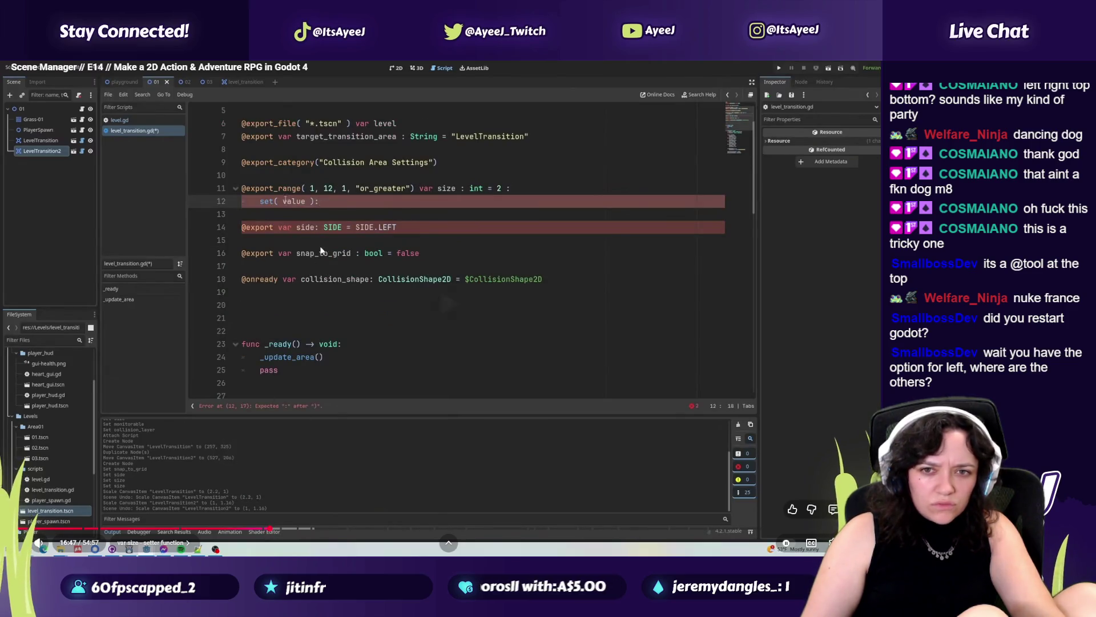
{"action": "key", "text": "alt+Tab"}
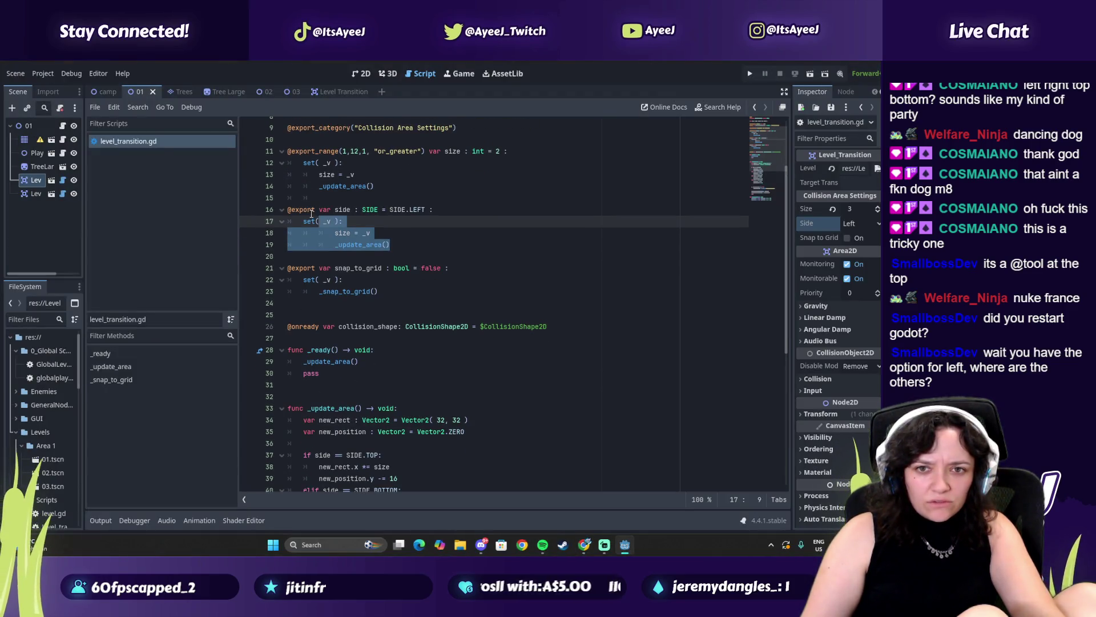
Select the size setter lines in level_transition.gd to compare with the tutorial.
{"action": "key", "text": "alt+Tab"}
{"action": "left_click", "coordinate": [332, 240]}
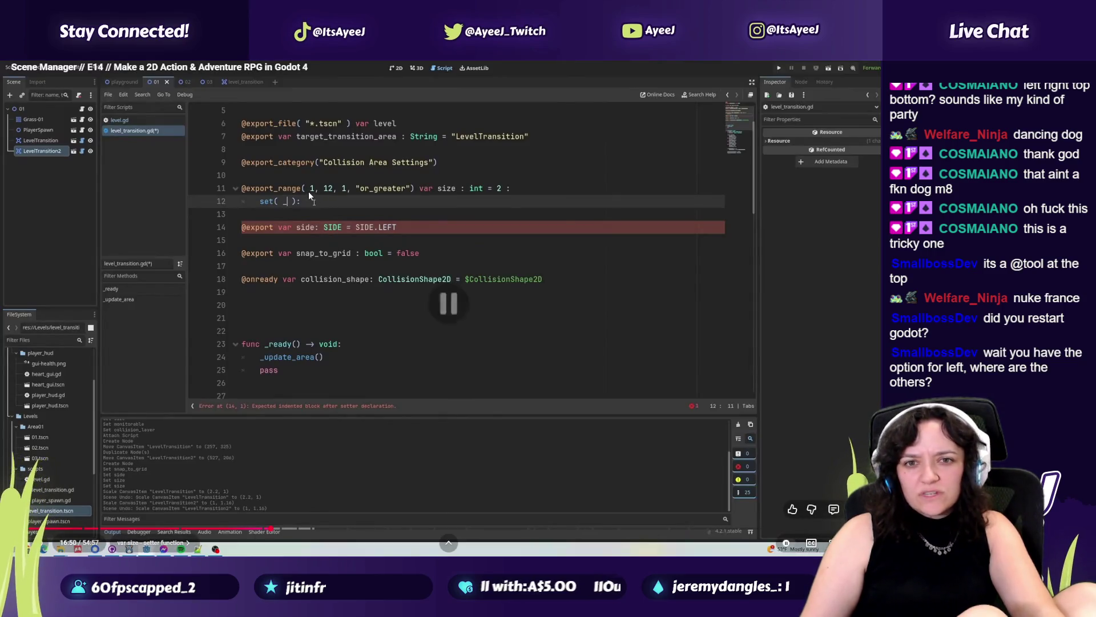
{"action": "left_click", "coordinate": [317, 194]}
{"action": "key", "text": "alt+Tab"}
{"action": "mouse_move", "coordinate": [323, 198]}
{"action": "left_mouse_down"}
{"action": "mouse_move", "coordinate": [348, 198]}
{"action": "mouse_move", "coordinate": [365, 221]}
{"action": "left_mouse_up"}
Advance the tutorial past the finished size setter to its level-scene test around 17:20.
{"action": "key", "text": "alt+Tab"}
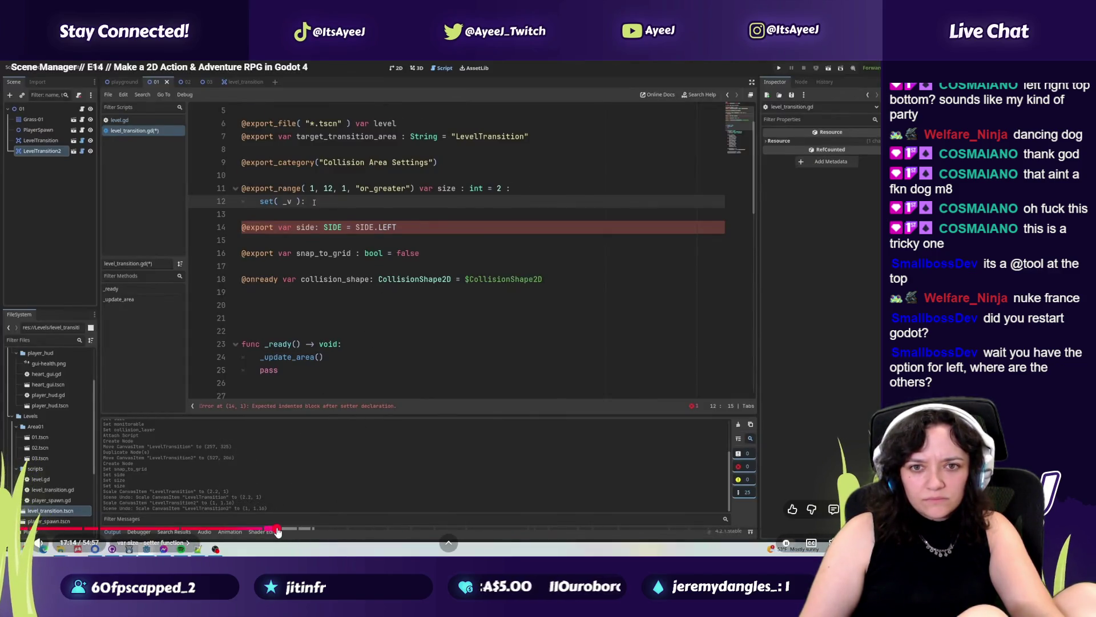
{"action": "left_click", "coordinate": [277, 529]}
{"action": "left_click", "coordinate": [269, 304]}
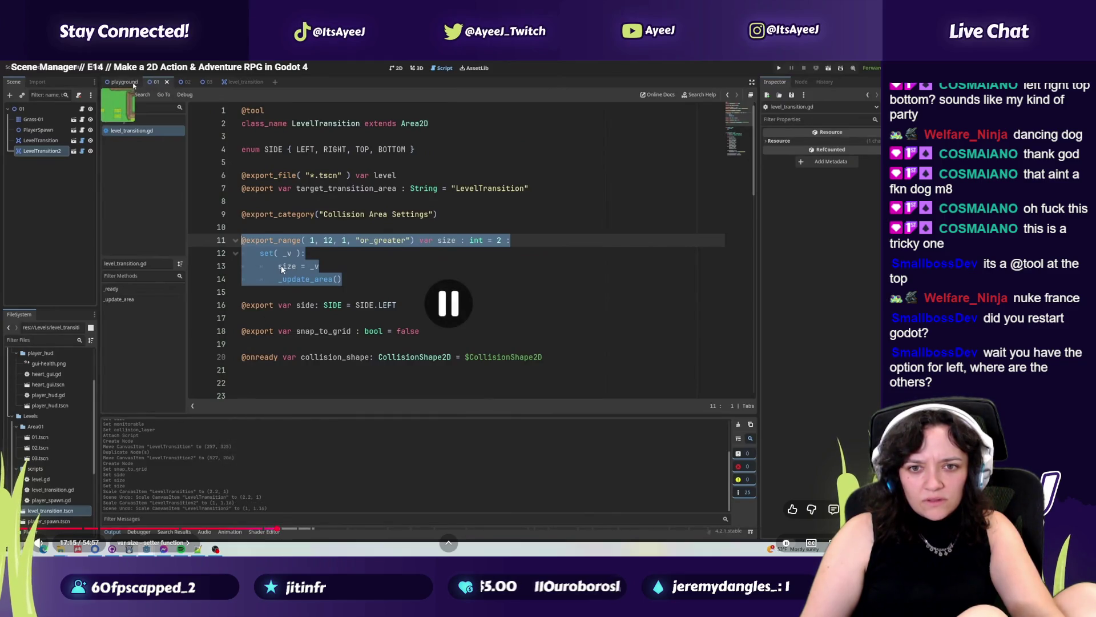
{"action": "key", "text": "alt+Tab"}
{"action": "key", "text": "alt+Tab"}
{"action": "left_click", "coordinate": [339, 410]}
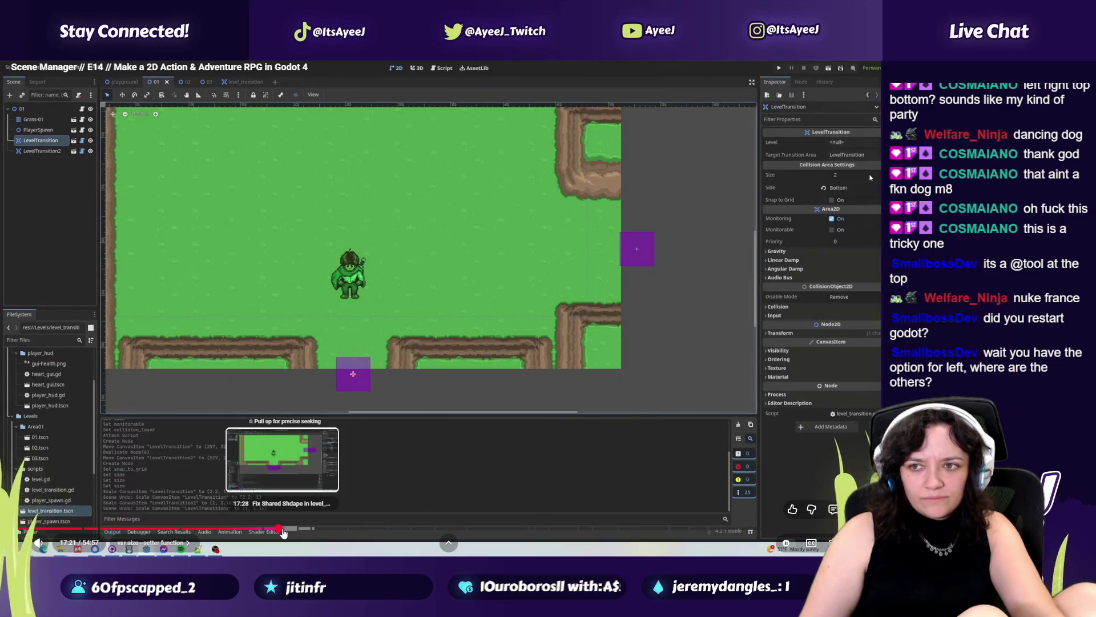
Seek the tutorial to about 18:46, where the side setter calls _update_area().
{"action": "left_click", "coordinate": [287, 530]}
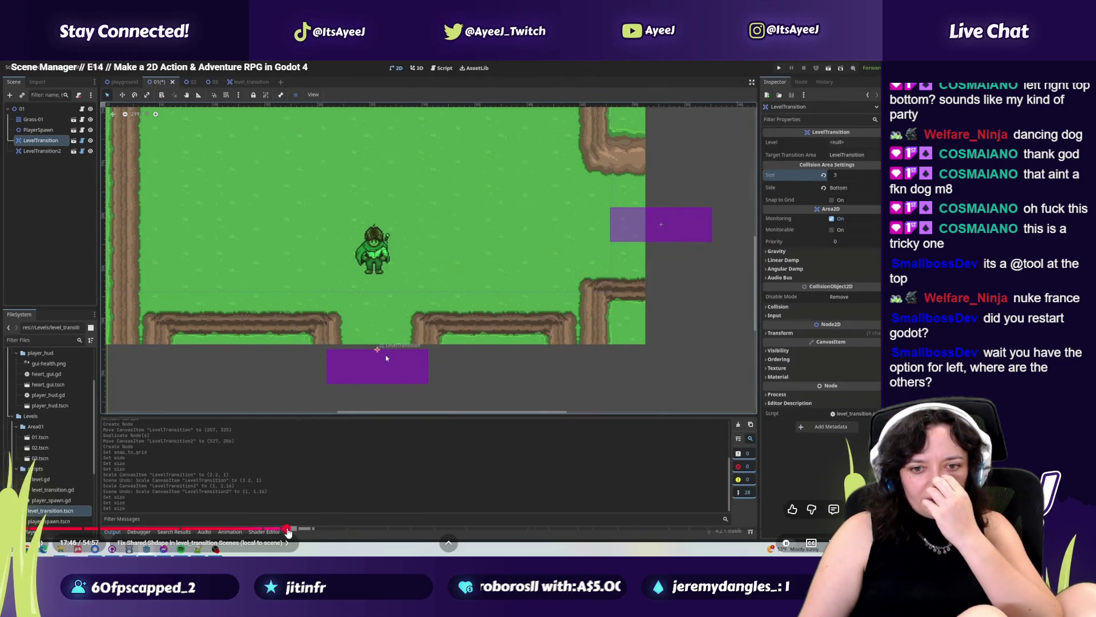
{"action": "left_click", "coordinate": [292, 530]}
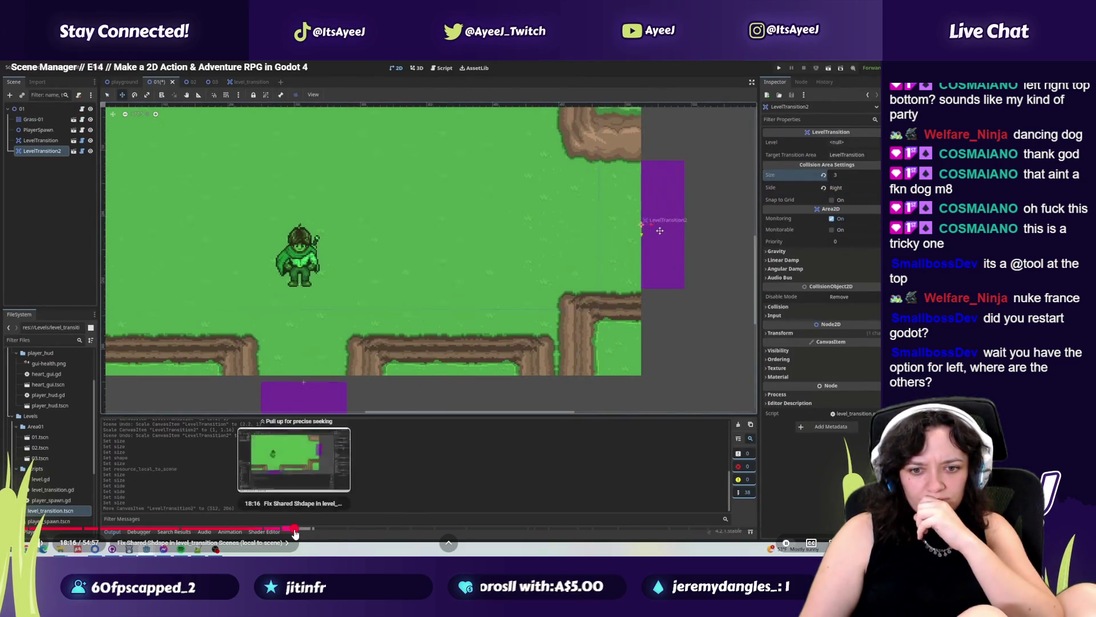
{"action": "left_click", "coordinate": [292, 530]}
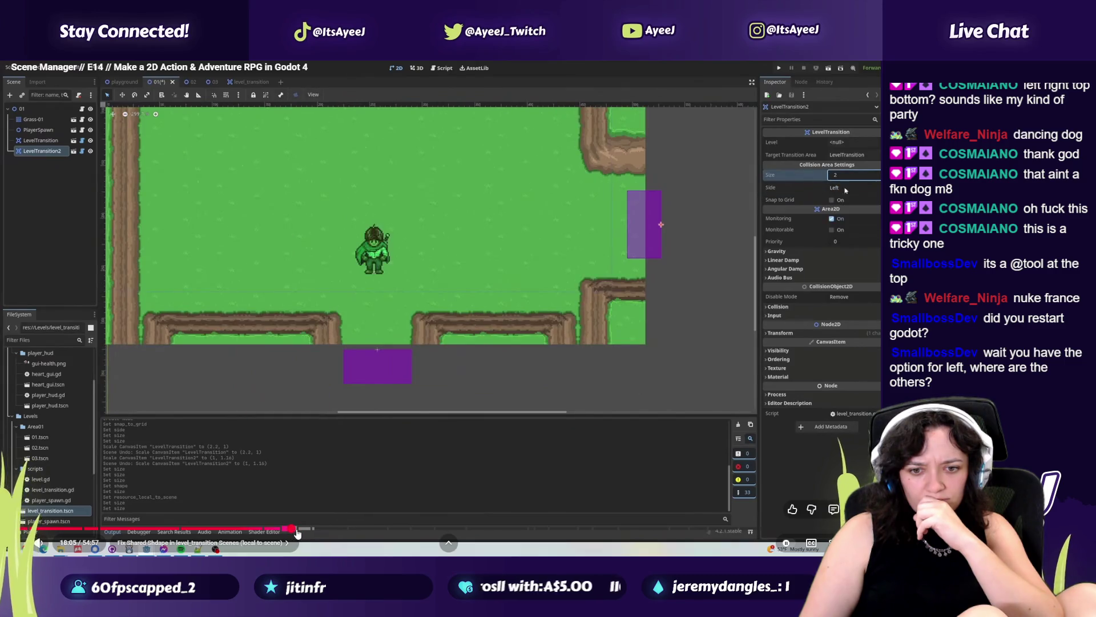
{"action": "left_click", "coordinate": [304, 530]}
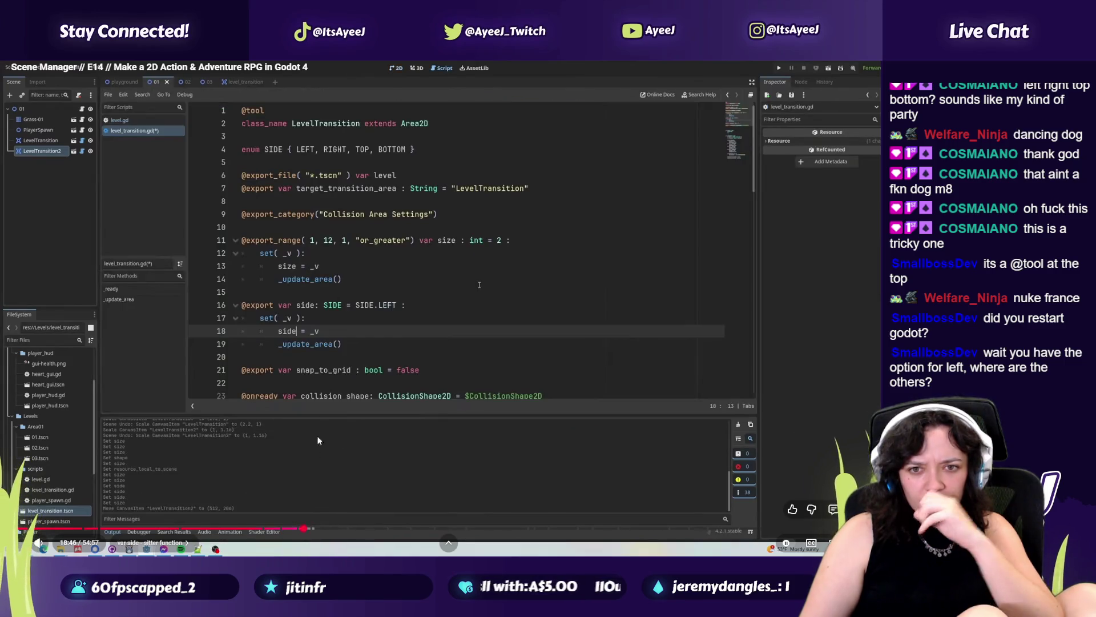
{"action": "left_click", "coordinate": [344, 315]}
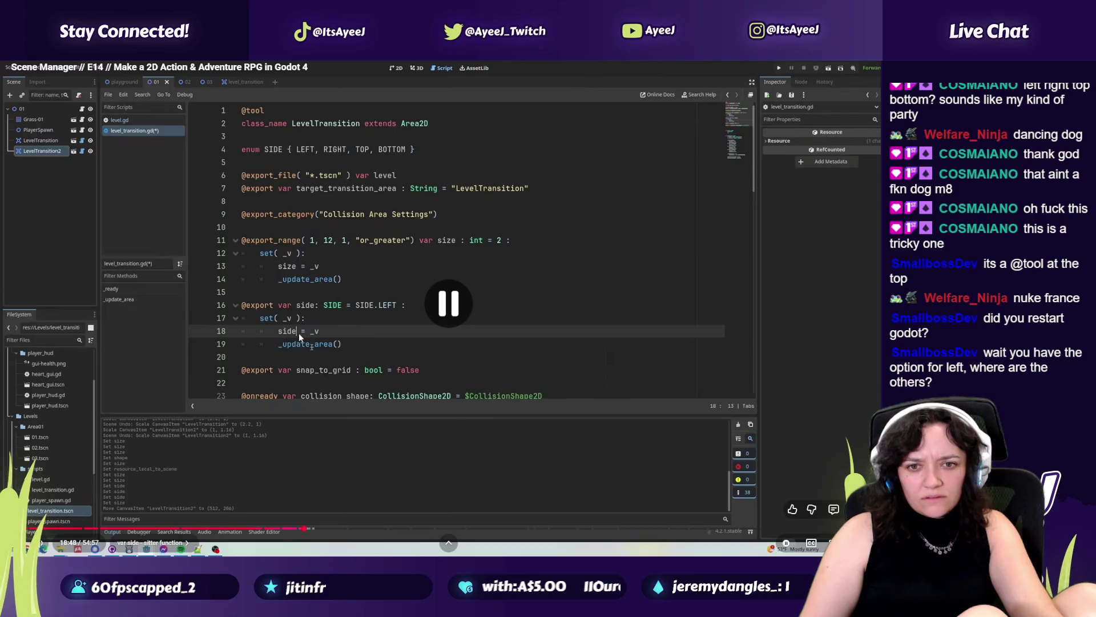
{"action": "left_click", "coordinate": [297, 528]}
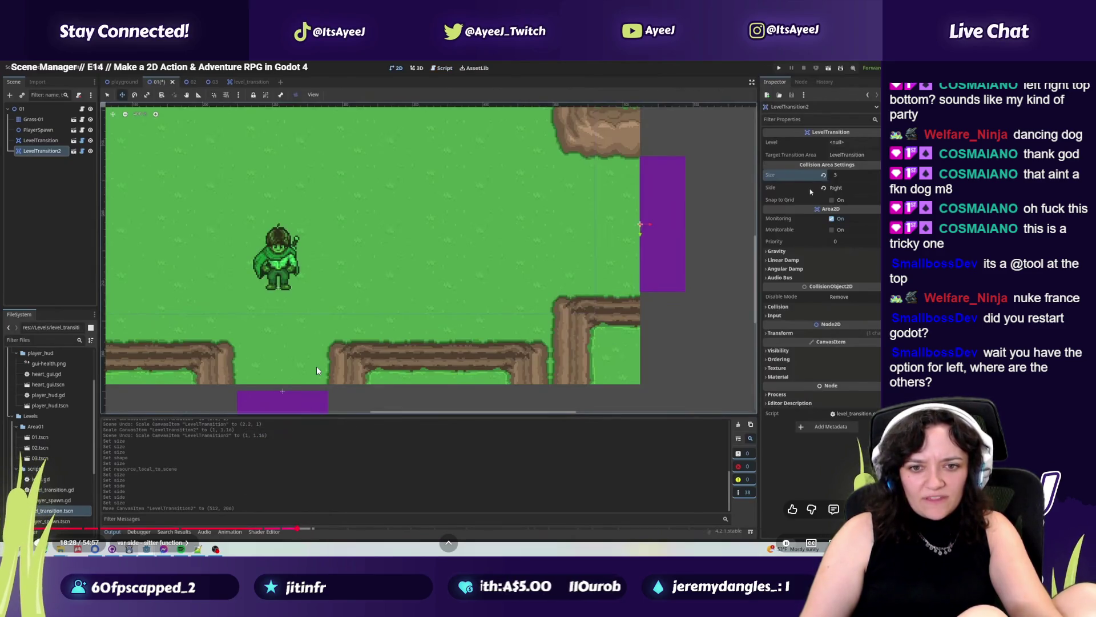
{"action": "left_click", "coordinate": [317, 370]}
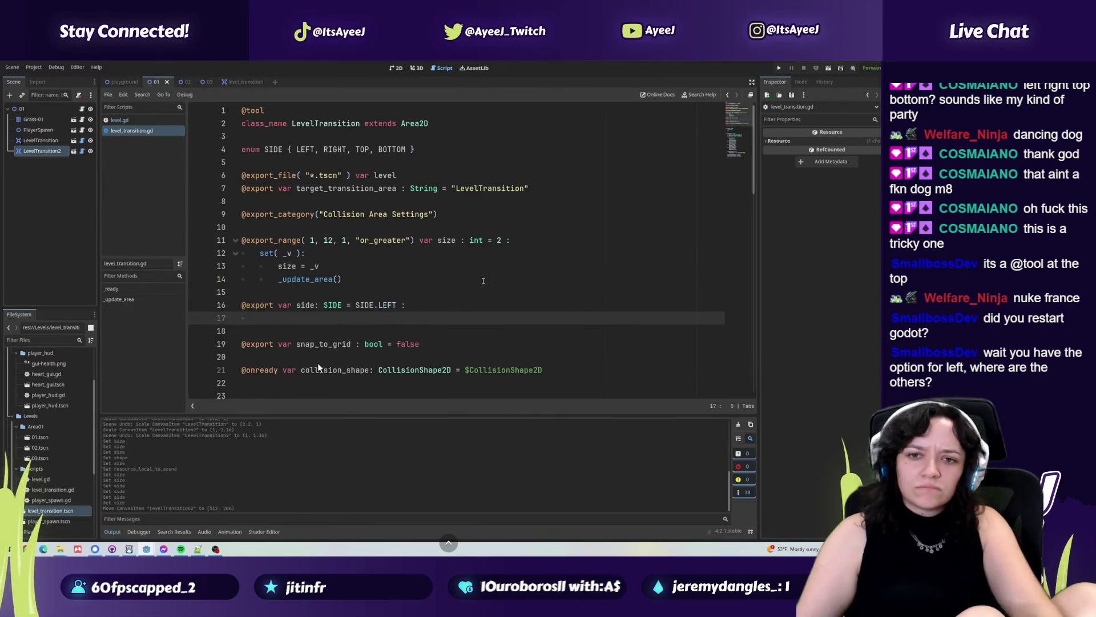
Make the side setter assign side = _v as in the tutorial, and save level_transition.gd.
{"action": "left_click", "coordinate": [364, 280]}
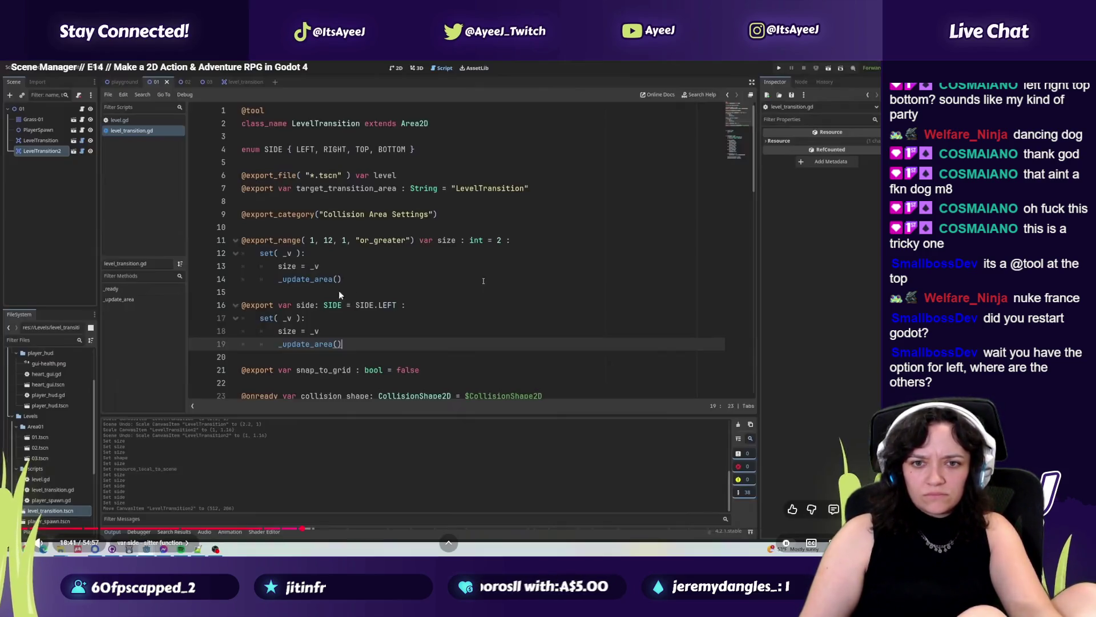
{"action": "key", "text": "space"}
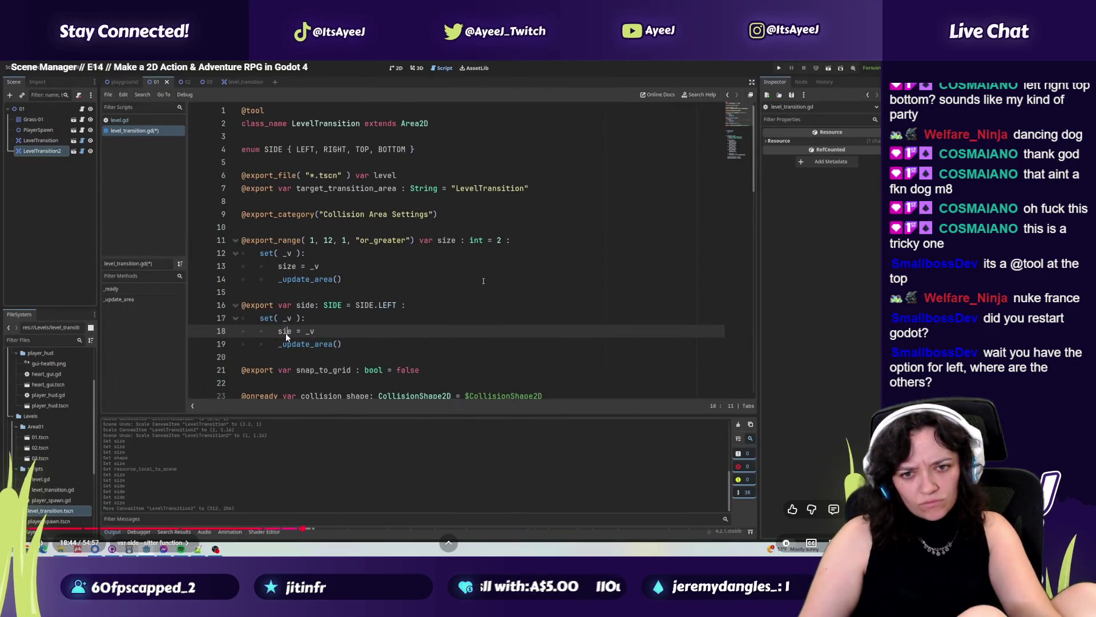
{"action": "key", "text": "alt+Tab"}
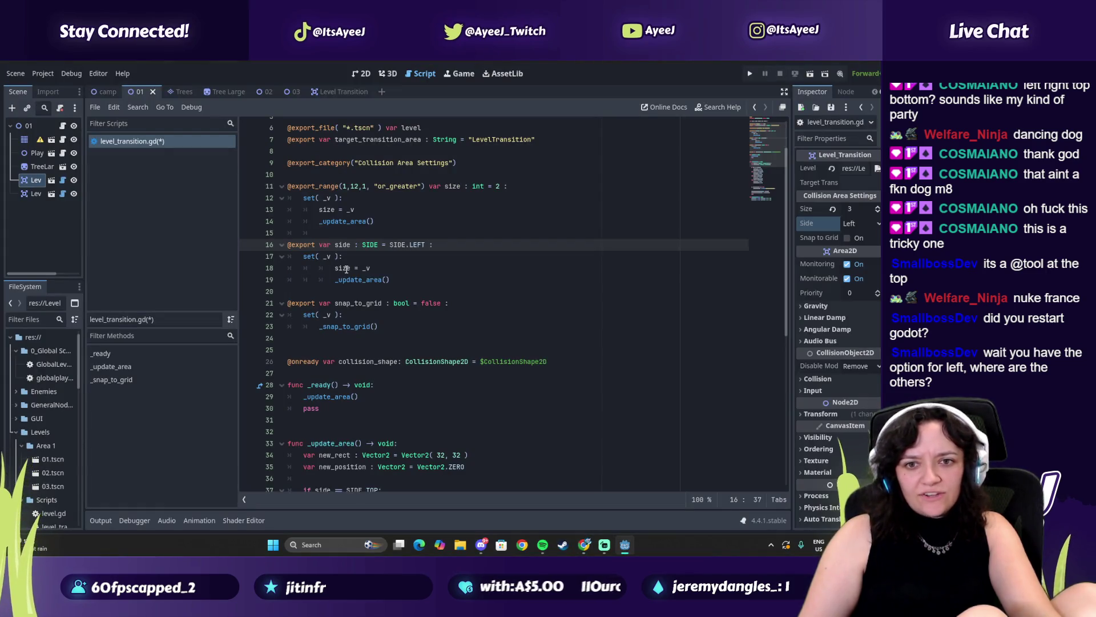
{"action": "left_click", "coordinate": [346, 269]}
{"action": "key", "text": "alt+Tab"}
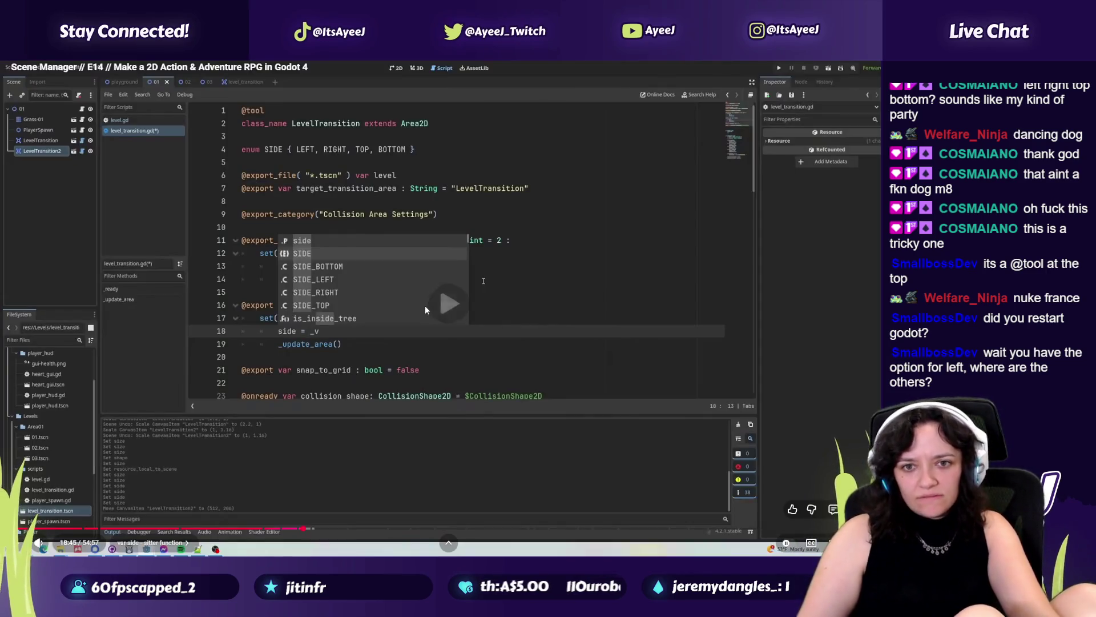
{"action": "left_click", "coordinate": [382, 334]}
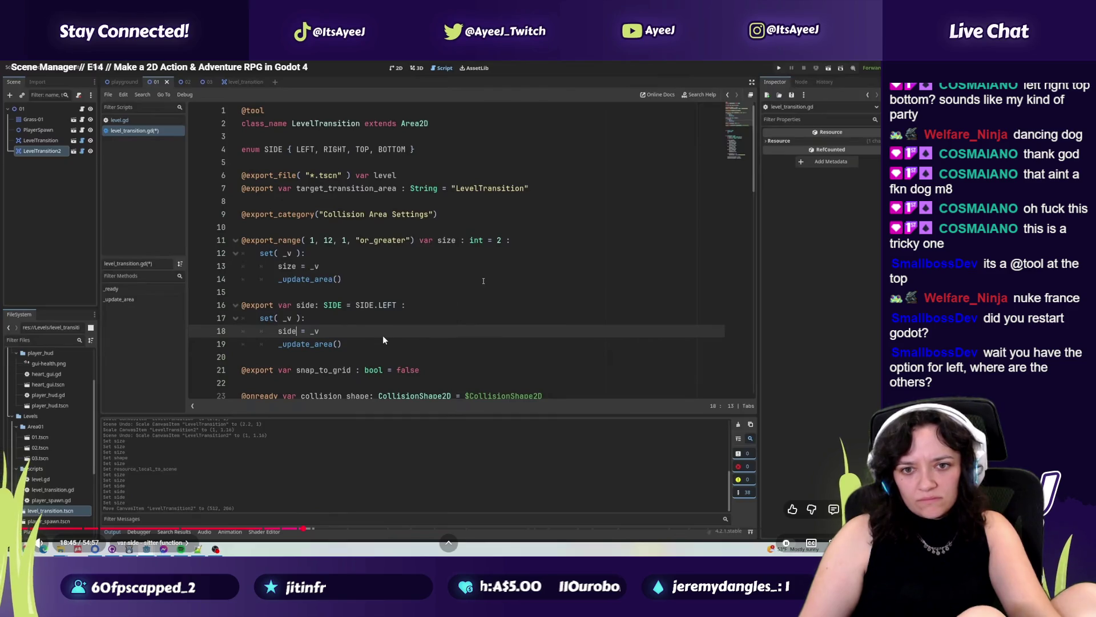
{"action": "left_click", "coordinate": [351, 339]}
{"action": "key", "text": "alt+Tab"}
{"action": "key", "text": "ctrl+s"}
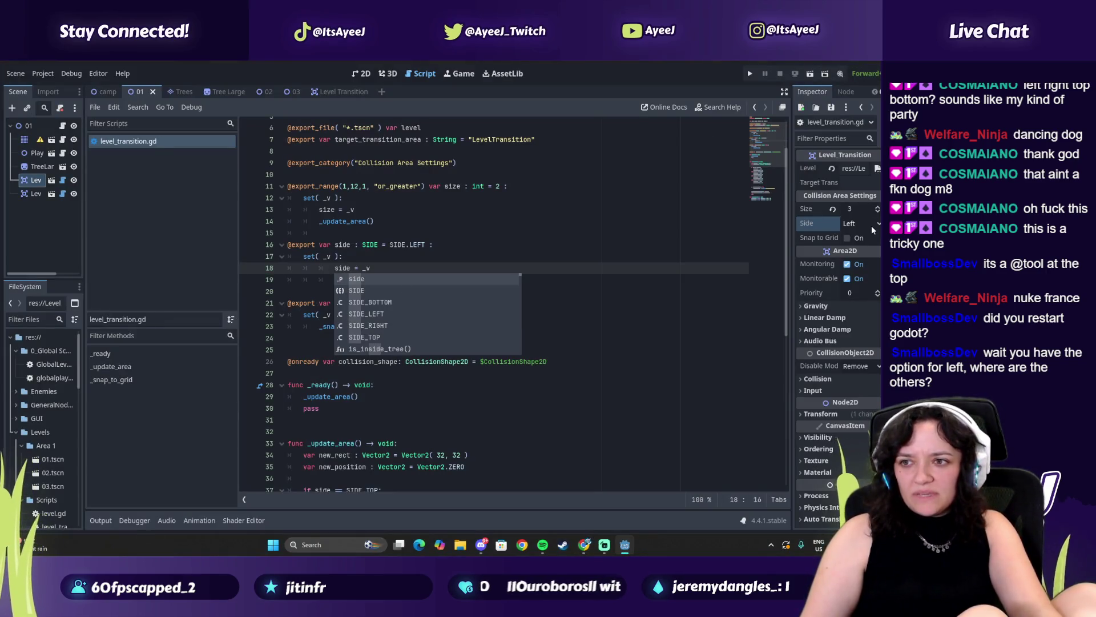
Switch a LevelTransition's Side to Right and back to Left, then bring Spotify forward.
{"action": "left_click", "coordinate": [871, 226]}
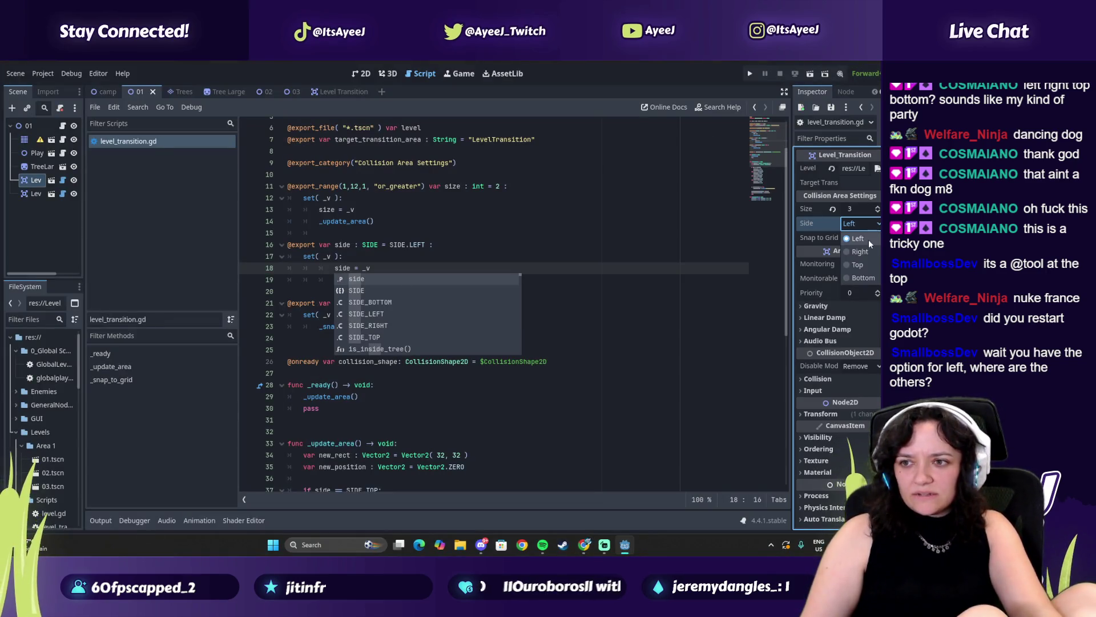
{"action": "left_click", "coordinate": [31, 197]}
{"action": "left_click", "coordinate": [32, 180]}
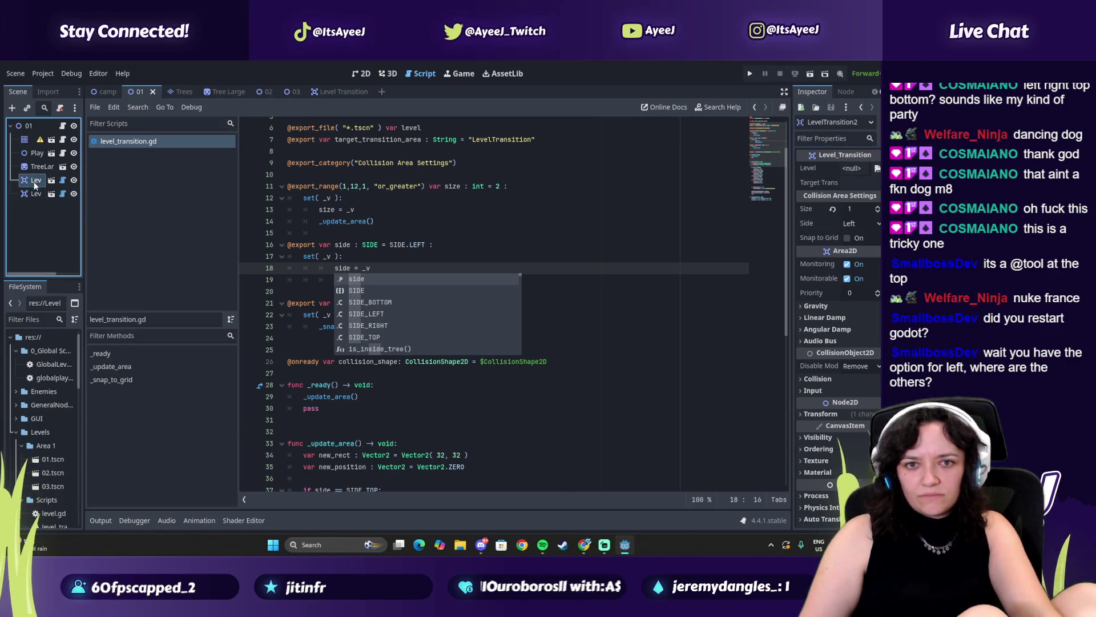
{"action": "left_click", "coordinate": [867, 225]}
{"action": "left_click", "coordinate": [865, 252]}
{"action": "left_click", "coordinate": [868, 224]}
{"action": "left_click", "coordinate": [873, 240]}
{"action": "left_click", "coordinate": [325, 249]}
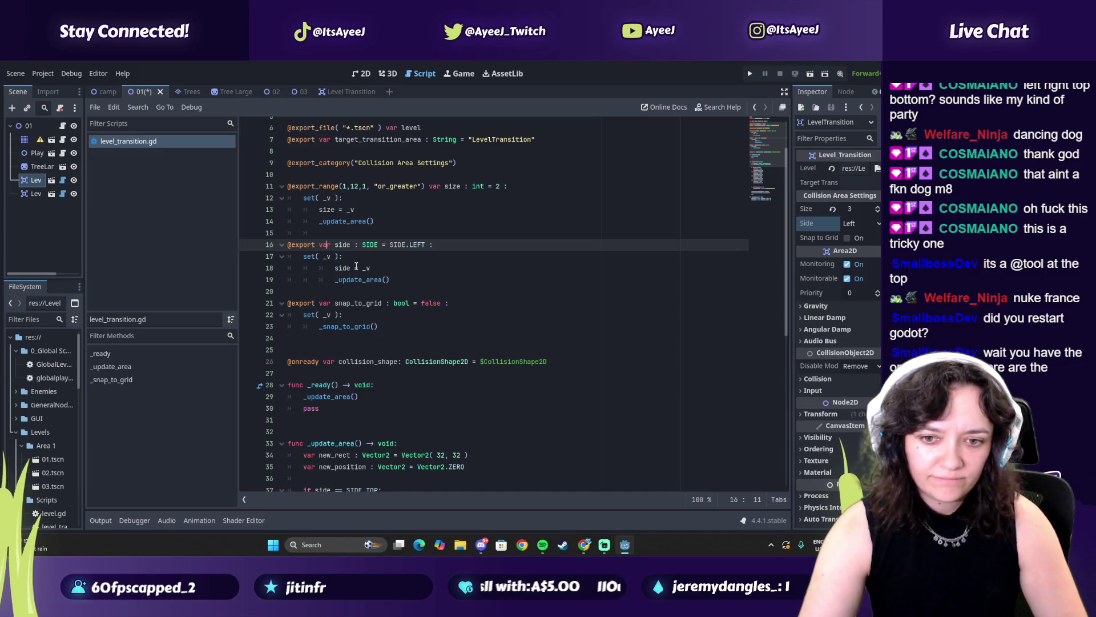
{"action": "left_click", "coordinate": [543, 544]}
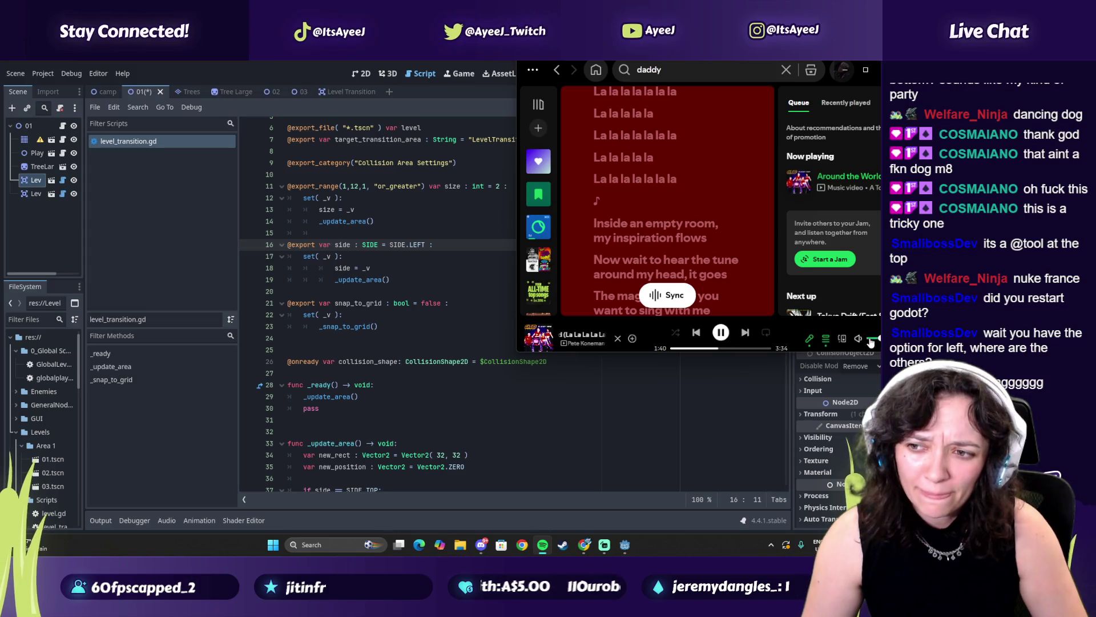
Play track 7 'Just Say So' from the Scratching an Itch playlist, then return to the tutorial.
{"action": "left_click", "coordinate": [537, 259]}
{"action": "key", "text": "space"}
{"action": "scroll", "coordinate": [615, 239], "scroll_direction": "down", "scroll_amount": 5}
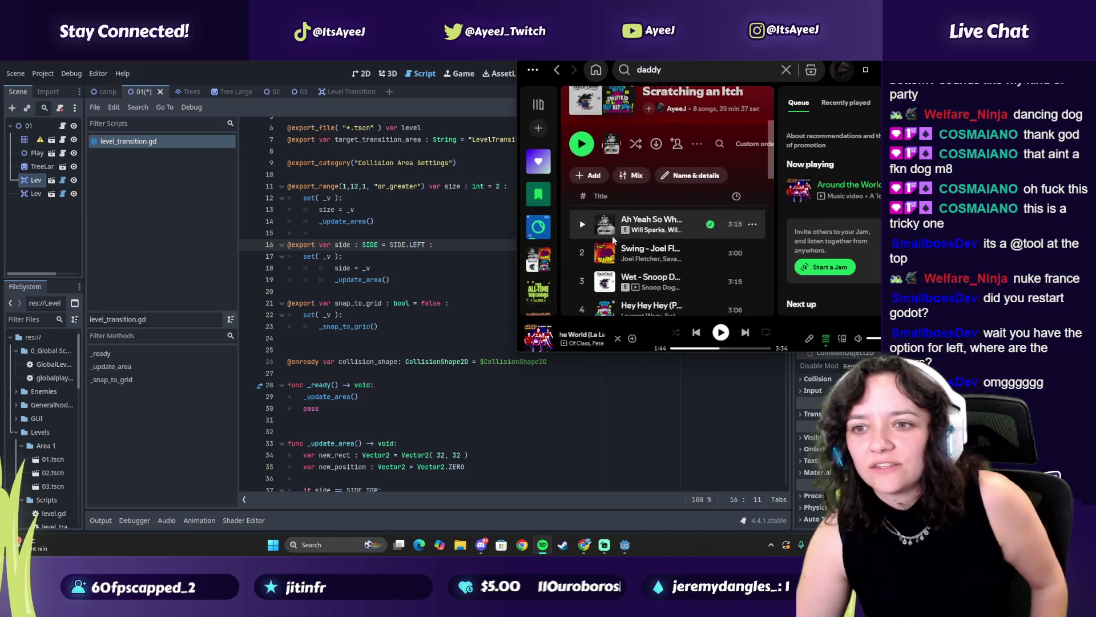
{"action": "scroll", "coordinate": [614, 240], "scroll_direction": "up", "scroll_amount": 3}
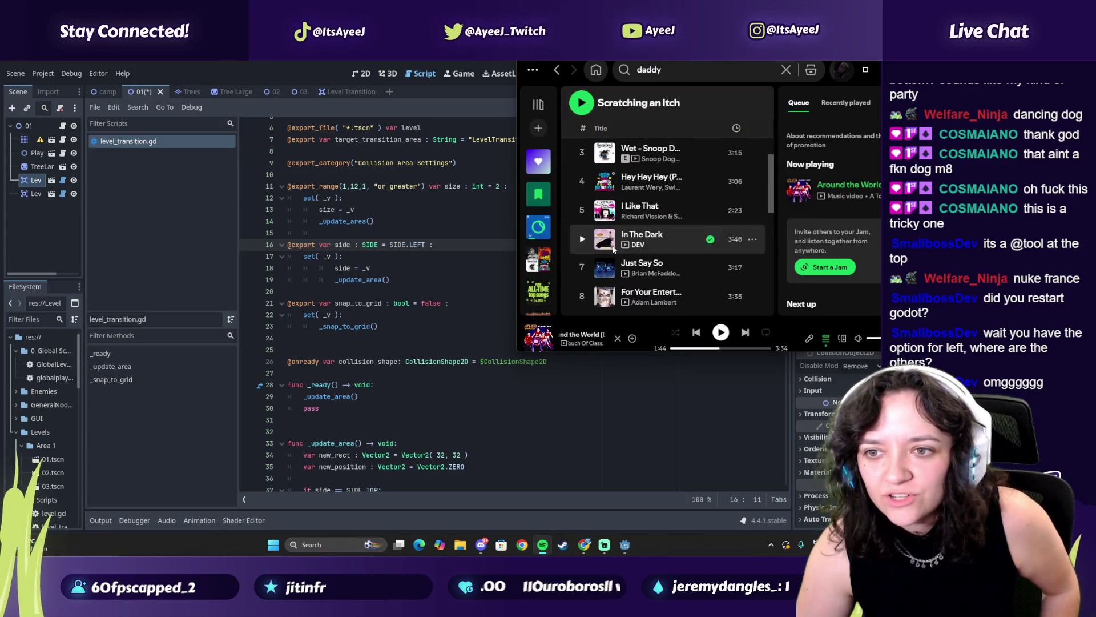
{"action": "left_click", "coordinate": [582, 269]}
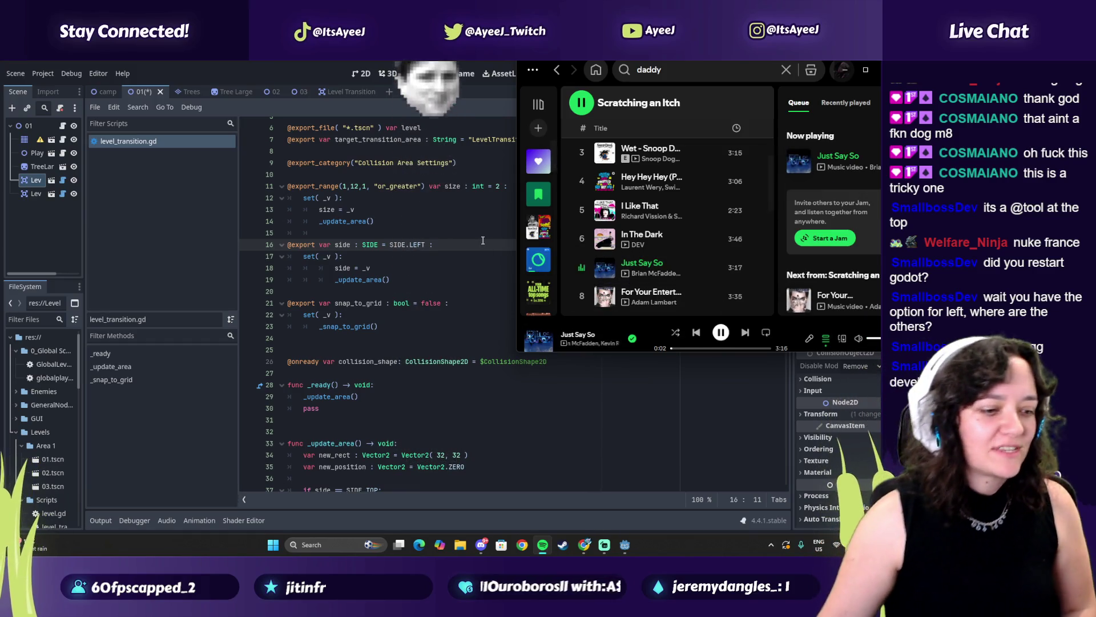
{"action": "key", "text": "alt+Tab"}
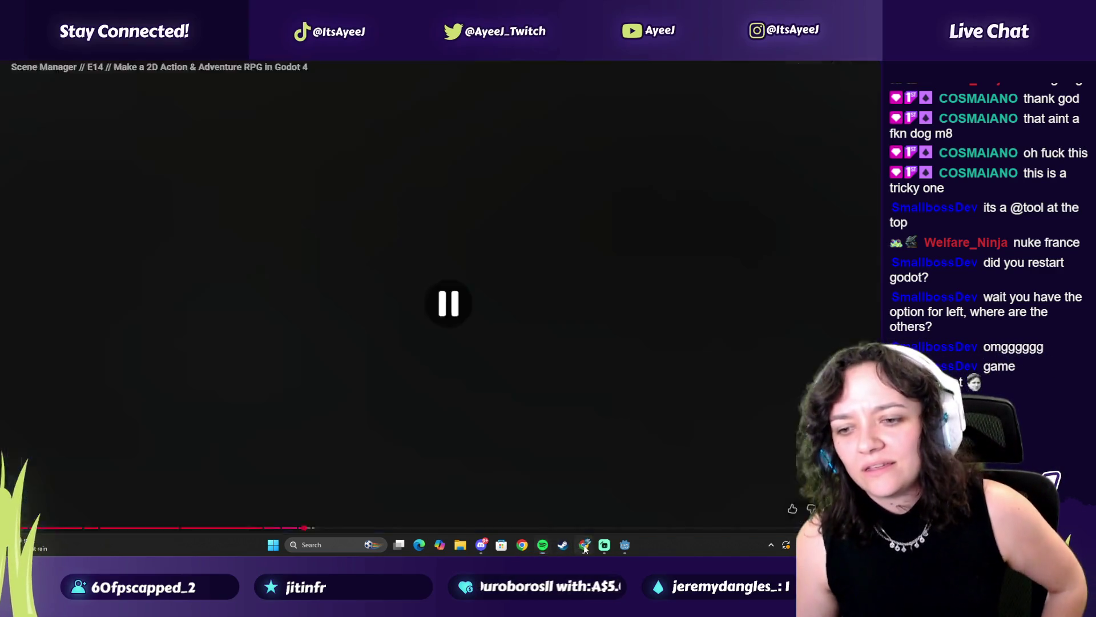
Watch the tutorial's level test until about 19:10, showing transitions Right size 3 and Bottom size 2.
{"action": "left_click", "coordinate": [295, 460]}
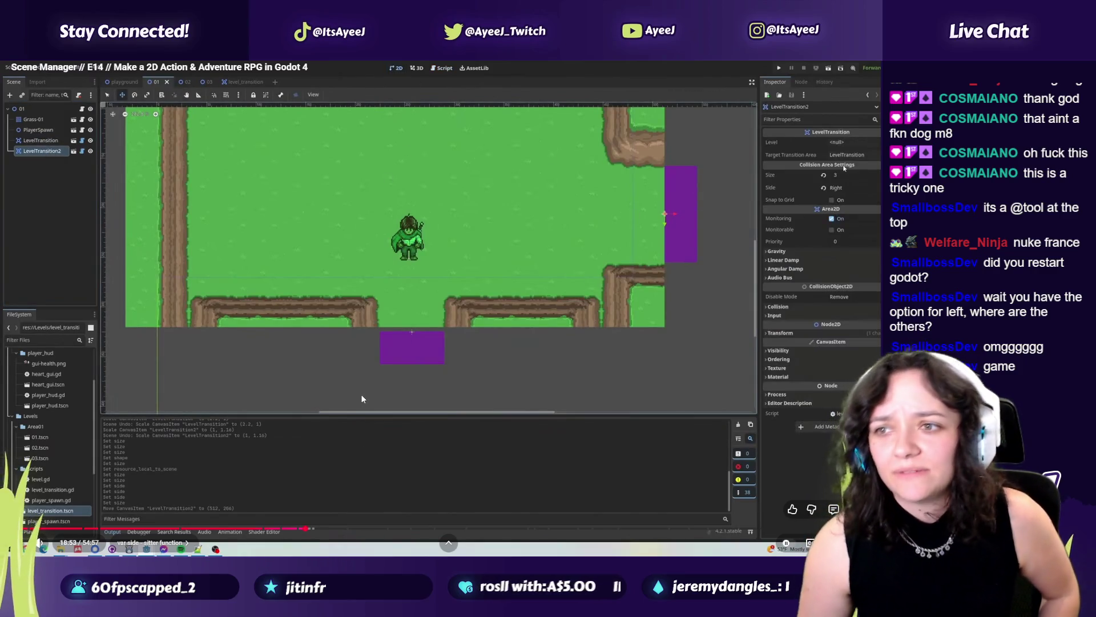
{"action": "left_click", "coordinate": [360, 394]}
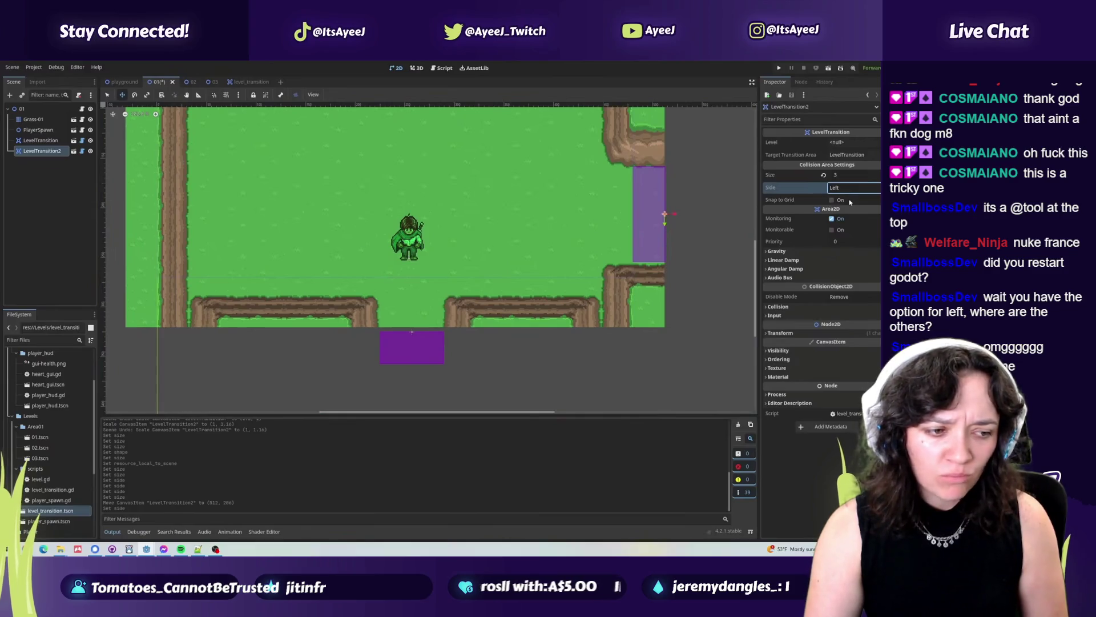
{"action": "left_click", "coordinate": [460, 314]}
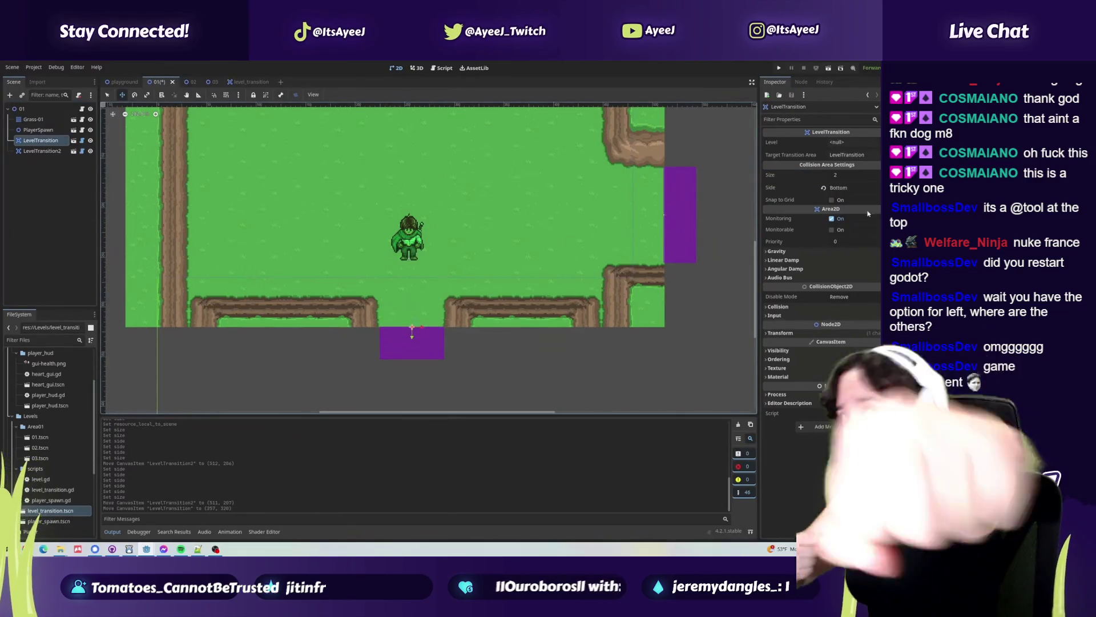
{"action": "mouse_move", "coordinate": [548, 158]}
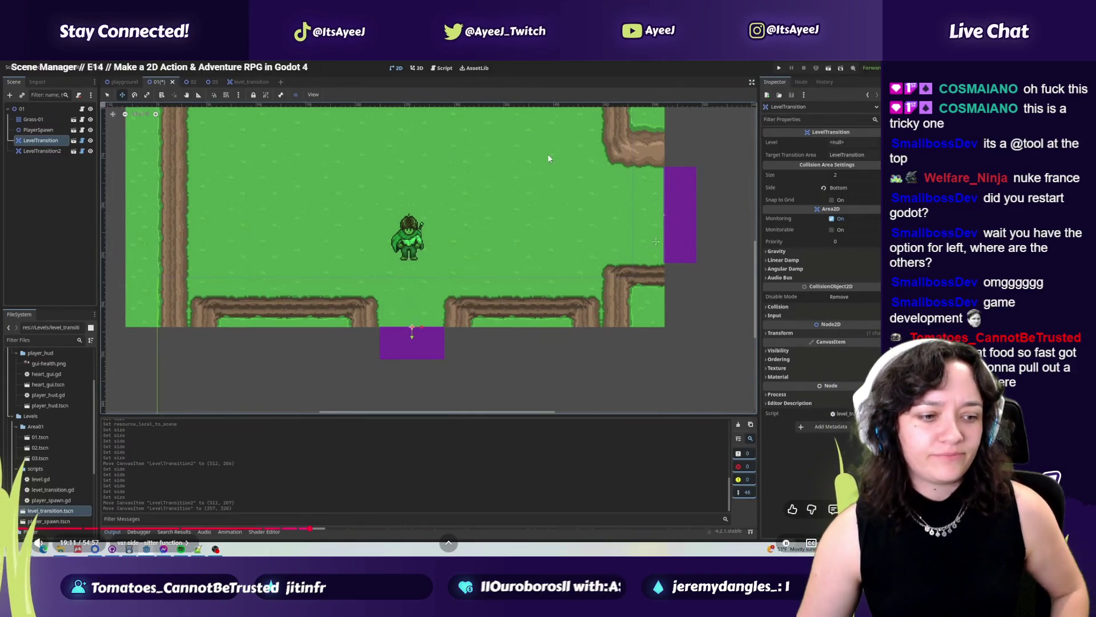
{"action": "left_click", "coordinate": [424, 309]}
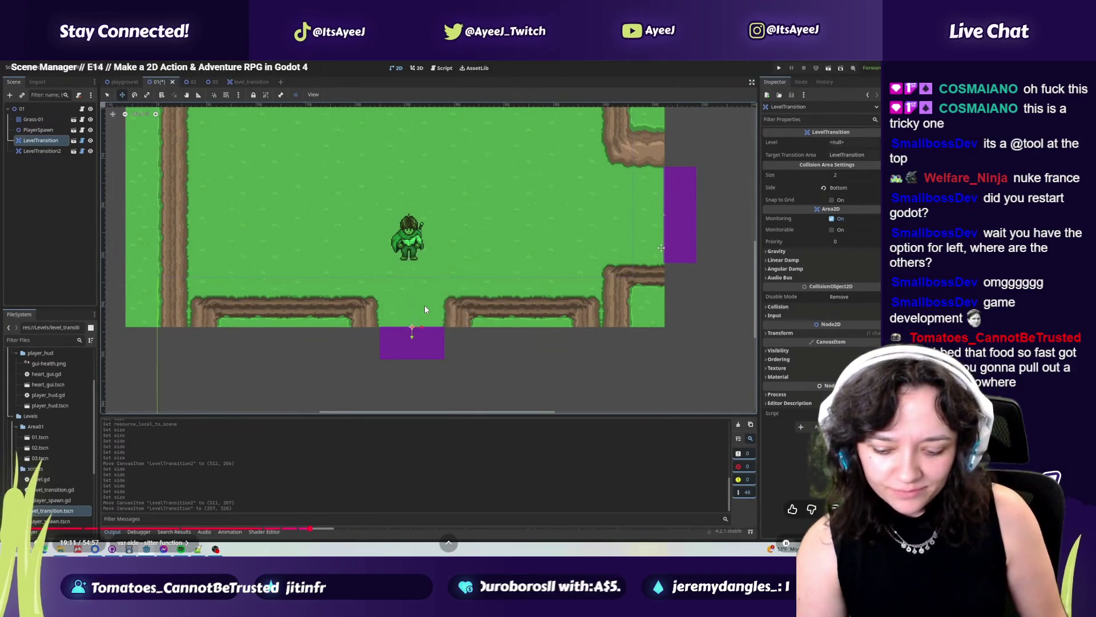
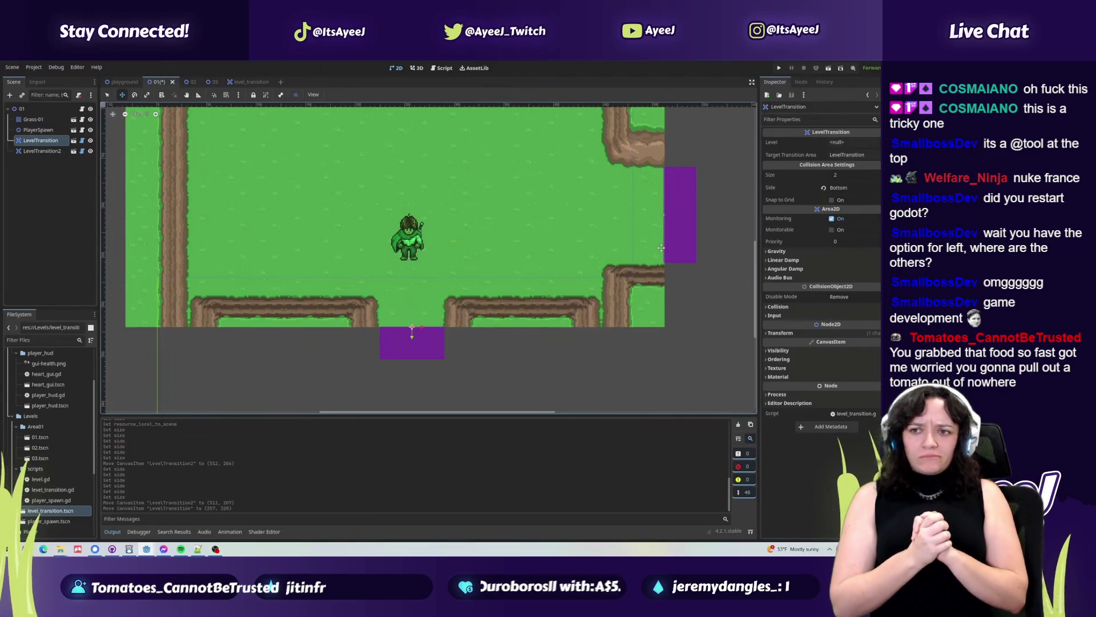
Pause the Scene Manager tutorial and switch back to level_transition.gd in the Godot editor.
{"action": "left_click", "coordinate": [422, 301]}
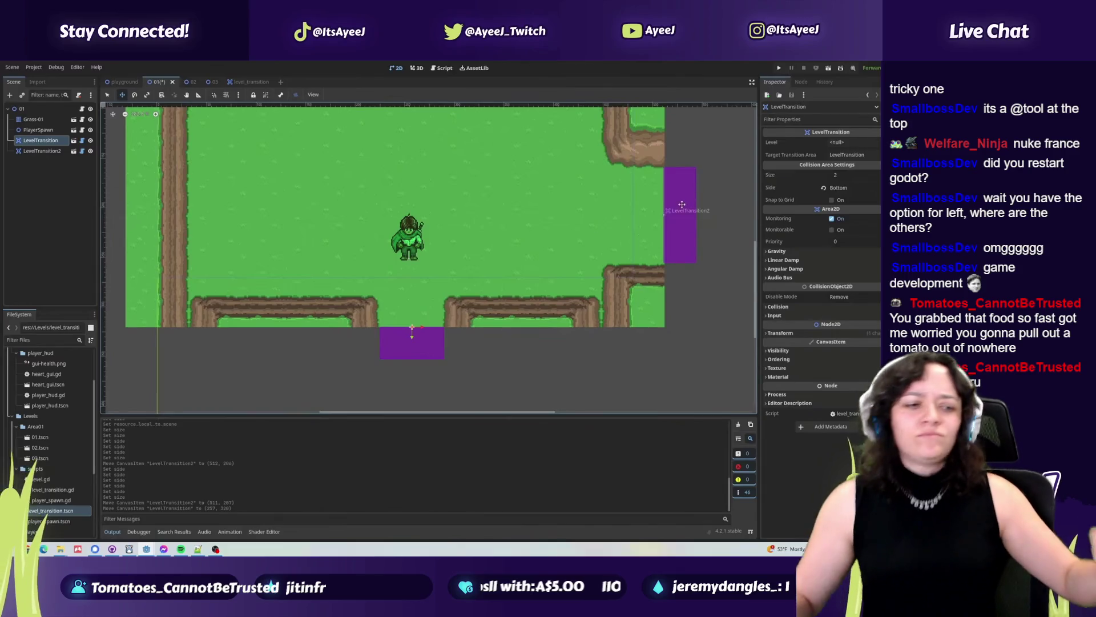
{"action": "left_click", "coordinate": [508, 298]}
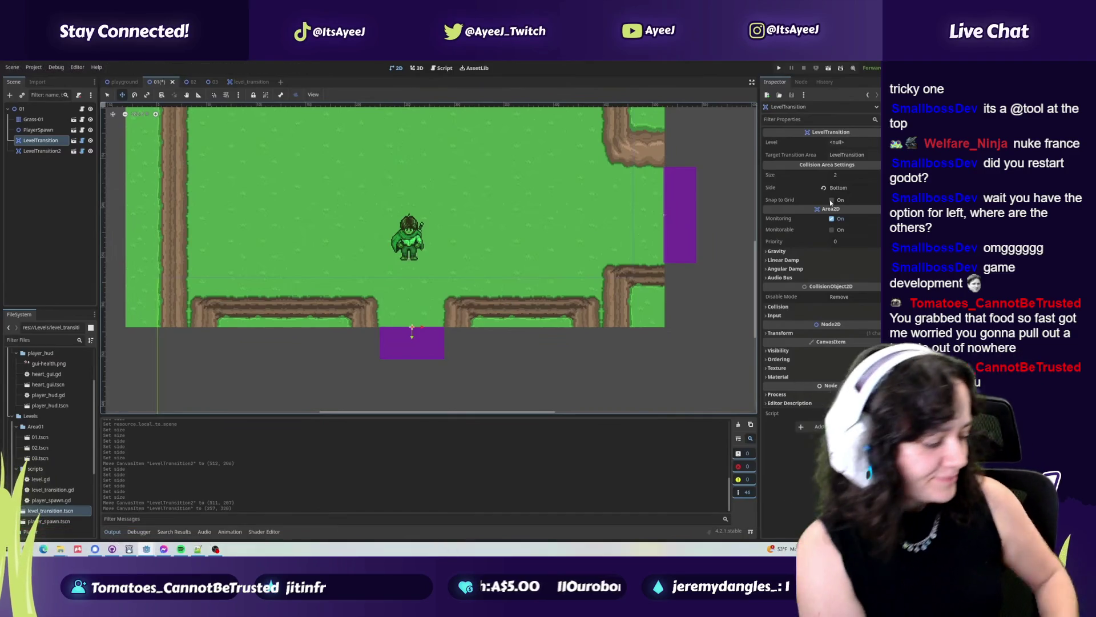
{"action": "key", "text": "alt+Tab"}
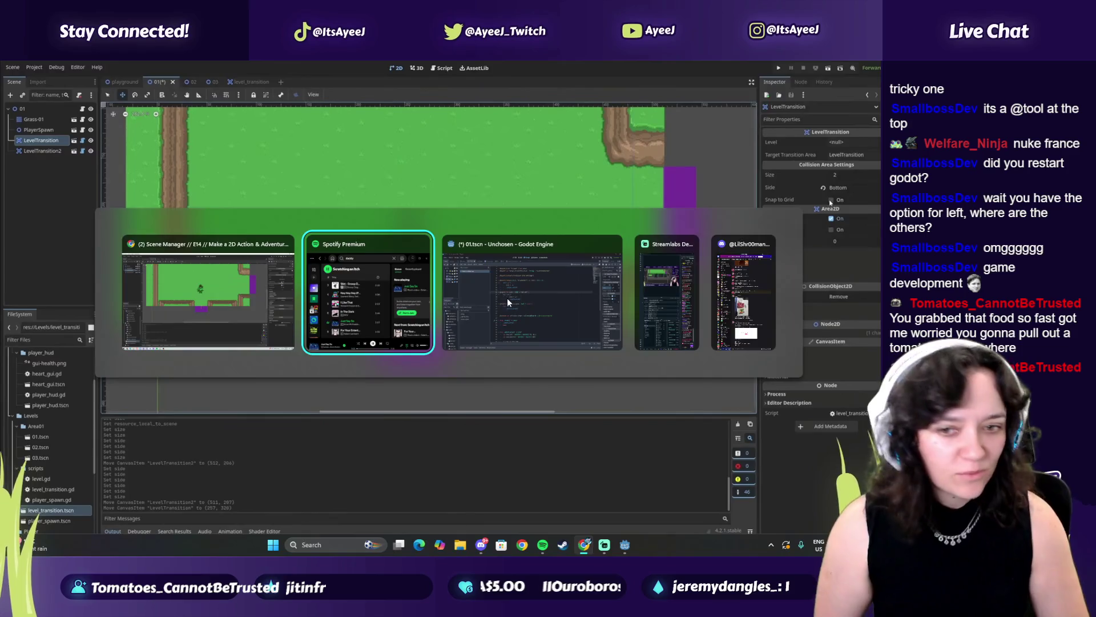
{"action": "key", "text": "alt+Tab"}
{"action": "key", "text": "Tab"}
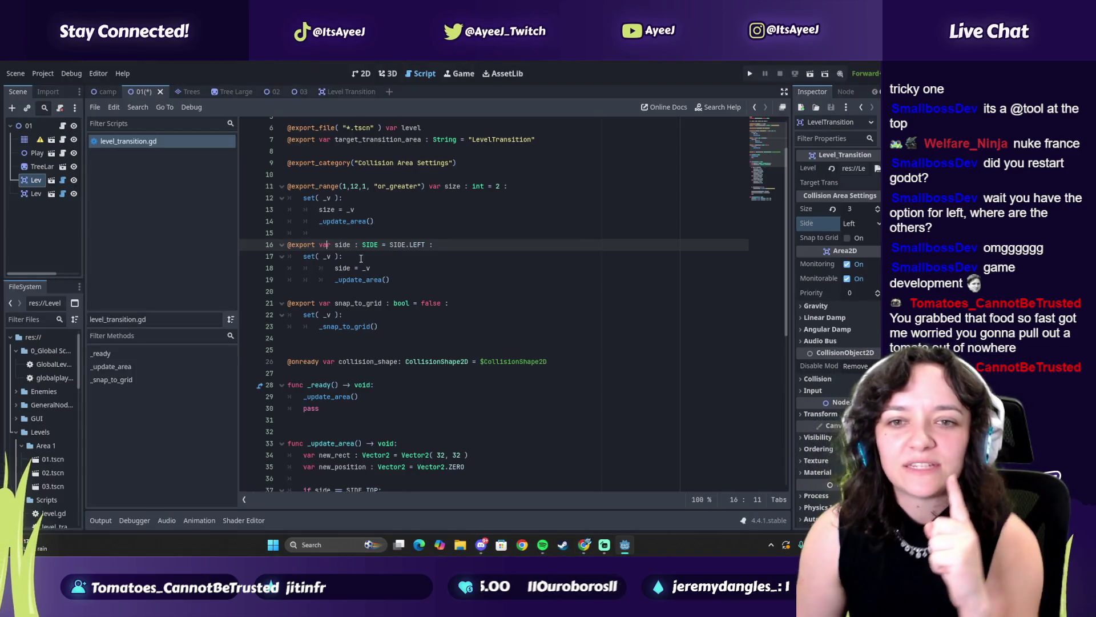
Check the side setter at line 18 of level_transition.gd, then return to the YouTube tutorial.
{"action": "left_click", "coordinate": [342, 268]}
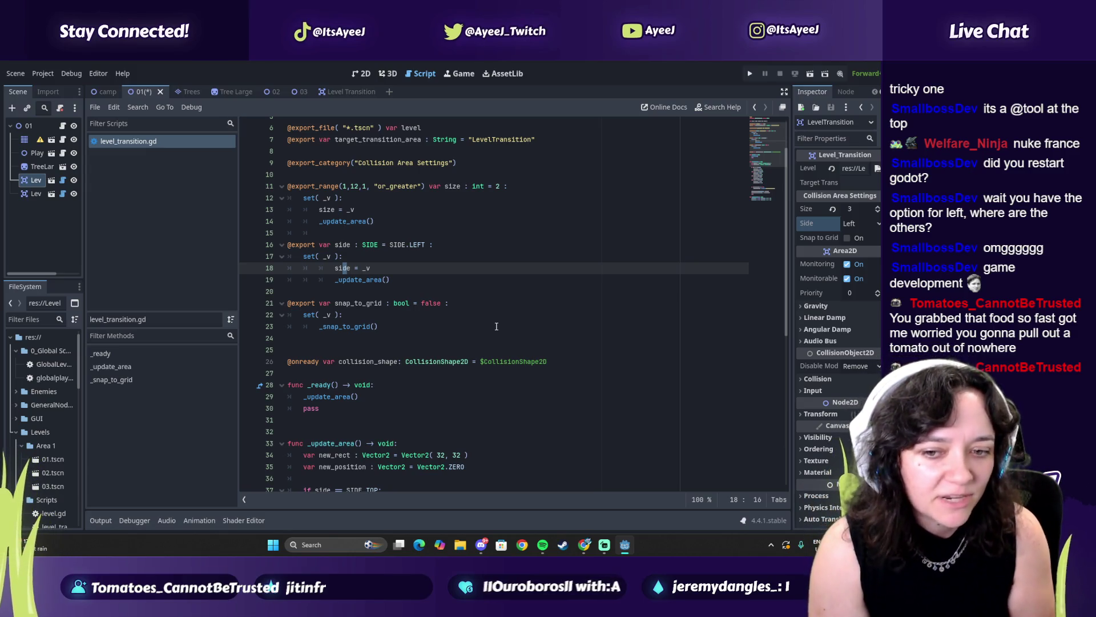
{"action": "key", "text": "alt+Tab"}
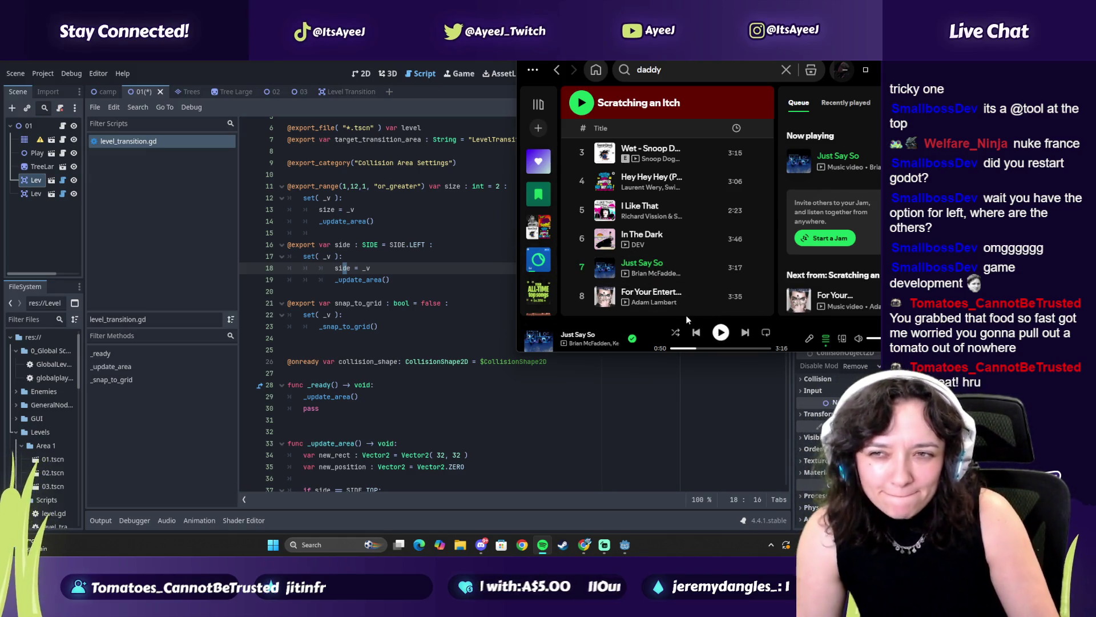
{"action": "key", "text": "alt+Tab"}
{"action": "key", "text": "Tab"}
{"action": "key", "text": "Tab"}
{"action": "key", "text": "Tab"}
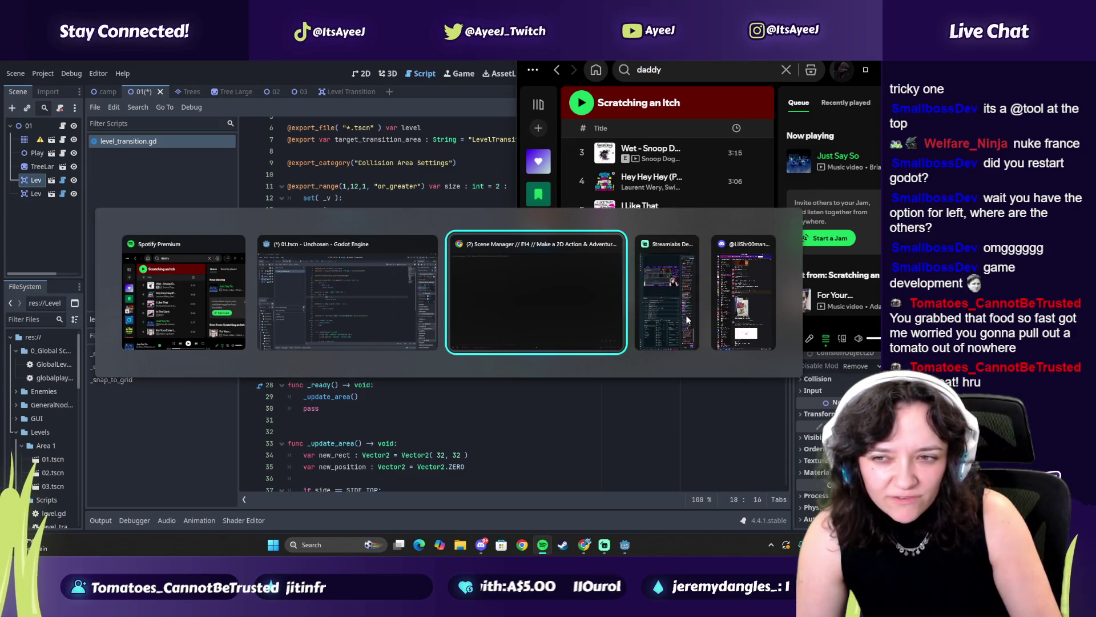
{"action": "left_click", "coordinate": [491, 296]}
{"action": "left_click", "coordinate": [491, 296]}
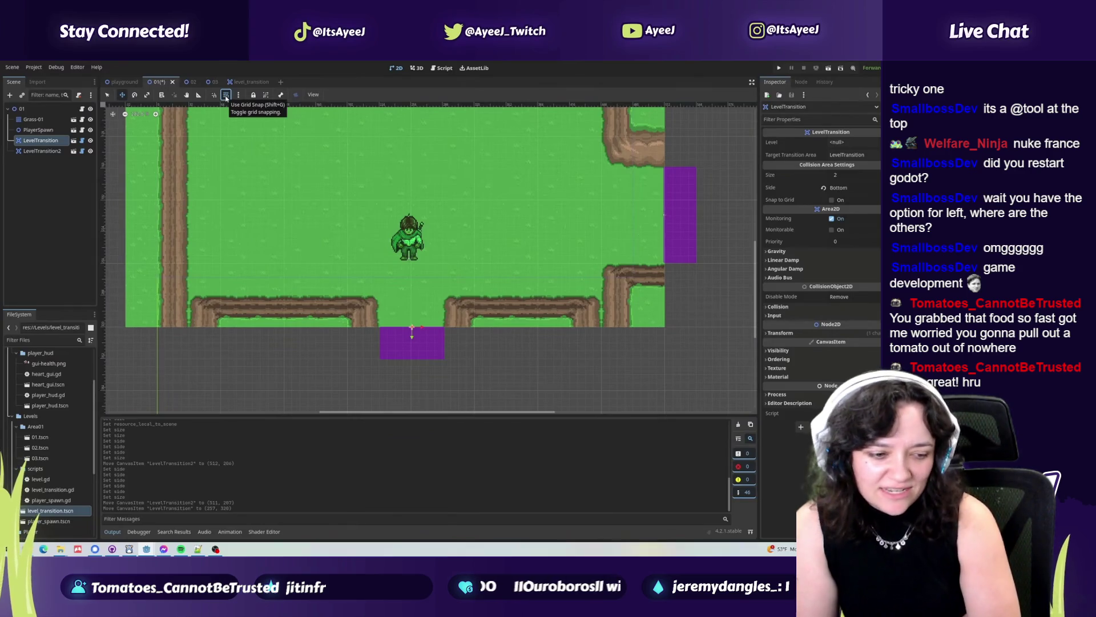
Seek the tutorial ahead to the level transitions chapter and exit fullscreen.
{"action": "left_click", "coordinate": [361, 112]}
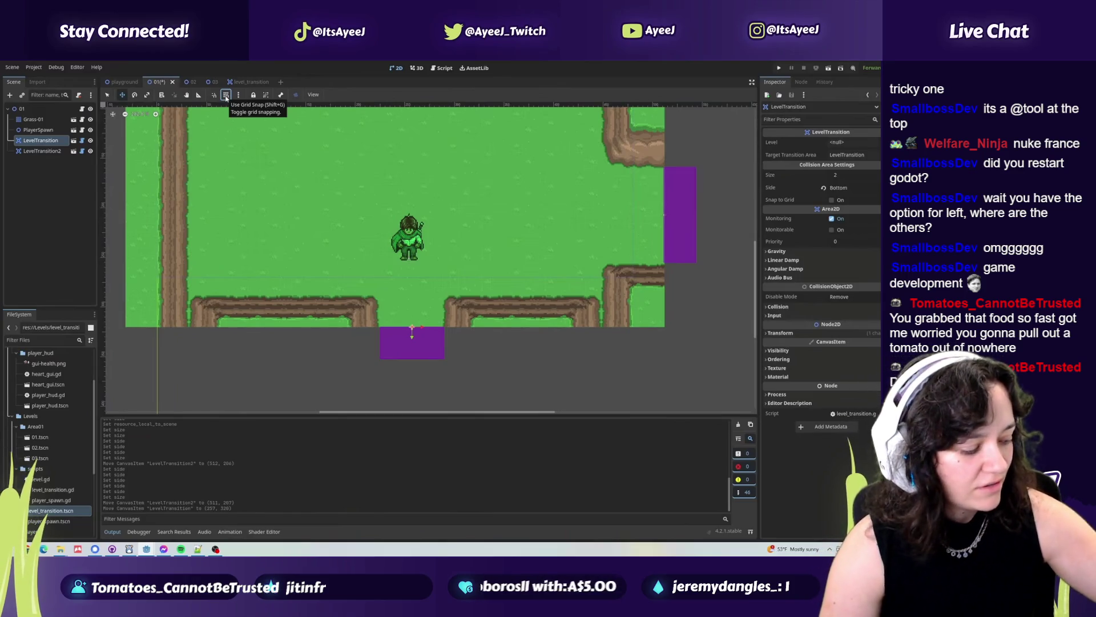
{"action": "left_click", "coordinate": [83, 109]}
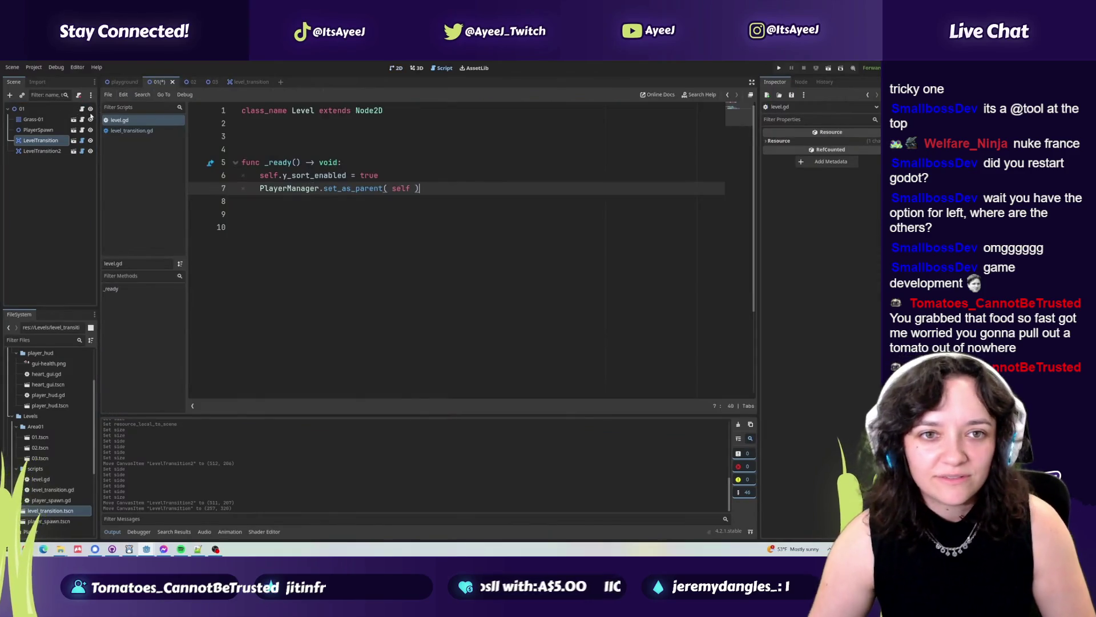
{"action": "mouse_move", "coordinate": [532, 365]}
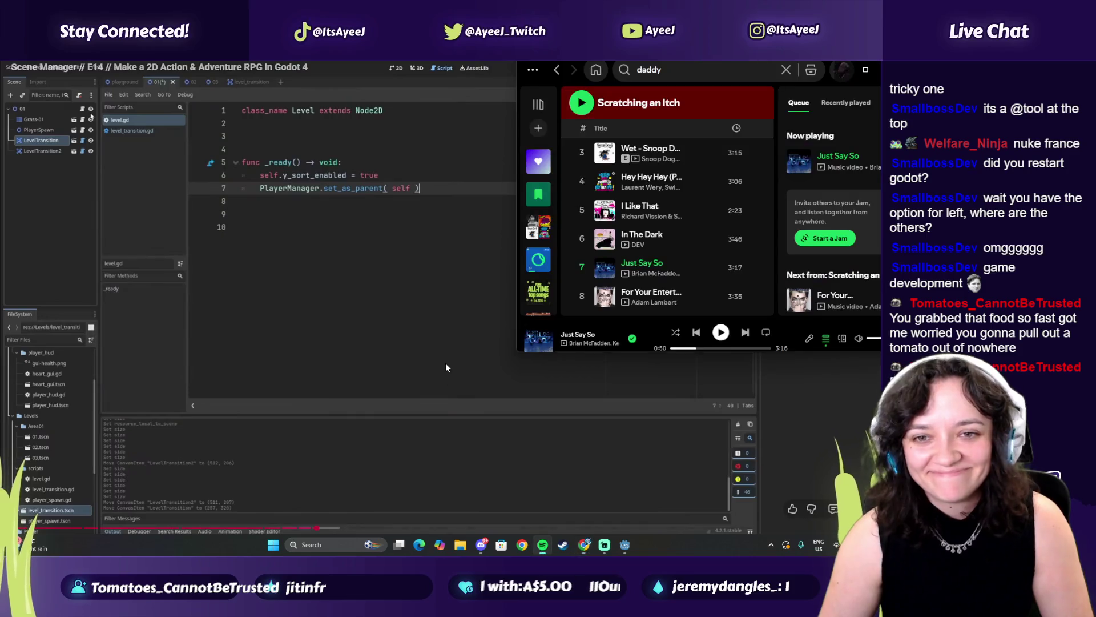
{"action": "left_click", "coordinate": [395, 295]}
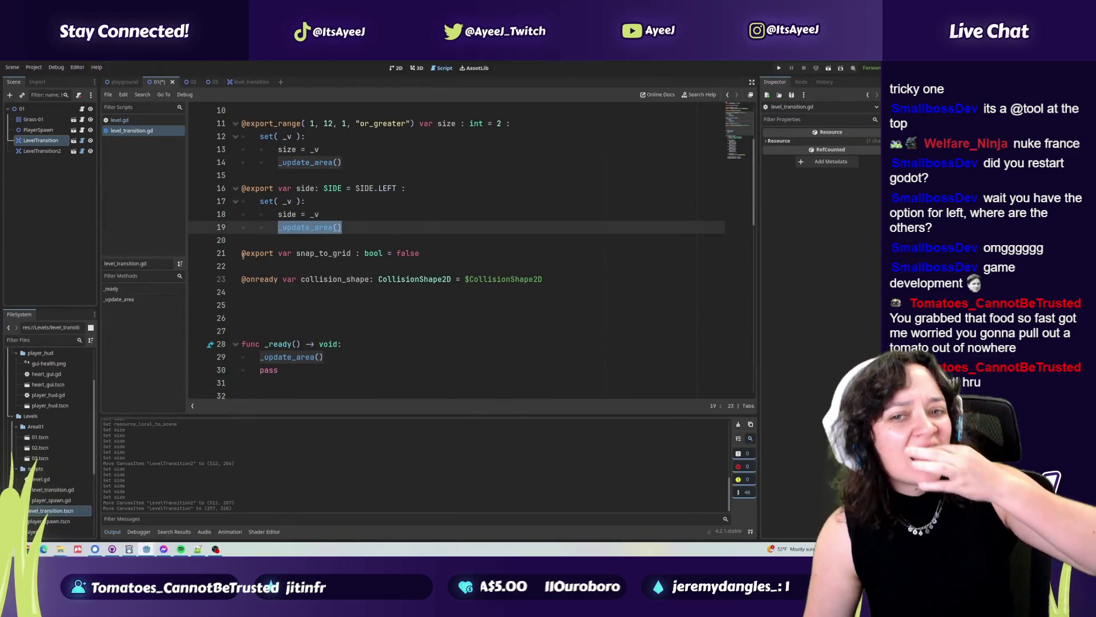
{"action": "mouse_move", "coordinate": [408, 329]}
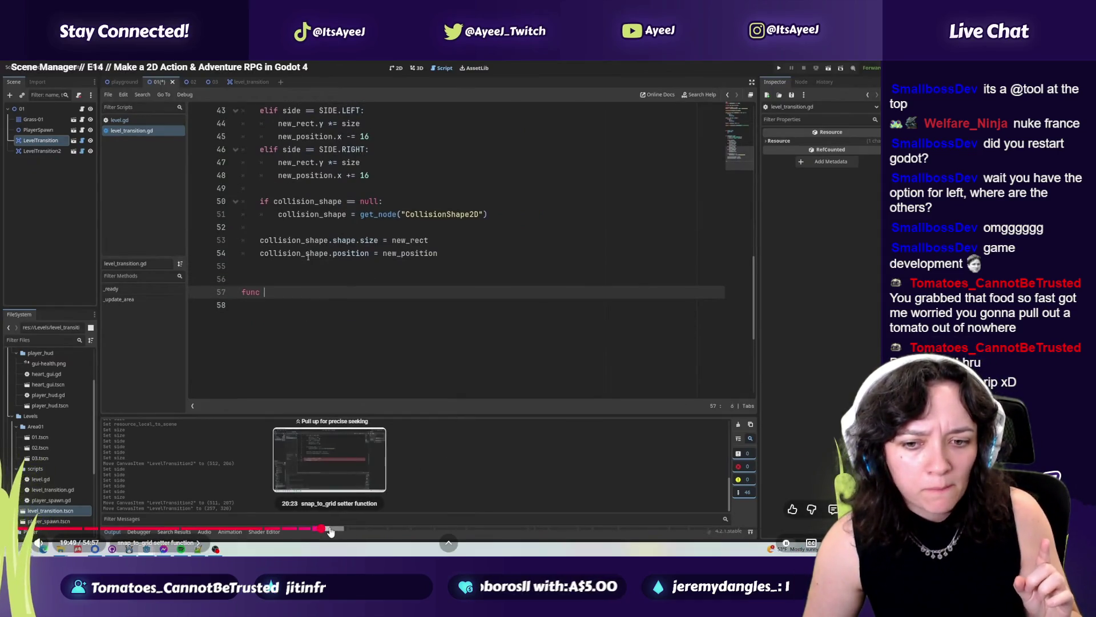
{"action": "left_click", "coordinate": [330, 529]}
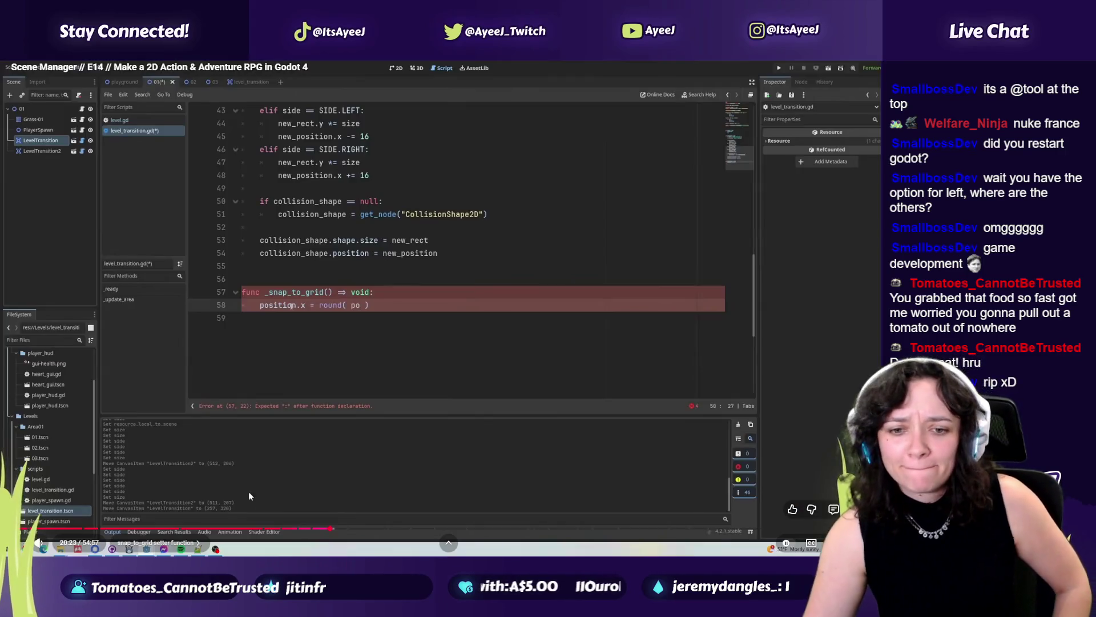
{"action": "left_click", "coordinate": [346, 532]}
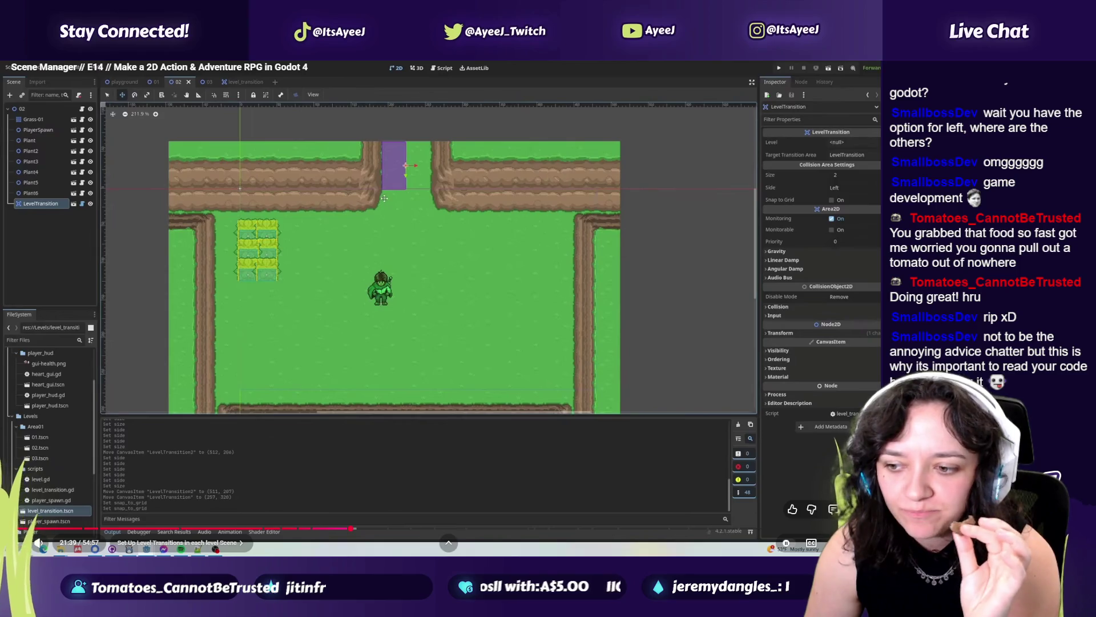
{"action": "key", "text": "Escape"}
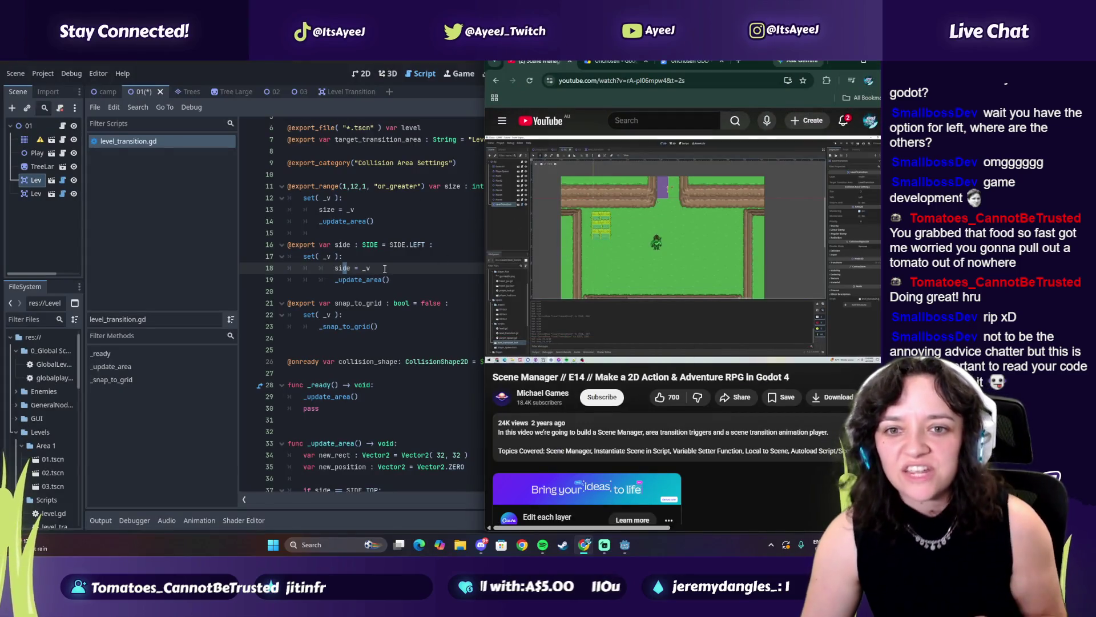
Pause and scrub the tutorial, and minimize the music player.
{"action": "left_click", "coordinate": [624, 262]}
{"action": "left_click_drag", "start_coordinate": [636, 338], "coordinate": [634, 336]}
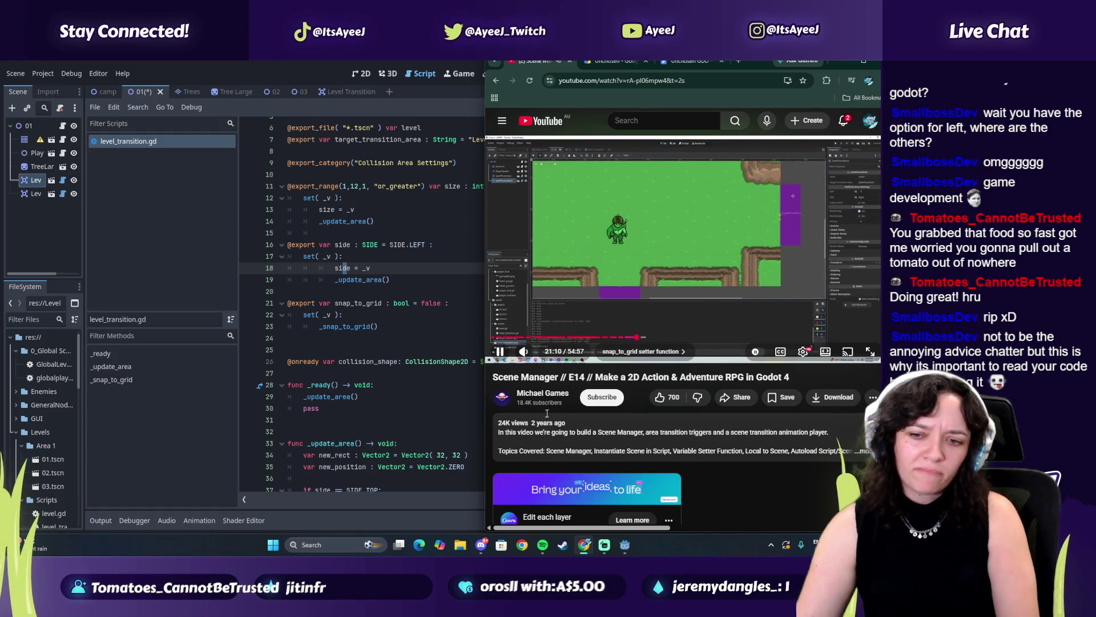
{"action": "mouse_move", "coordinate": [542, 544]}
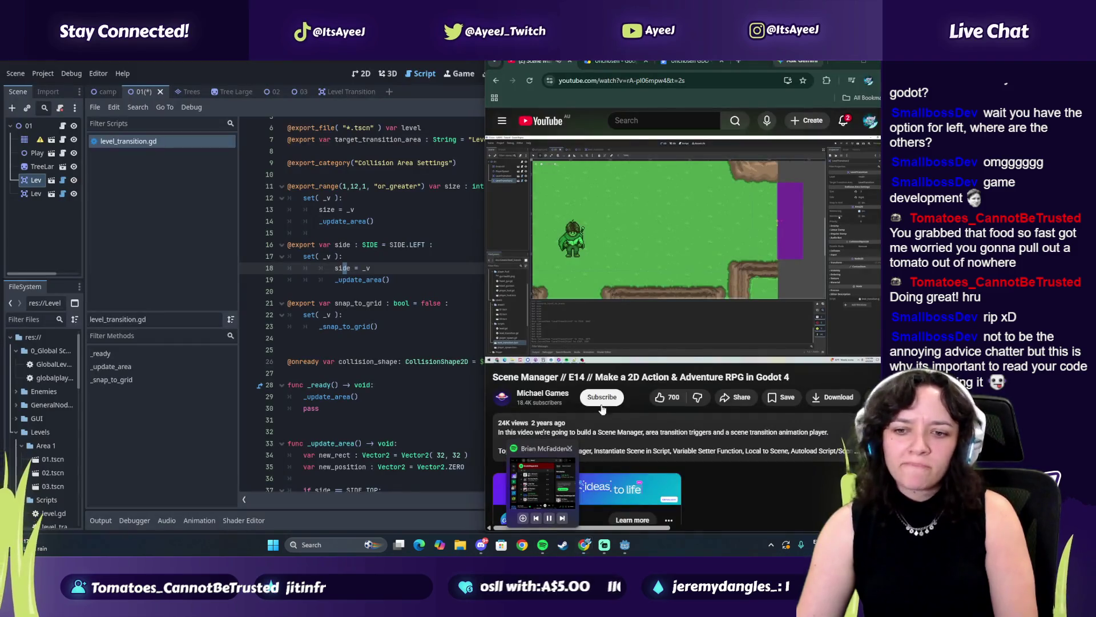
{"action": "left_click", "coordinate": [542, 483]}
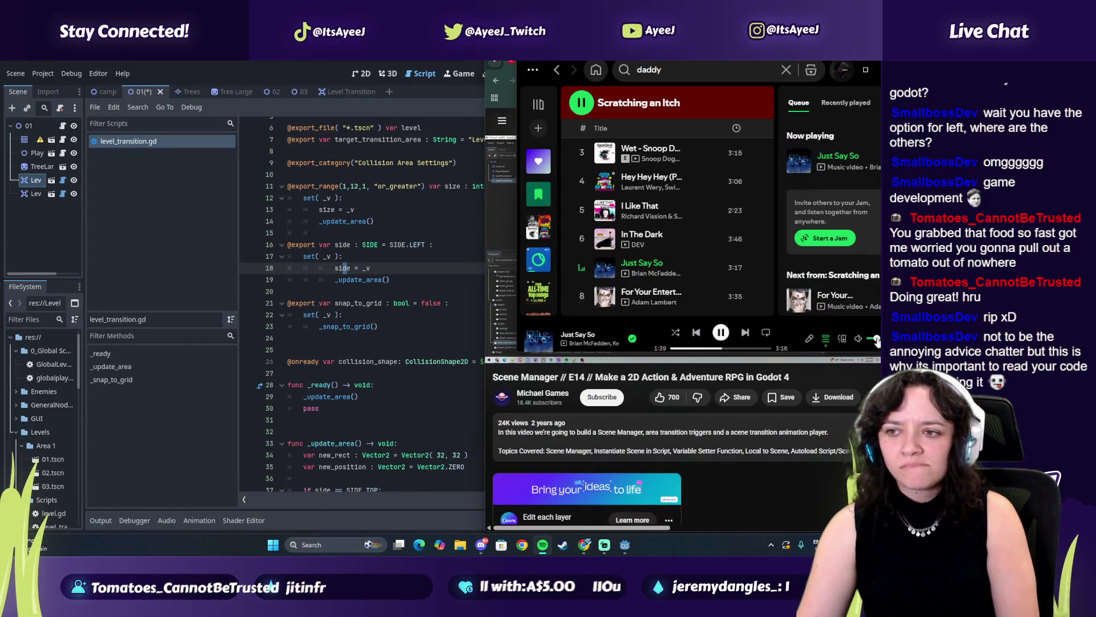
{"action": "left_click", "coordinate": [845, 69]}
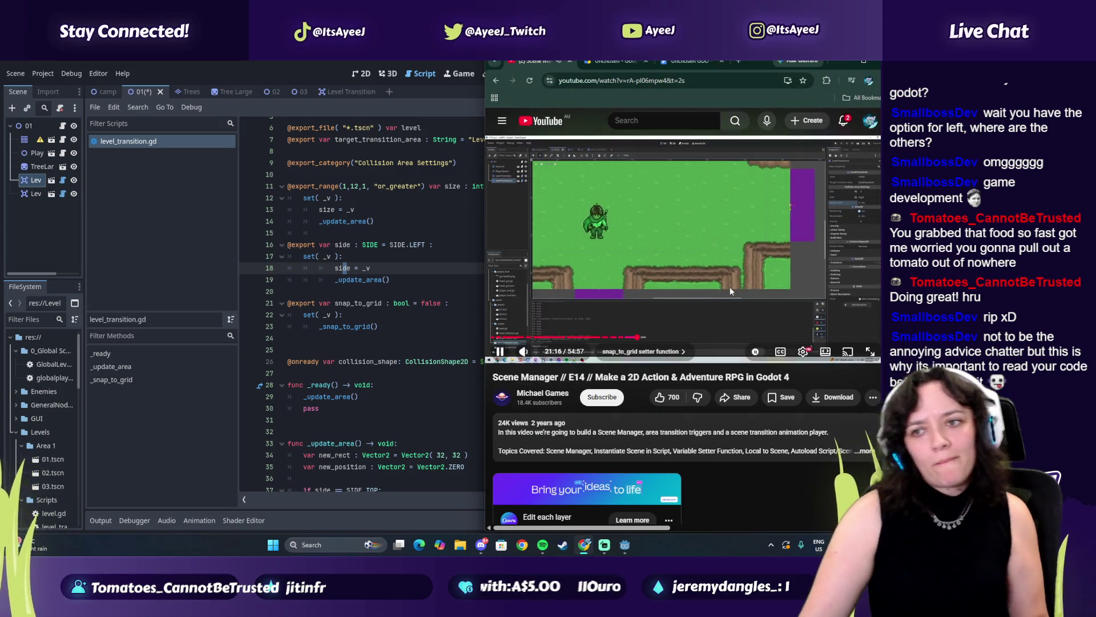
Seek slightly later in the tutorial, pause it, and save scene 01 in Godot.
{"action": "left_click_drag", "start_coordinate": [642, 338], "coordinate": [643, 341]}
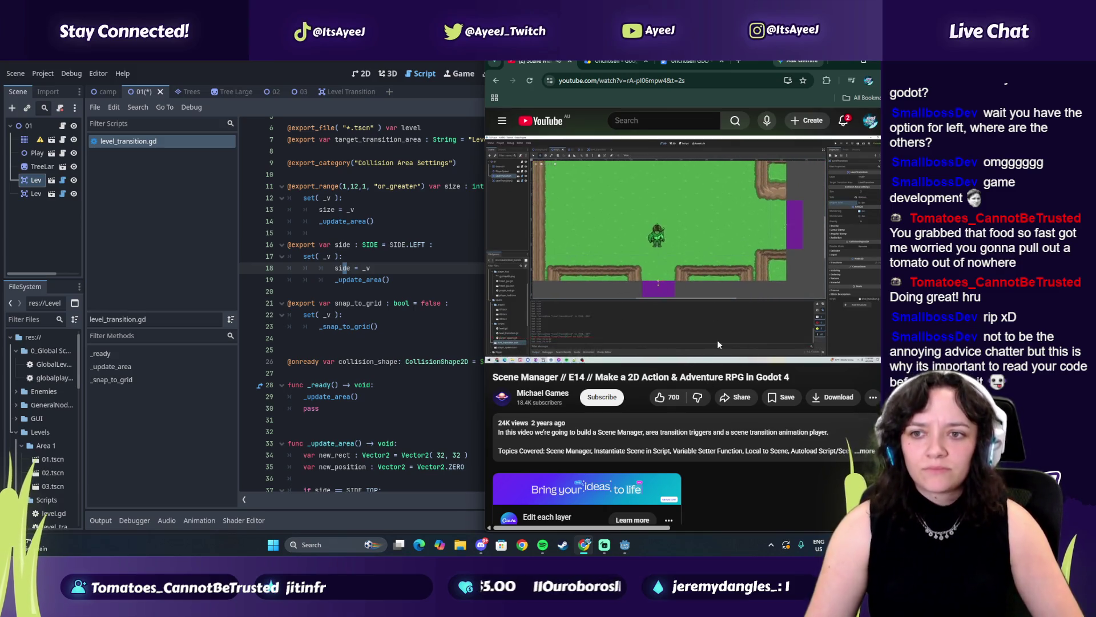
{"action": "mouse_move", "coordinate": [683, 313]}
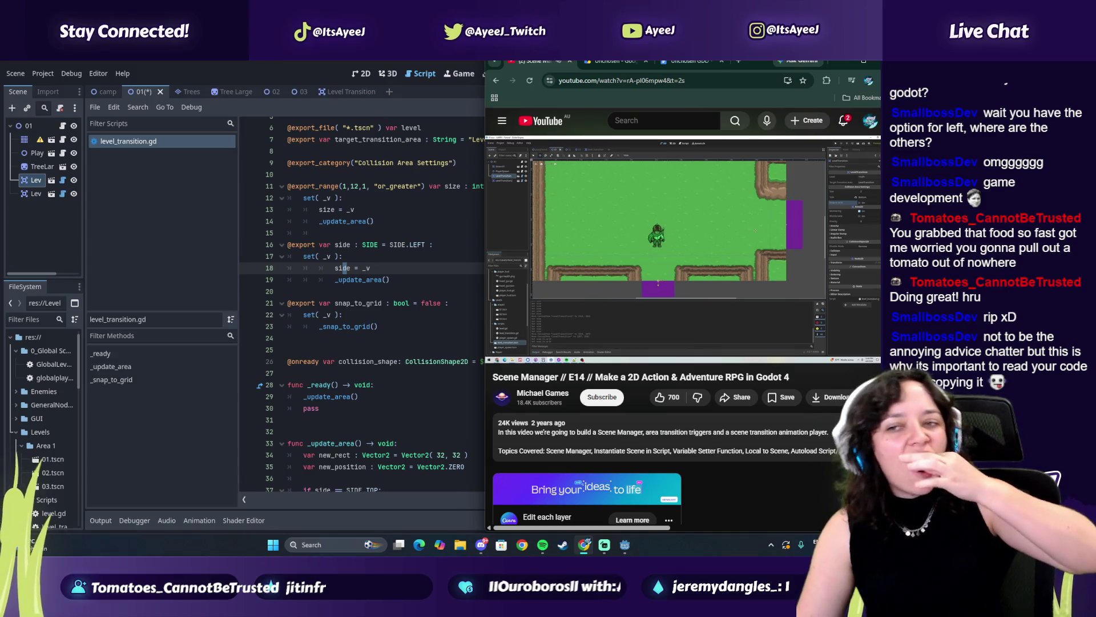
{"action": "mouse_move", "coordinate": [763, 311]}
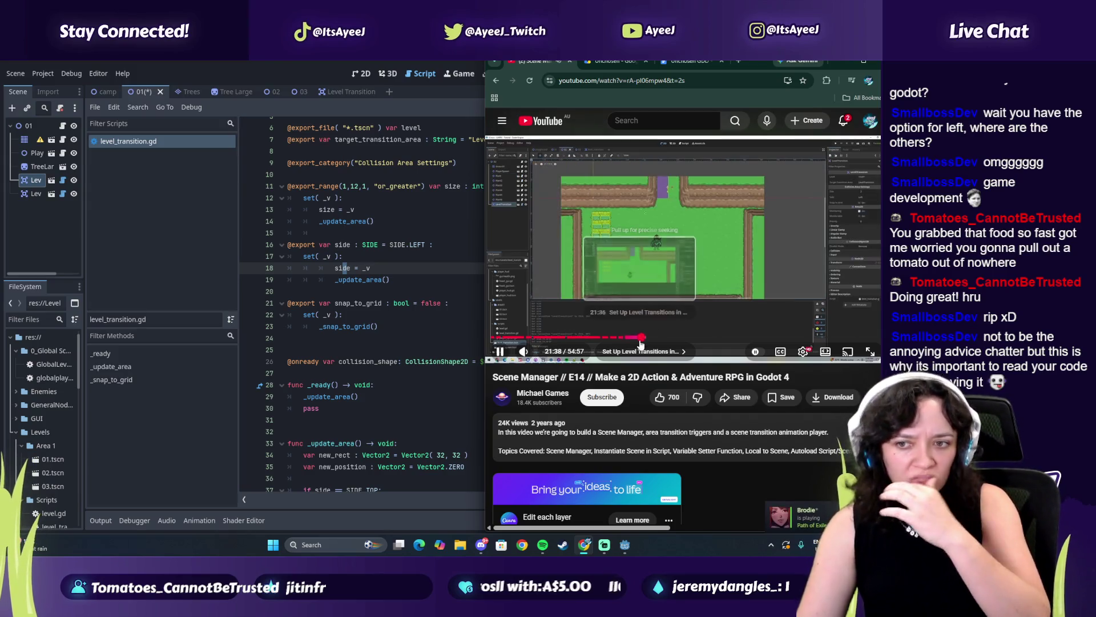
{"action": "left_click", "coordinate": [708, 234]}
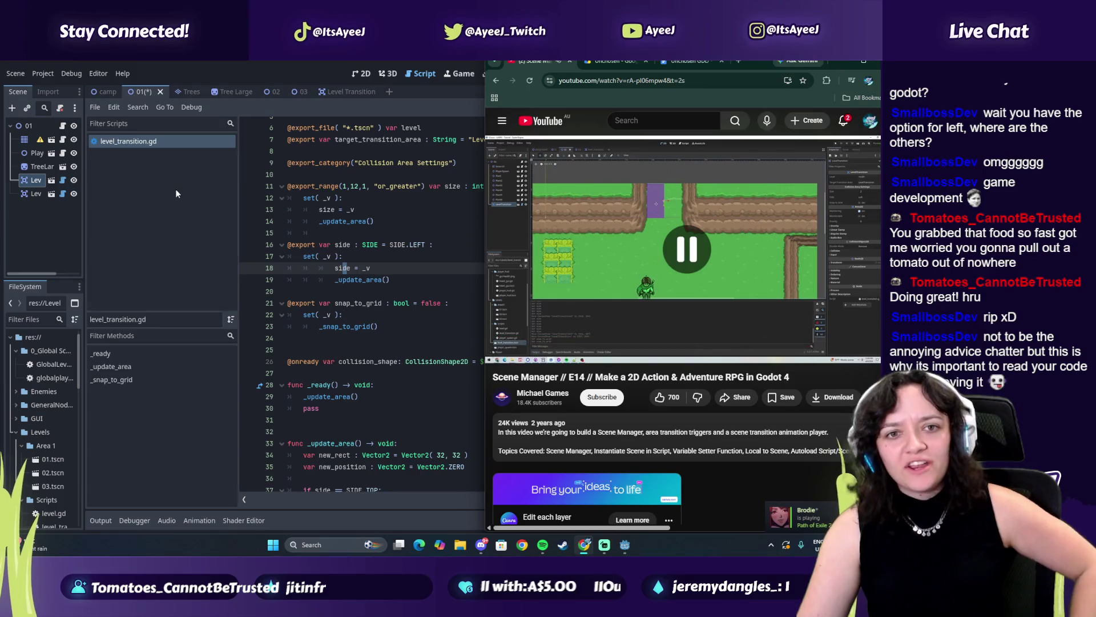
{"action": "left_click", "coordinate": [143, 171]}
{"action": "key", "text": "ctrl+s"}
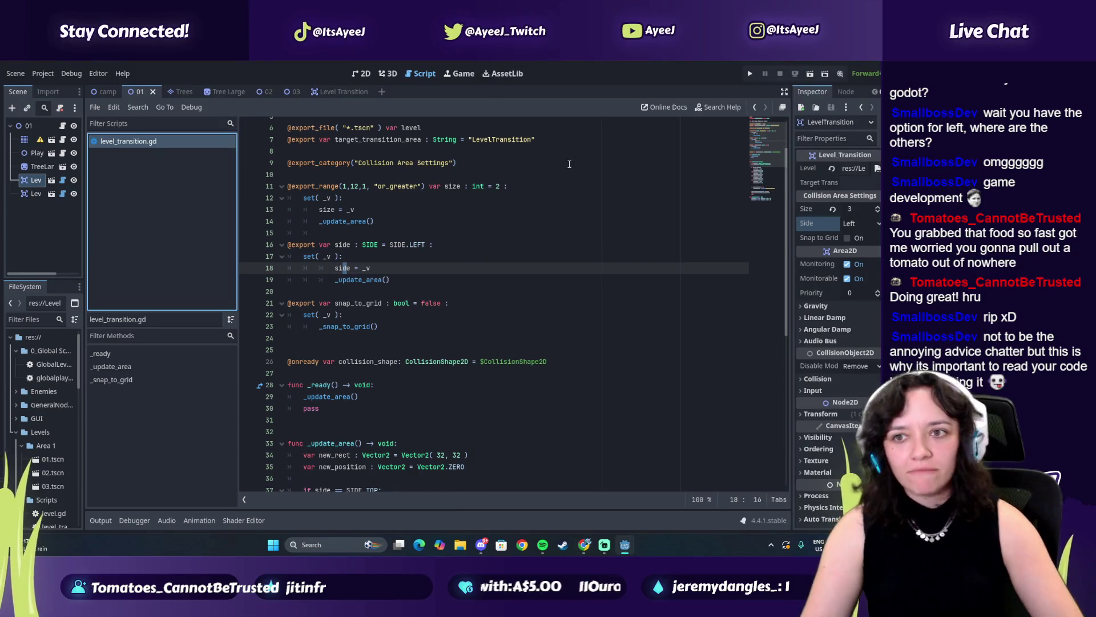
In the 2D view, set LevelTransition2's Side to Bottom and Size to 2.
{"action": "left_click", "coordinate": [361, 73]}
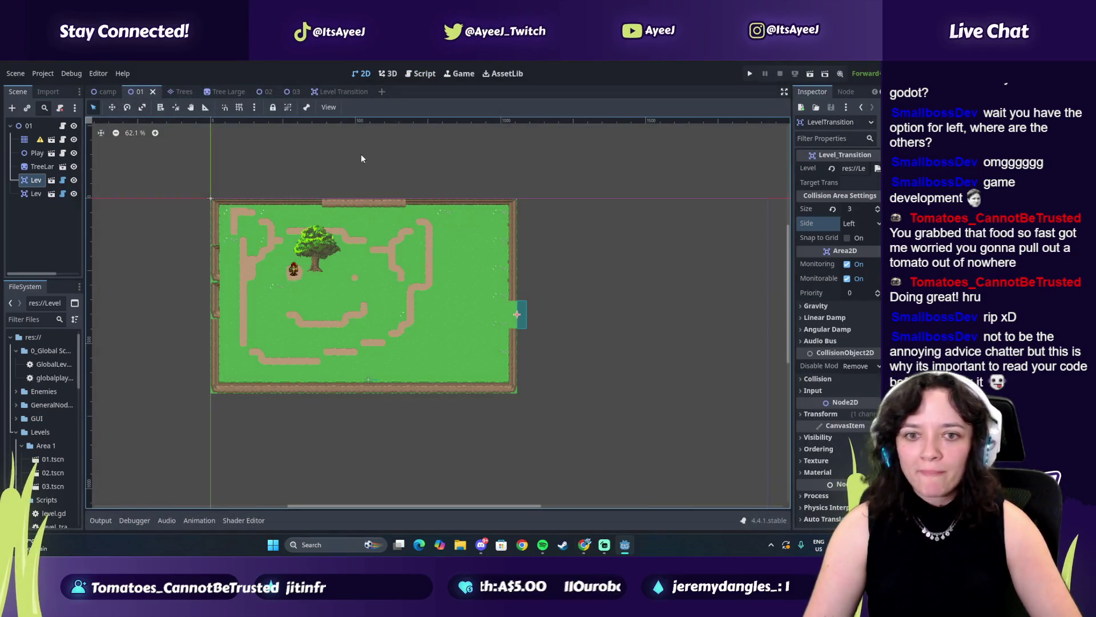
{"action": "left_click", "coordinate": [35, 193]}
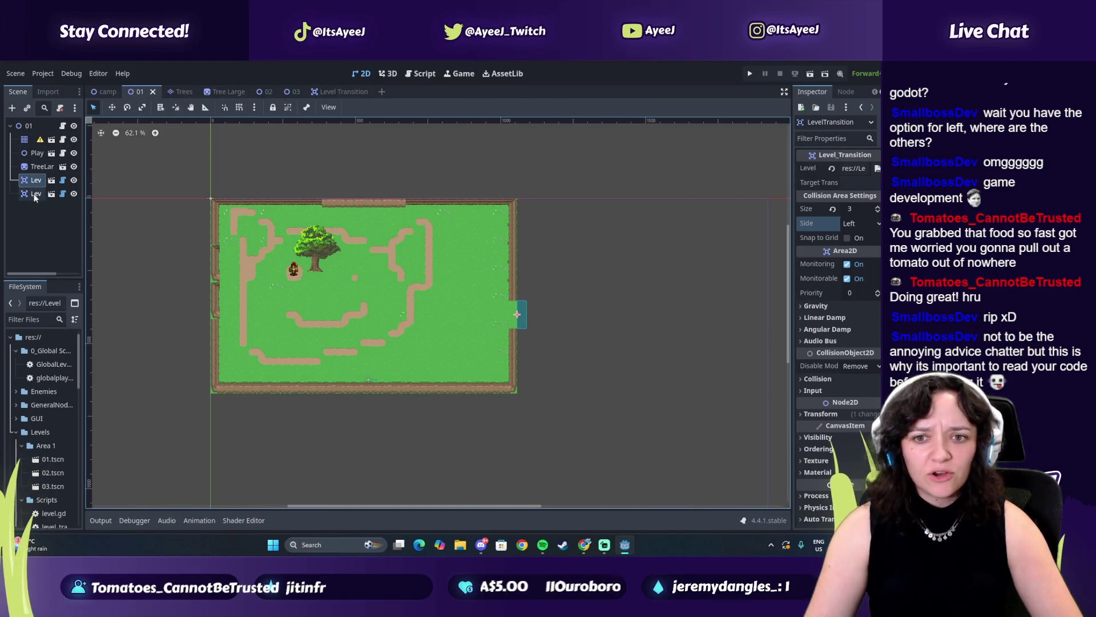
{"action": "left_click", "coordinate": [872, 224]}
{"action": "left_click", "coordinate": [849, 266]}
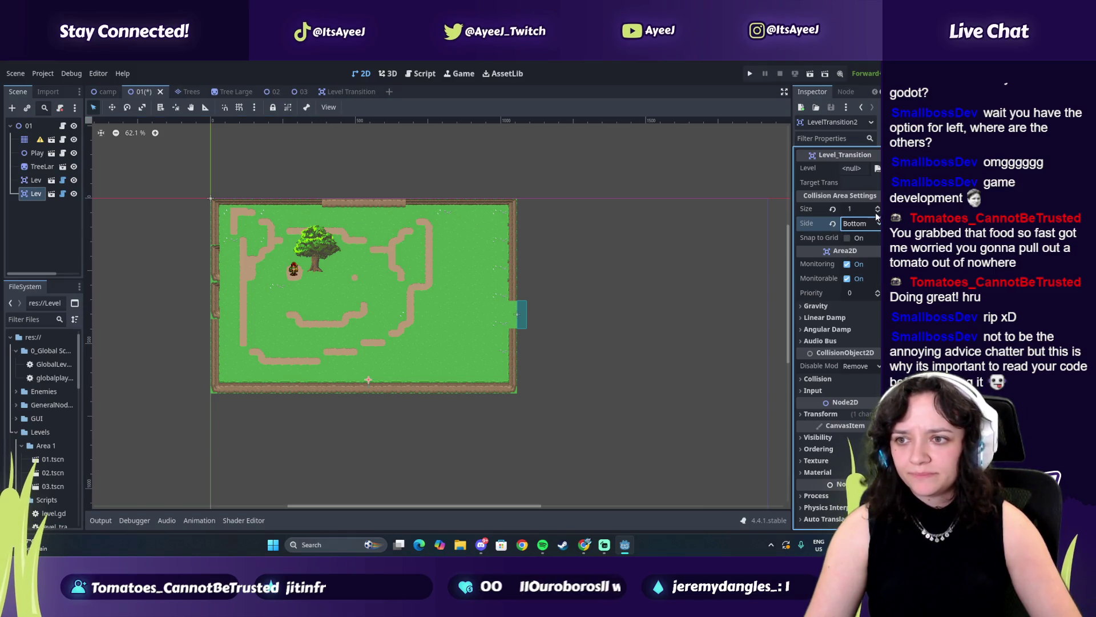
{"action": "left_click", "coordinate": [878, 208]}
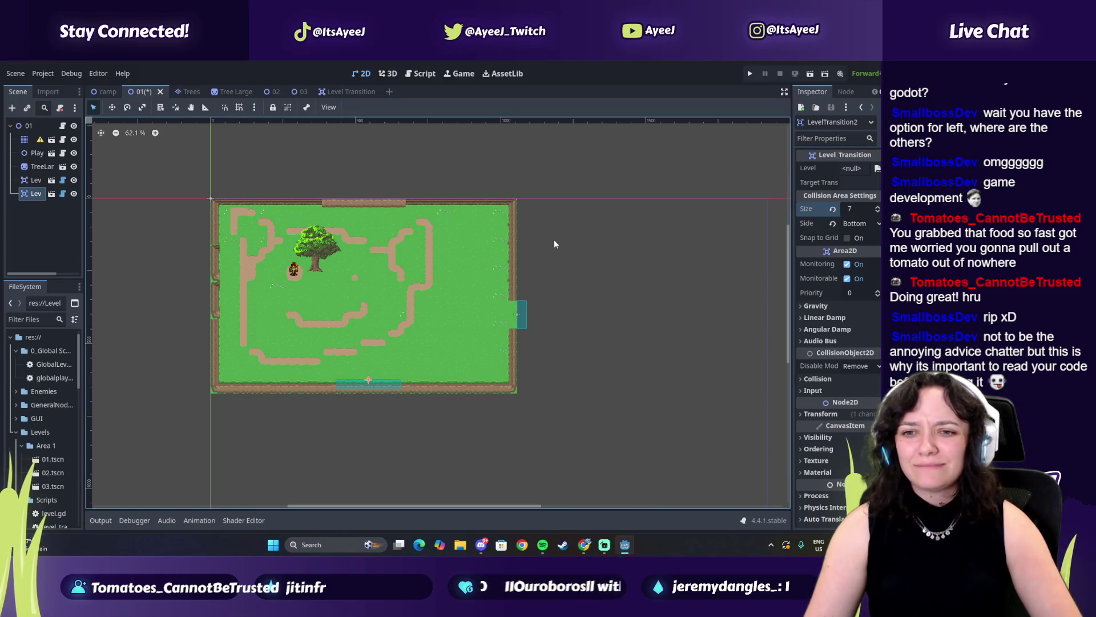
{"action": "left_click", "coordinate": [878, 211]}
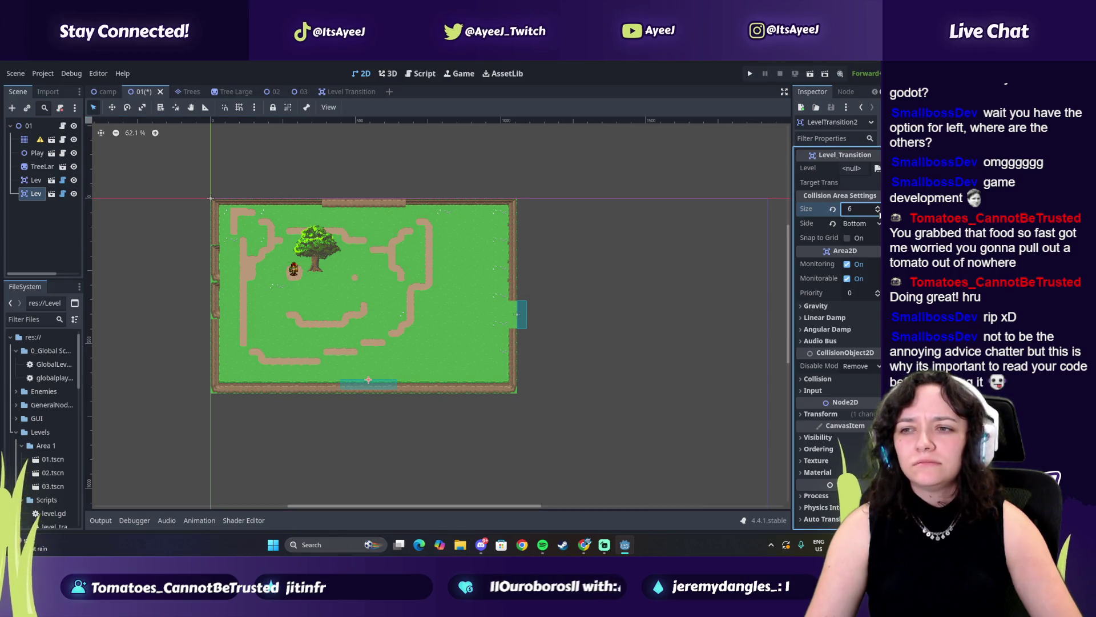
Move LevelTransition2 below the map's bottom edge with Snap to Grid on, then select Grass-01.
{"action": "left_click", "coordinate": [112, 108]}
{"action": "left_click_drag", "start_coordinate": [363, 382], "coordinate": [370, 397]}
{"action": "left_click", "coordinate": [849, 238]}
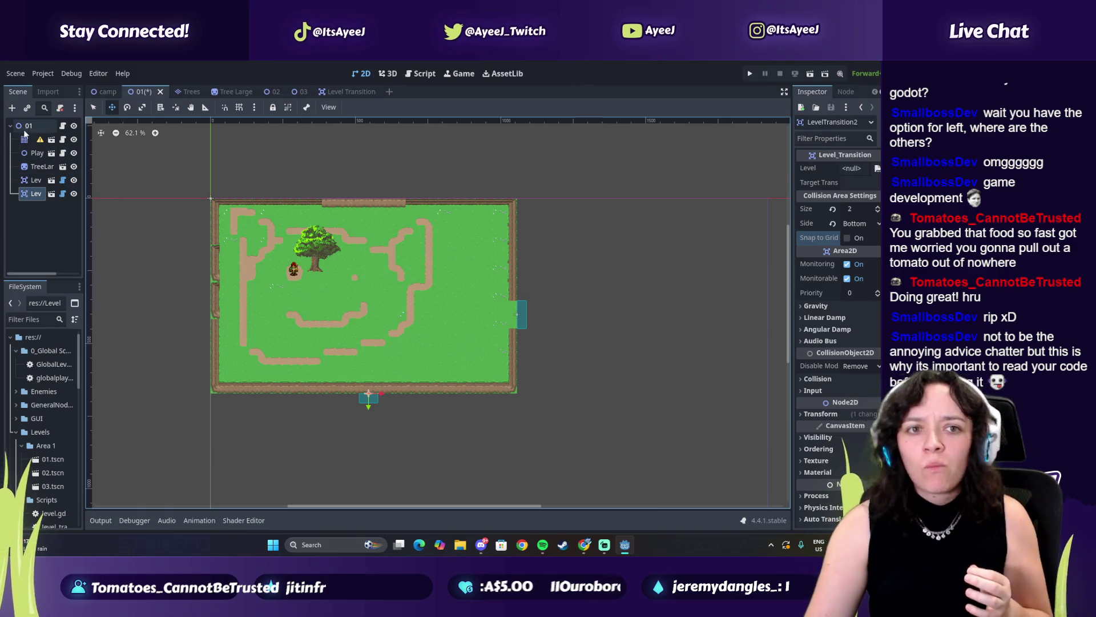
{"action": "left_click", "coordinate": [29, 139]}
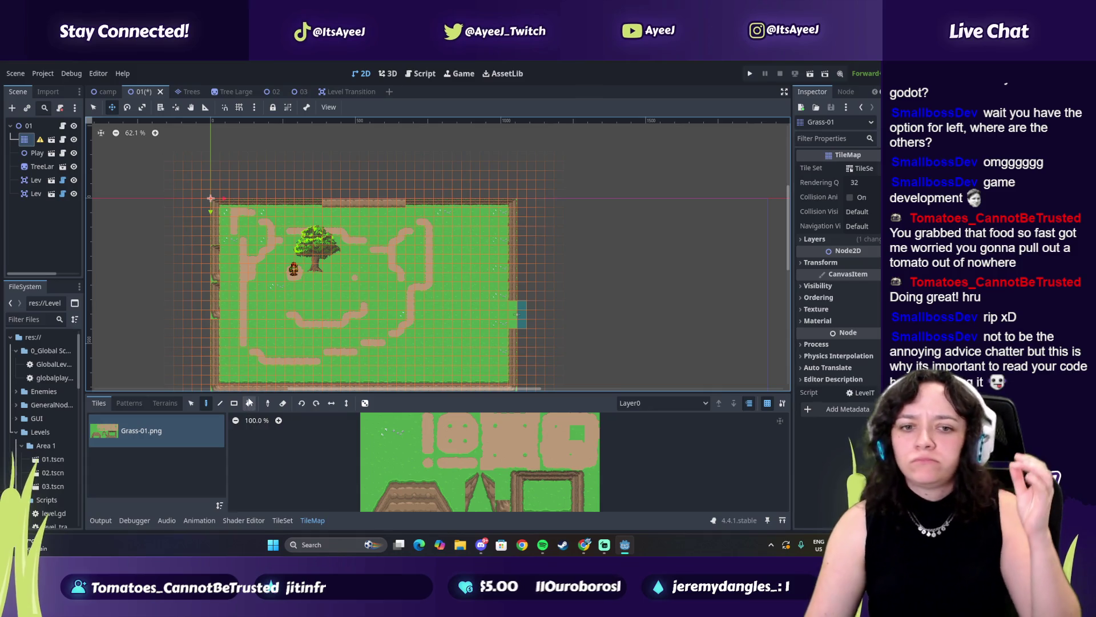
Undo the accidental tile map move, return to the Select tool, and save scene 01.
{"action": "left_click", "coordinate": [368, 447]}
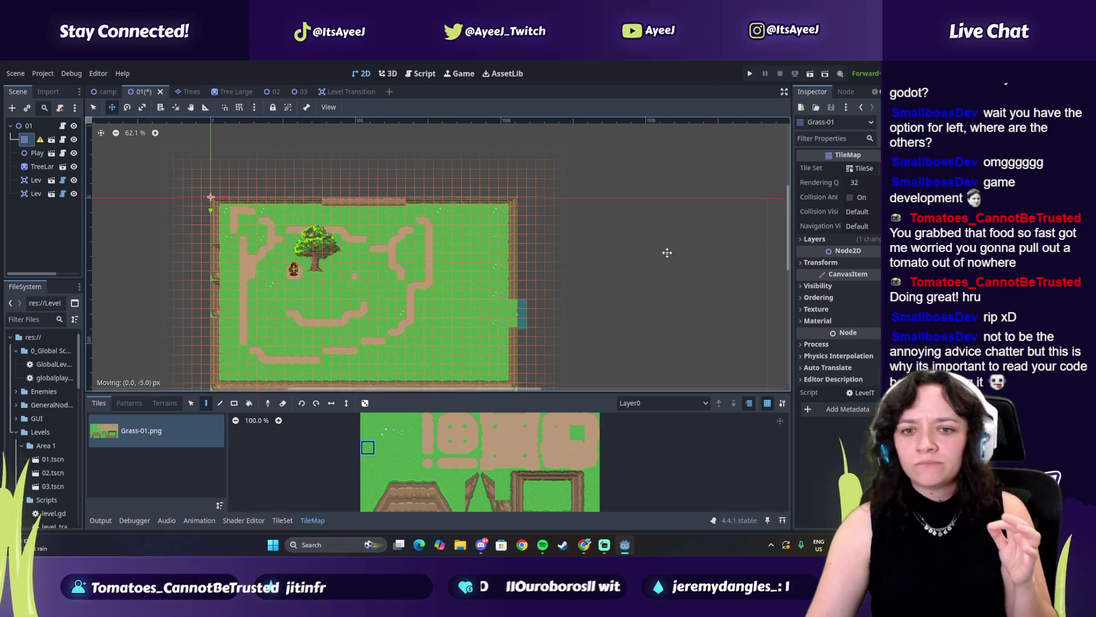
{"action": "left_click_drag", "start_coordinate": [665, 247], "coordinate": [550, 267]}
{"action": "key", "text": "ctrl+z"}
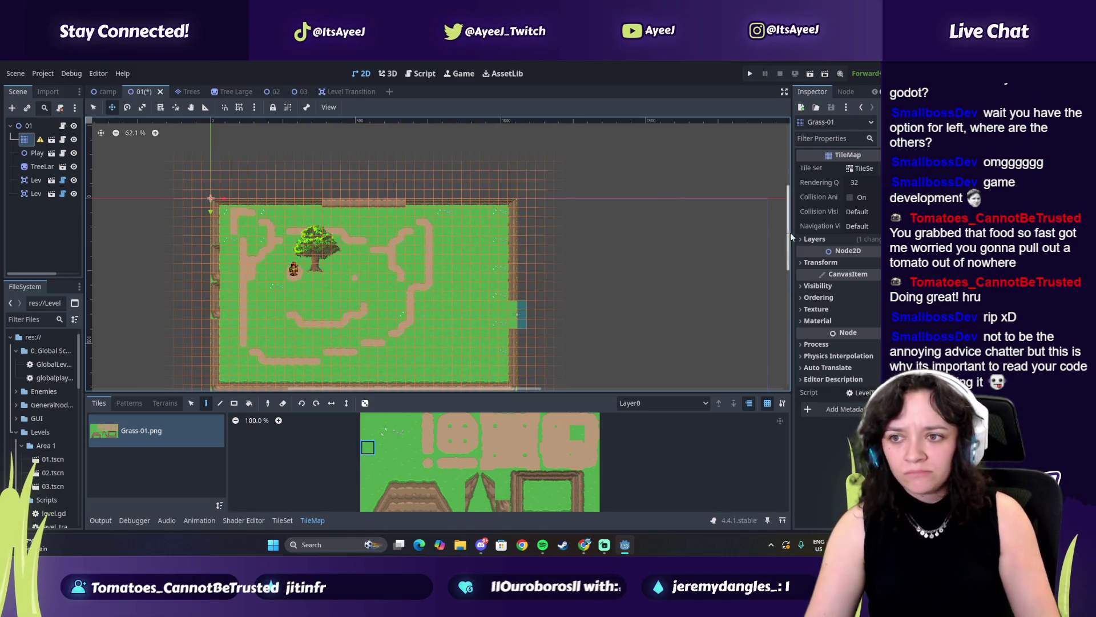
{"action": "left_click_drag", "start_coordinate": [789, 234], "coordinate": [788, 257]}
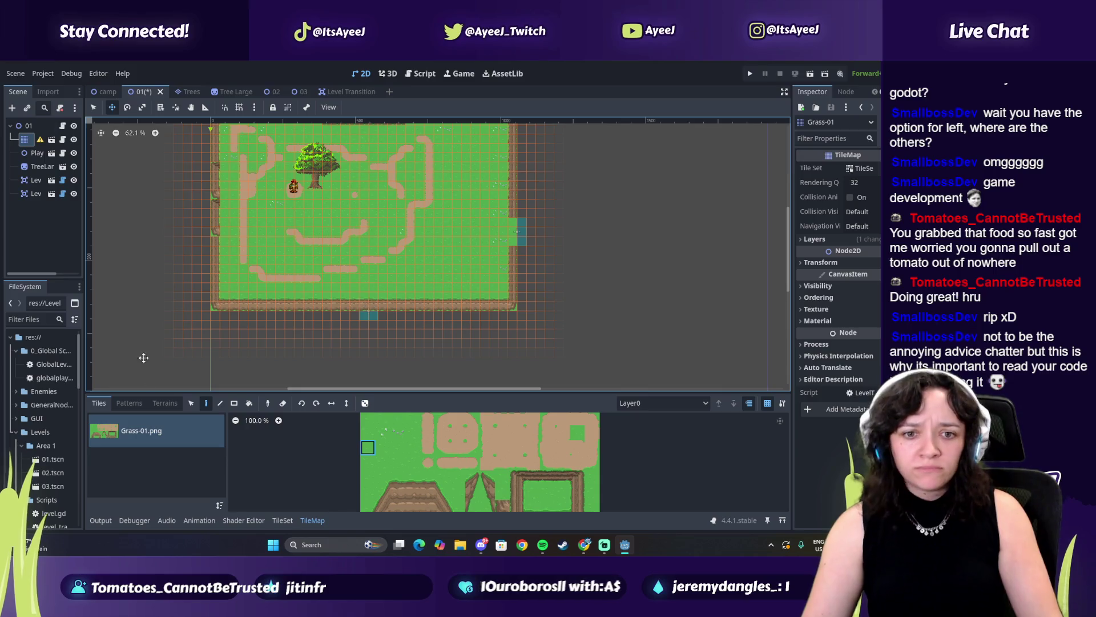
{"action": "left_click", "coordinate": [192, 402]}
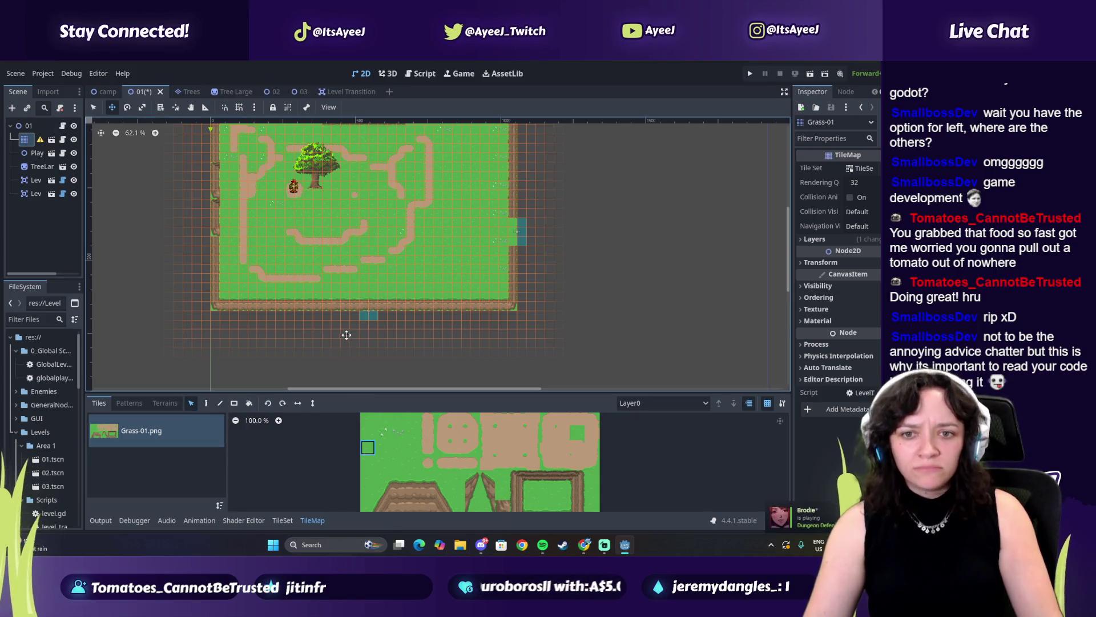
{"action": "left_click", "coordinate": [206, 402]}
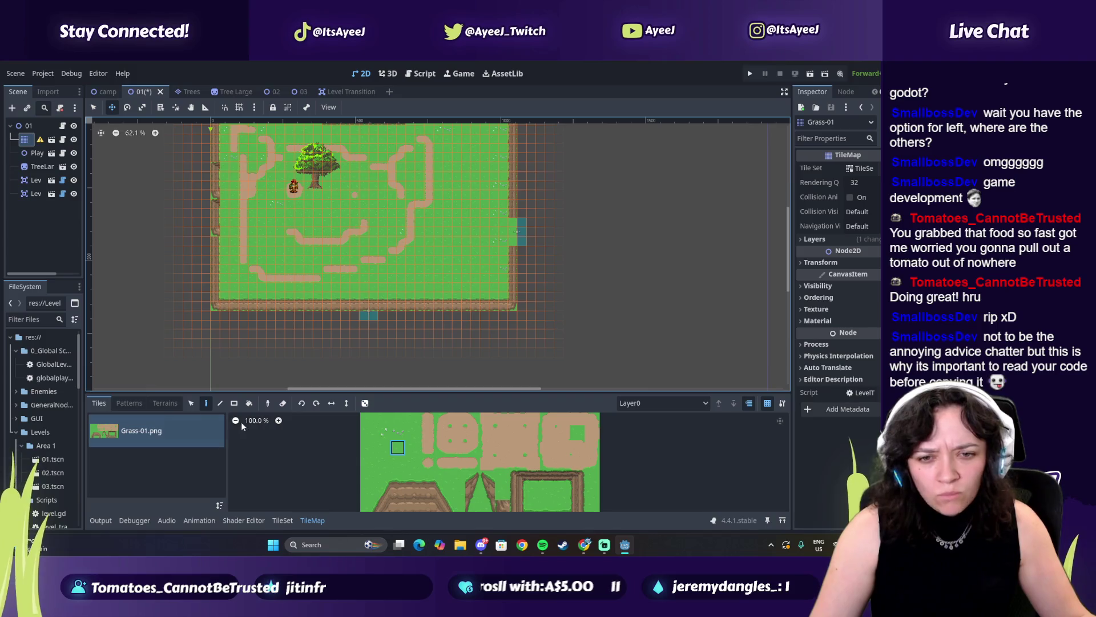
{"action": "left_click", "coordinate": [93, 107]}
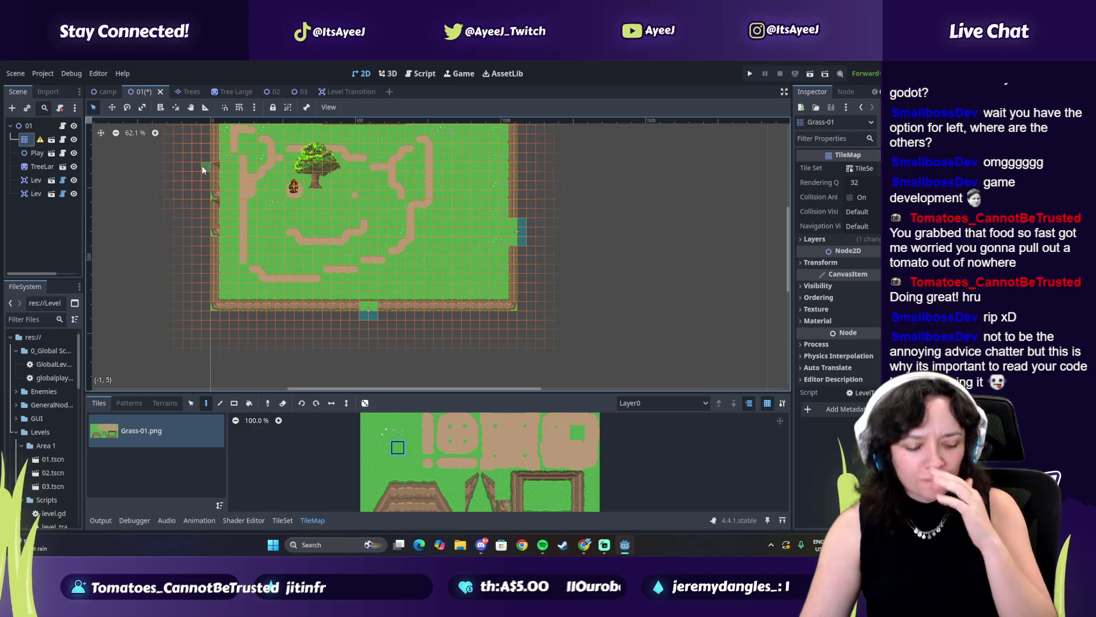
{"action": "key", "text": "ctrl+s"}
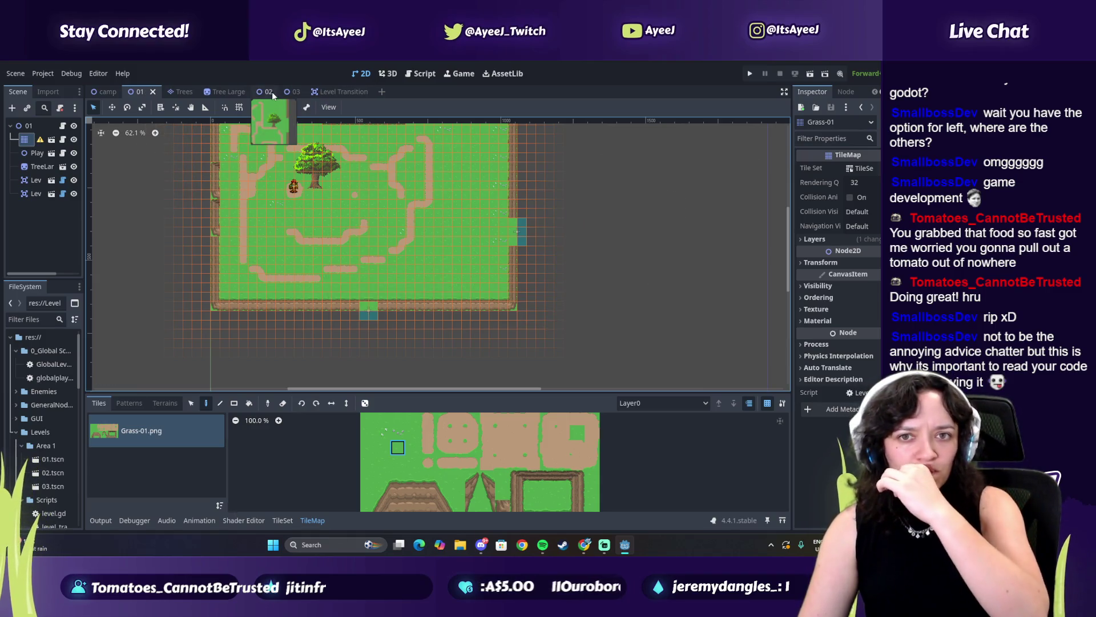
Switch to the level 02 scene tab and select its Grass-01 tile map.
{"action": "left_click", "coordinate": [271, 93]}
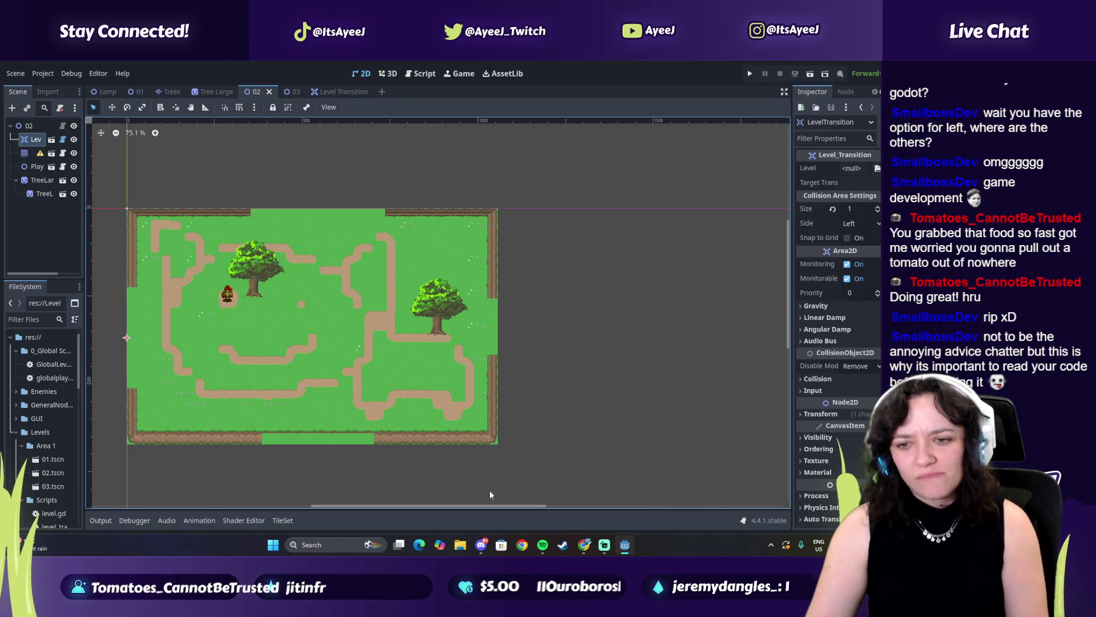
{"action": "left_click", "coordinate": [137, 91]}
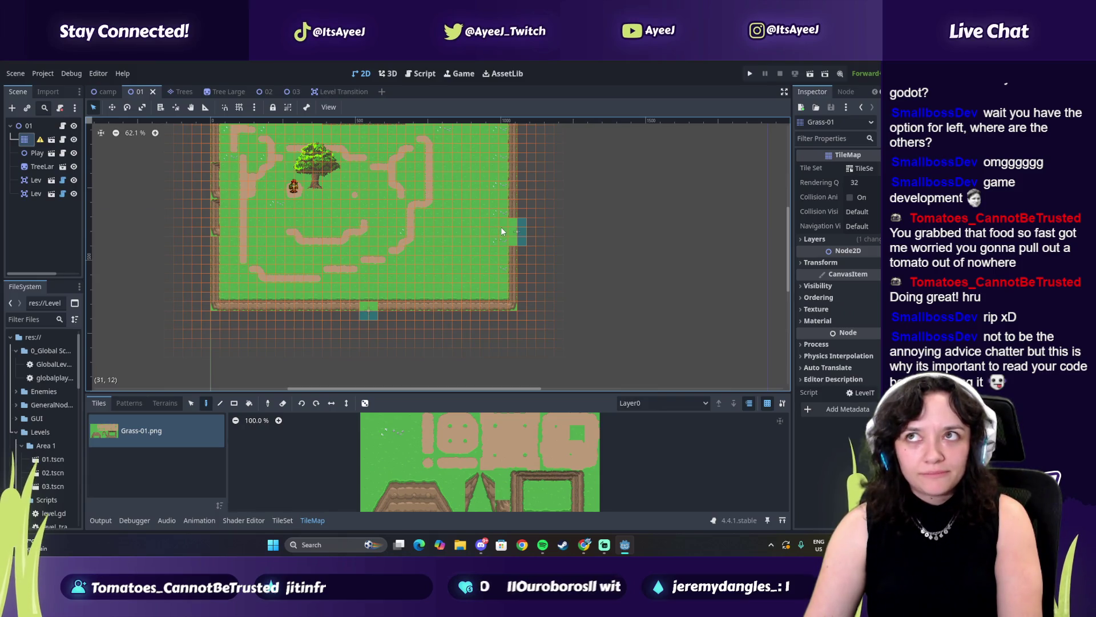
{"action": "left_click", "coordinate": [269, 93]}
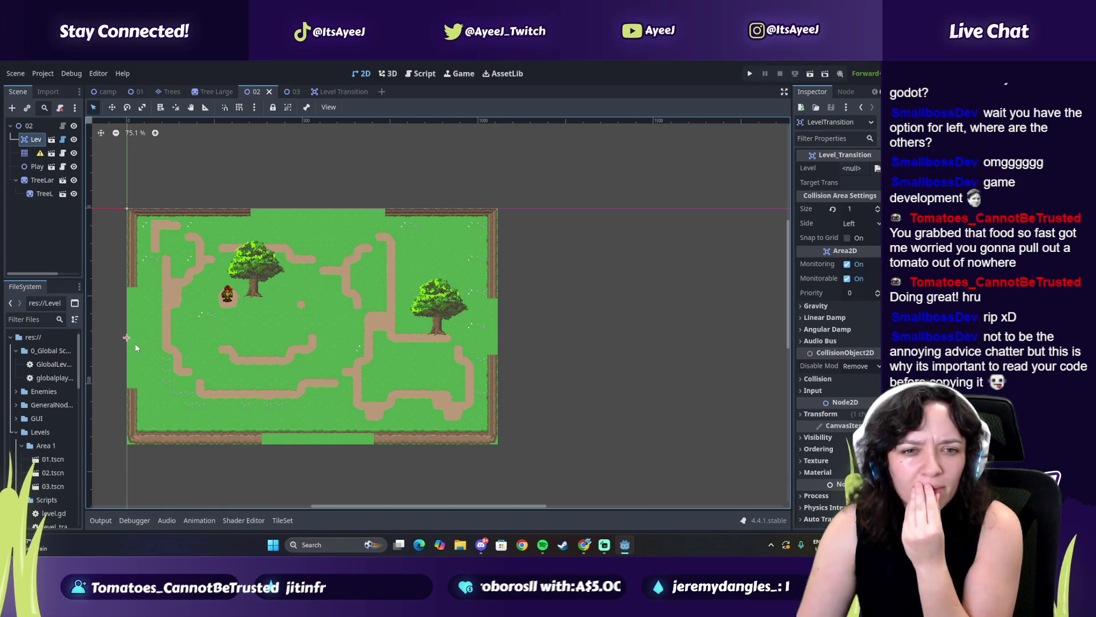
{"action": "left_click", "coordinate": [108, 92]}
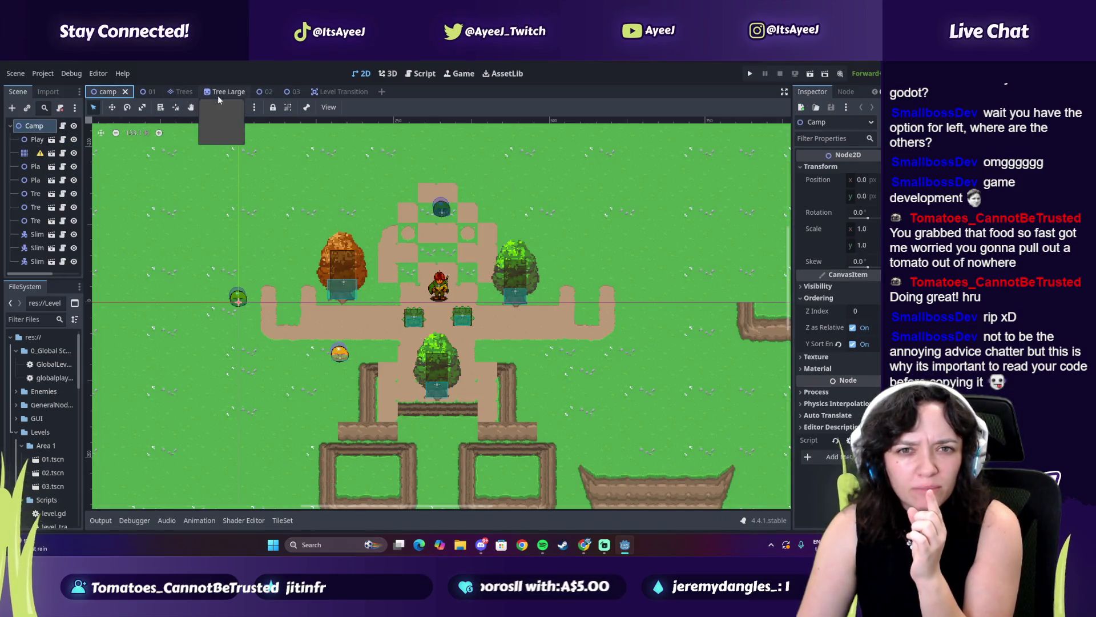
{"action": "left_click", "coordinate": [147, 92]}
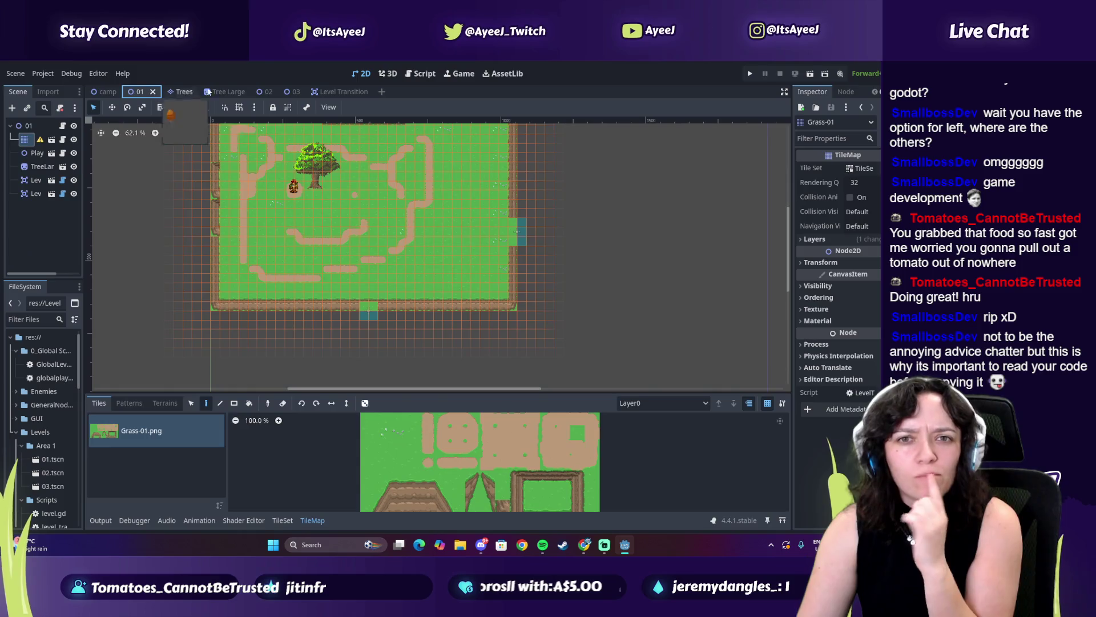
{"action": "left_click", "coordinate": [267, 92]}
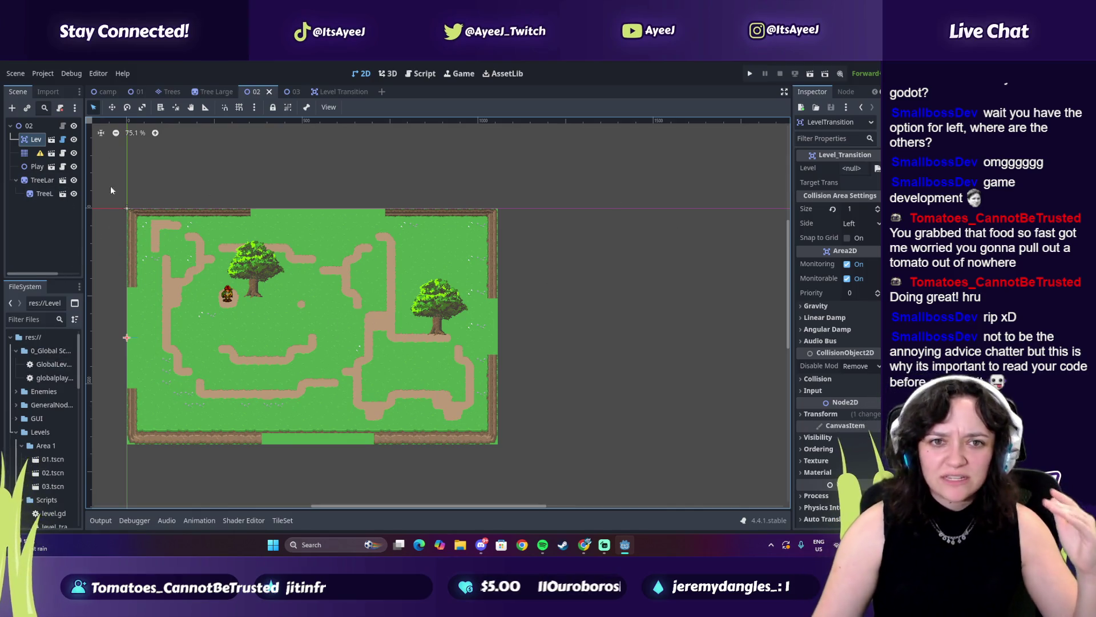
{"action": "left_click", "coordinate": [27, 153]}
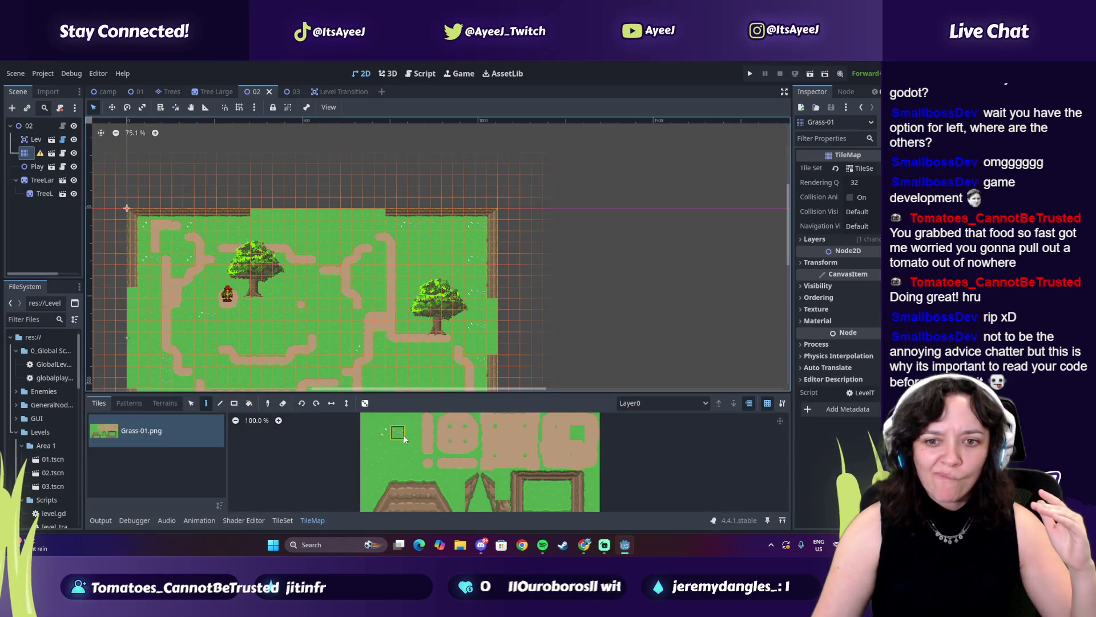
Paint fence corner tiles across part of the bottom wall gap.
{"action": "left_click", "coordinate": [577, 477]}
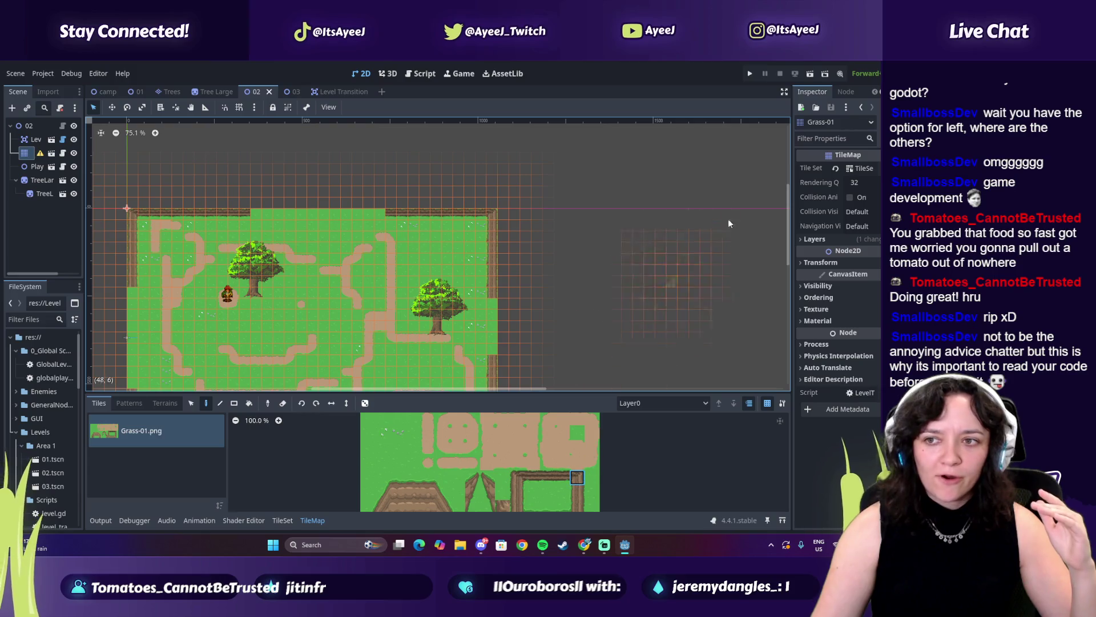
{"action": "scroll", "coordinate": [789, 251], "scroll_direction": "down", "scroll_amount": 1}
{"action": "scroll", "coordinate": [789, 251], "scroll_direction": "down", "scroll_amount": 3}
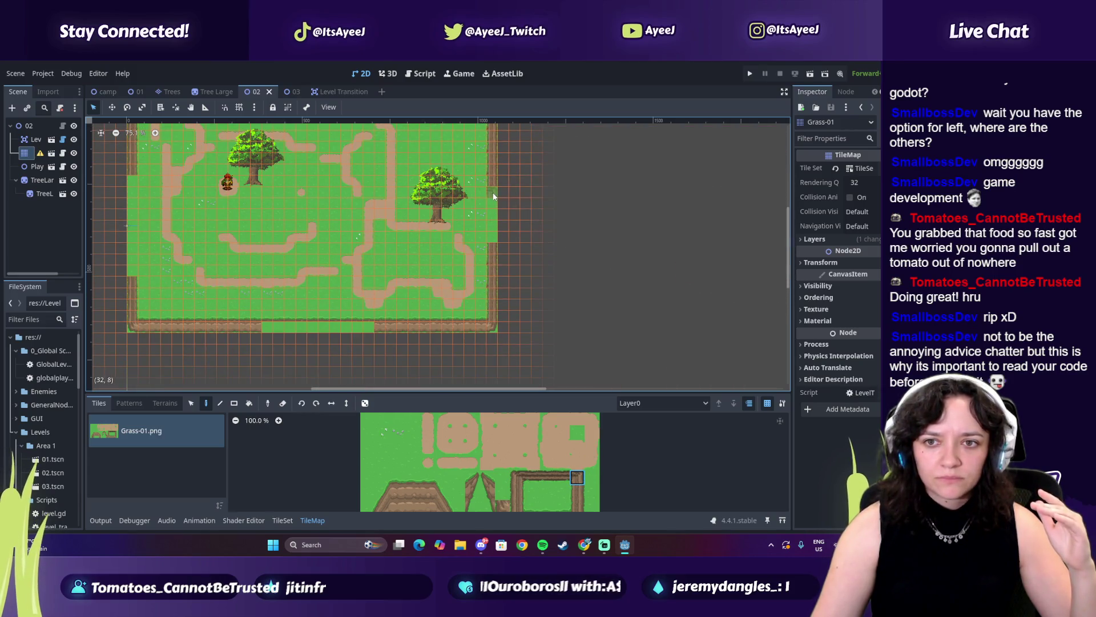
{"action": "left_click_drag", "start_coordinate": [367, 328], "coordinate": [272, 329]}
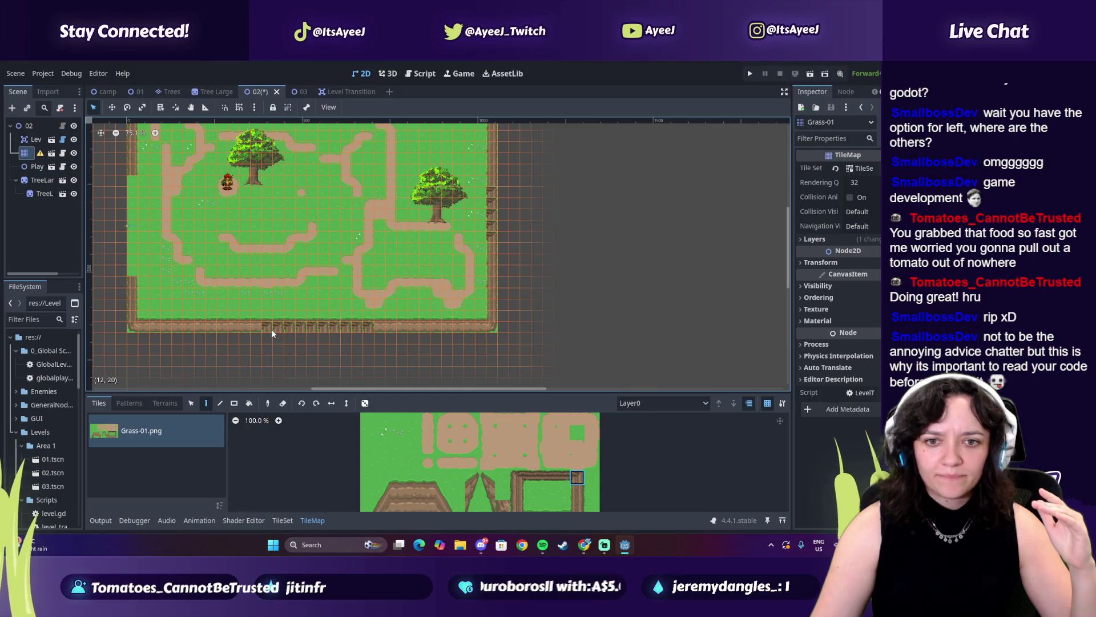
Fill the rest of the bottom gap with wall tiles, undoing one stray tile.
{"action": "left_click", "coordinate": [536, 478]}
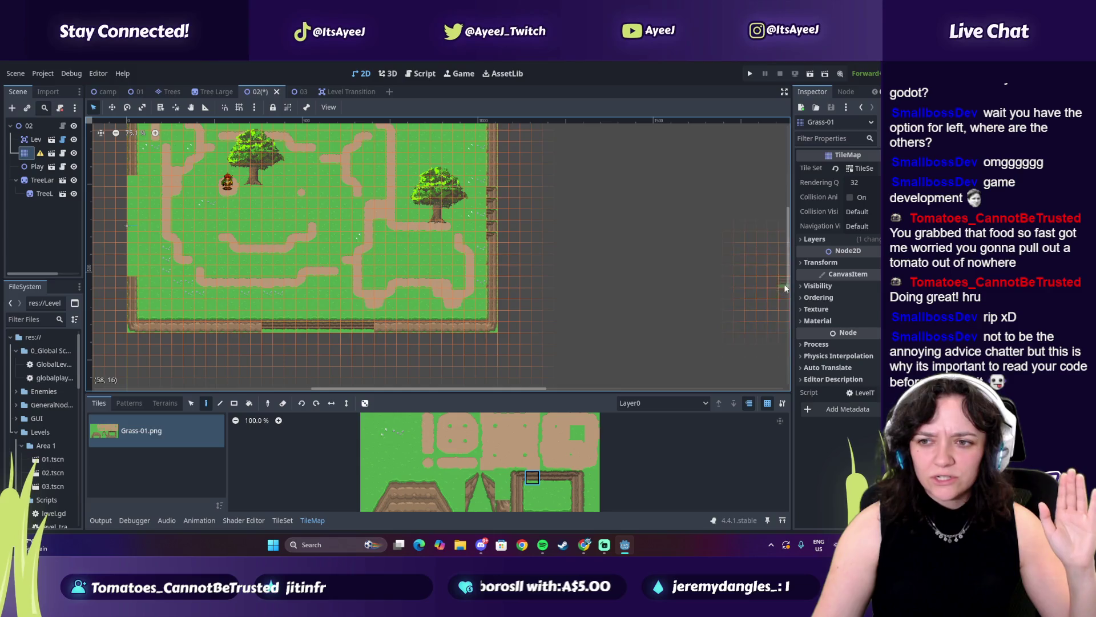
{"action": "scroll", "coordinate": [786, 268], "scroll_direction": "up", "scroll_amount": 2}
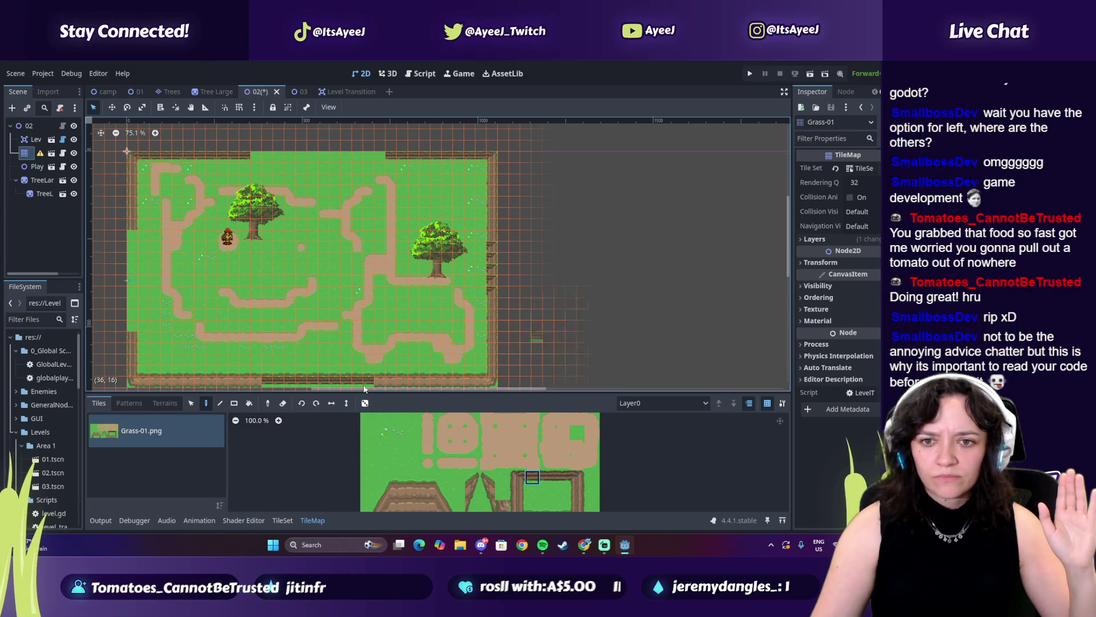
{"action": "scroll", "coordinate": [486, 388], "scroll_direction": "left", "scroll_amount": 4}
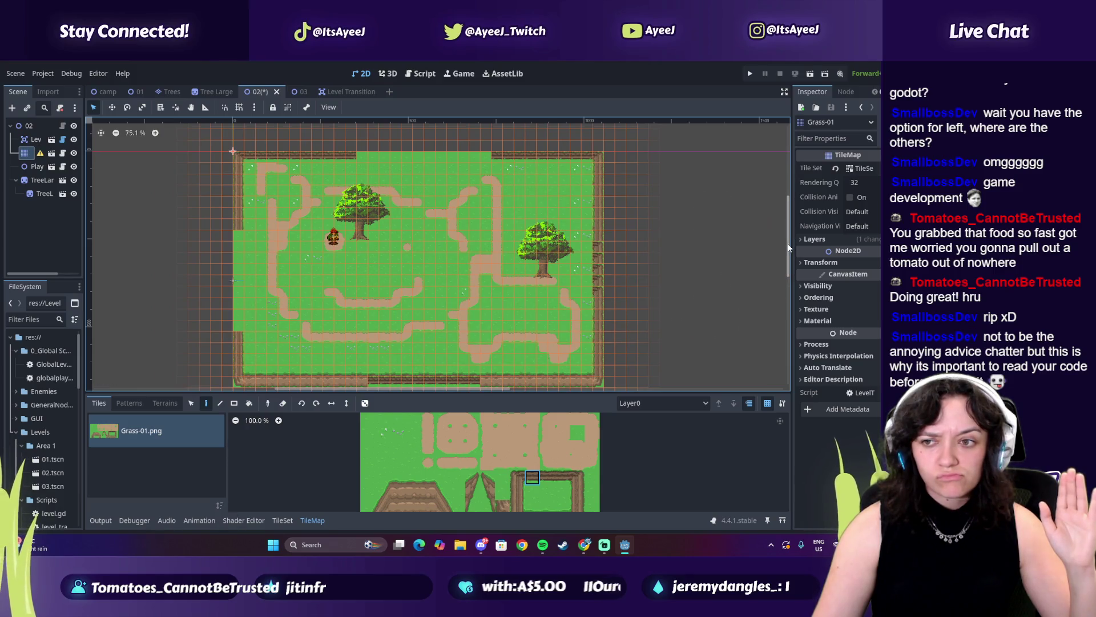
{"action": "scroll", "coordinate": [787, 257], "scroll_direction": "down", "scroll_amount": 2}
{"action": "left_click_drag", "start_coordinate": [480, 336], "coordinate": [371, 337]}
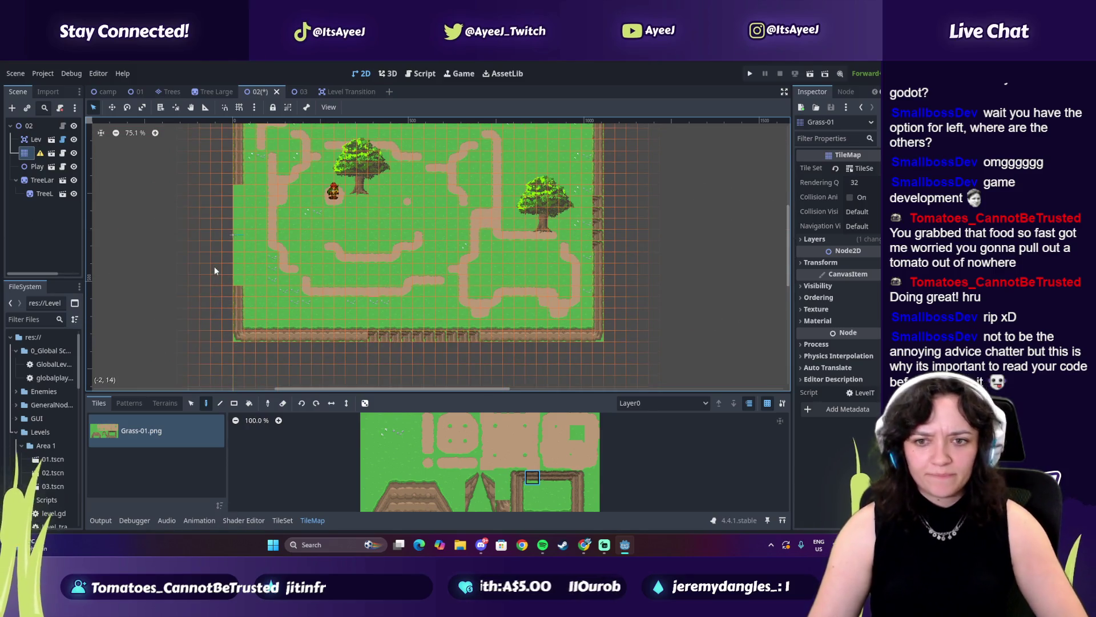
{"action": "left_click", "coordinate": [375, 334]}
{"action": "left_click_drag", "start_coordinate": [478, 330], "coordinate": [414, 334]}
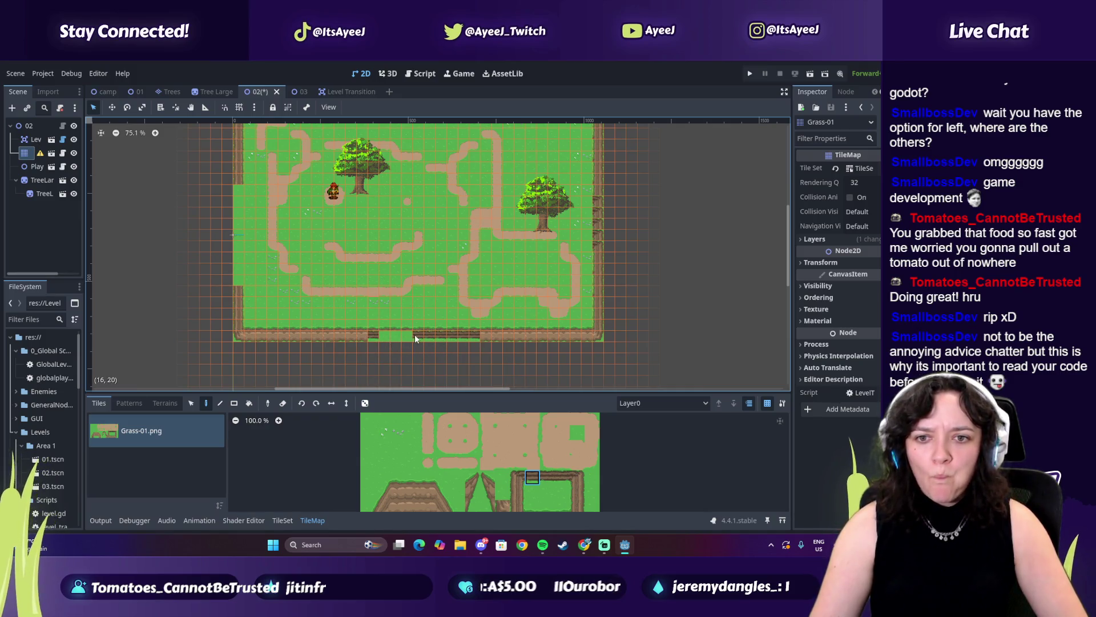
{"action": "left_click", "coordinate": [411, 334]}
{"action": "left_click", "coordinate": [340, 256]}
{"action": "key", "text": "ctrl+z"}
{"action": "scroll", "coordinate": [788, 228], "scroll_direction": "up", "scroll_amount": 3}
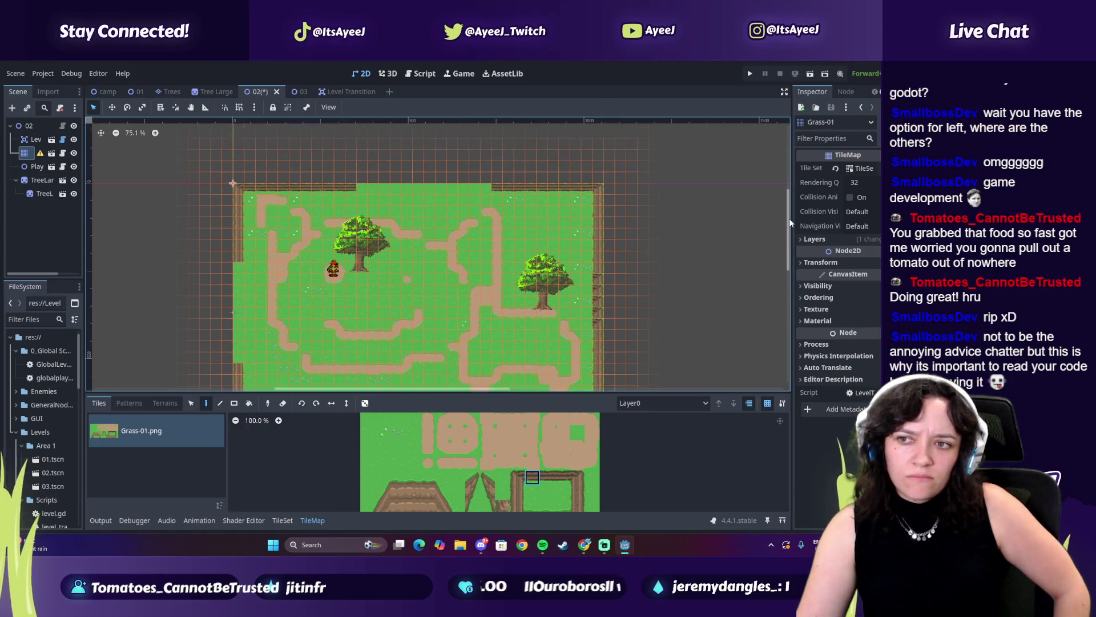
{"action": "scroll", "coordinate": [791, 224], "scroll_direction": "down", "scroll_amount": 1}
{"action": "scroll", "coordinate": [50, 465], "scroll_direction": "down", "scroll_amount": 2}
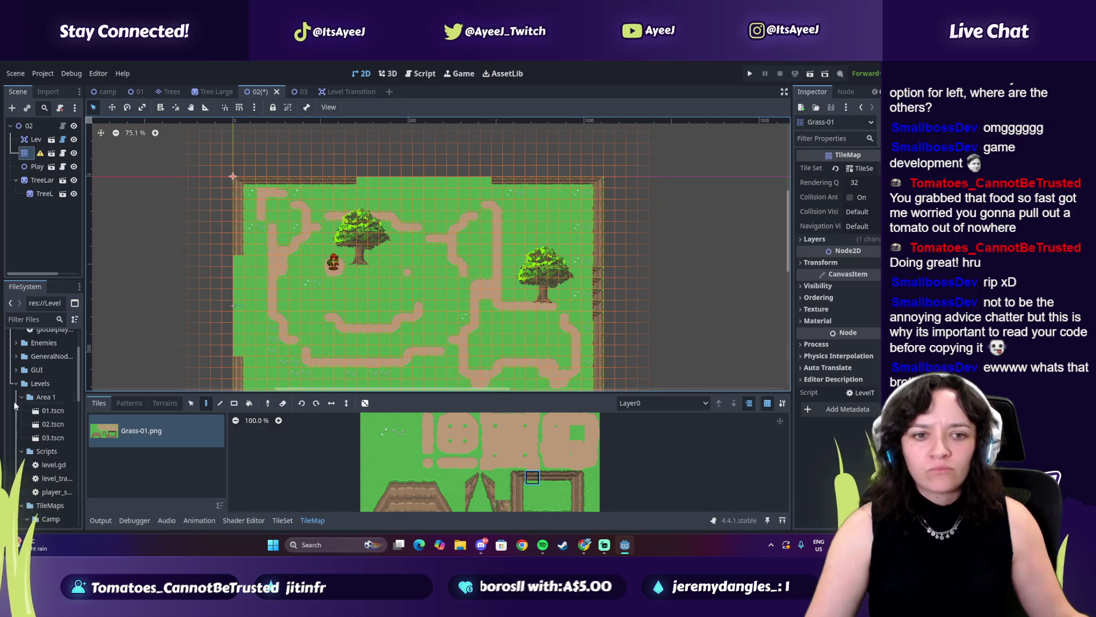
Delete level 02's old LevelTransition node.
{"action": "scroll", "coordinate": [56, 457], "scroll_direction": "down", "scroll_amount": 3}
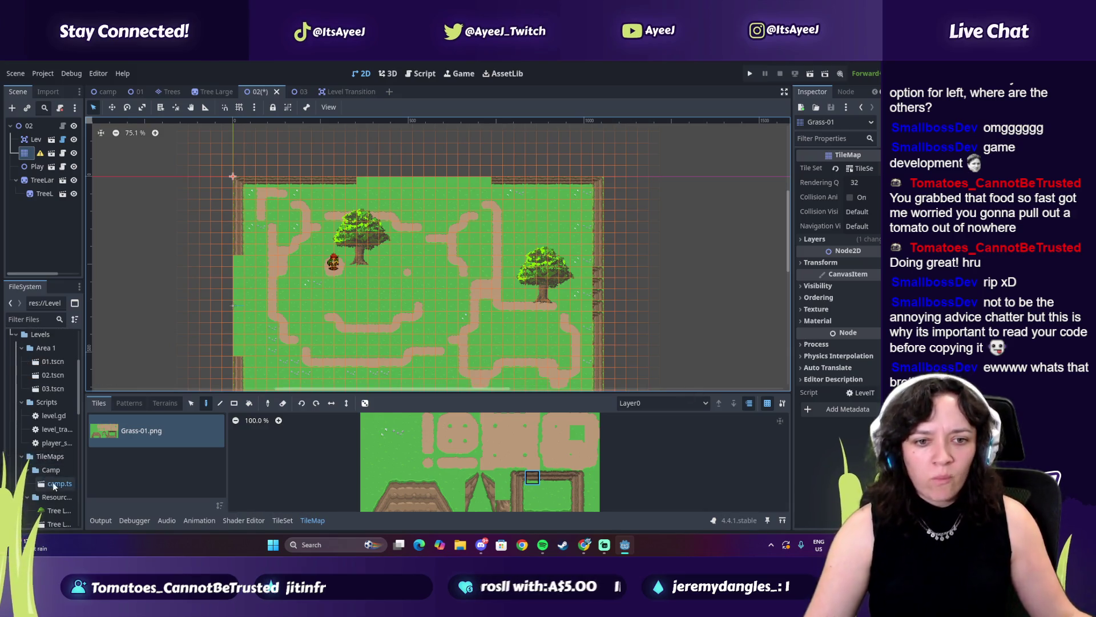
{"action": "scroll", "coordinate": [54, 468], "scroll_direction": "up", "scroll_amount": 4}
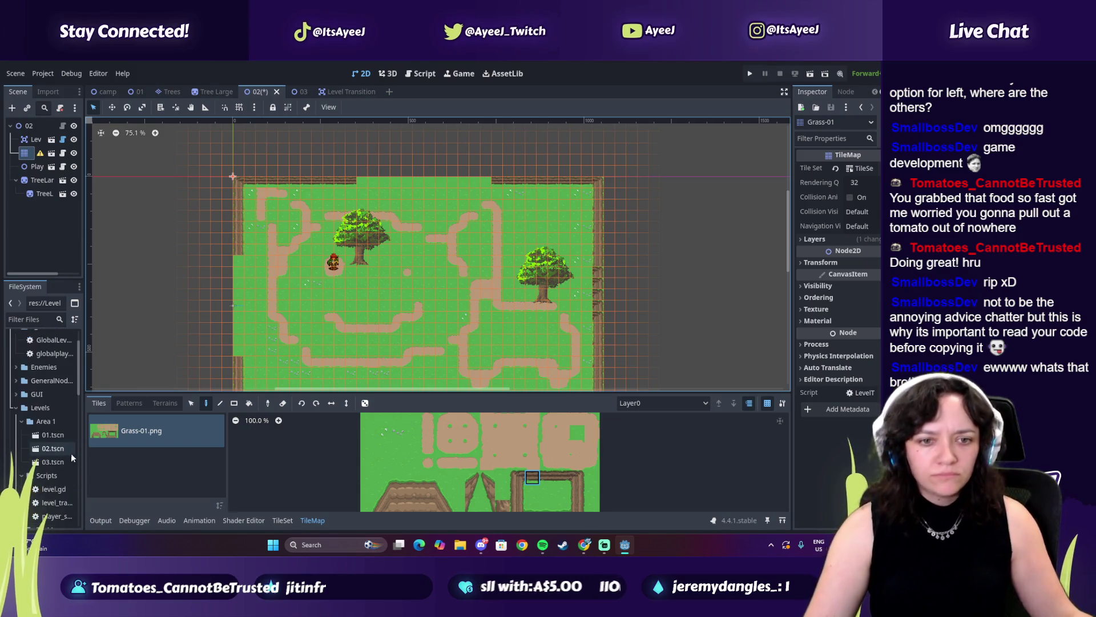
{"action": "left_click_drag", "start_coordinate": [83, 460], "coordinate": [129, 451]}
{"action": "scroll", "coordinate": [42, 393], "scroll_direction": "up", "scroll_amount": 2}
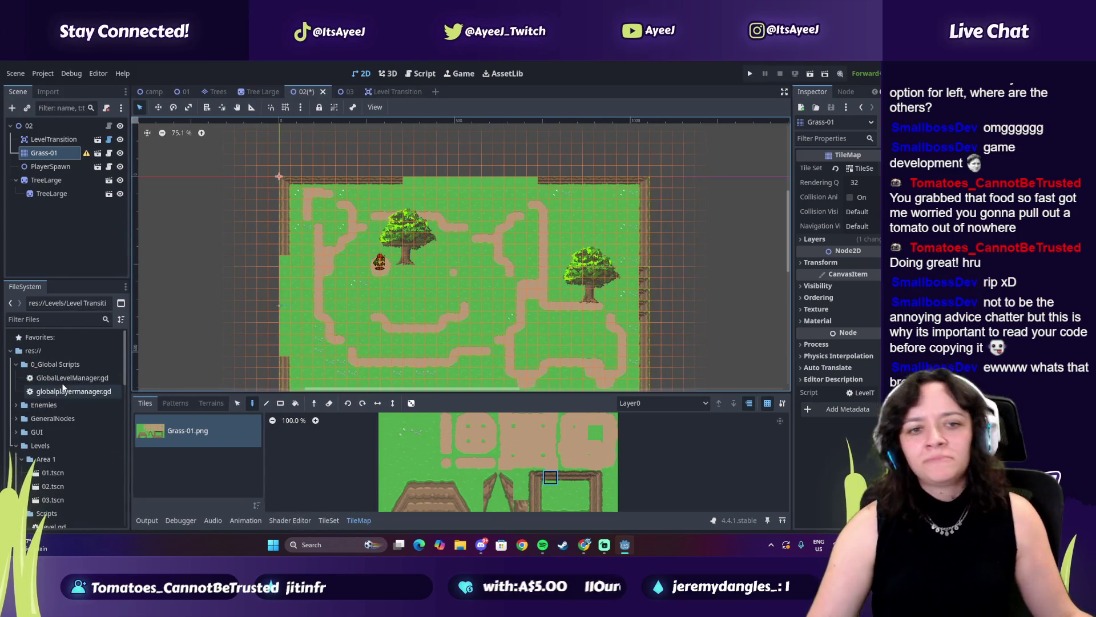
{"action": "scroll", "coordinate": [41, 400], "scroll_direction": "down", "scroll_amount": 8}
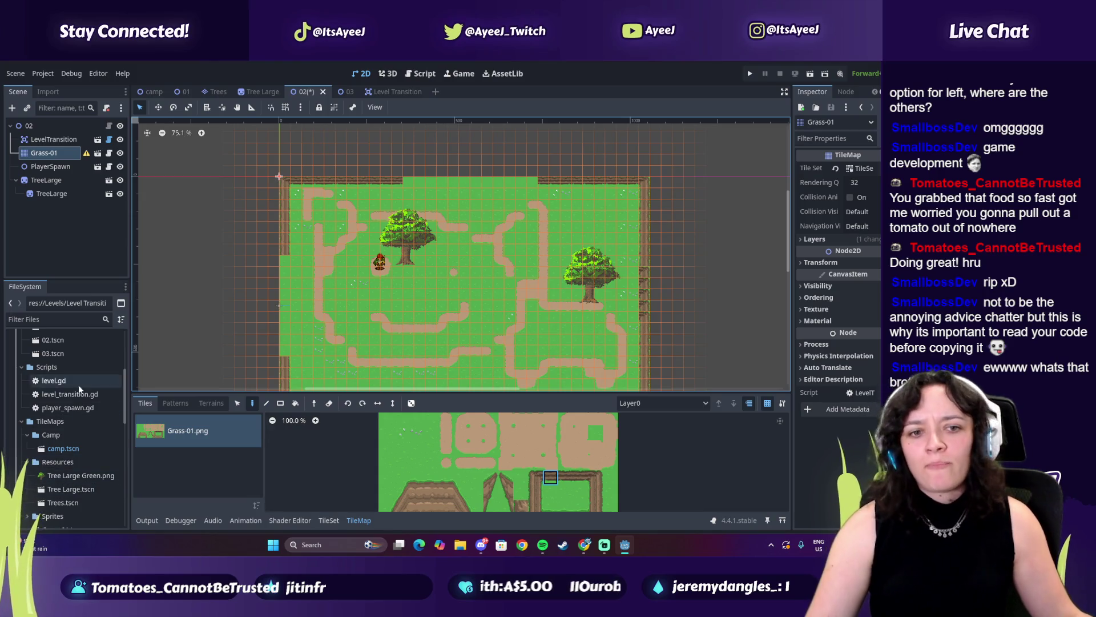
{"action": "mouse_move", "coordinate": [55, 402]}
{"action": "left_mouse_down"}
{"action": "mouse_move", "coordinate": [72, 256]}
{"action": "mouse_move", "coordinate": [26, 205]}
{"action": "left_mouse_up"}
{"action": "left_click", "coordinate": [53, 139]}
{"action": "key", "text": "Delete"}
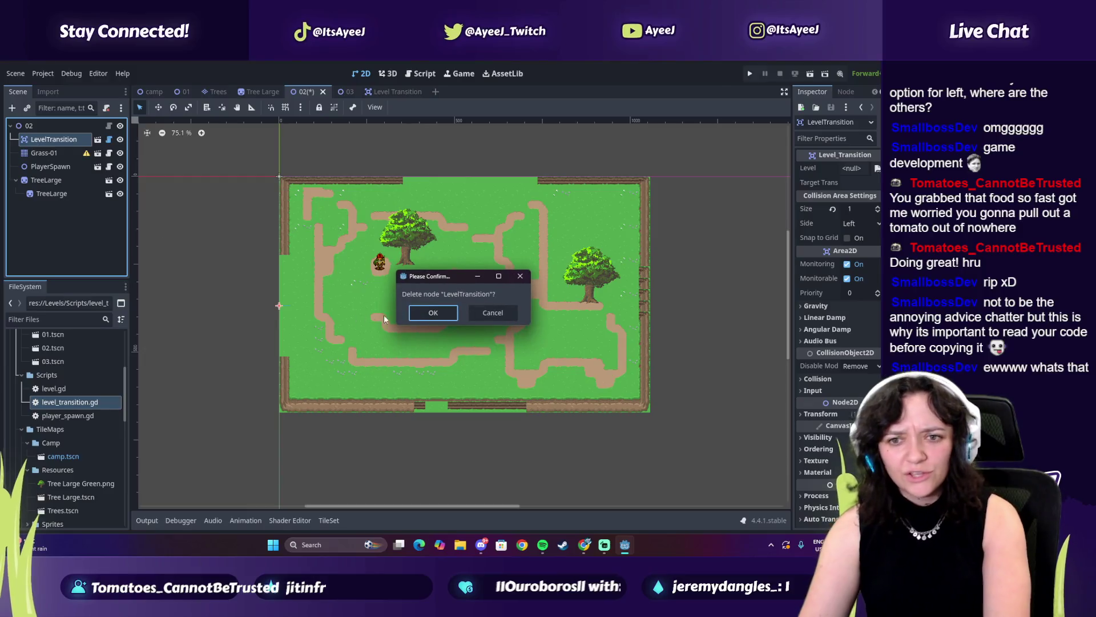
{"action": "left_click", "coordinate": [418, 315]}
Instance Level Transition.tscn from the FileSystem dock under the 02 root node.
{"action": "left_click_drag", "start_coordinate": [76, 403], "coordinate": [71, 401]}
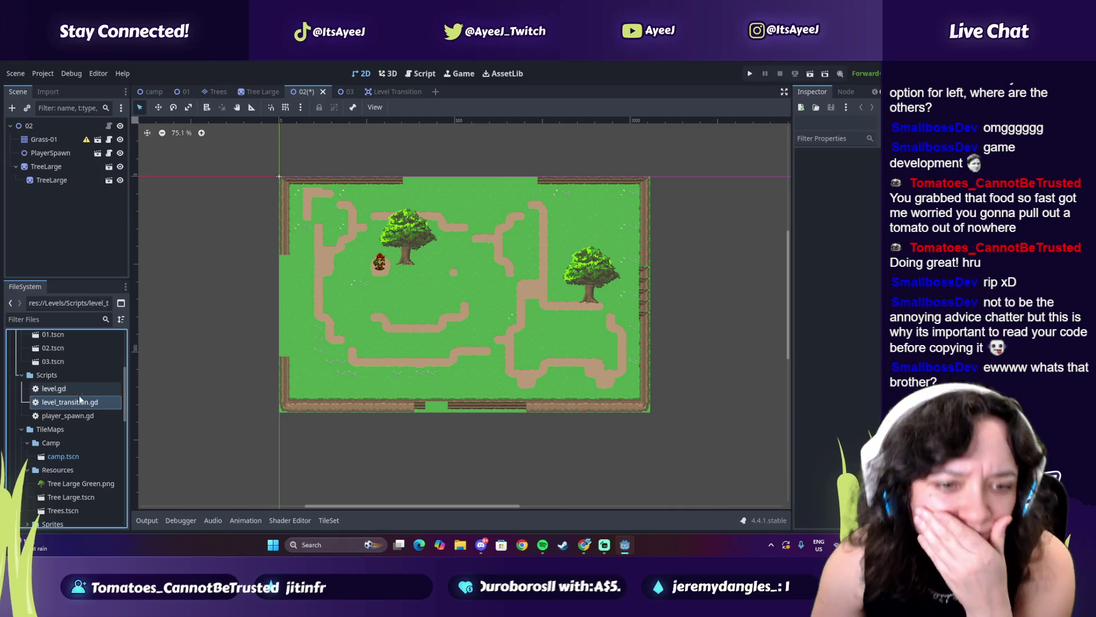
{"action": "scroll", "coordinate": [68, 479], "scroll_direction": "down", "scroll_amount": 3}
{"action": "left_click", "coordinate": [62, 492]}
{"action": "mouse_move", "coordinate": [63, 492]}
{"action": "left_mouse_down"}
{"action": "mouse_move", "coordinate": [44, 129]}
{"action": "mouse_move", "coordinate": [42, 140]}
{"action": "left_mouse_up"}
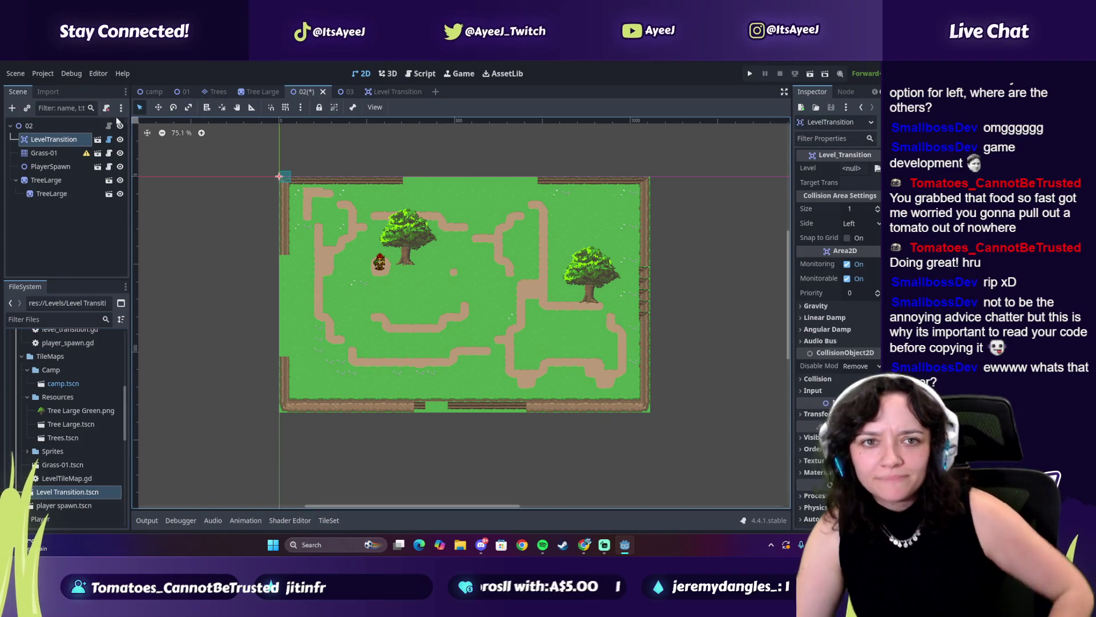
Move the new LevelTransition to level 02's left-edge opening, set Size to 9, and duplicate it.
{"action": "left_click", "coordinate": [159, 108]}
{"action": "left_click_drag", "start_coordinate": [282, 175], "coordinate": [413, 173]}
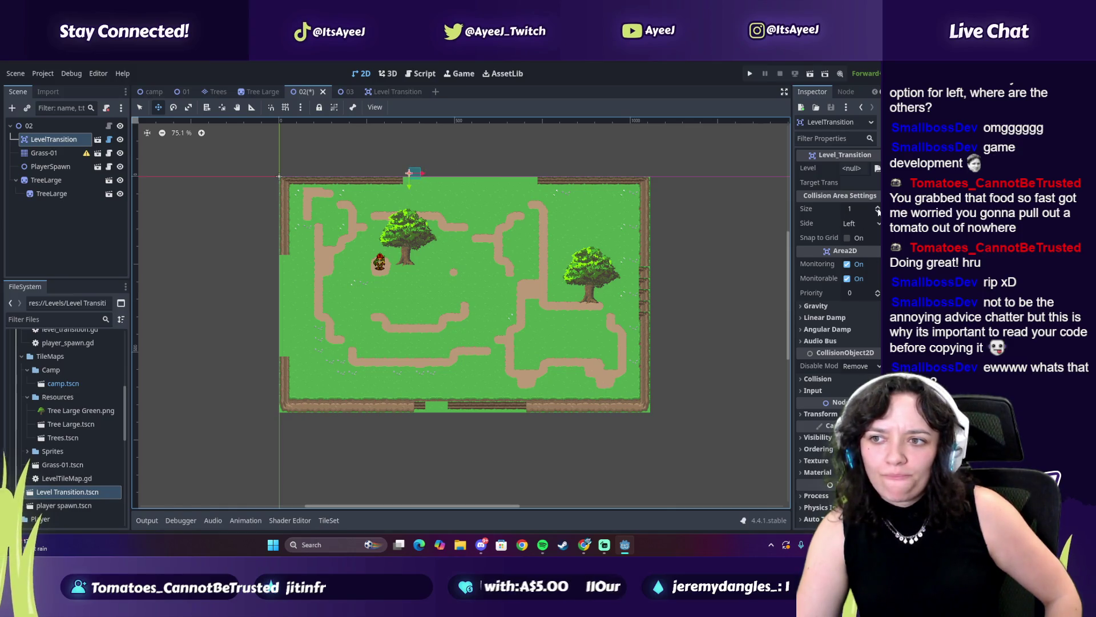
{"action": "left_click", "coordinate": [877, 208]}
{"action": "left_click", "coordinate": [877, 207]}
{"action": "left_click", "coordinate": [878, 207]}
{"action": "left_click", "coordinate": [878, 208]}
{"action": "left_click", "coordinate": [877, 207]}
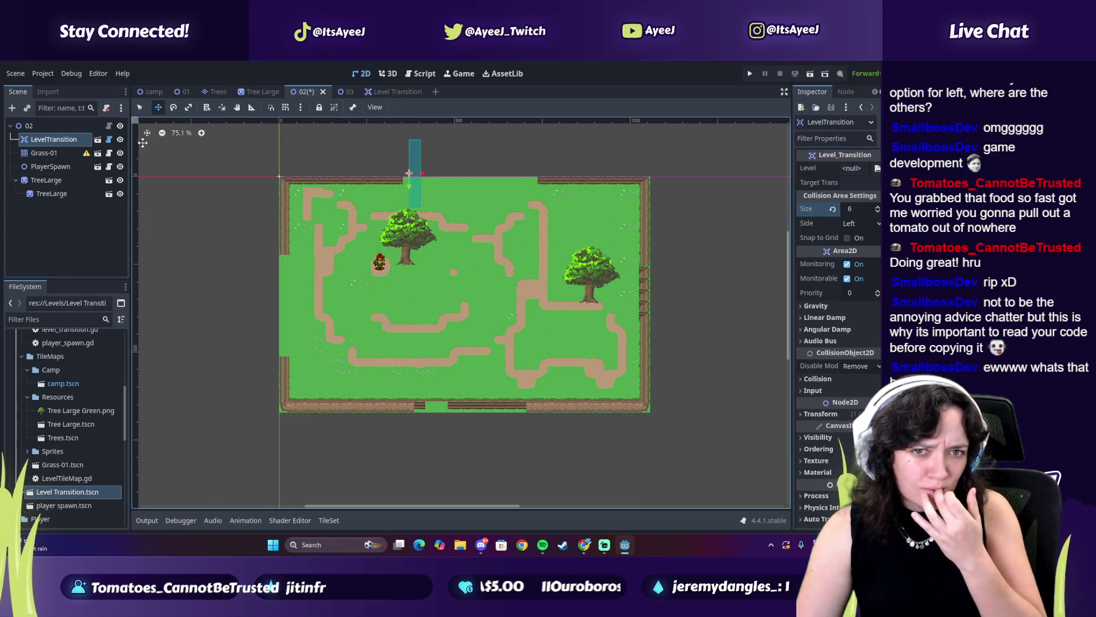
{"action": "left_click", "coordinate": [140, 107]}
{"action": "left_click_drag", "start_coordinate": [417, 177], "coordinate": [269, 302]}
{"action": "left_click", "coordinate": [876, 208]}
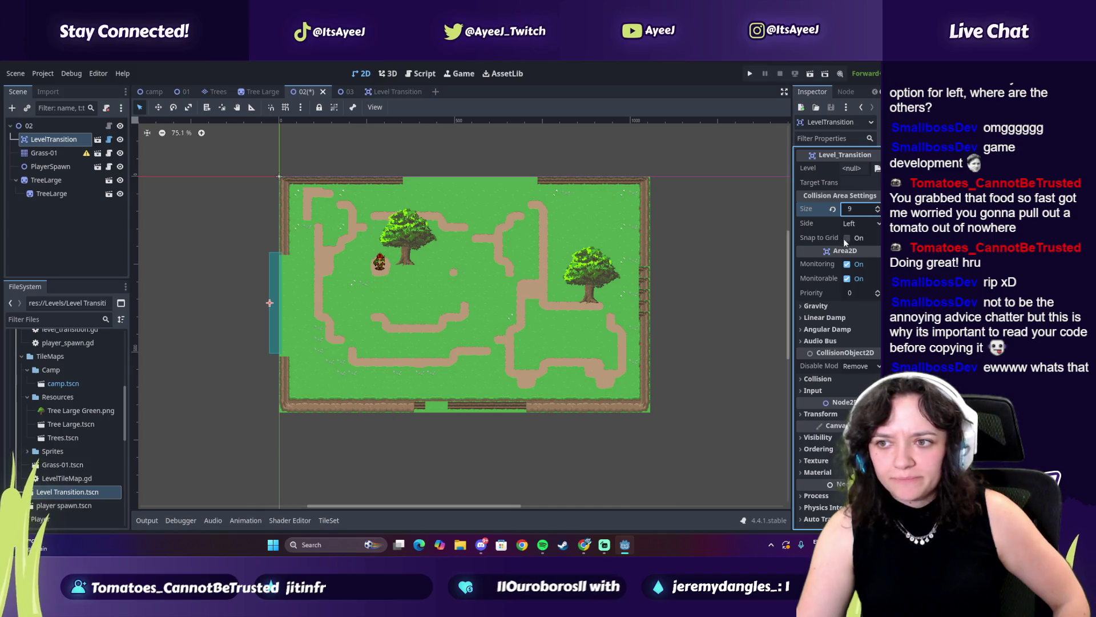
{"action": "left_click", "coordinate": [844, 241]}
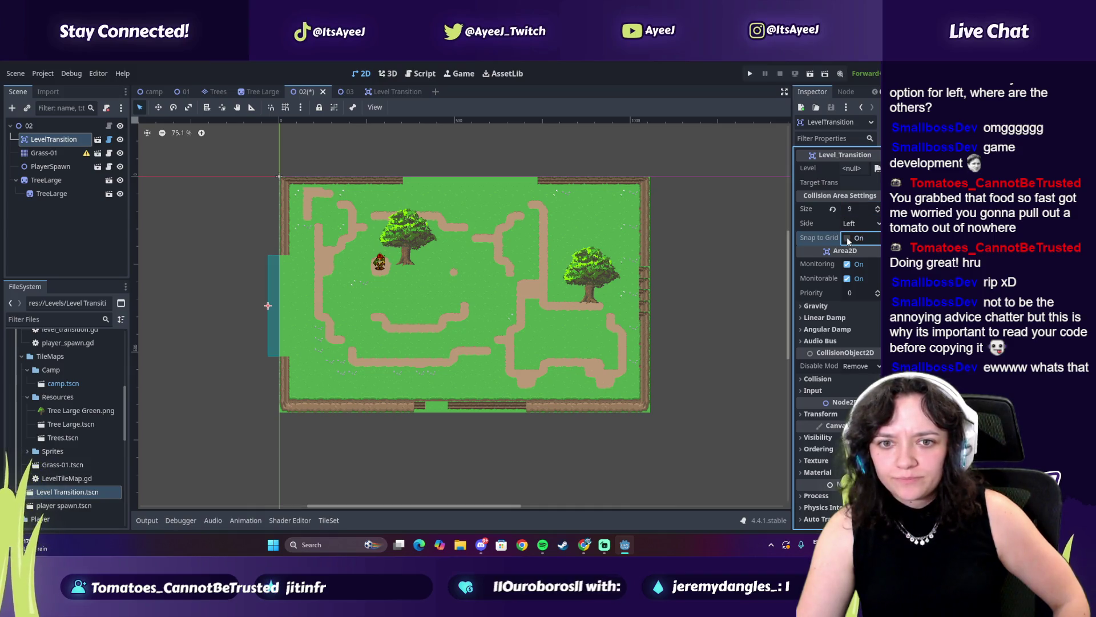
{"action": "left_click", "coordinate": [45, 145]}
{"action": "key", "text": "ctrl+d"}
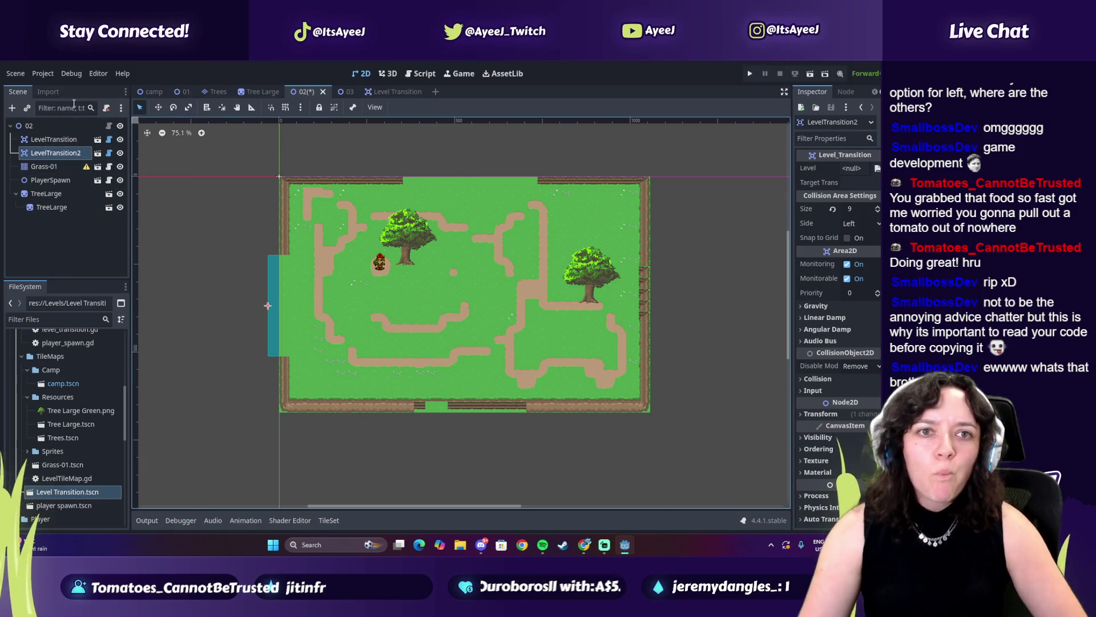
Remove the duplicated LevelTransition node, undoing a trial Top side change along the way.
{"action": "key", "text": "Delete"}
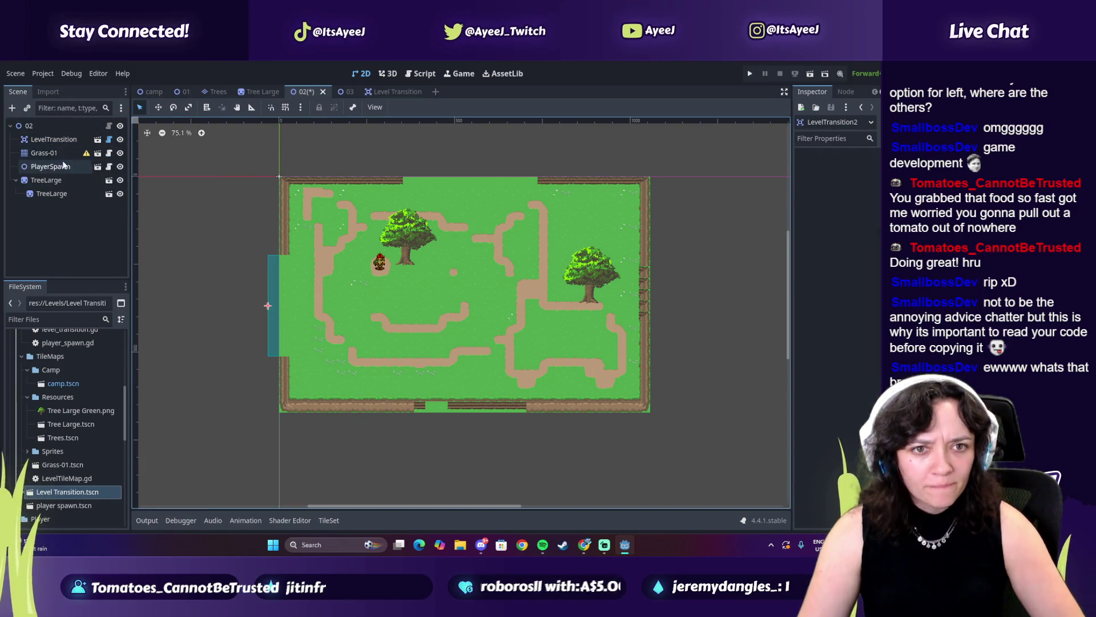
{"action": "left_click", "coordinate": [44, 139]}
{"action": "key", "text": "ctrl+z"}
{"action": "mouse_move", "coordinate": [46, 152]}
{"action": "left_mouse_down"}
{"action": "mouse_move", "coordinate": [17, 153]}
{"action": "mouse_move", "coordinate": [17, 135]}
{"action": "left_mouse_up"}
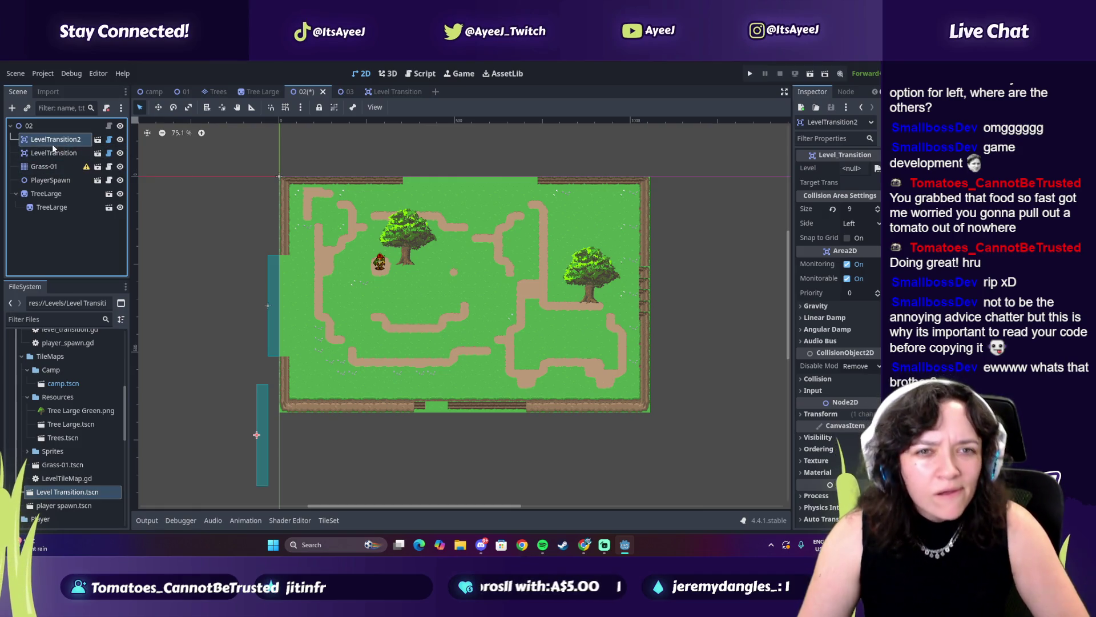
{"action": "left_click", "coordinate": [865, 222]}
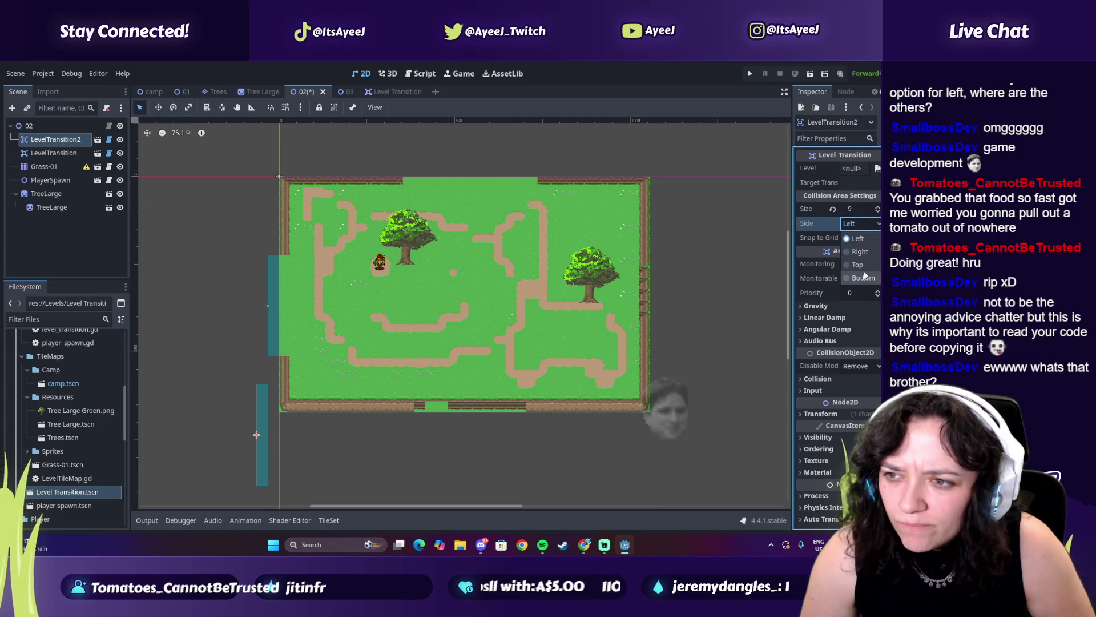
{"action": "left_click", "coordinate": [865, 269]}
{"action": "key", "text": "ctrl+z"}
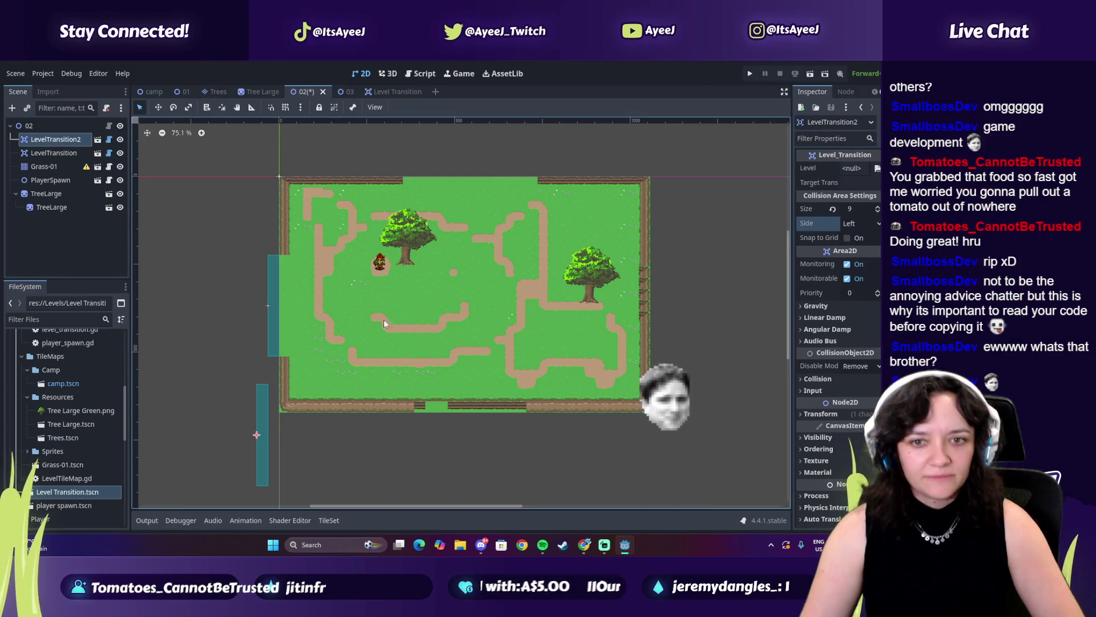
{"action": "key", "text": "ctrl+z"}
{"action": "key", "text": "Delete"}
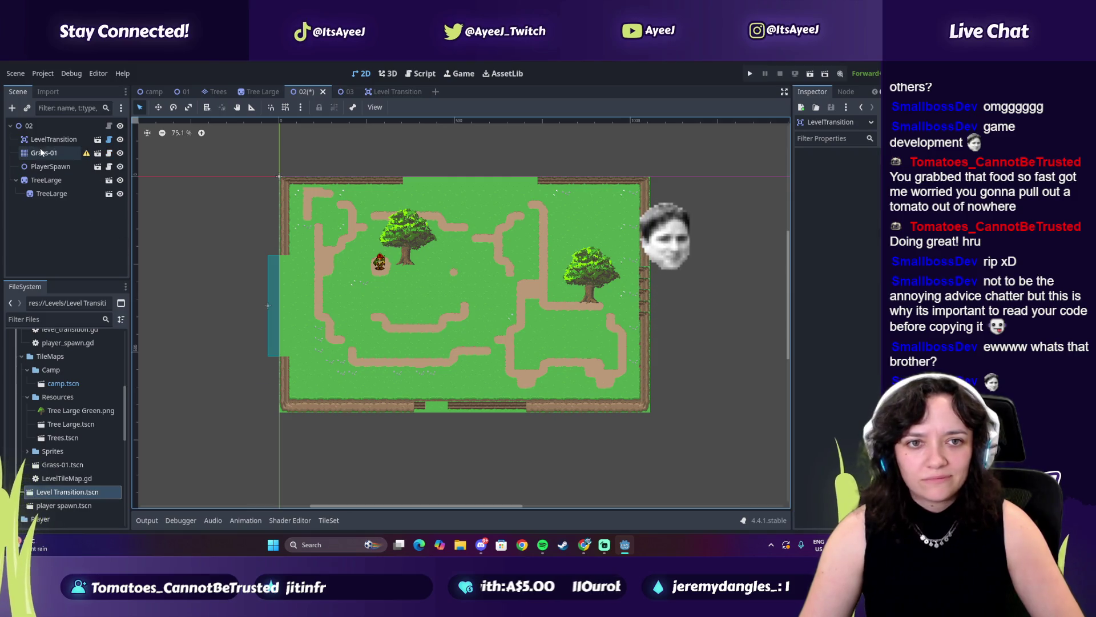
Instance a fresh Level Transition in level 02, set Side to Top, and move it to the top edge.
{"action": "mouse_move", "coordinate": [63, 491]}
{"action": "left_mouse_down"}
{"action": "mouse_move", "coordinate": [70, 389]}
{"action": "mouse_move", "coordinate": [51, 134]}
{"action": "left_mouse_up"}
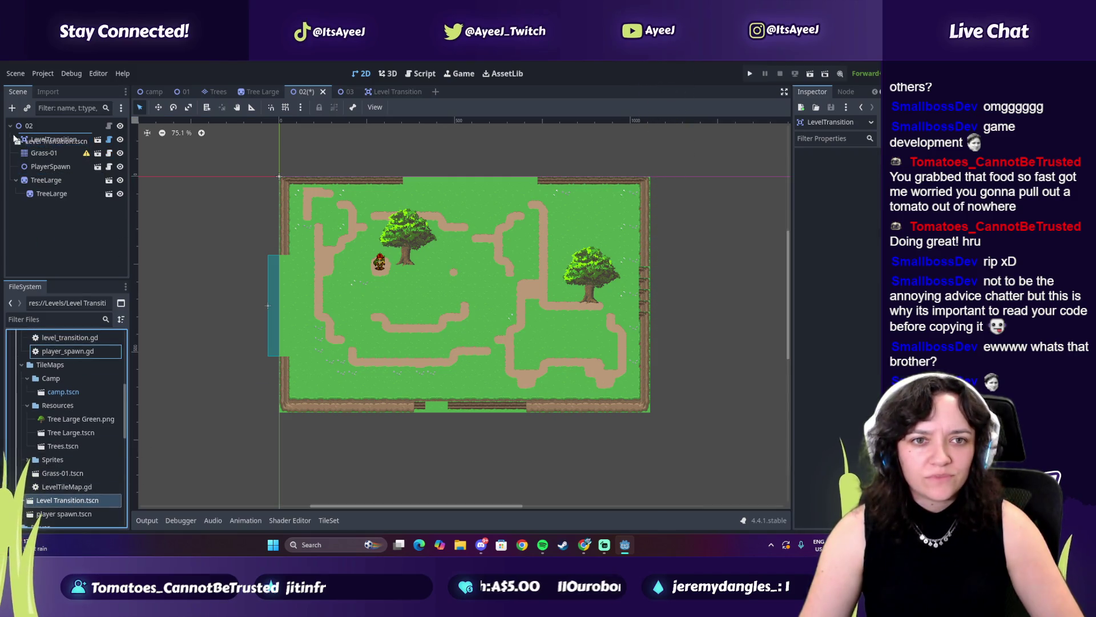
{"action": "left_click", "coordinate": [868, 223]}
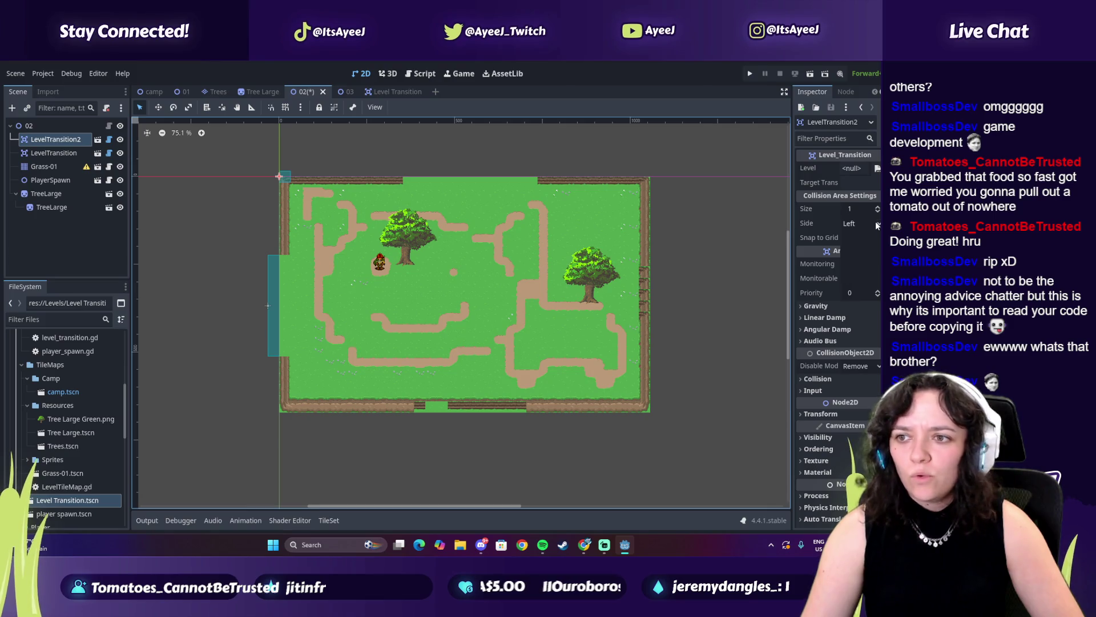
{"action": "left_click", "coordinate": [854, 262]}
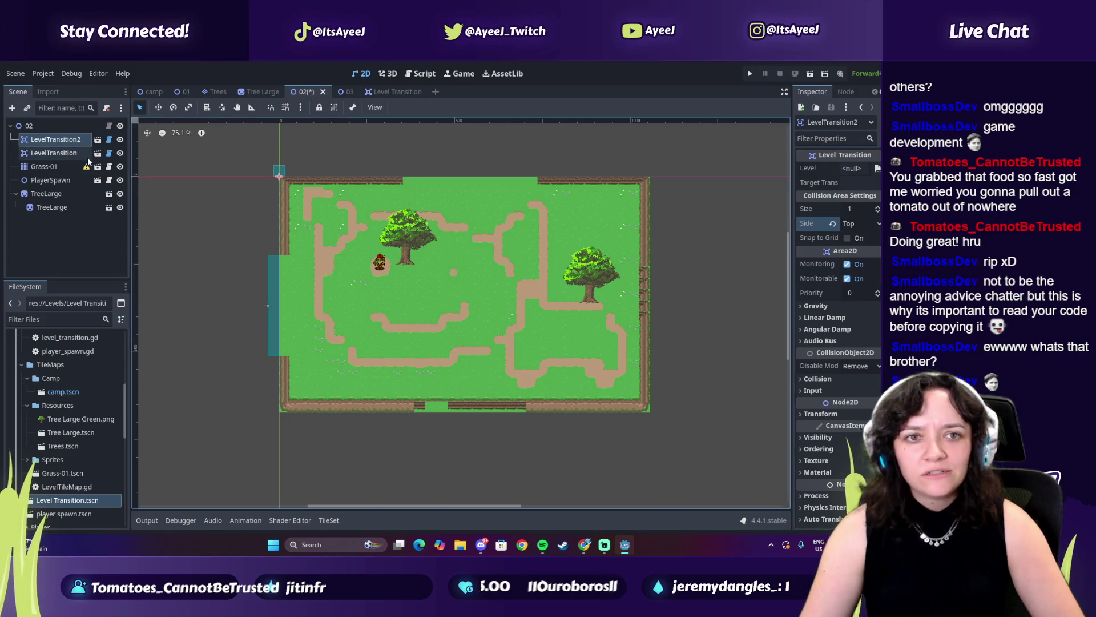
{"action": "left_click", "coordinate": [159, 108]}
{"action": "left_click_drag", "start_coordinate": [278, 173], "coordinate": [434, 178]}
{"action": "triple_click", "coordinate": [876, 209]}
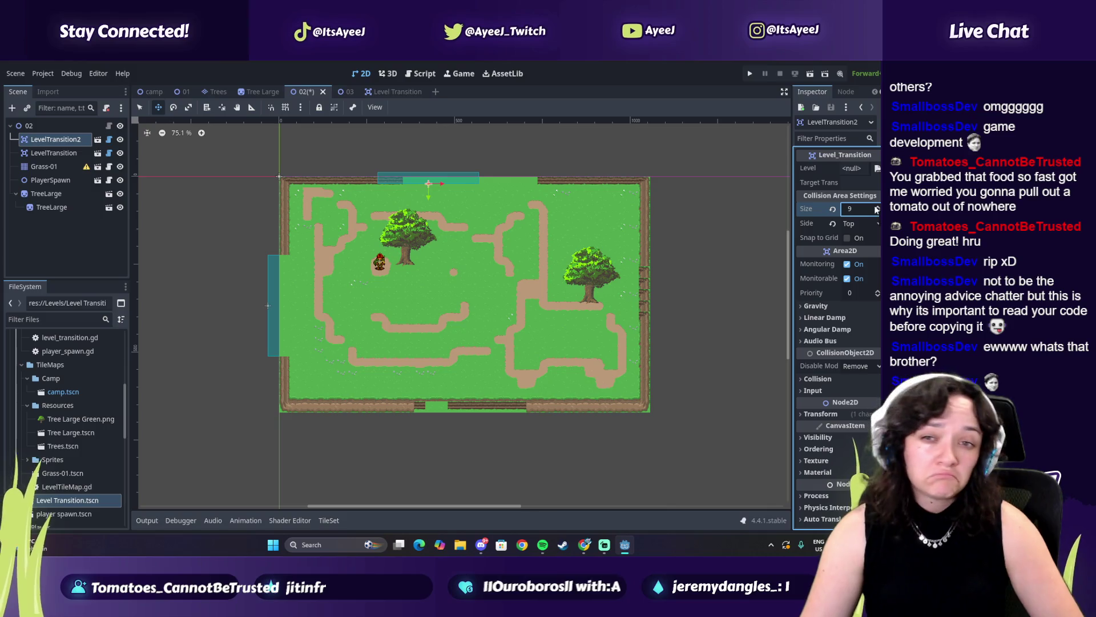
{"action": "type", "text": "11"}
{"action": "left_click", "coordinate": [313, 137]}
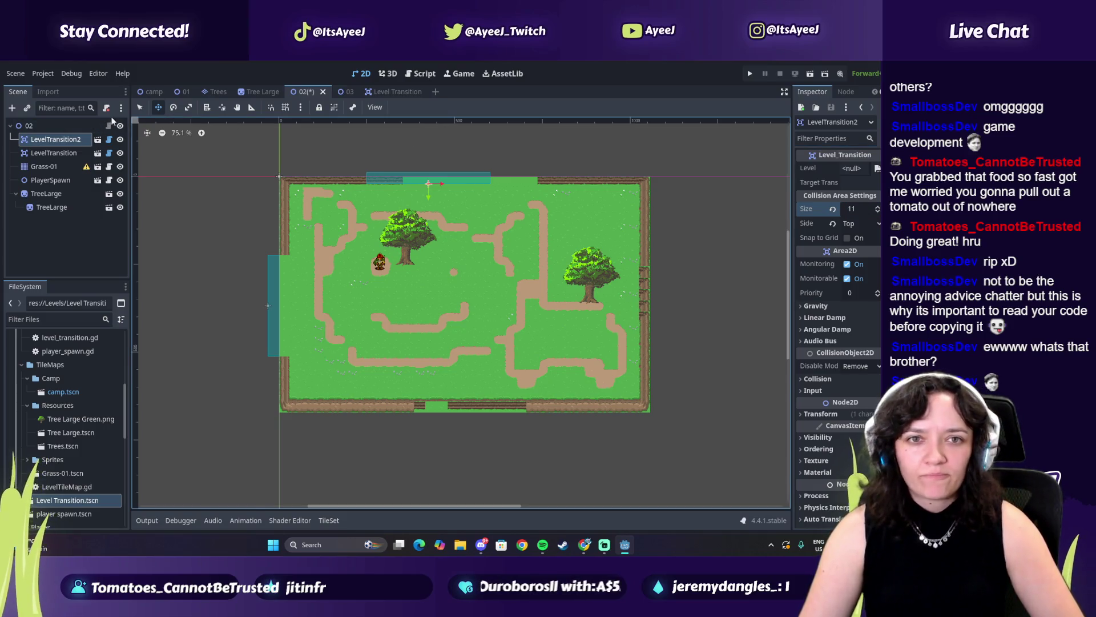
Set the top transition's size to 12, snap it over the top gap, then instance a third transition.
{"action": "left_click_drag", "start_coordinate": [489, 178], "coordinate": [533, 176]}
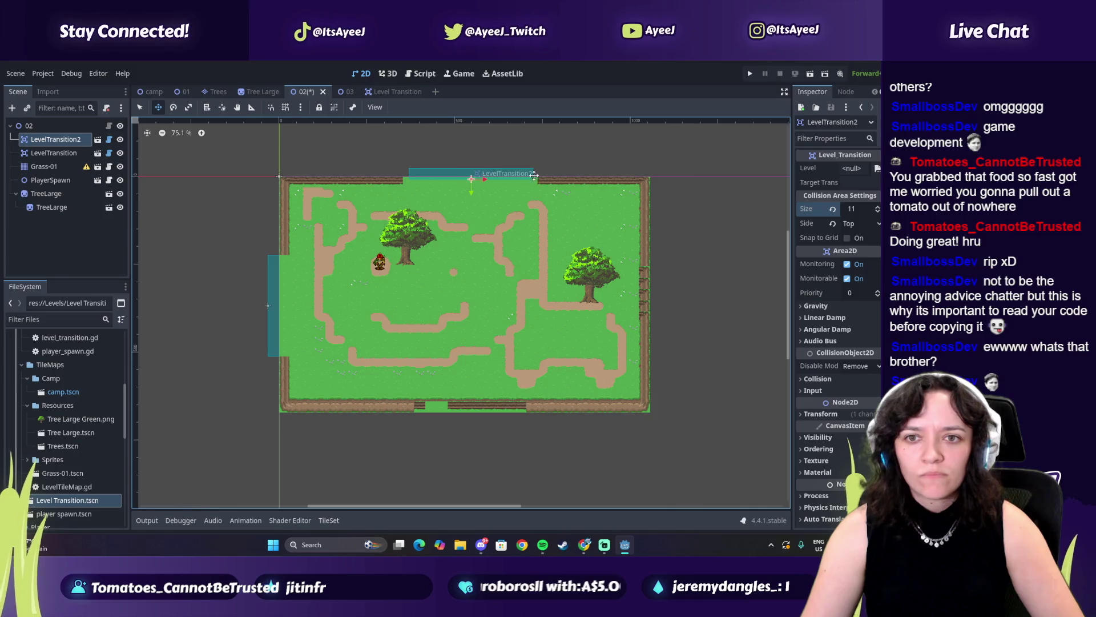
{"action": "left_click", "coordinate": [876, 209]}
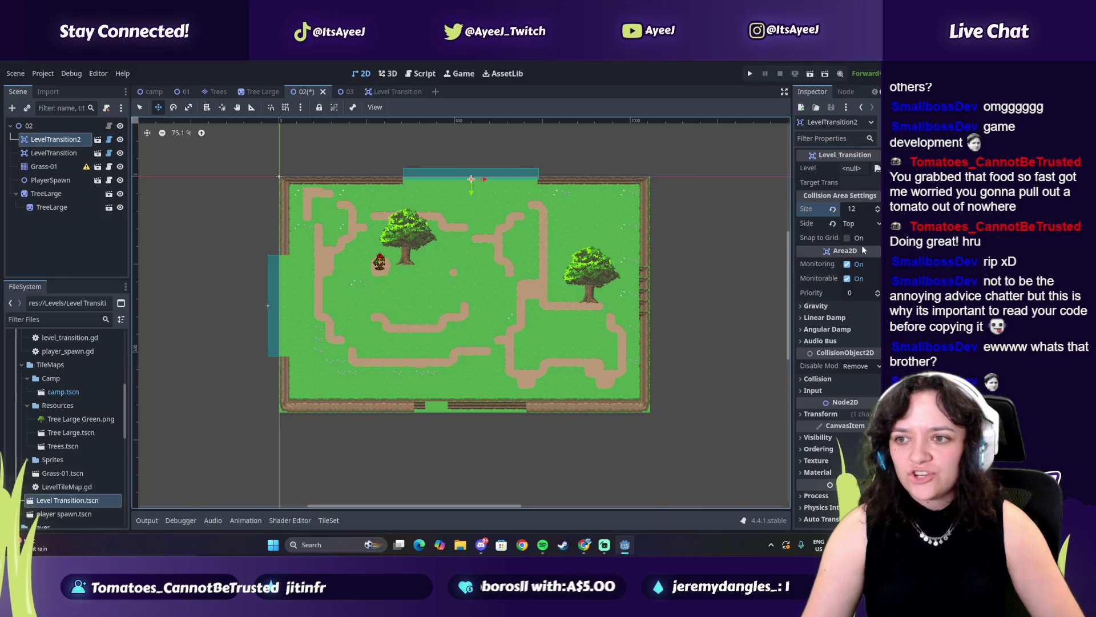
{"action": "left_click", "coordinate": [847, 238]}
{"action": "left_click_drag", "start_coordinate": [452, 194], "coordinate": [453, 189]}
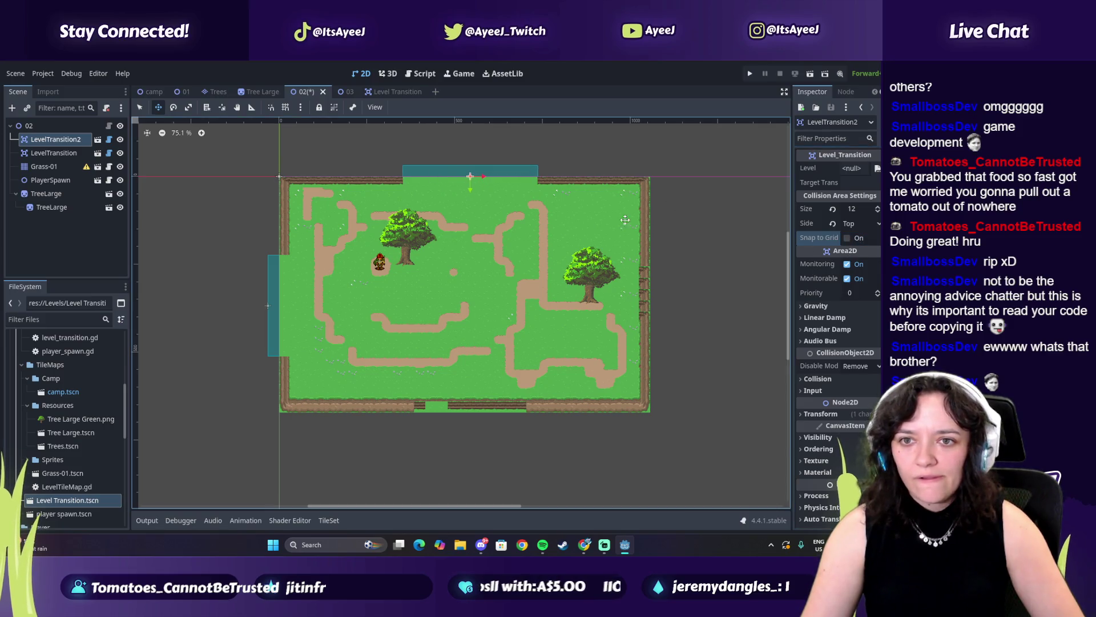
{"action": "mouse_move", "coordinate": [67, 500]}
{"action": "left_mouse_down"}
{"action": "mouse_move", "coordinate": [54, 140]}
{"action": "mouse_move", "coordinate": [24, 137]}
{"action": "left_mouse_up"}
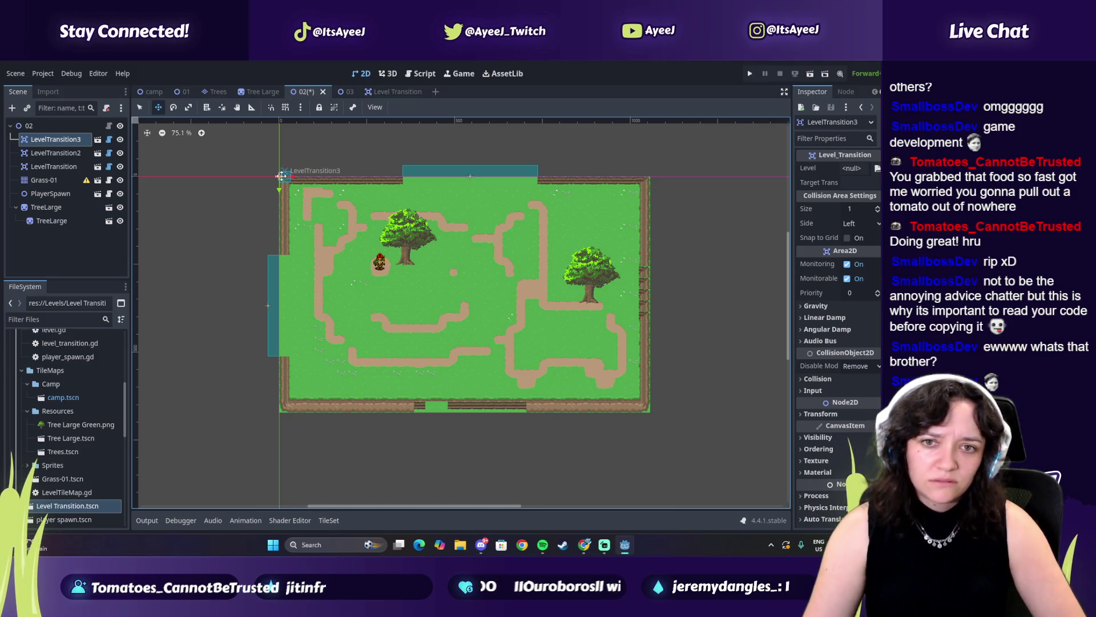
Place LevelTransition3 over the bottom gap with Side Bottom and size 2, snapped to grid, and save level 02.
{"action": "mouse_move", "coordinate": [281, 175]}
{"action": "left_mouse_down"}
{"action": "mouse_move", "coordinate": [685, 327]}
{"action": "mouse_move", "coordinate": [434, 415]}
{"action": "left_mouse_up"}
{"action": "left_click", "coordinate": [860, 224]}
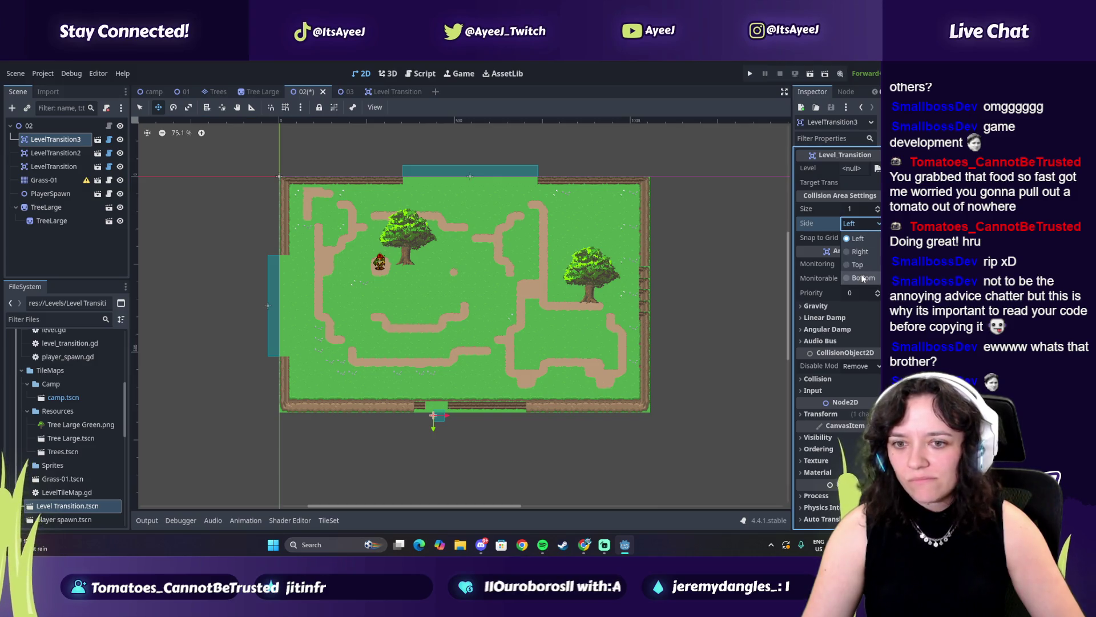
{"action": "left_click", "coordinate": [863, 278]}
{"action": "left_click", "coordinate": [878, 207]}
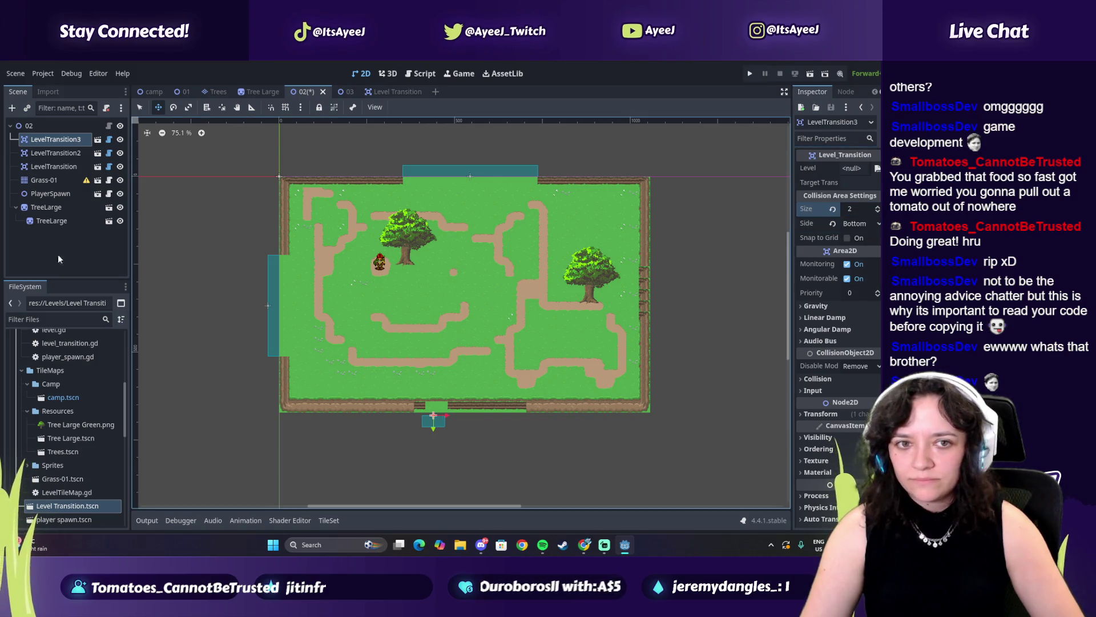
{"action": "left_click_drag", "start_coordinate": [432, 417], "coordinate": [446, 416]}
{"action": "left_click", "coordinate": [848, 237]}
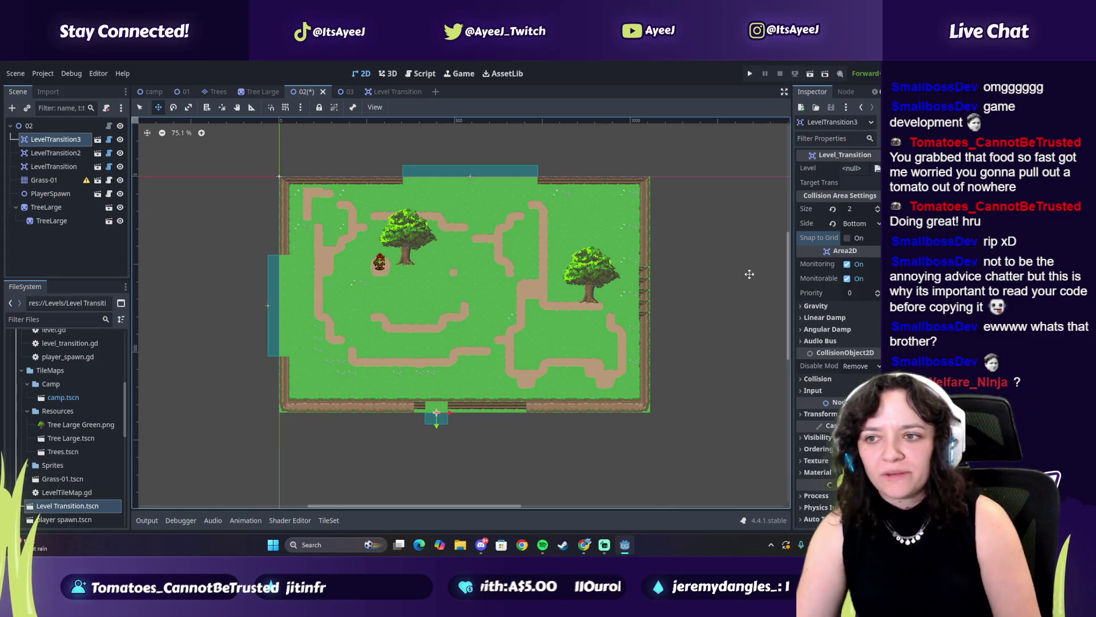
{"action": "key", "text": "ctrl+s"}
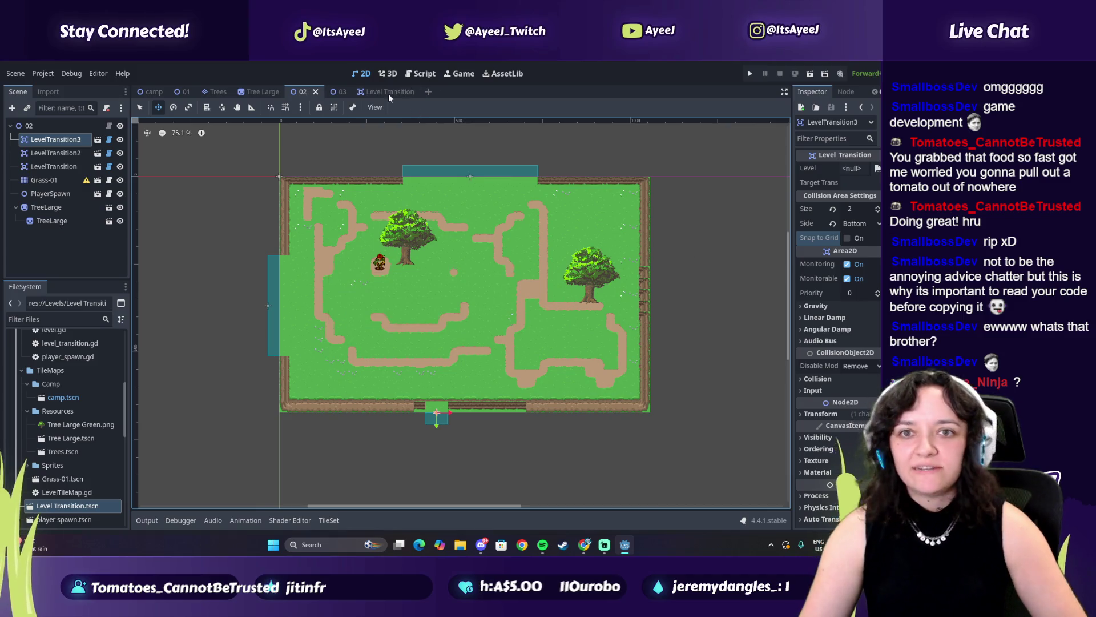
Switch to level 03 and instance a Level Transition with Side Top and size 2.
{"action": "left_click", "coordinate": [347, 91]}
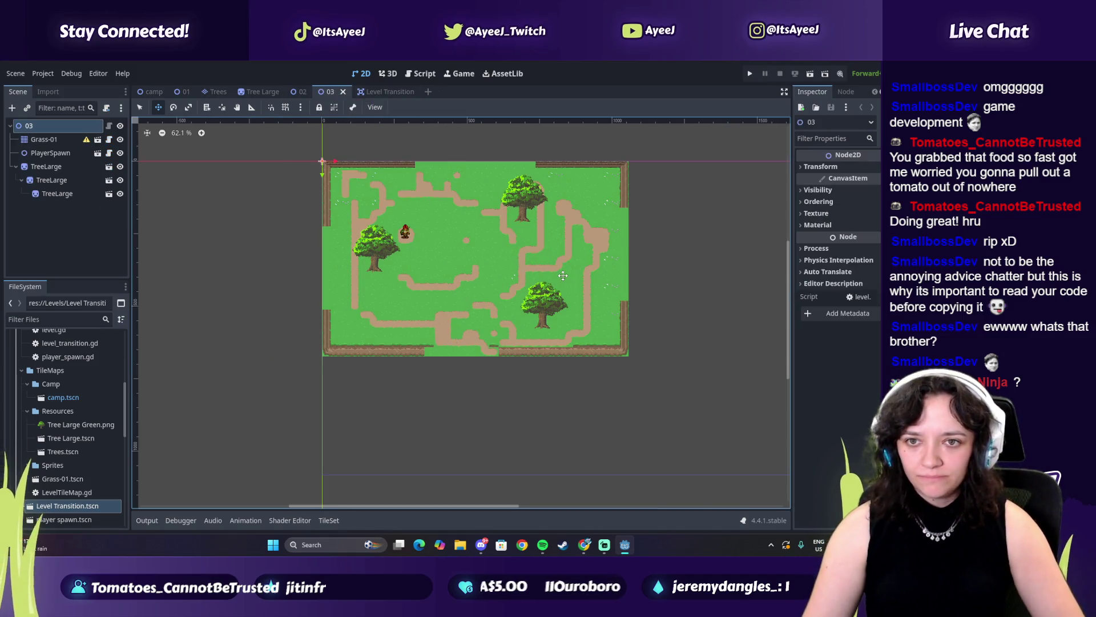
{"action": "left_click", "coordinate": [300, 92]}
{"action": "left_click", "coordinate": [330, 91]}
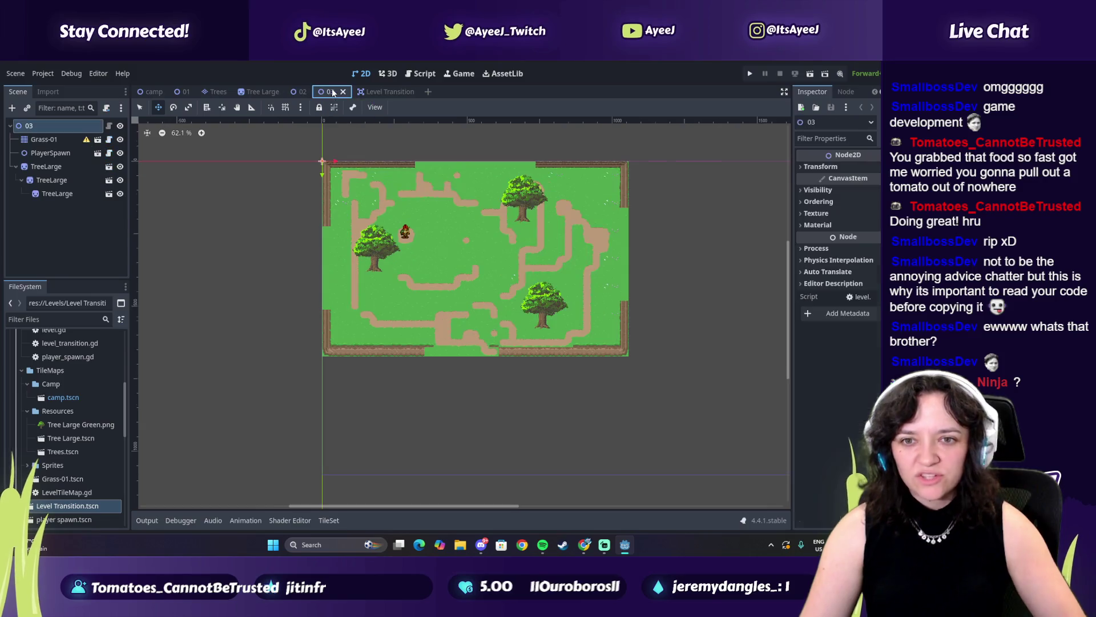
{"action": "mouse_move", "coordinate": [74, 506]}
{"action": "left_mouse_down"}
{"action": "mouse_move", "coordinate": [59, 158]}
{"action": "mouse_move", "coordinate": [46, 134]}
{"action": "left_mouse_up"}
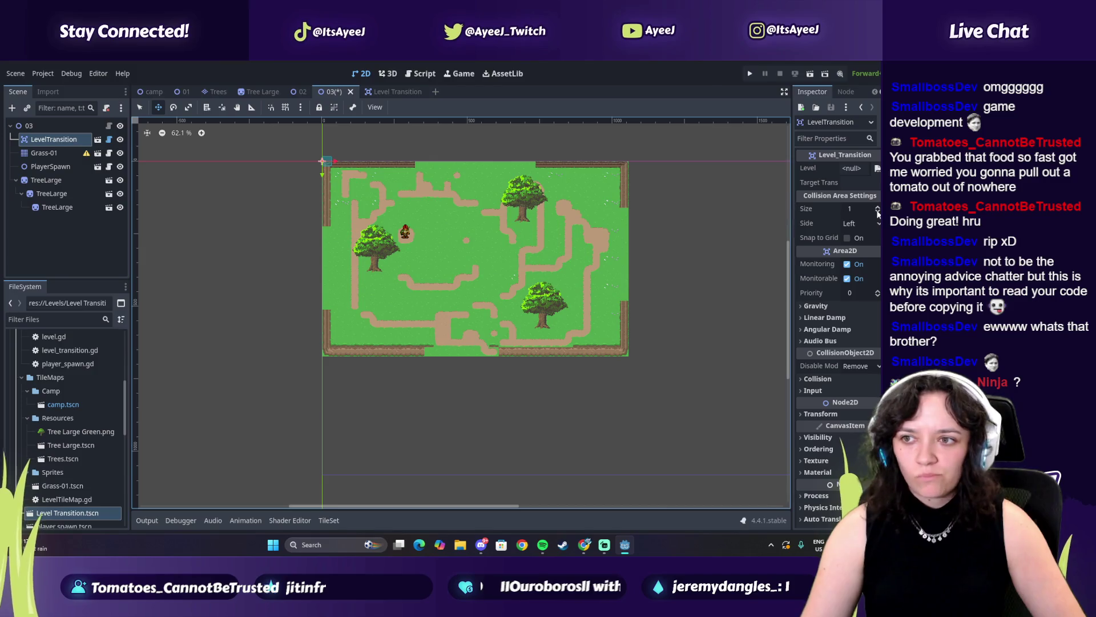
{"action": "left_click", "coordinate": [859, 223]}
{"action": "left_click", "coordinate": [863, 276]}
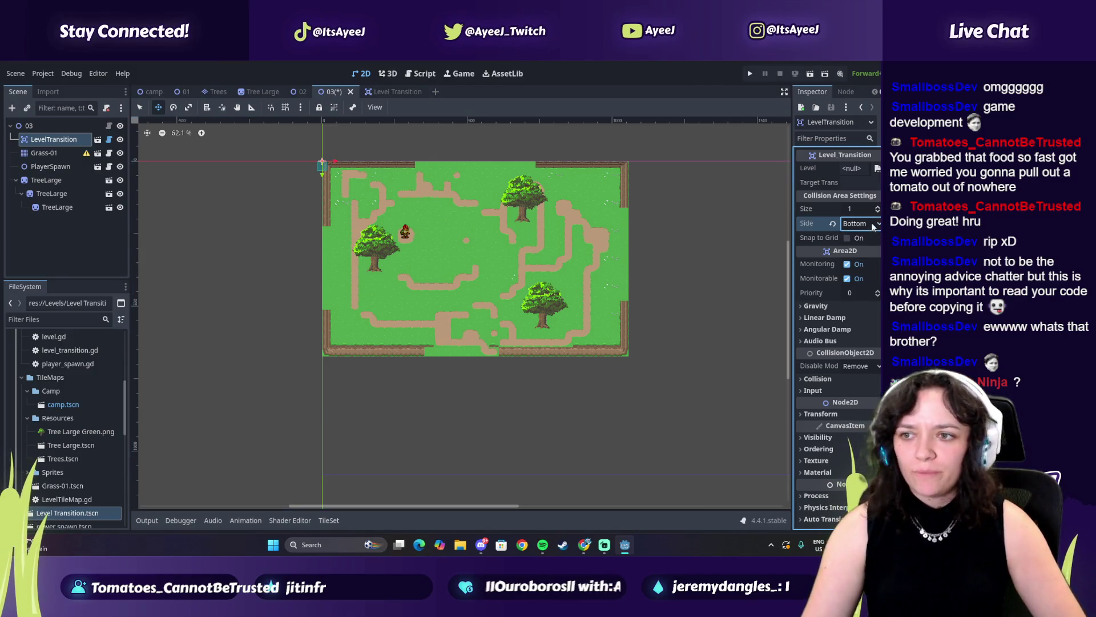
{"action": "left_click", "coordinate": [864, 265]}
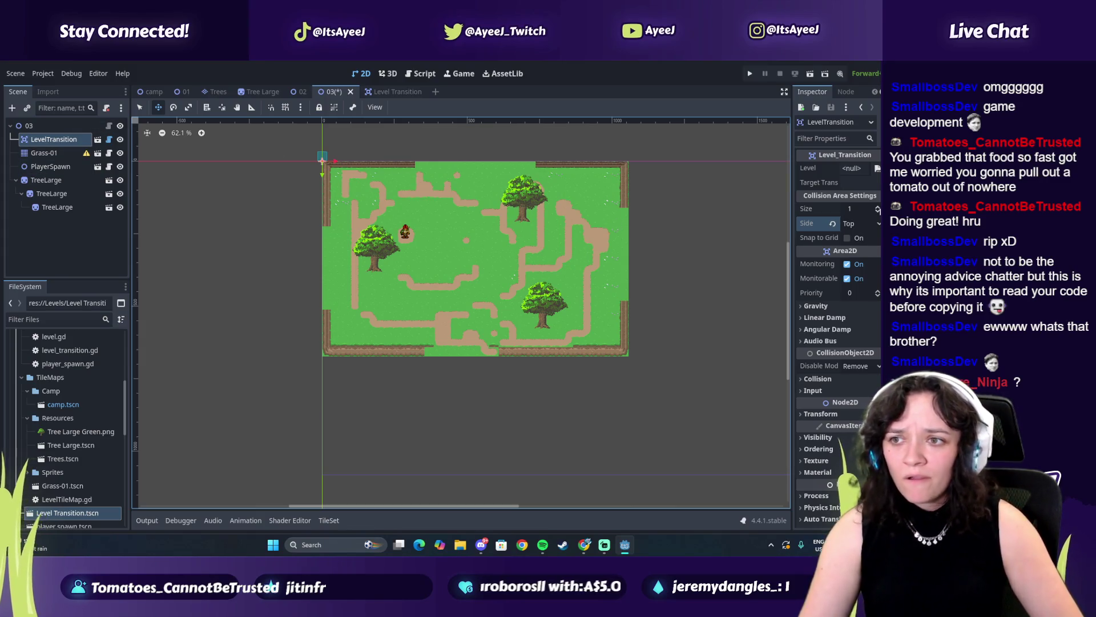
{"action": "left_click", "coordinate": [876, 207]}
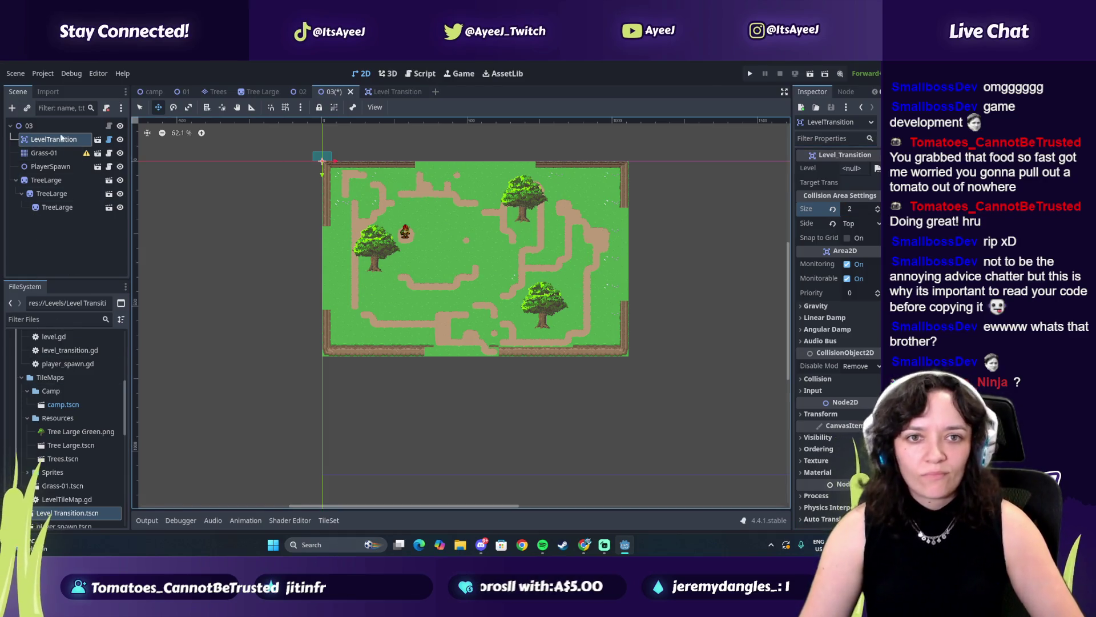
Move the transition onto the top edge, snap it to the grid, and select the Grass-01 tilemap.
{"action": "left_click", "coordinate": [141, 108]}
{"action": "left_click_drag", "start_coordinate": [320, 156], "coordinate": [419, 158]}
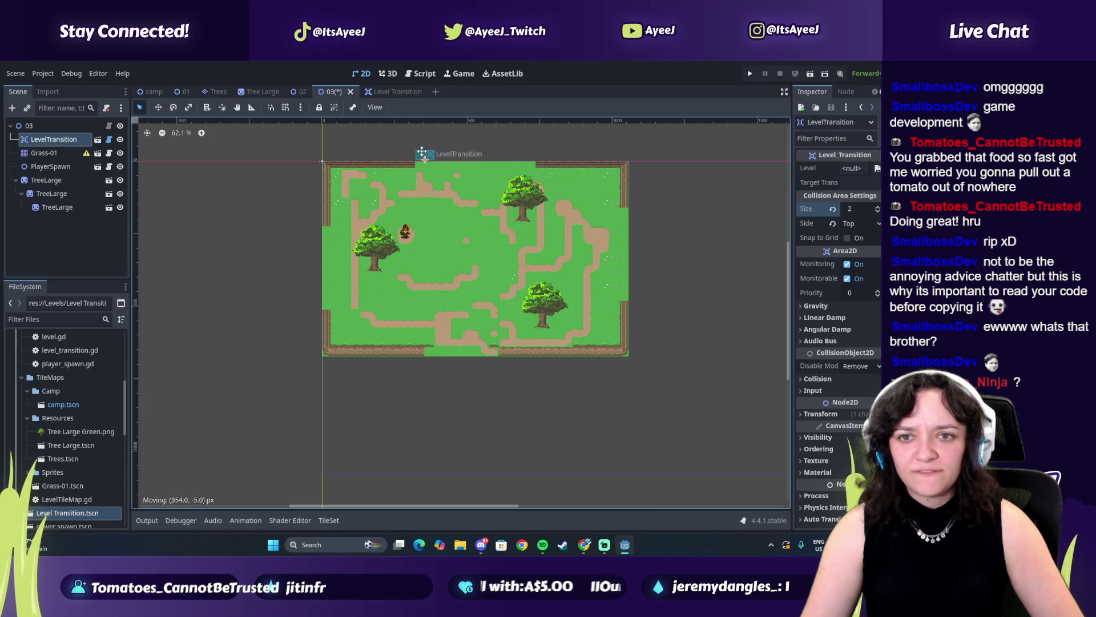
{"action": "left_click", "coordinate": [801, 237]}
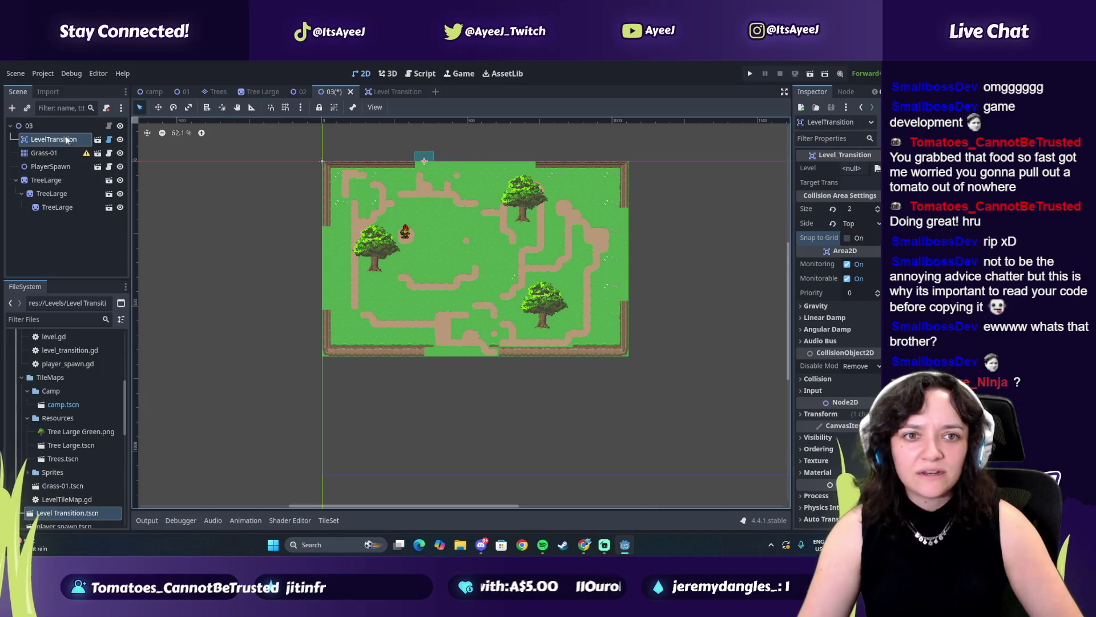
{"action": "left_click", "coordinate": [59, 153]}
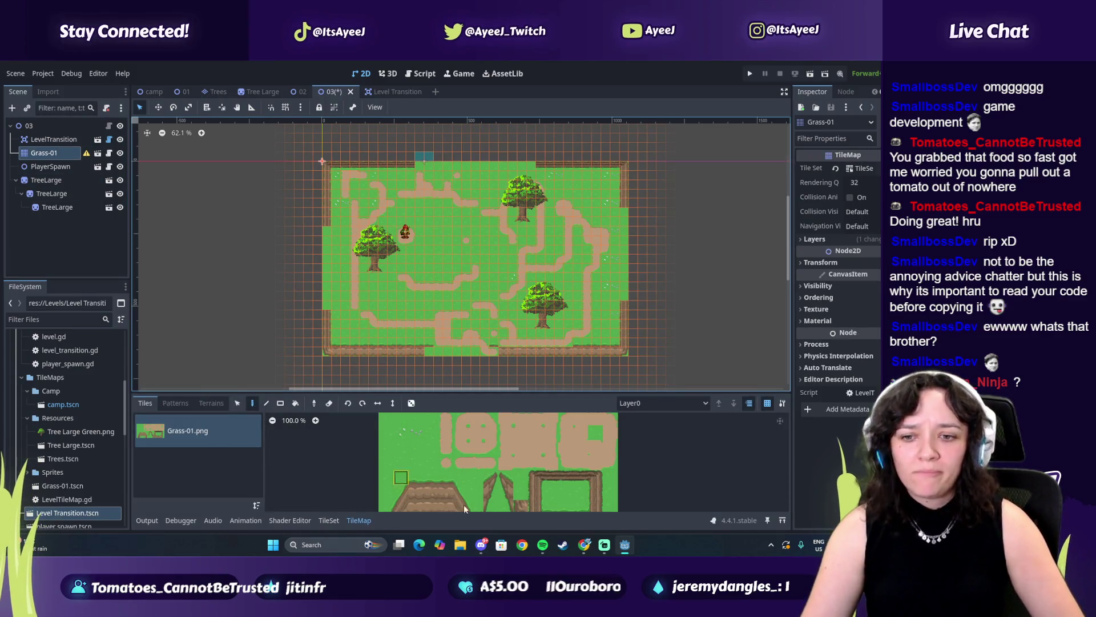
Paint two-tile wall pieces along the top edge around the transition gap.
{"action": "left_click_drag", "start_coordinate": [550, 477], "coordinate": [572, 479]}
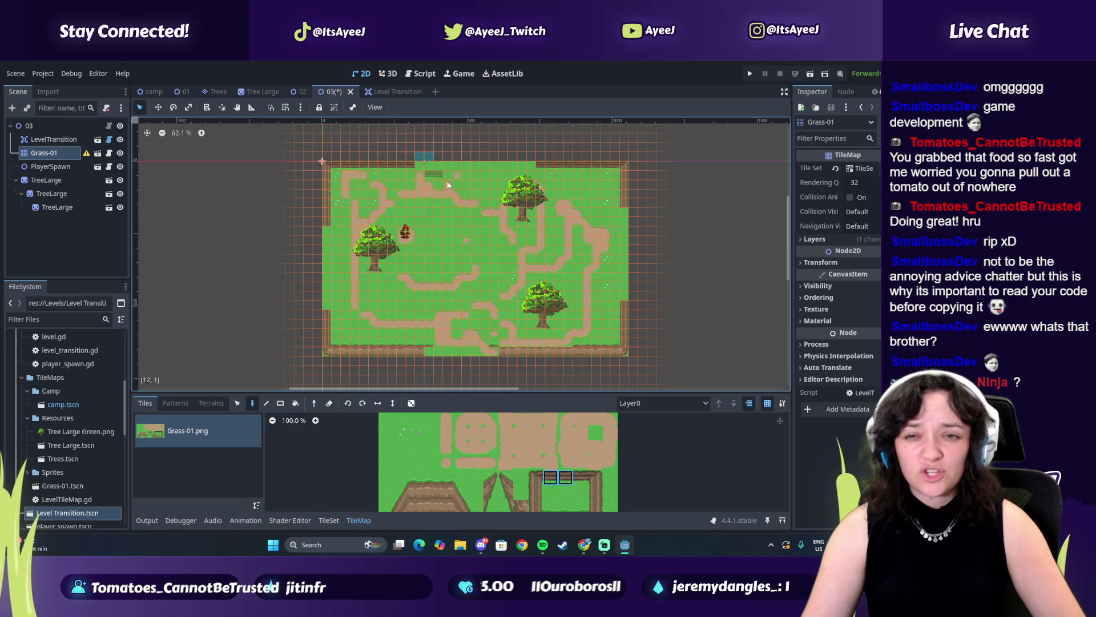
{"action": "left_click_drag", "start_coordinate": [442, 171], "coordinate": [516, 170]}
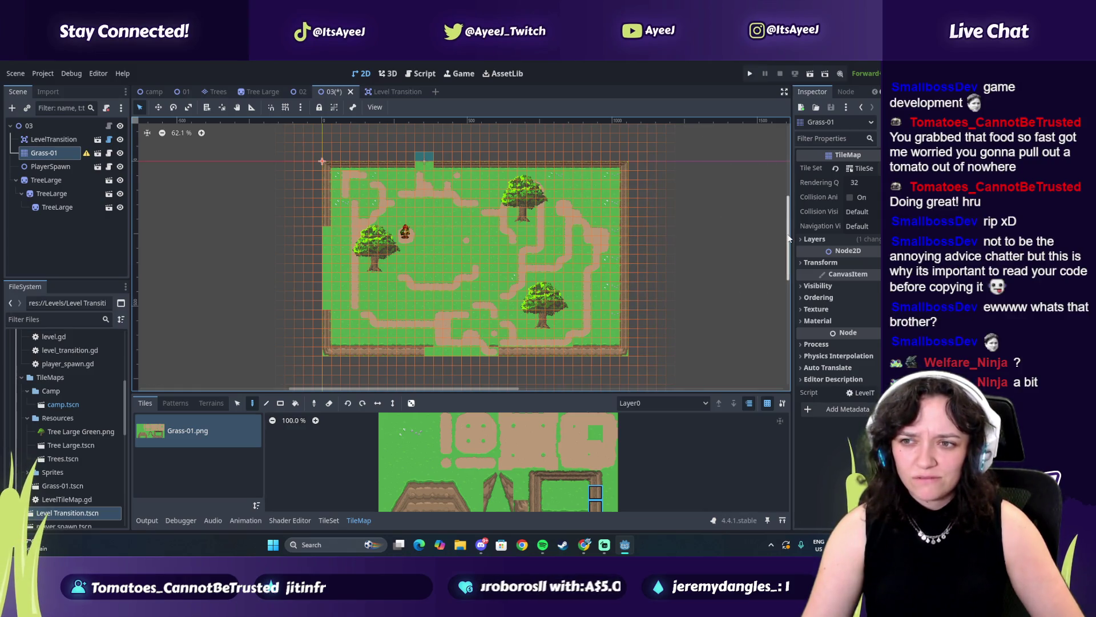
{"action": "scroll", "coordinate": [680, 342], "scroll_direction": "down", "scroll_amount": 3}
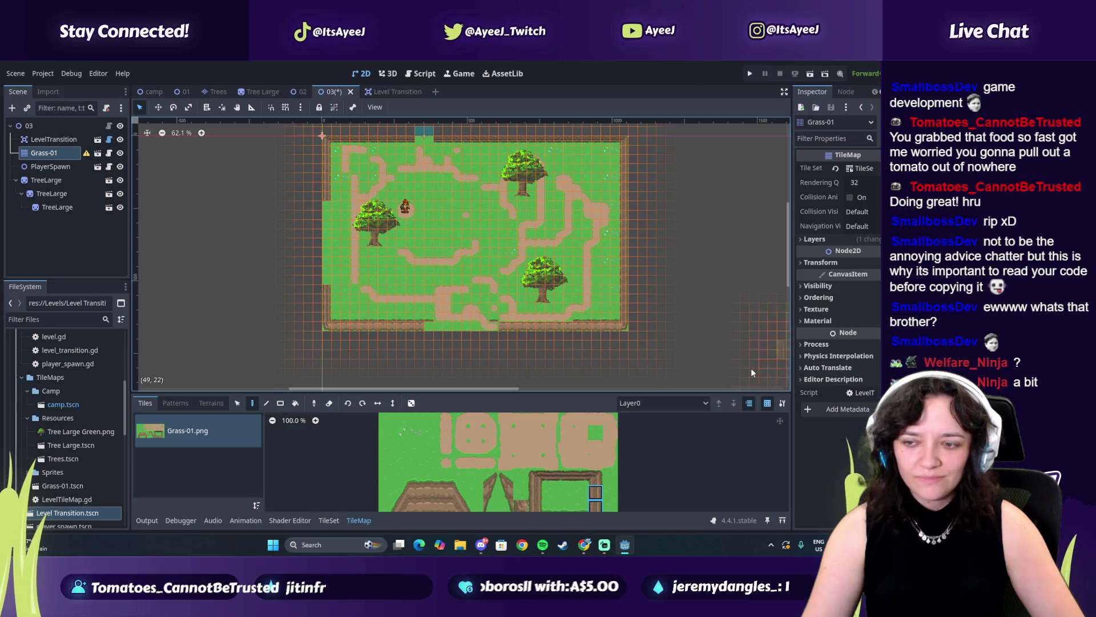
{"action": "scroll", "coordinate": [524, 455], "scroll_direction": "down", "scroll_amount": 2}
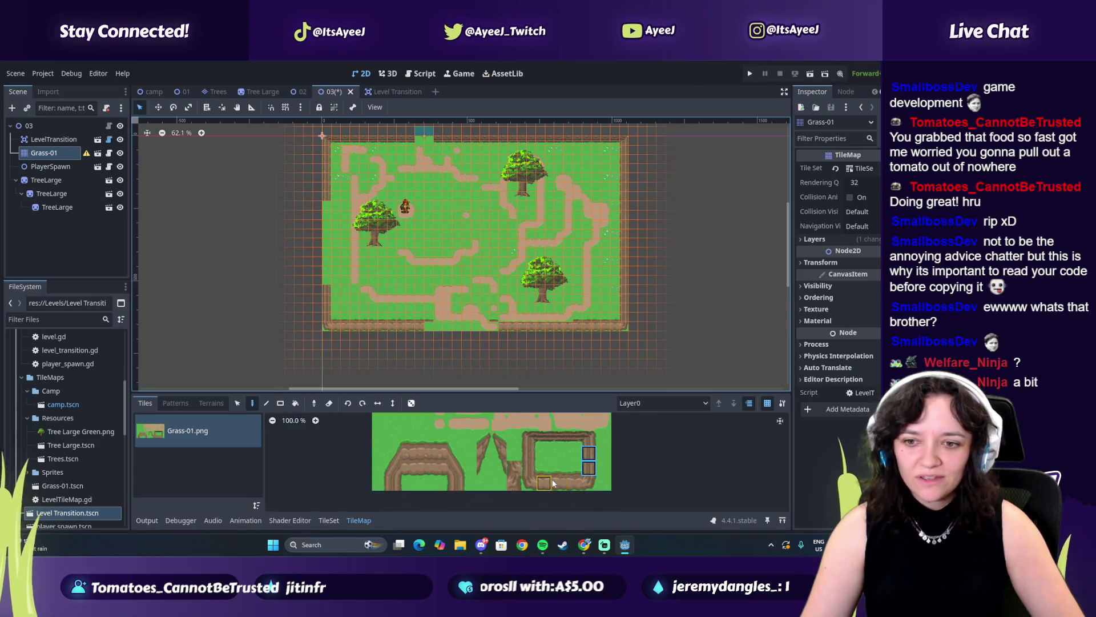
Pick a two-tile column of brown path tiles from the atlas and paint it onto the map.
{"action": "left_click_drag", "start_coordinate": [543, 467], "coordinate": [571, 486]}
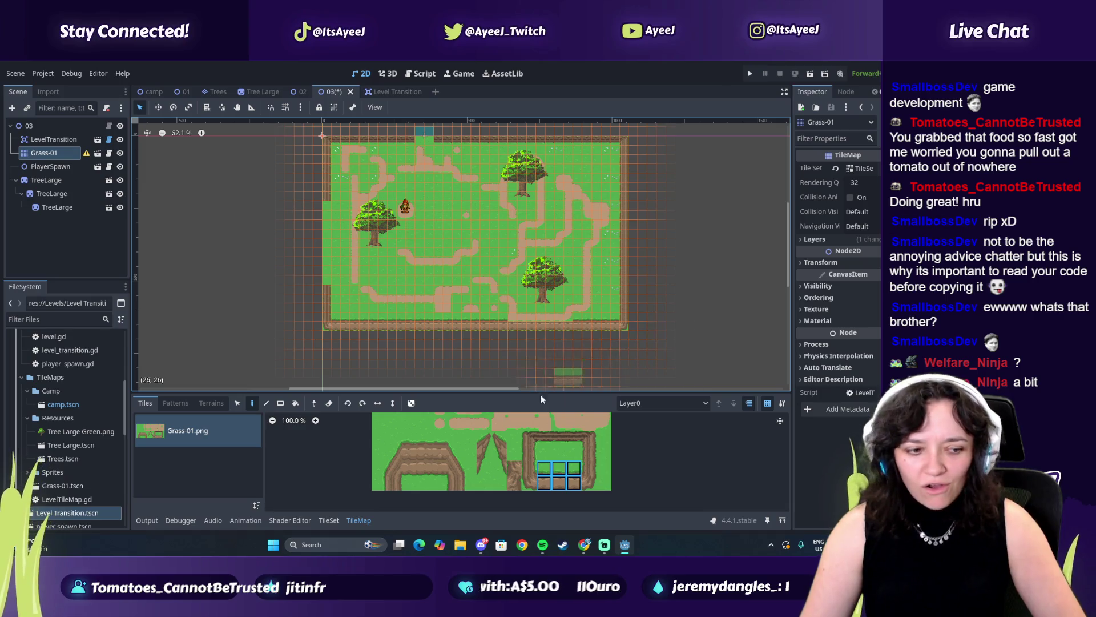
{"action": "left_click", "coordinate": [543, 544]}
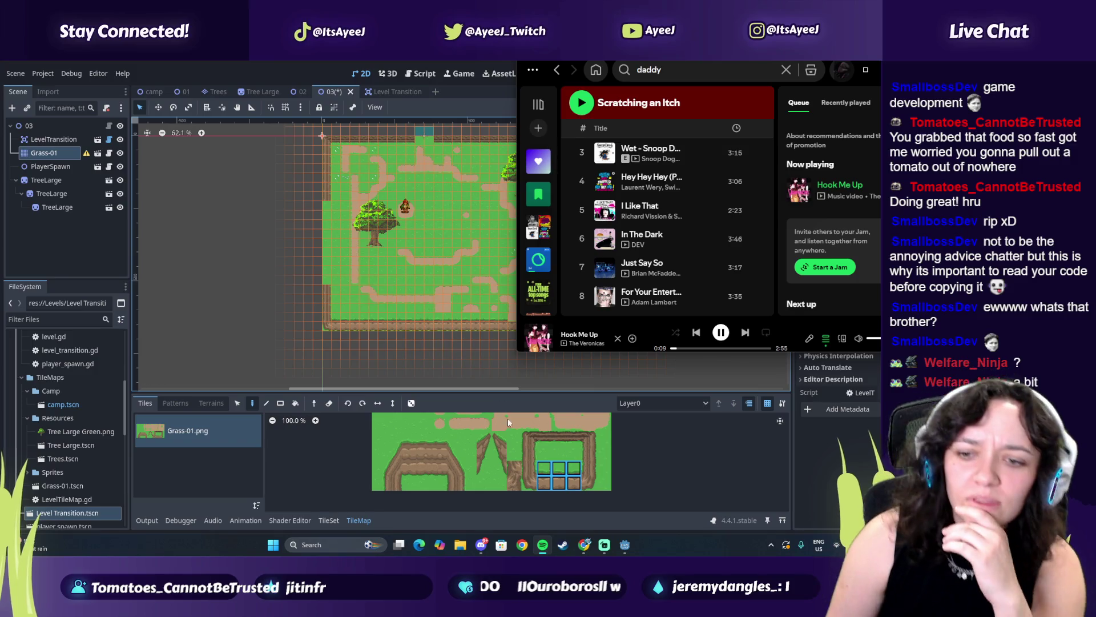
{"action": "left_click_drag", "start_coordinate": [529, 453], "coordinate": [529, 468]}
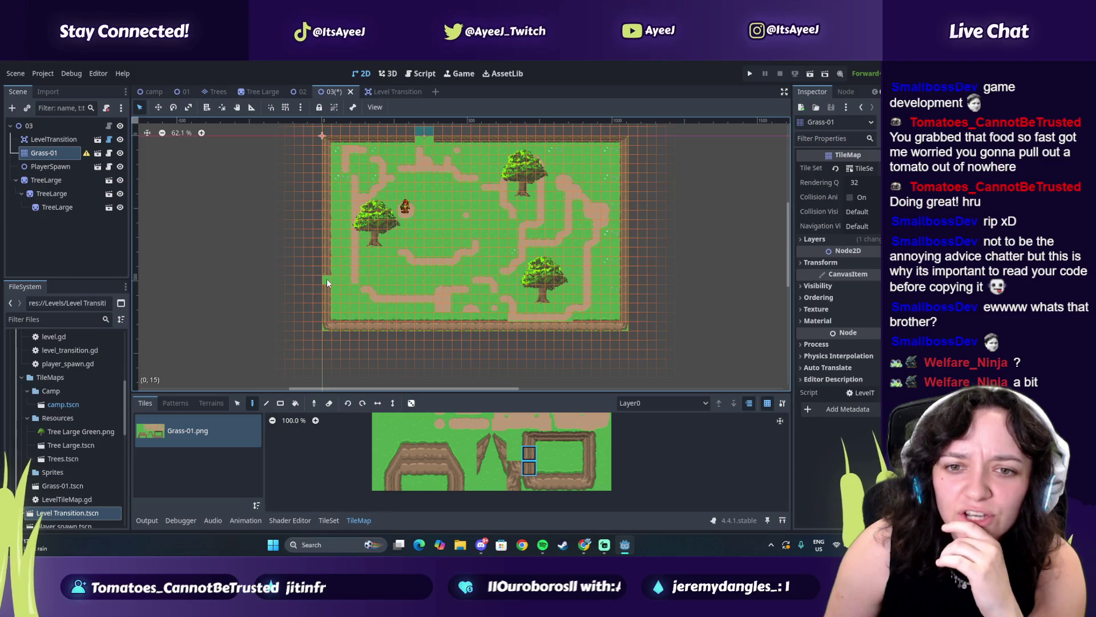
{"action": "left_click", "coordinate": [450, 305]}
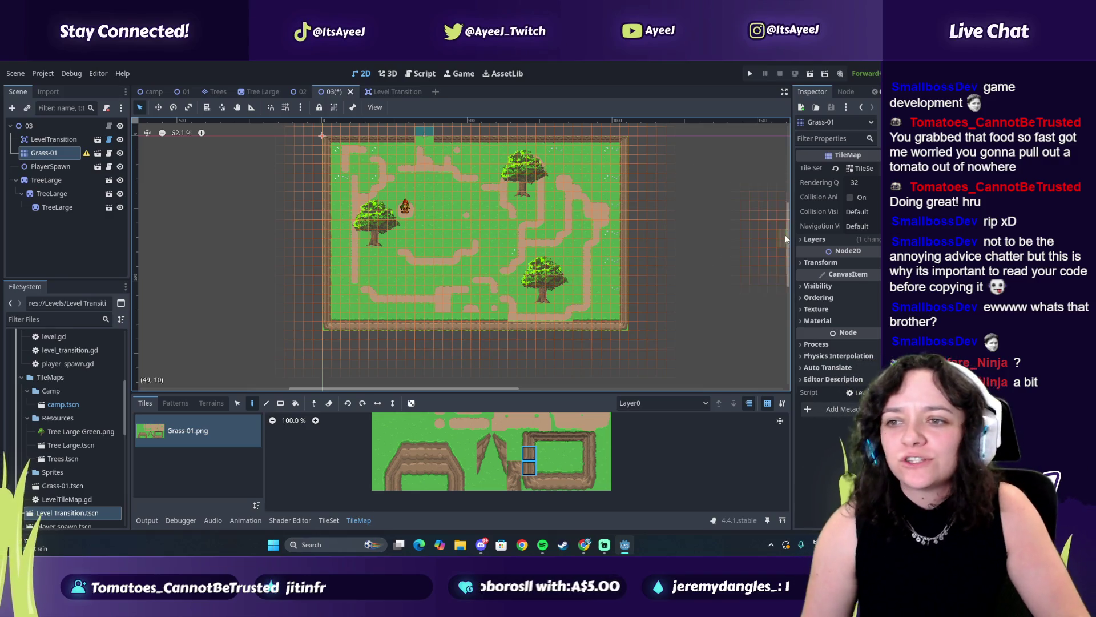
{"action": "scroll", "coordinate": [785, 238], "scroll_direction": "up", "scroll_amount": 3}
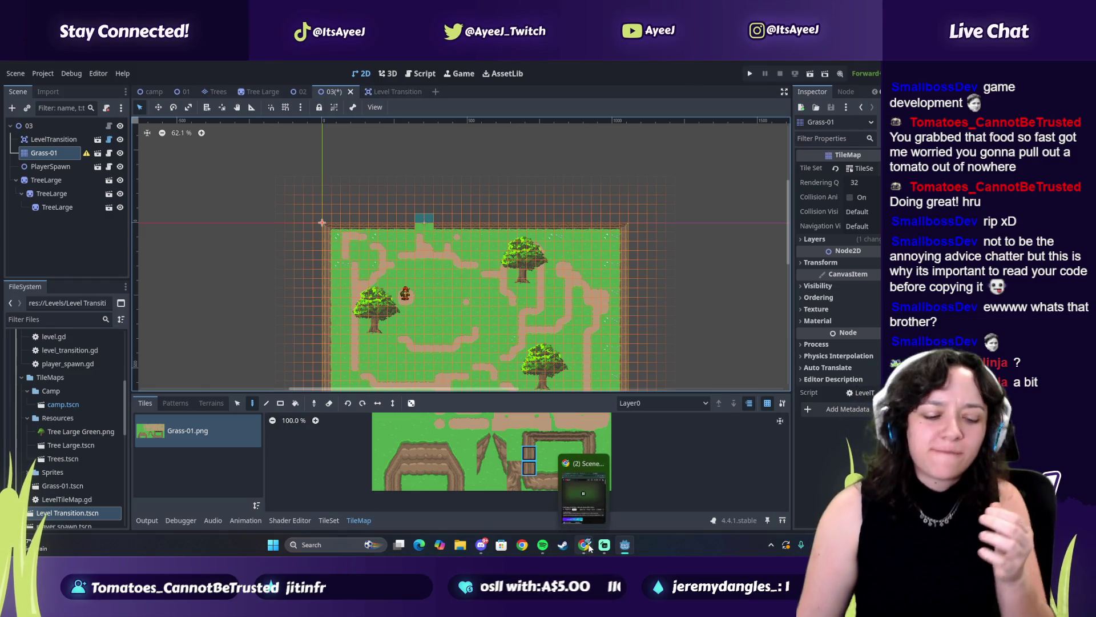
{"action": "left_click", "coordinate": [588, 548]}
Play the Scene Manager tutorial with captions on, pause it, and return to Godot.
{"action": "left_click", "coordinate": [558, 242]}
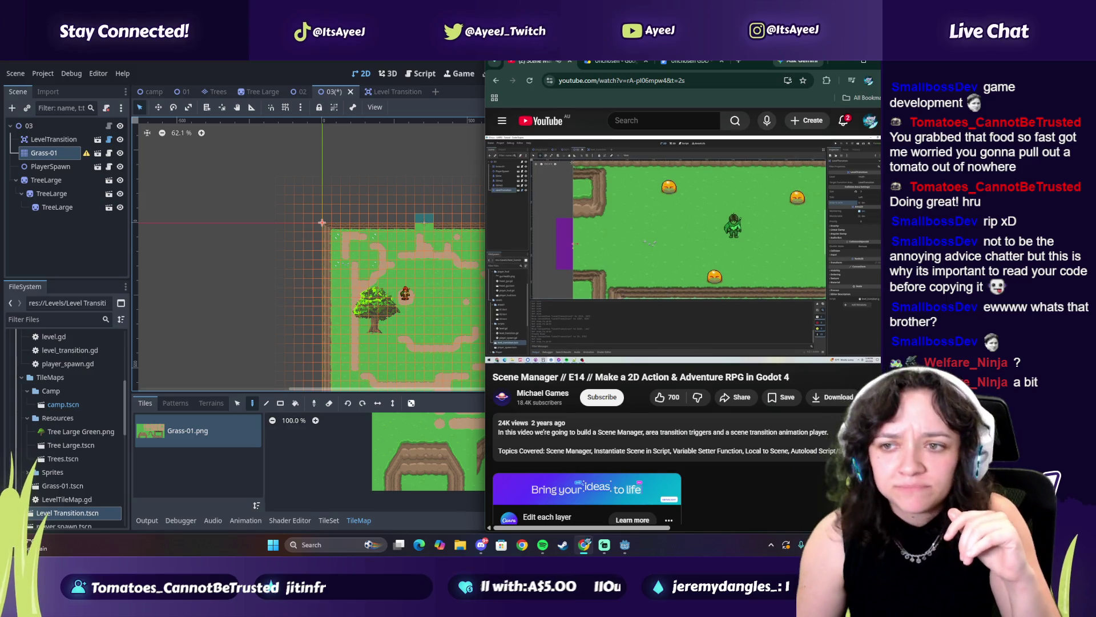
{"action": "left_click", "coordinate": [780, 351]}
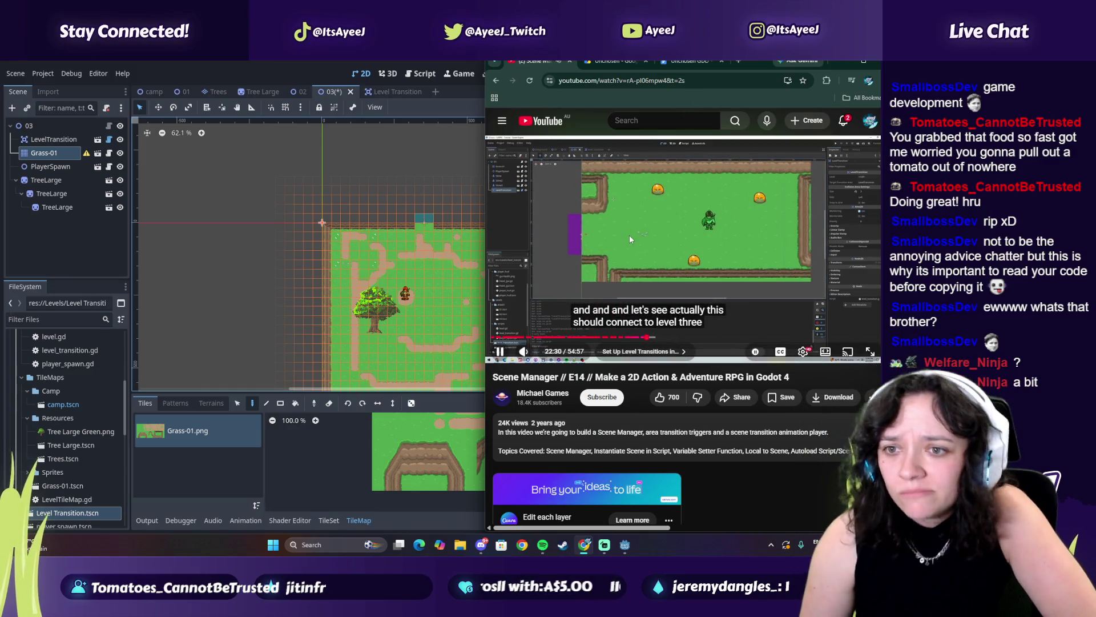
{"action": "left_click", "coordinate": [629, 234]}
{"action": "left_click", "coordinate": [352, 275]}
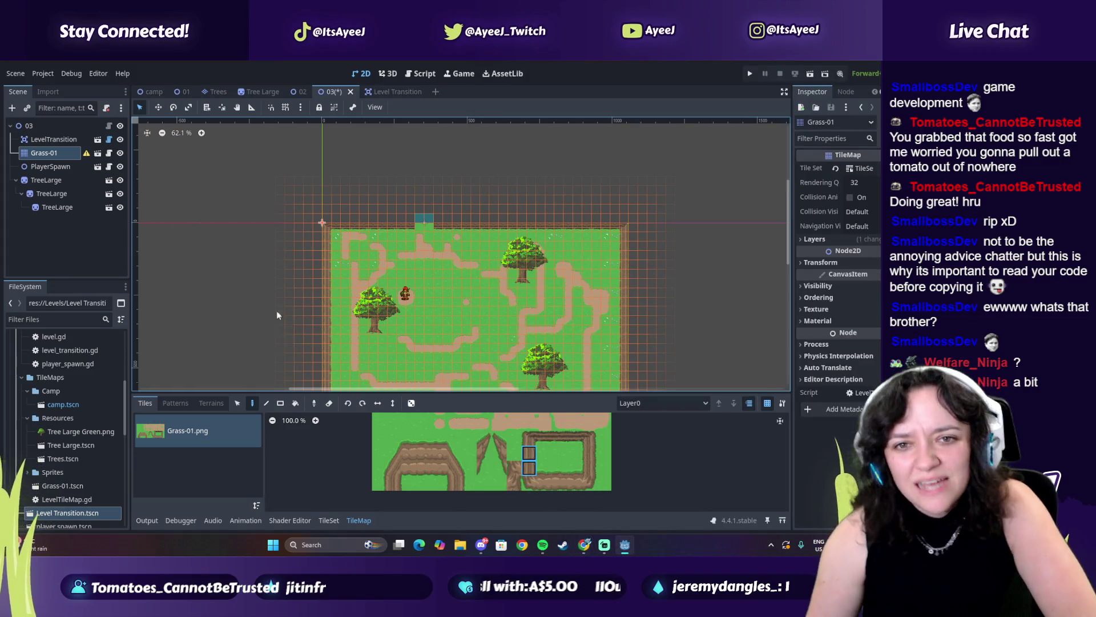
Point level 03's LevelTransition at Levels/Area 1/02.tscn and save level 03.
{"action": "key", "text": "ctrl+s"}
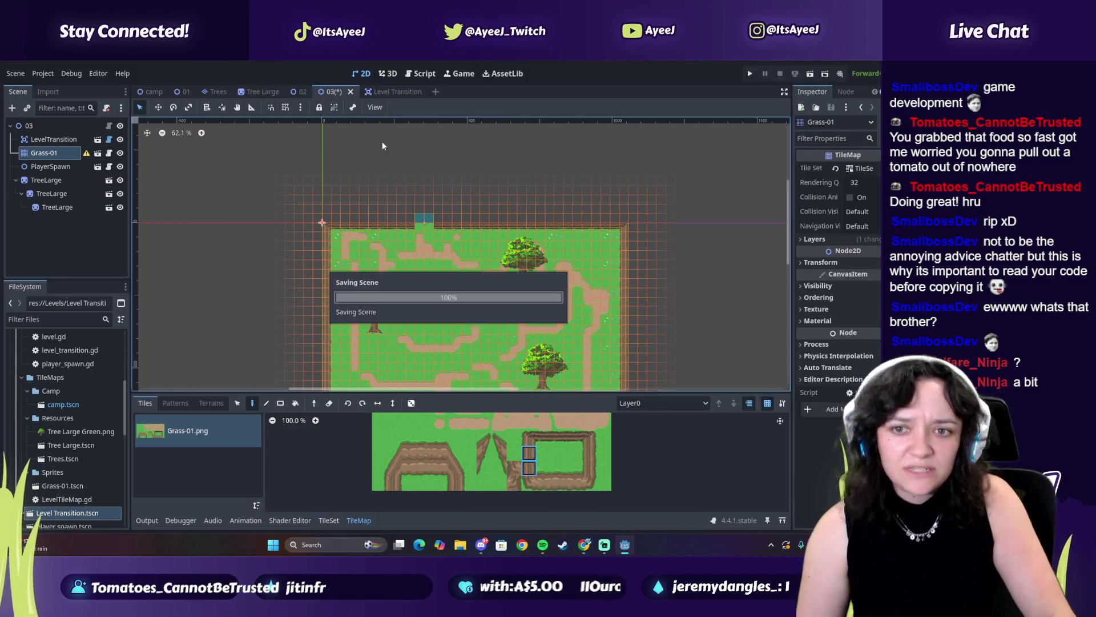
{"action": "left_click", "coordinate": [53, 138]}
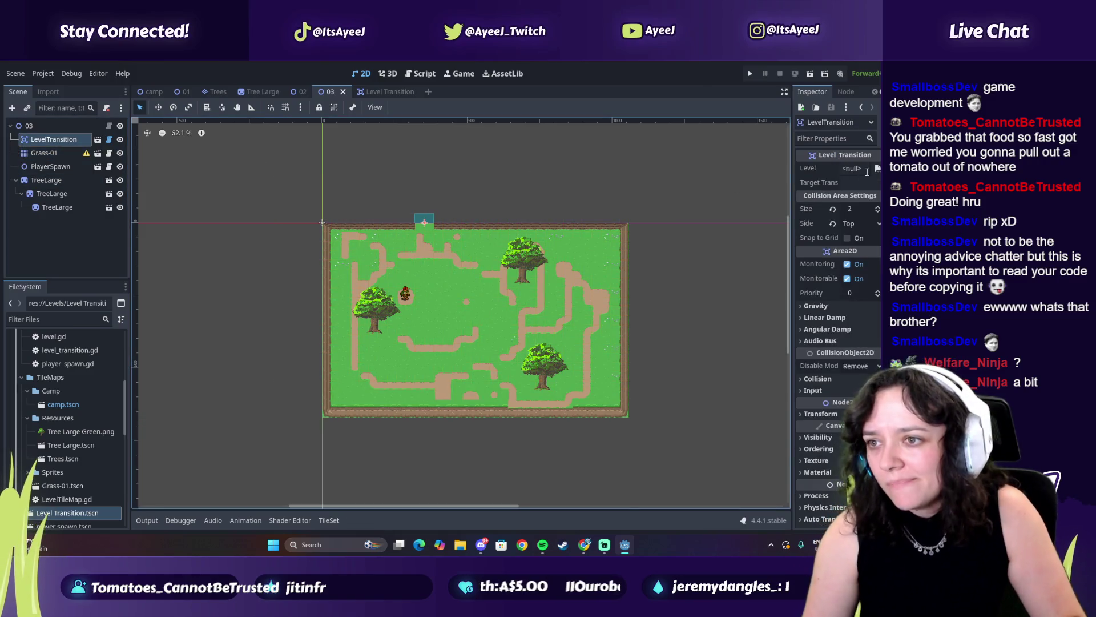
{"action": "left_click", "coordinate": [877, 168]}
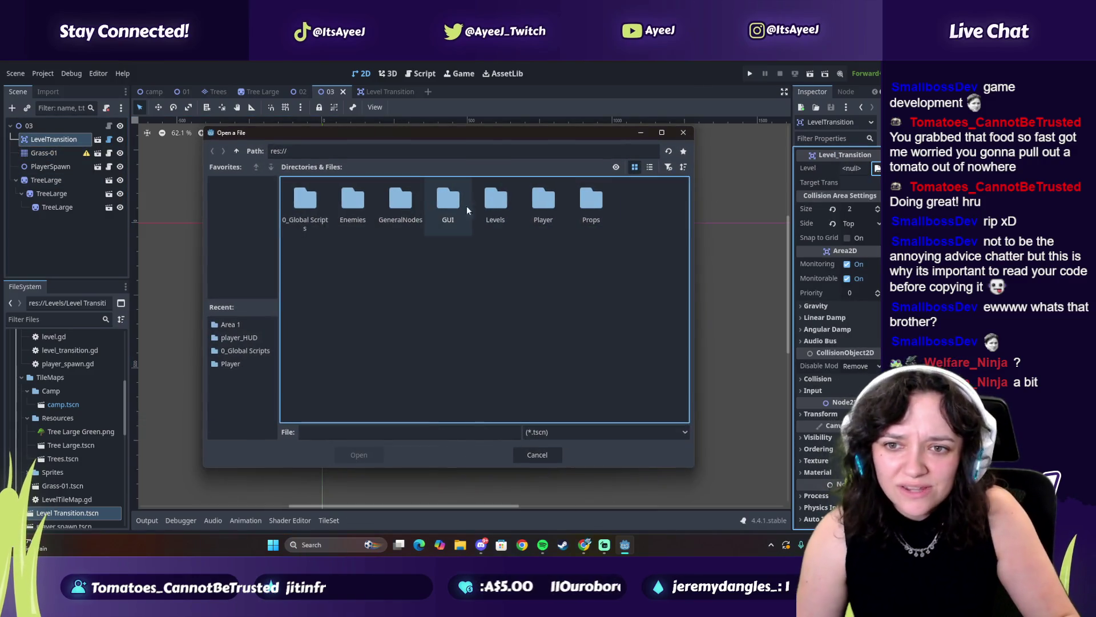
{"action": "double_click", "coordinate": [495, 203]}
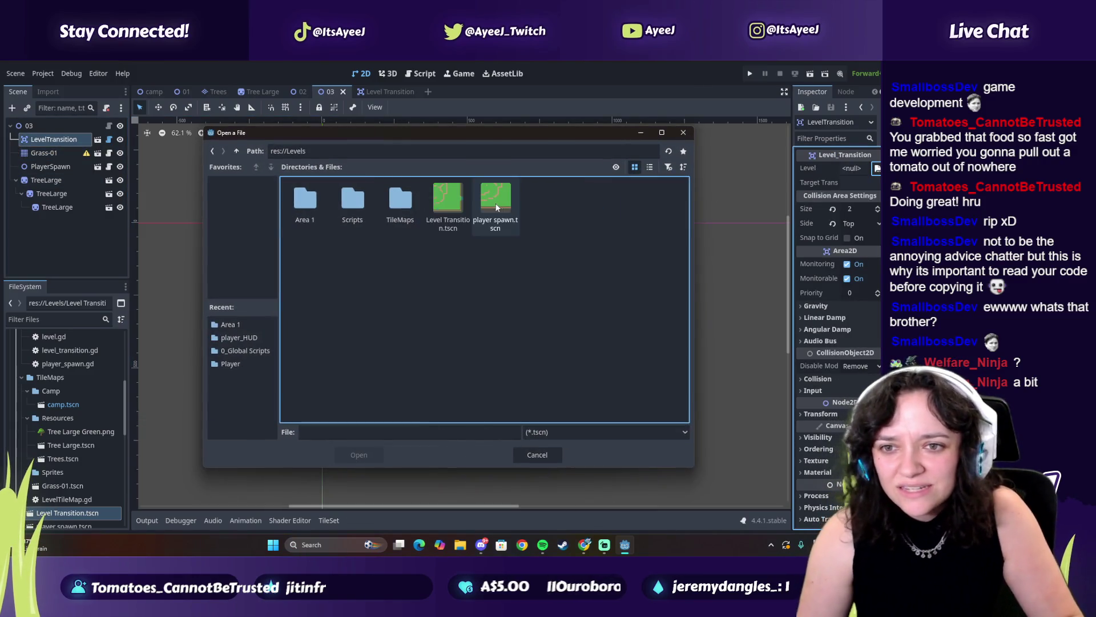
{"action": "double_click", "coordinate": [321, 201]}
{"action": "left_click", "coordinate": [357, 210]}
{"action": "left_click", "coordinate": [346, 456]}
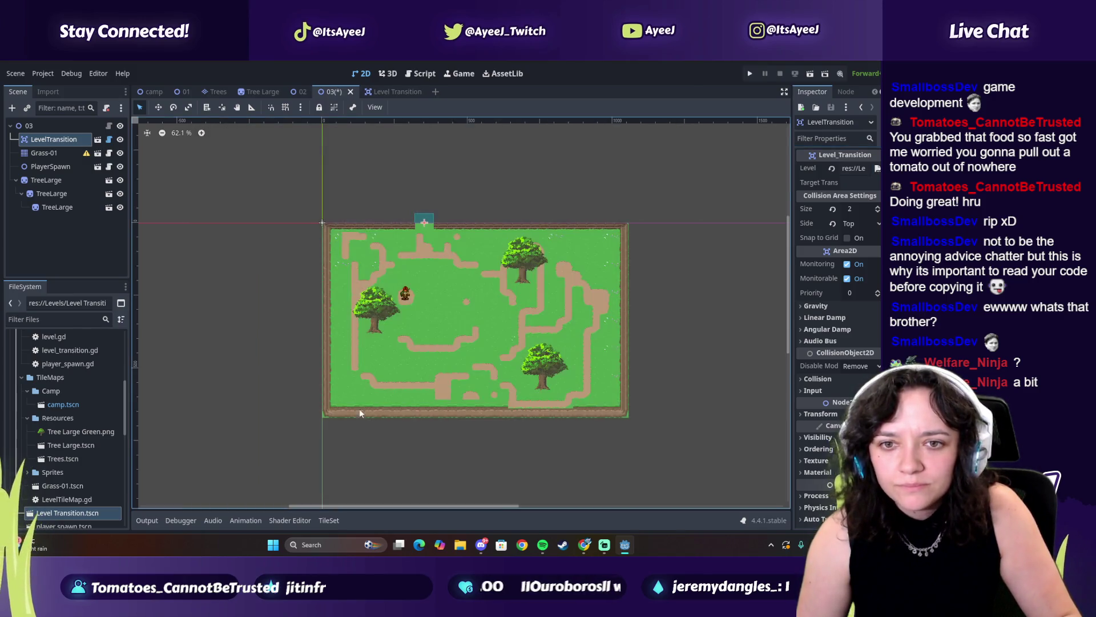
{"action": "key", "text": "ctrl+s"}
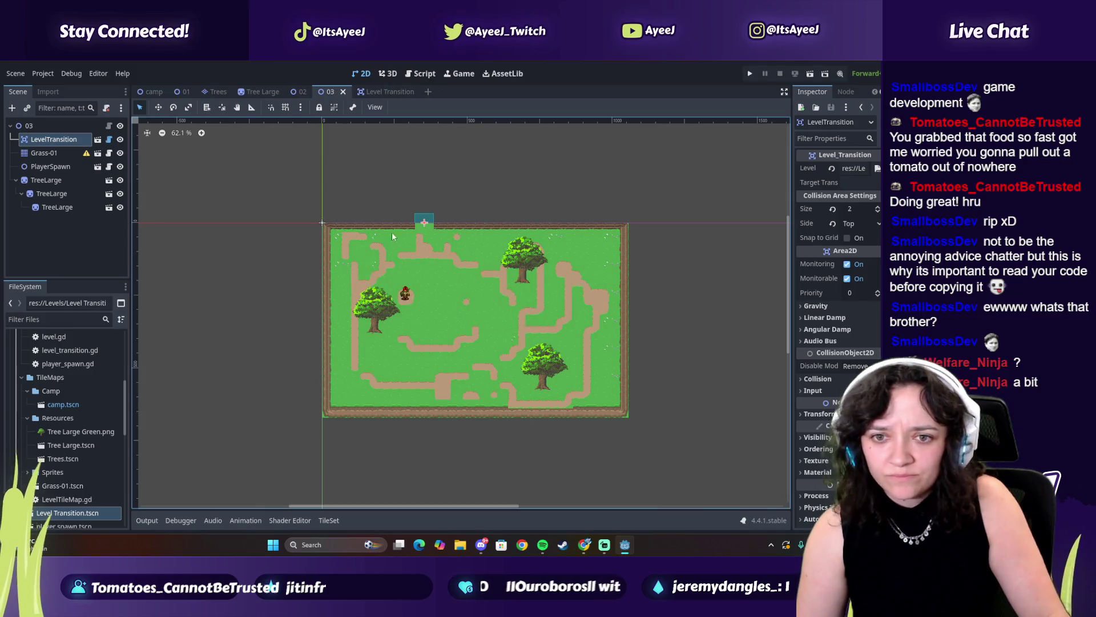
In level 02, set the bottom transition's Level to Levels/Area 1/03.tscn.
{"action": "left_click", "coordinate": [301, 92]}
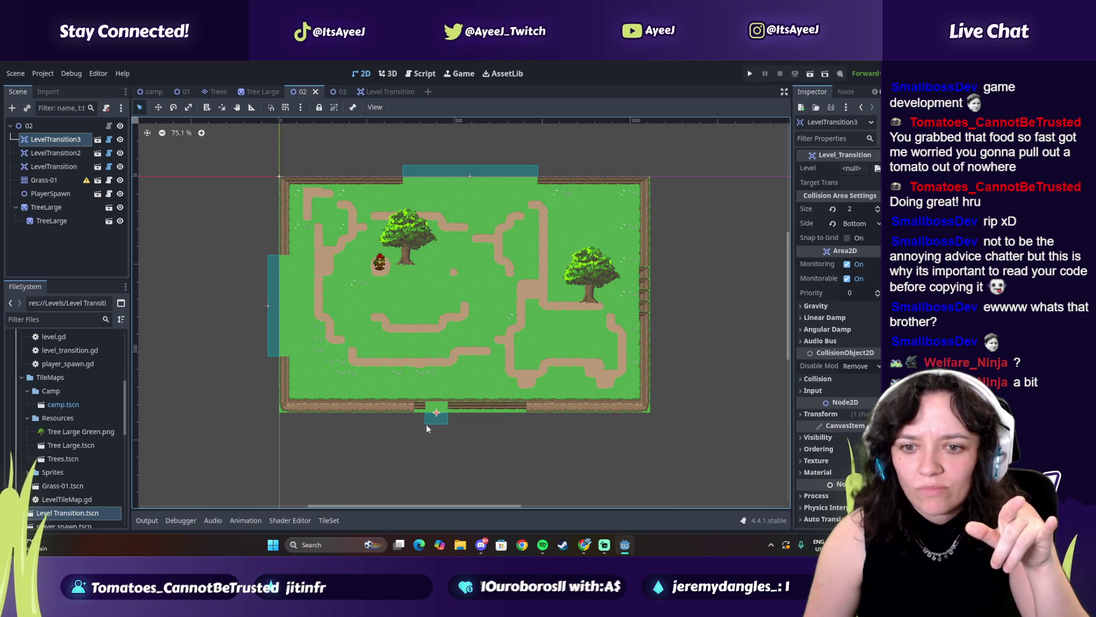
{"action": "left_click", "coordinate": [877, 169]}
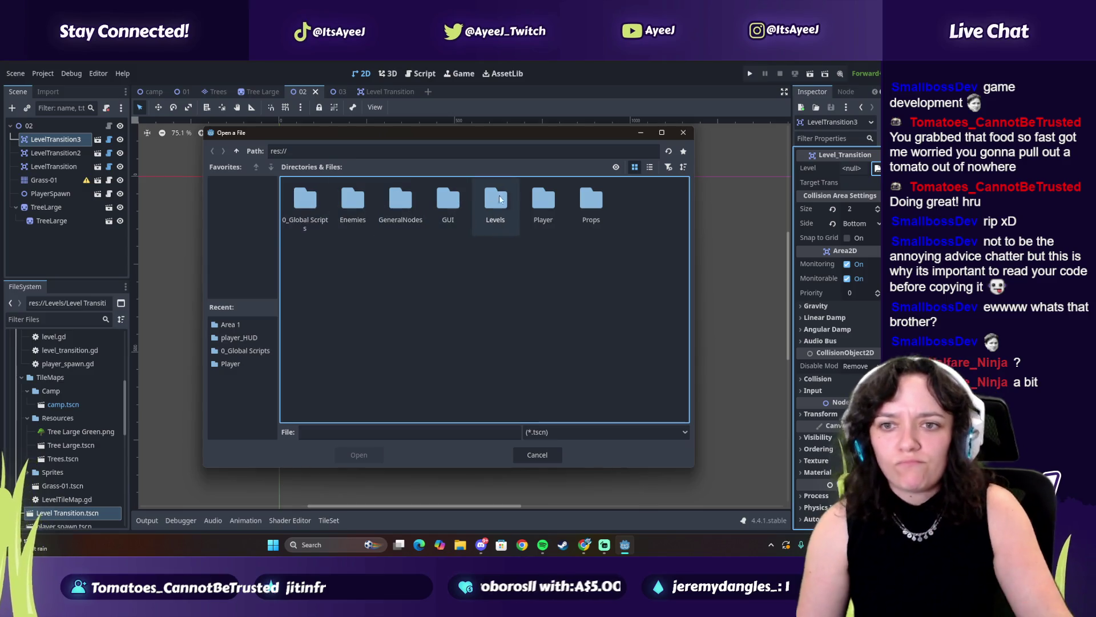
{"action": "left_click", "coordinate": [496, 203]}
{"action": "double_click", "coordinate": [496, 203]}
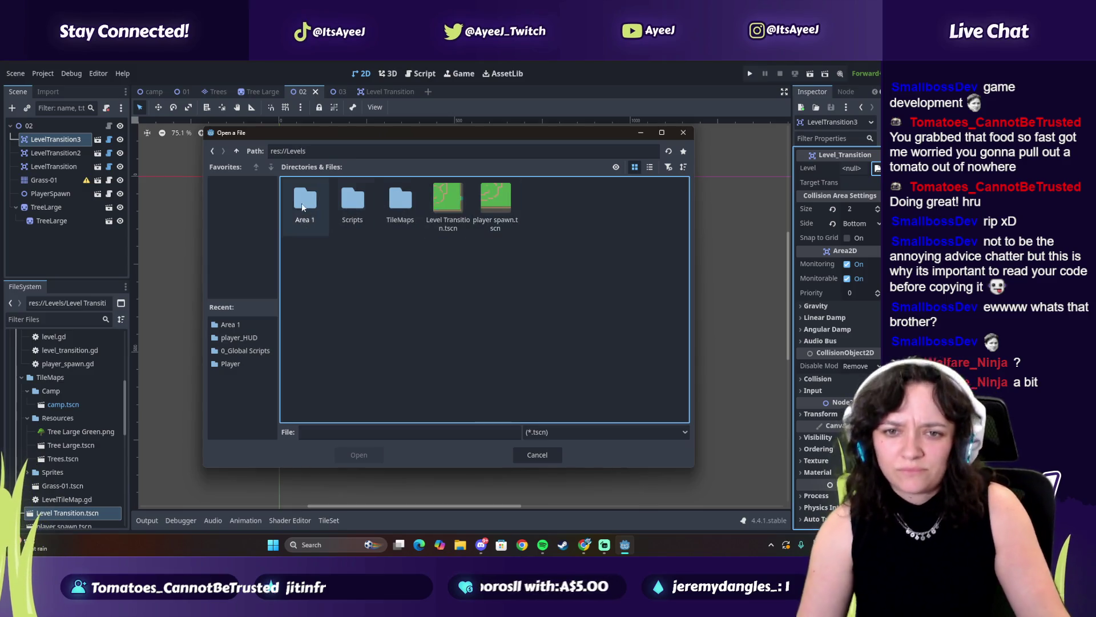
{"action": "double_click", "coordinate": [305, 200]}
{"action": "left_click", "coordinate": [411, 214]}
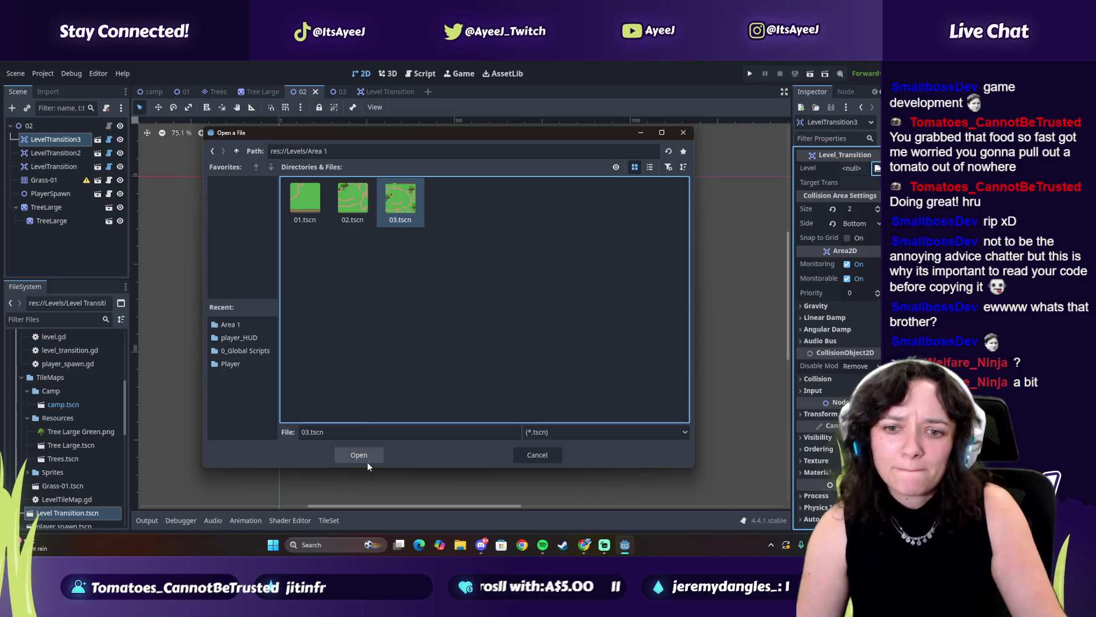
{"action": "left_click", "coordinate": [361, 456]}
Set level 02's top transition LevelTransition2 to lead to Levels/Area 1/01.tscn.
{"action": "left_click", "coordinate": [432, 173]}
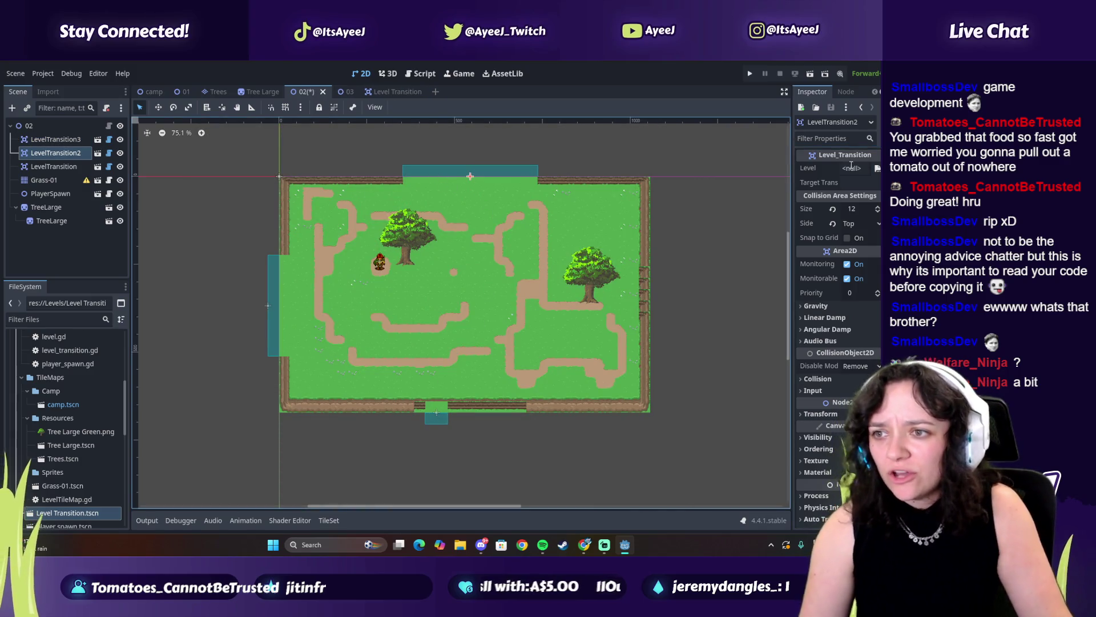
{"action": "left_click", "coordinate": [877, 168]}
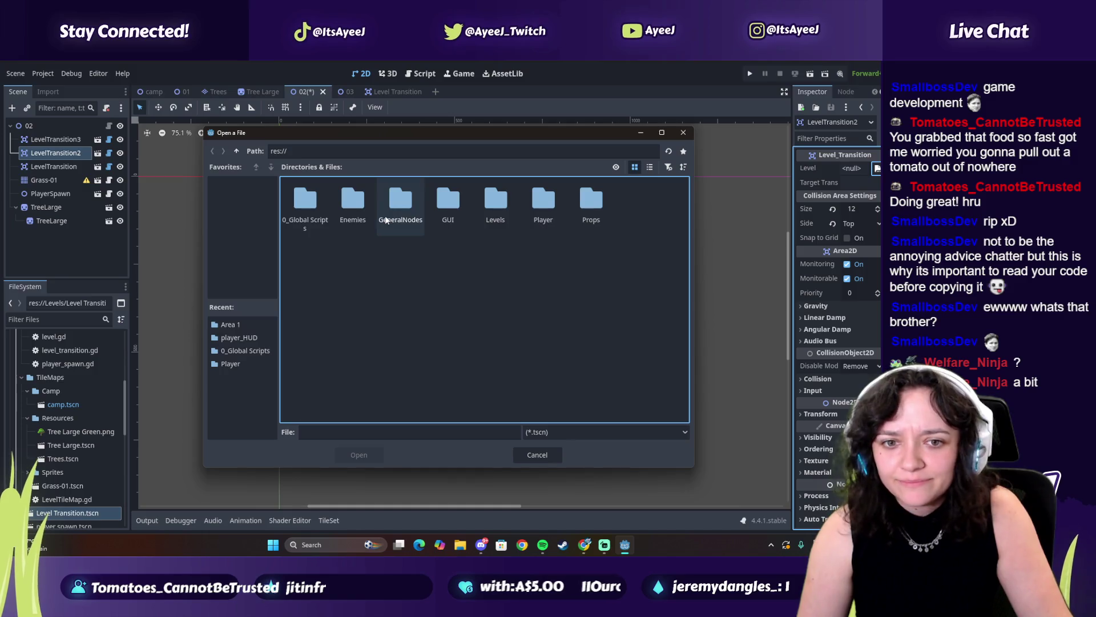
{"action": "double_click", "coordinate": [495, 203]}
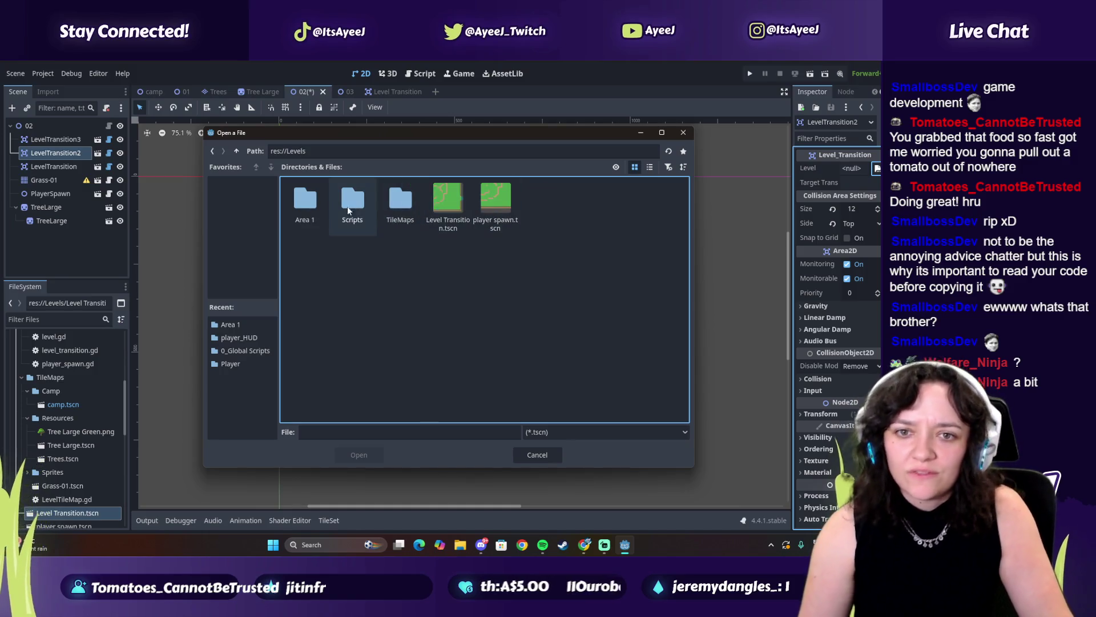
{"action": "double_click", "coordinate": [313, 205]}
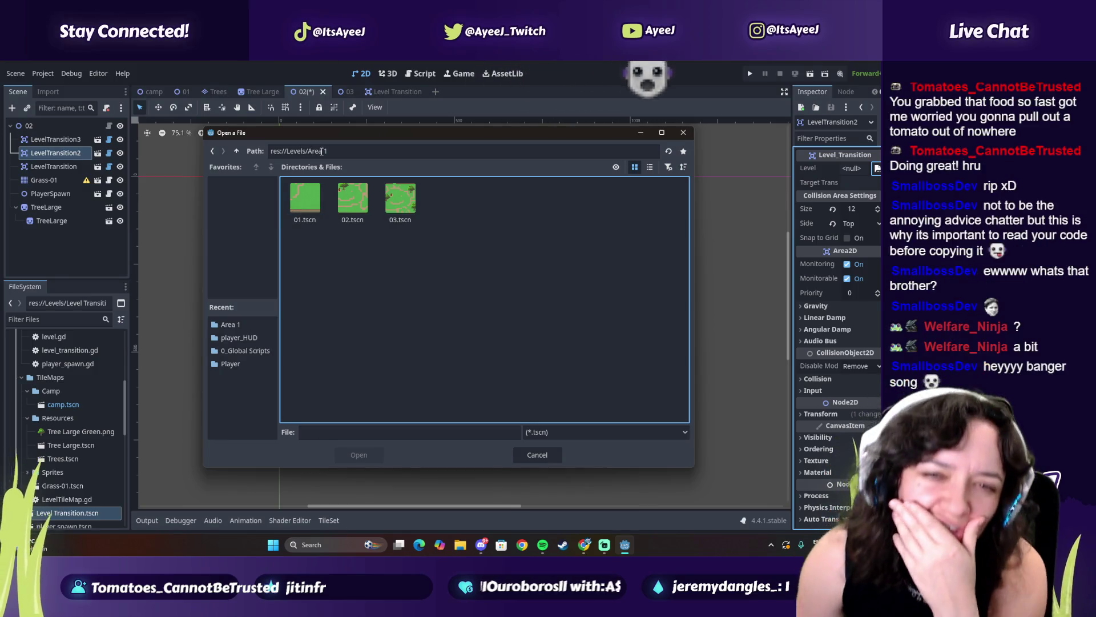
{"action": "double_click", "coordinate": [306, 198]}
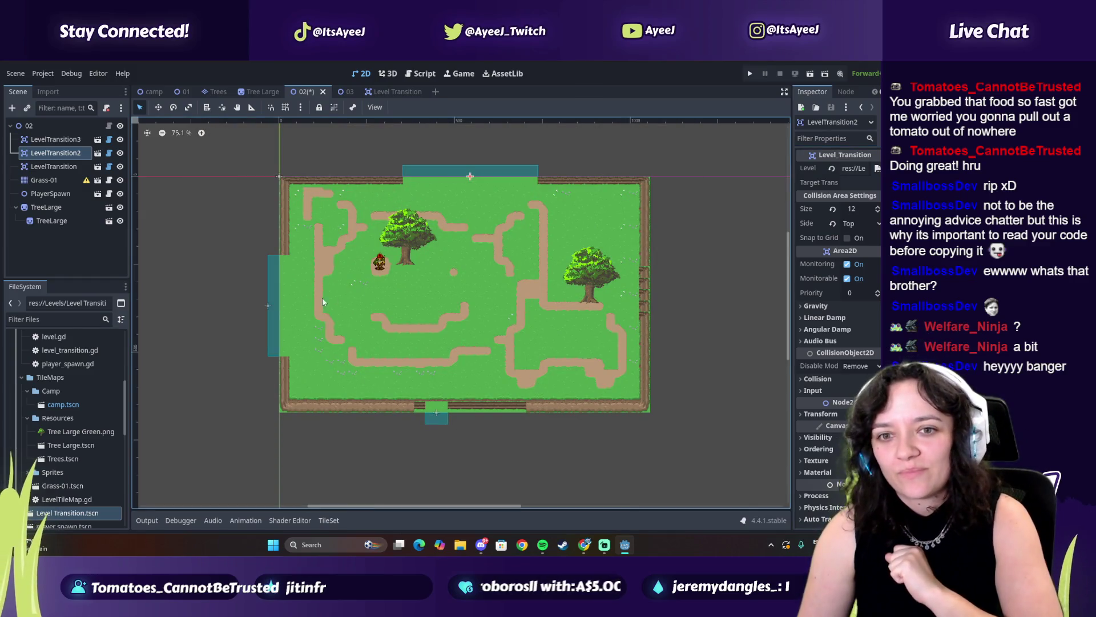
Assign a target level in Area 1 to the left transition and save level 02.
{"action": "left_click", "coordinate": [277, 305]}
{"action": "left_click", "coordinate": [877, 168]}
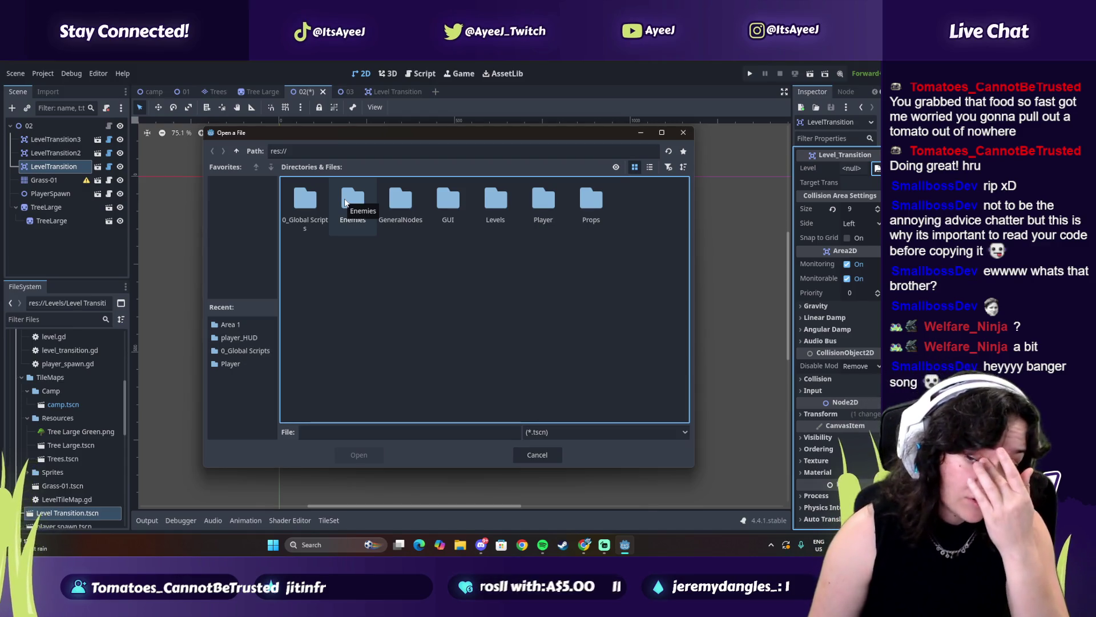
{"action": "double_click", "coordinate": [479, 206]}
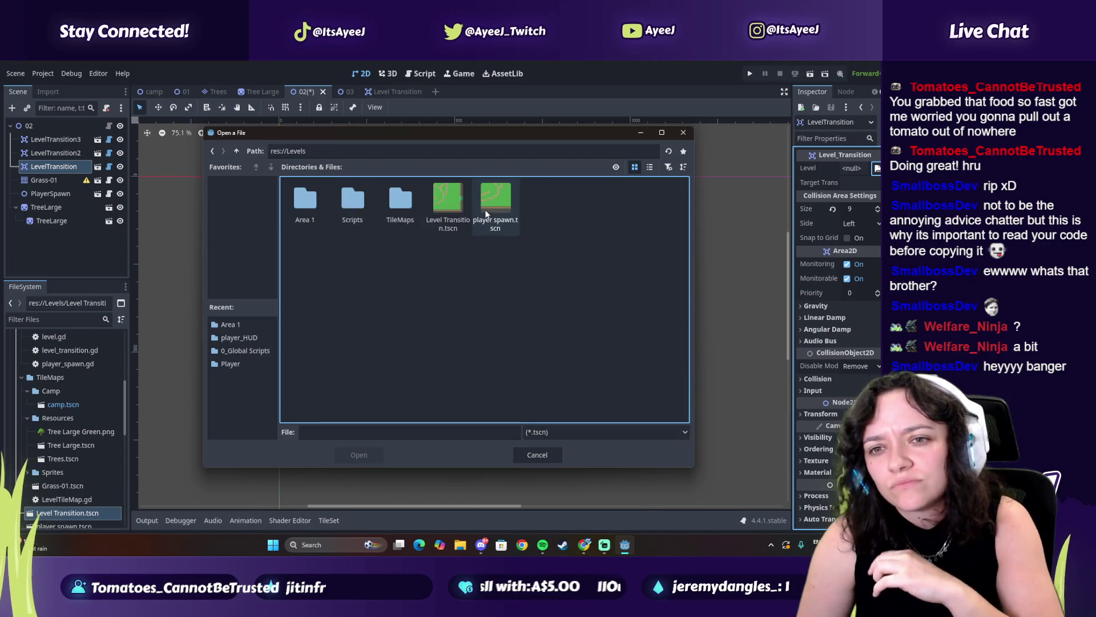
{"action": "double_click", "coordinate": [308, 199]}
{"action": "double_click", "coordinate": [308, 197]}
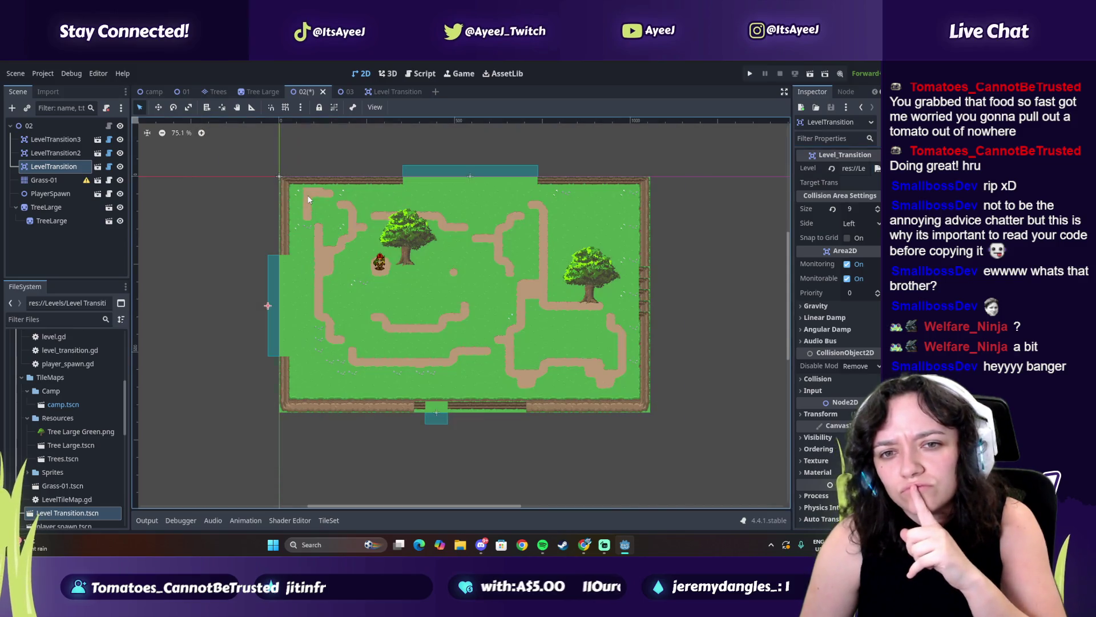
{"action": "key", "text": "ctrl+s"}
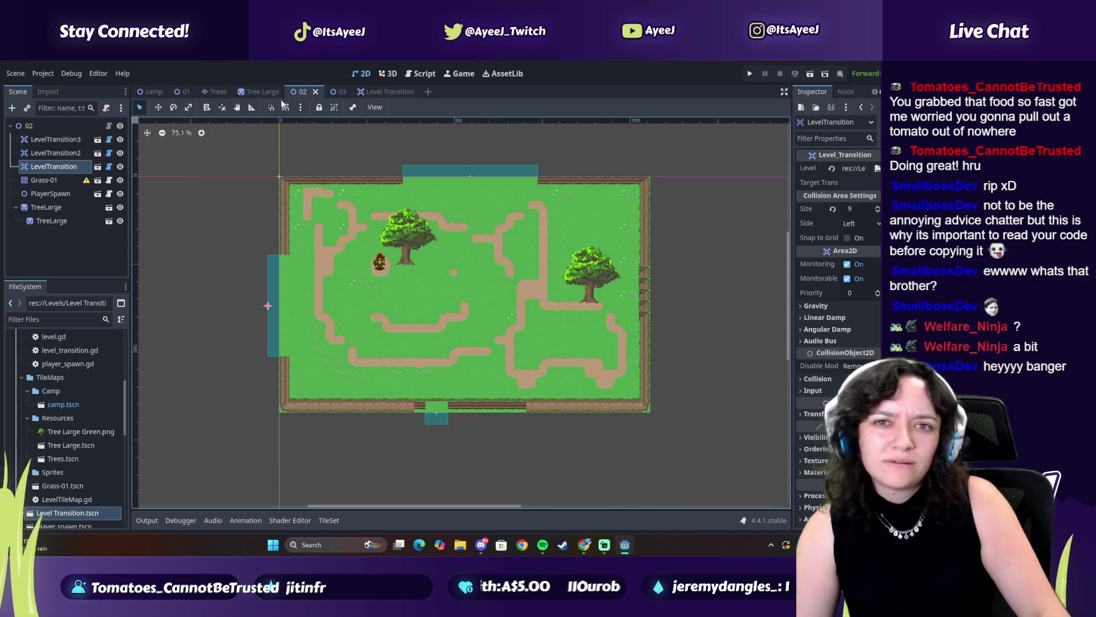
{"action": "left_click", "coordinate": [182, 92]}
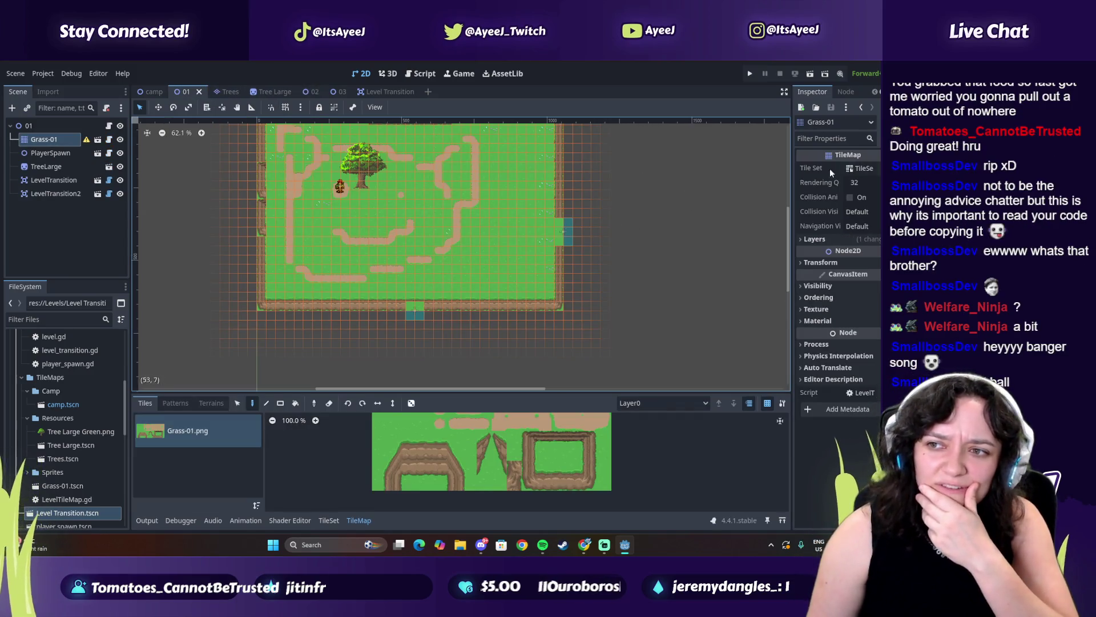
Point level 01's LevelTransition at the 02.tscn scene.
{"action": "left_click", "coordinate": [562, 234]}
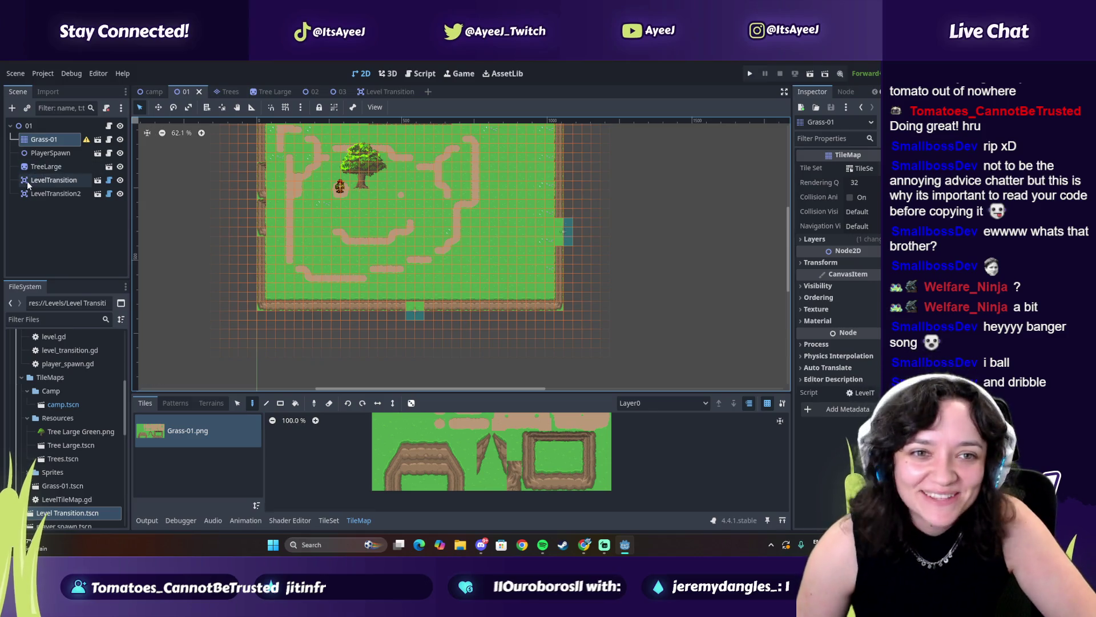
{"action": "left_click", "coordinate": [878, 167]}
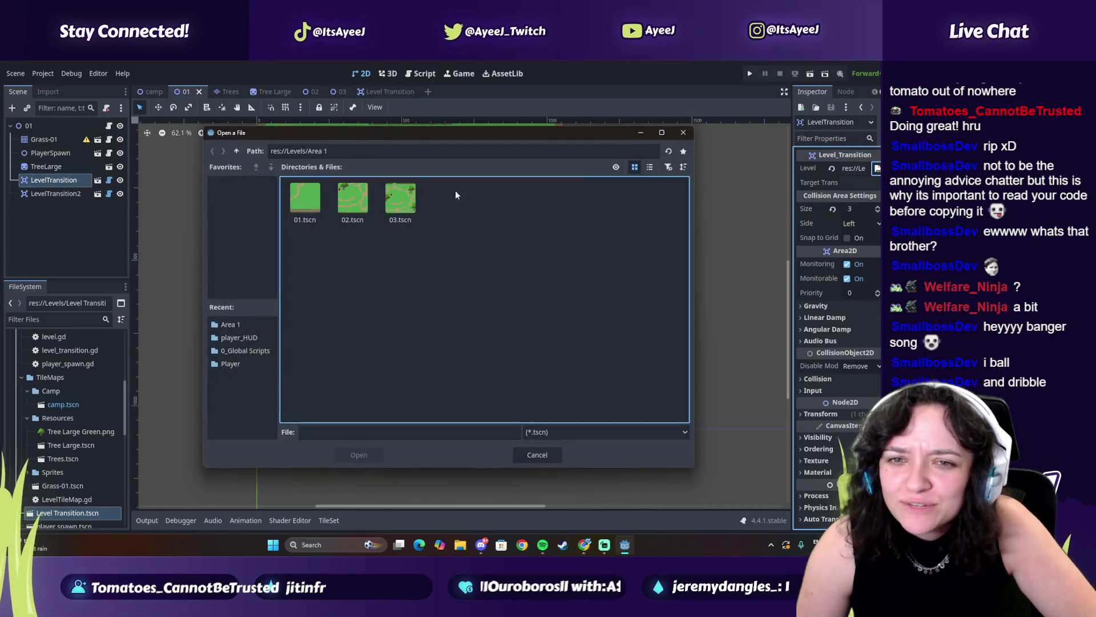
{"action": "left_click", "coordinate": [351, 197]}
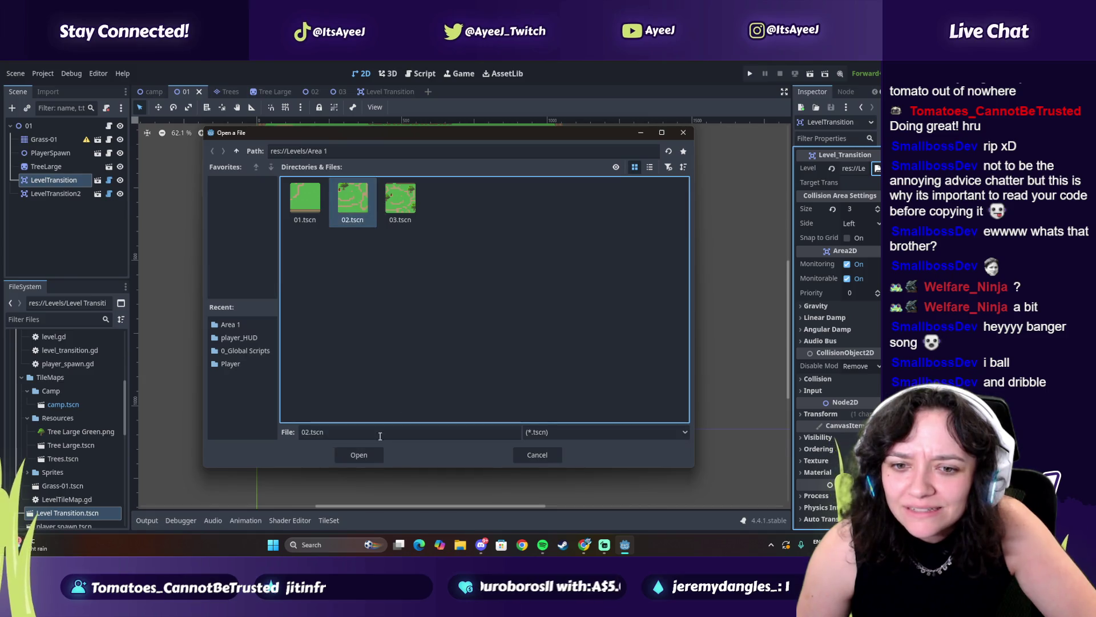
{"action": "left_click", "coordinate": [368, 455]}
Point LevelTransition2 at Levels/Area 1/02.tscn as well and save level 01.
{"action": "left_click", "coordinate": [414, 311]}
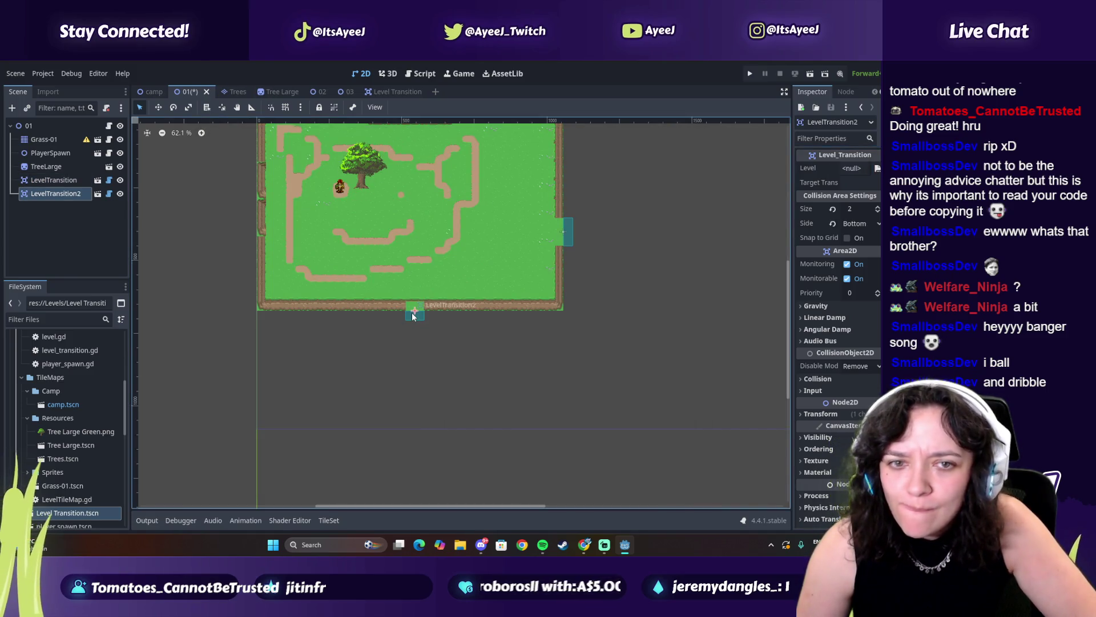
{"action": "left_click", "coordinate": [877, 168]}
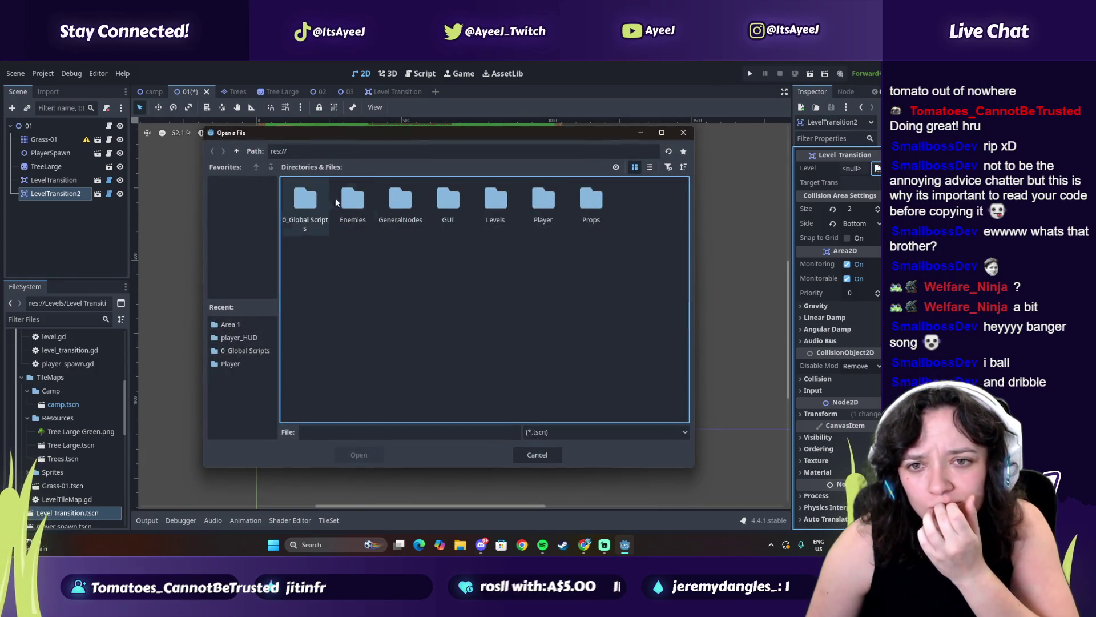
{"action": "double_click", "coordinate": [505, 206]}
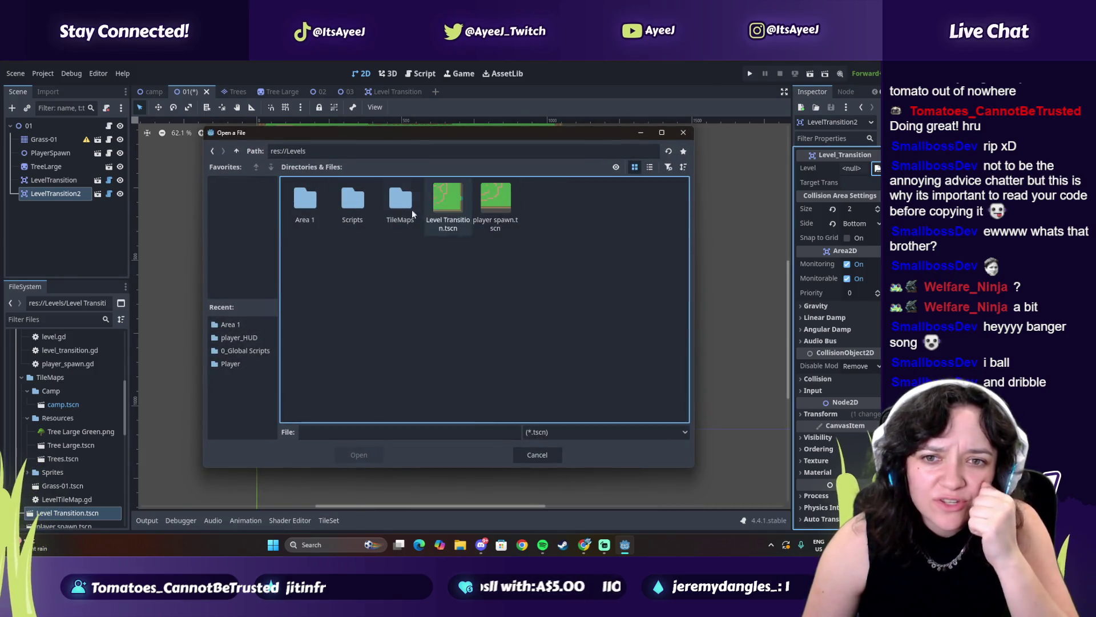
{"action": "double_click", "coordinate": [326, 197]}
{"action": "left_click", "coordinate": [352, 200]}
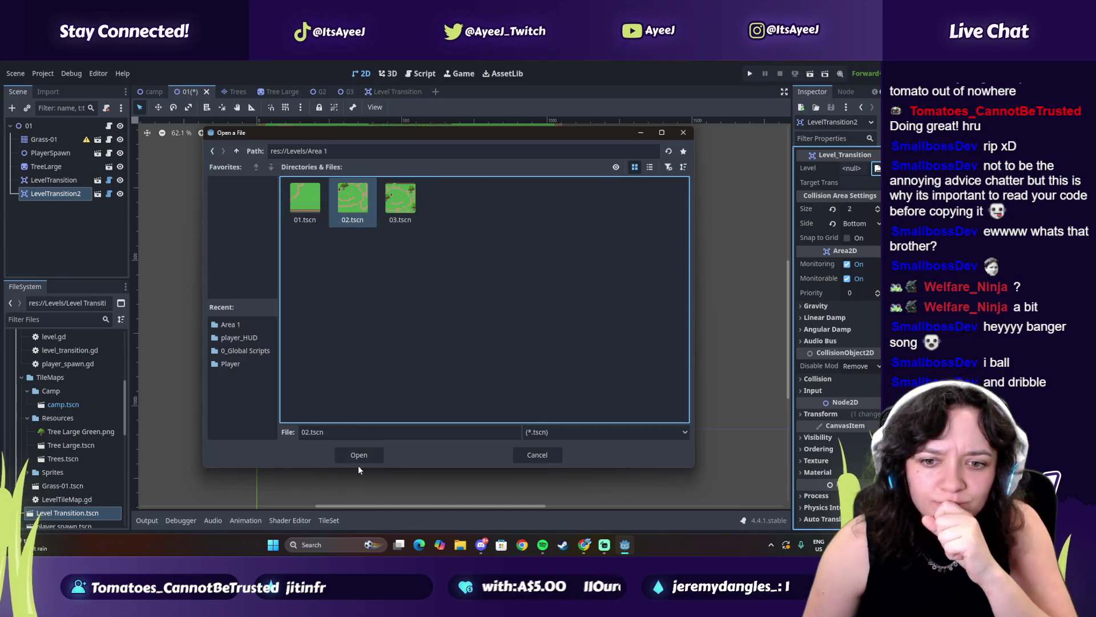
{"action": "left_click", "coordinate": [360, 454]}
{"action": "key", "text": "ctrl+s"}
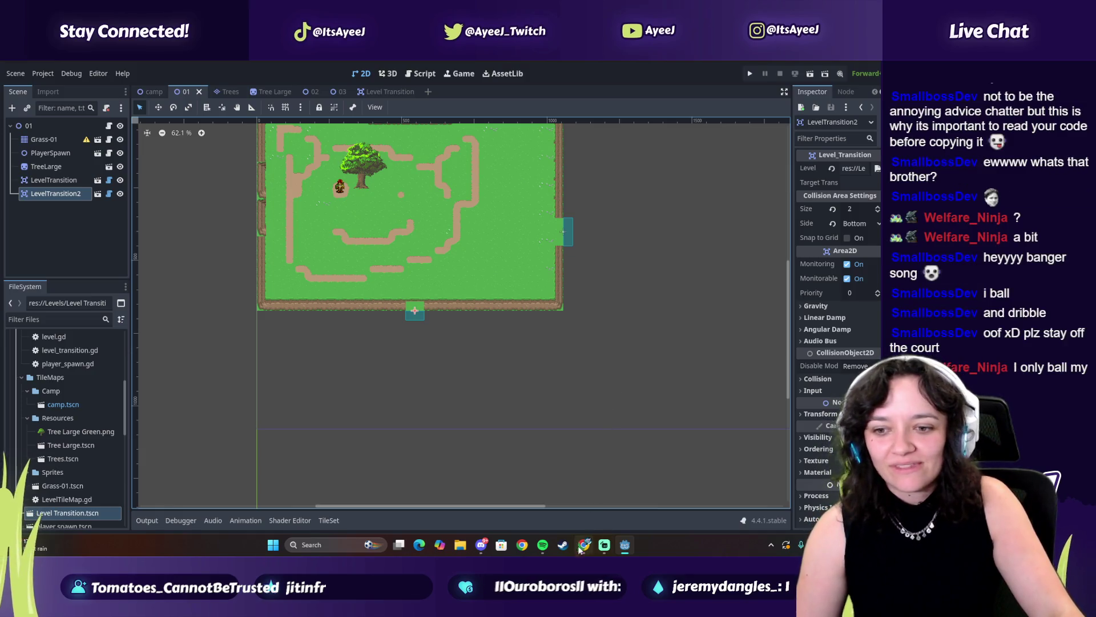
{"action": "left_click", "coordinate": [542, 545]}
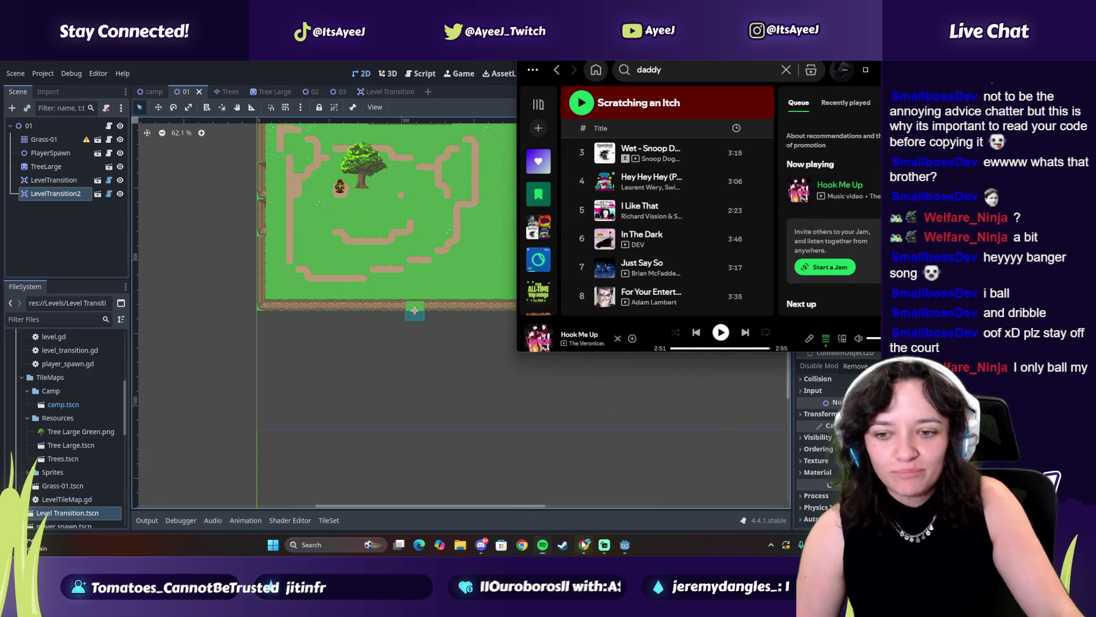
Maximize Chrome and duplicate the Godot Scene Manager tutorial tab.
{"action": "left_click", "coordinate": [584, 545]}
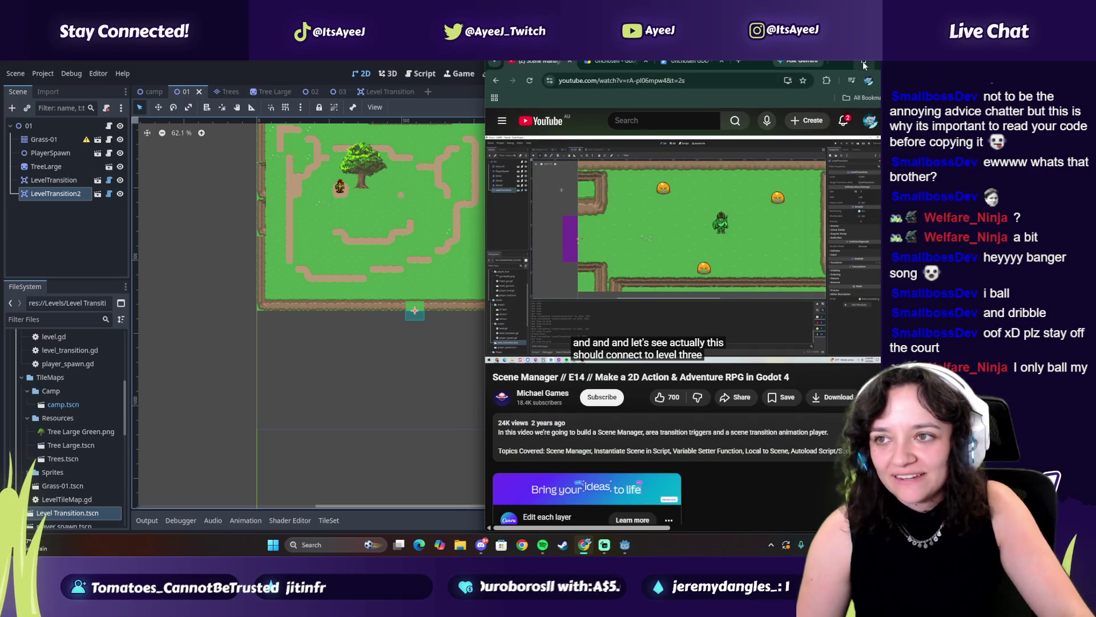
{"action": "left_click", "coordinate": [864, 62]}
{"action": "right_click", "coordinate": [96, 59]}
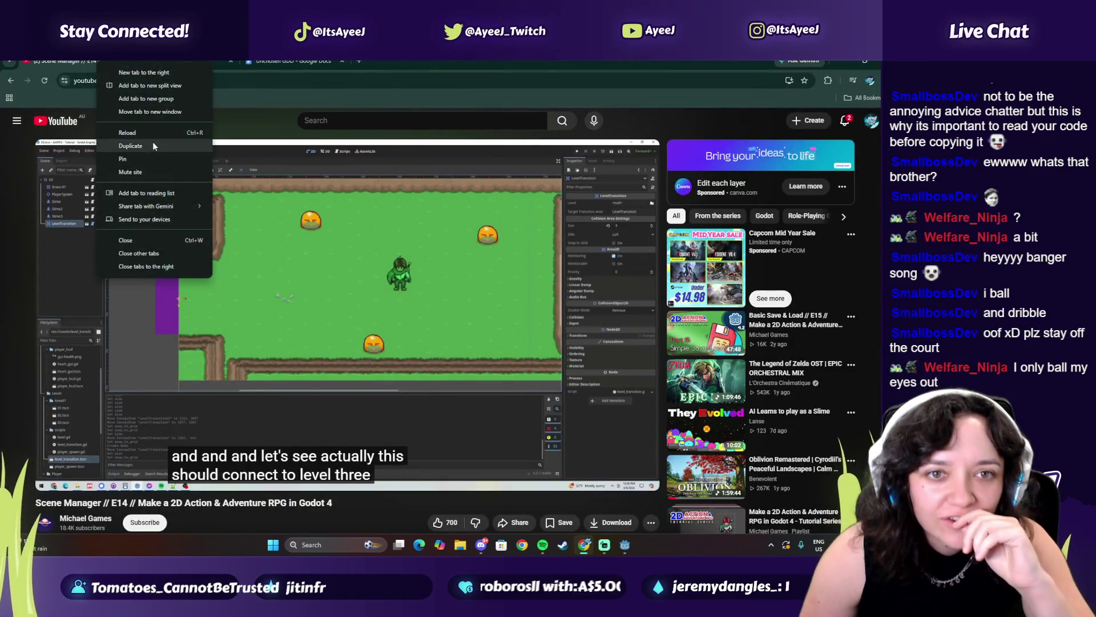
{"action": "left_click", "coordinate": [153, 146]}
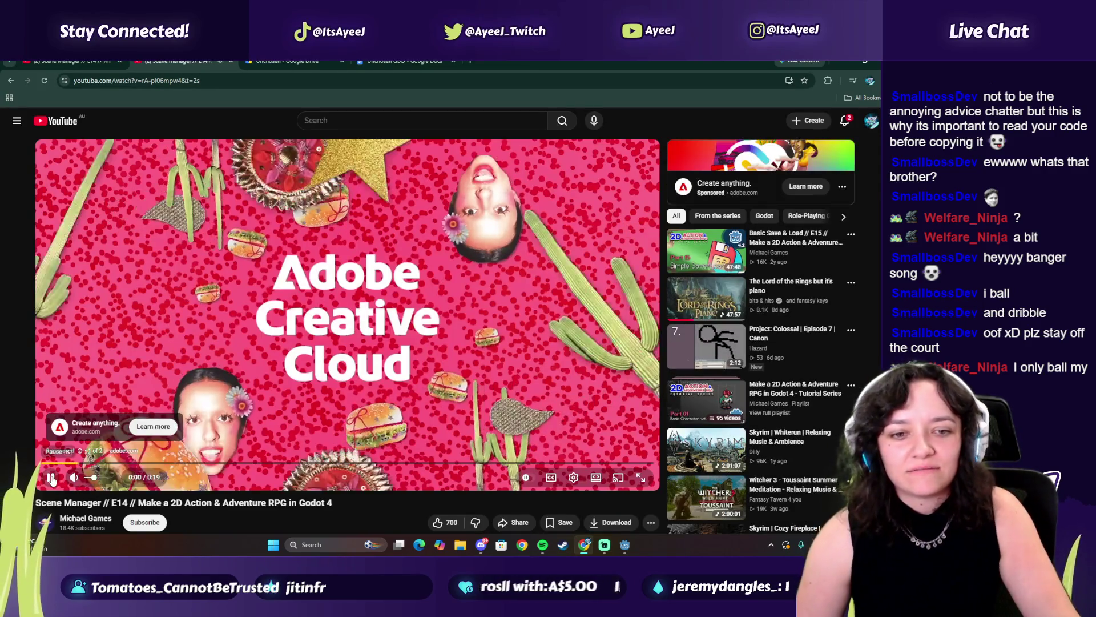
Search YouTube for the scary movie basketball scene suggestion.
{"action": "type", "text": "scary movie"}
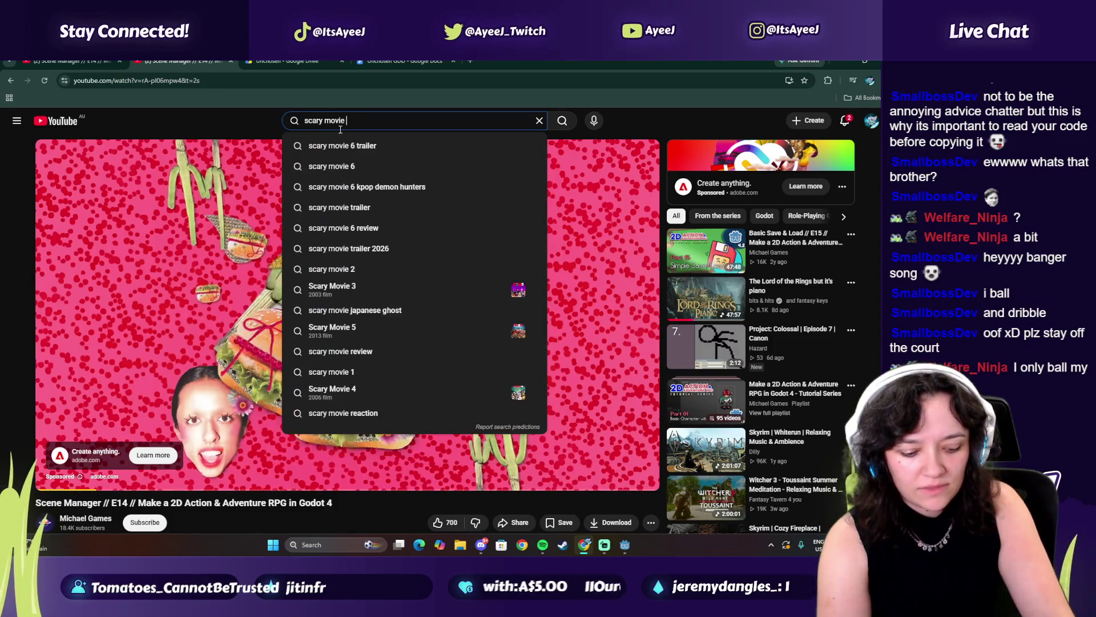
{"action": "type", "text": "k"}
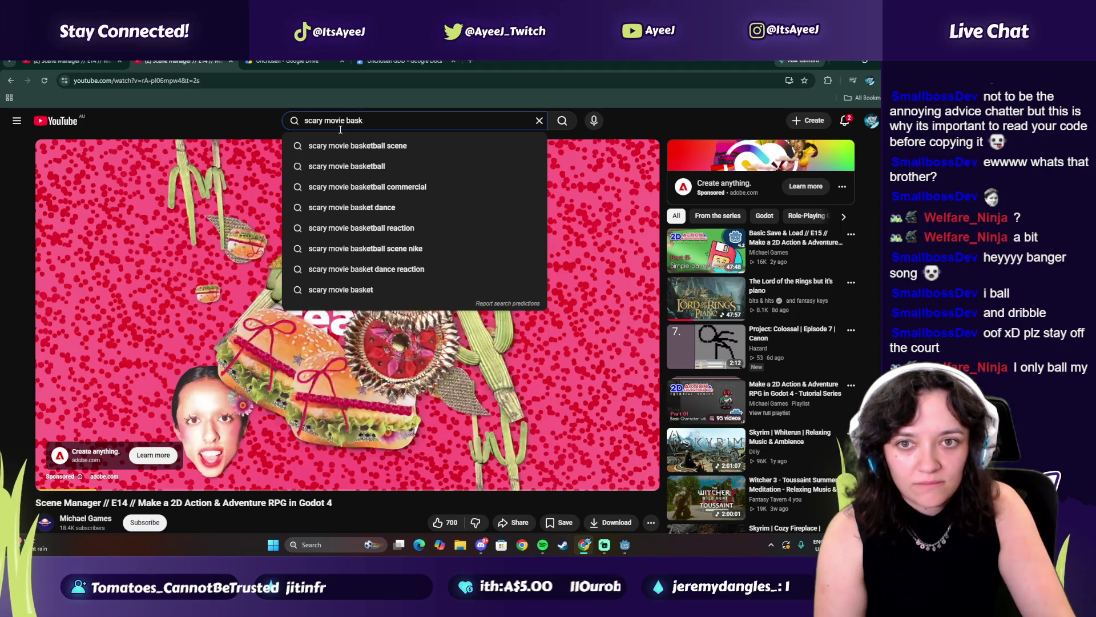
{"action": "key", "text": "Down"}
{"action": "key", "text": "Return"}
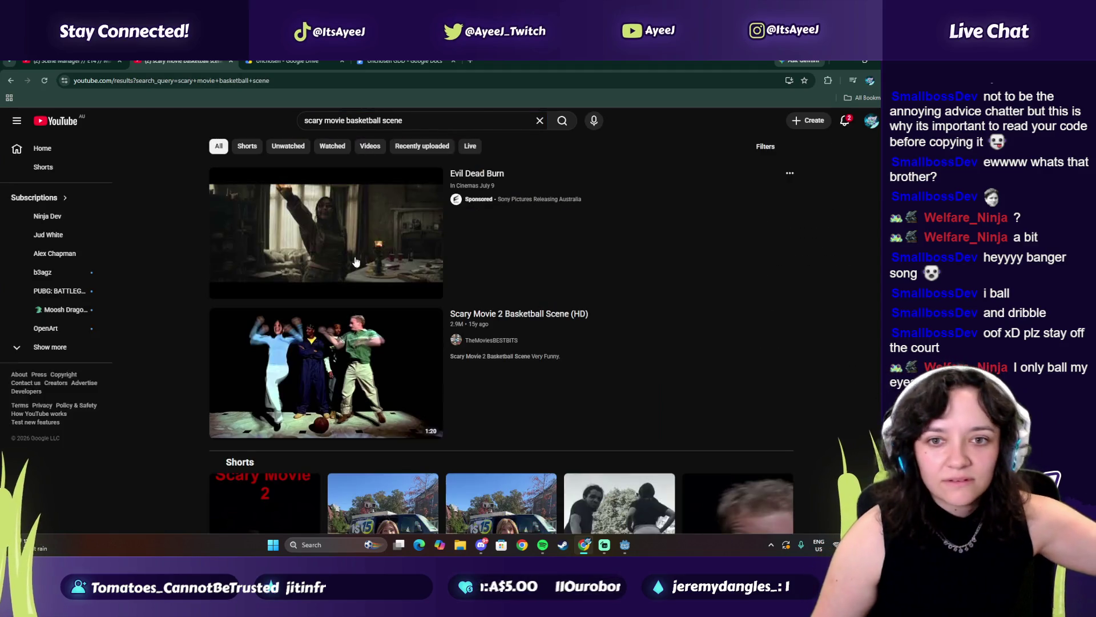
Watch the Scary Movie 2 basketball scene louder, then search 'scary movie 6 trailer' and play the trailer.
{"action": "left_click", "coordinate": [334, 358]}
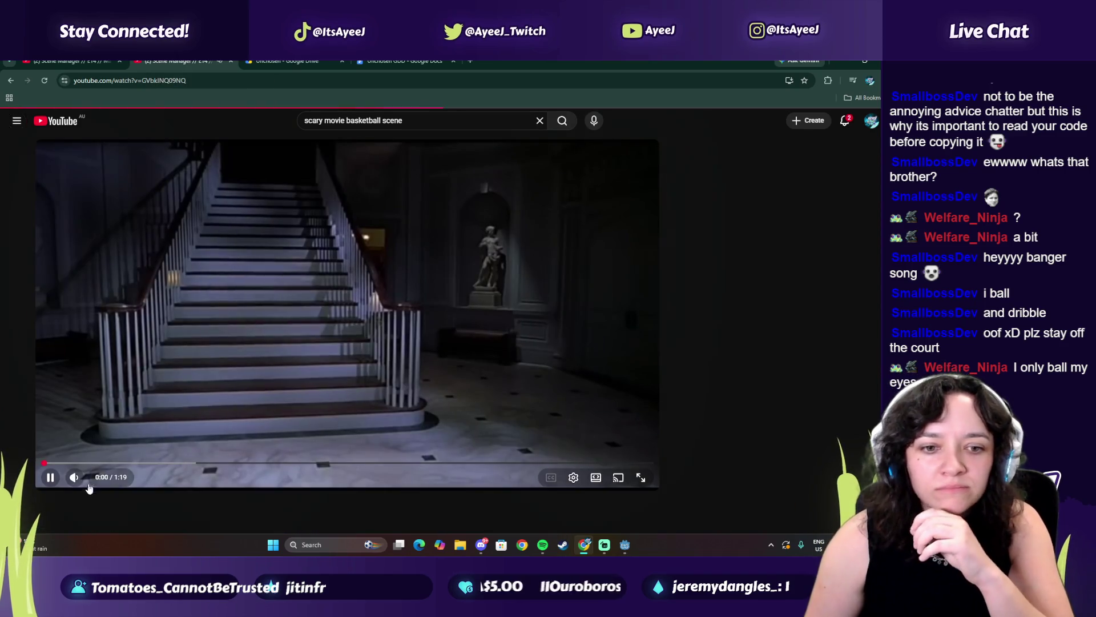
{"action": "left_click_drag", "start_coordinate": [98, 483], "coordinate": [107, 482]}
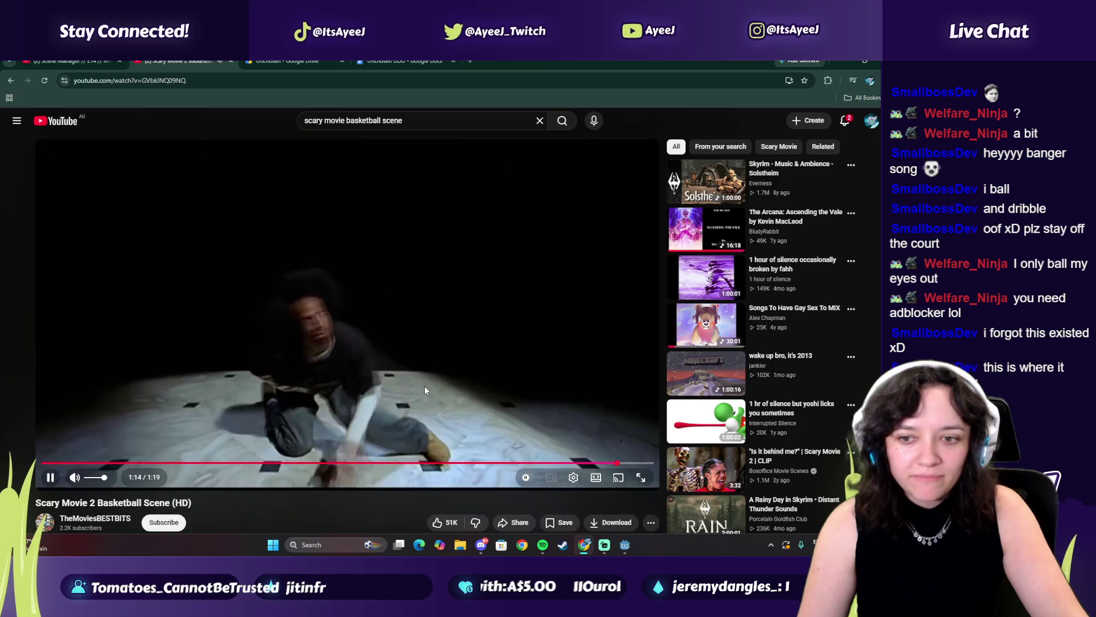
{"action": "left_click", "coordinate": [427, 126]}
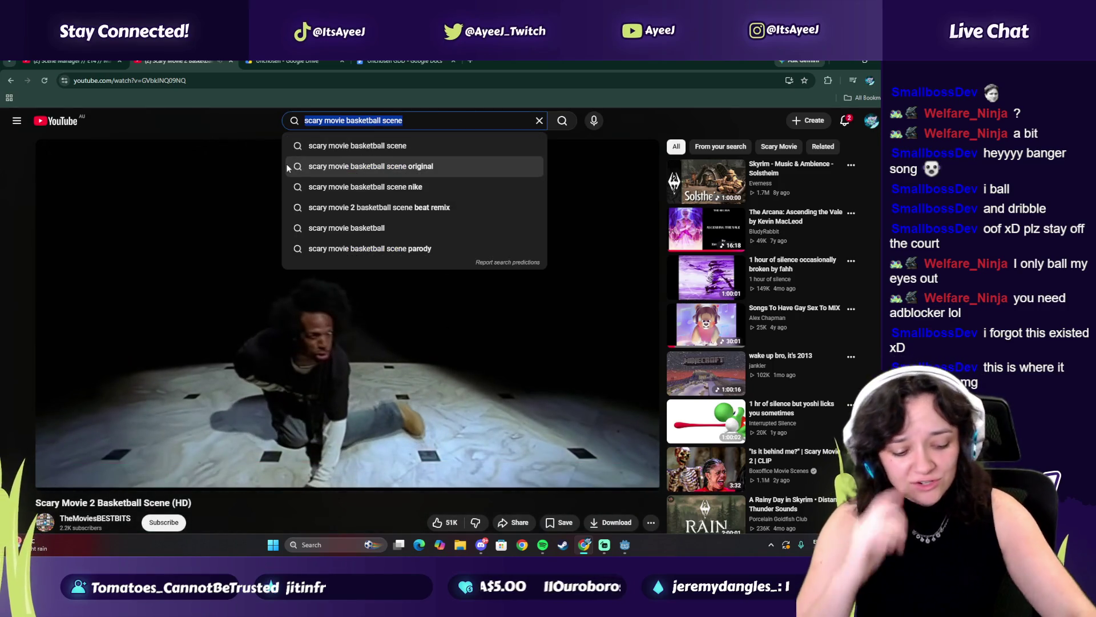
{"action": "type", "text": "scary movie 5"}
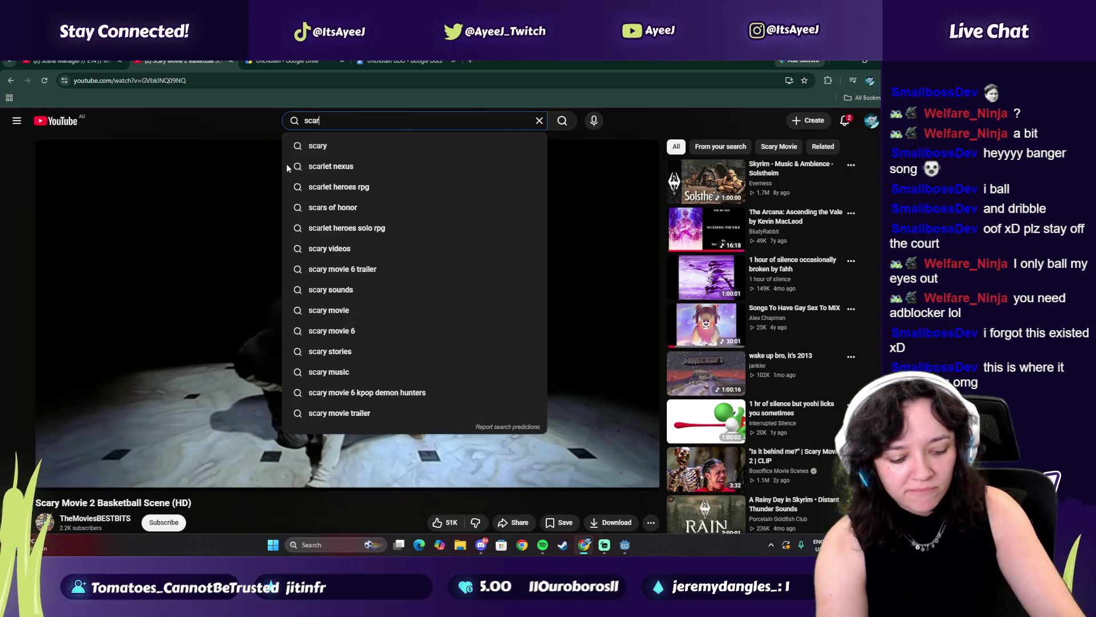
{"action": "key", "text": "Down"}
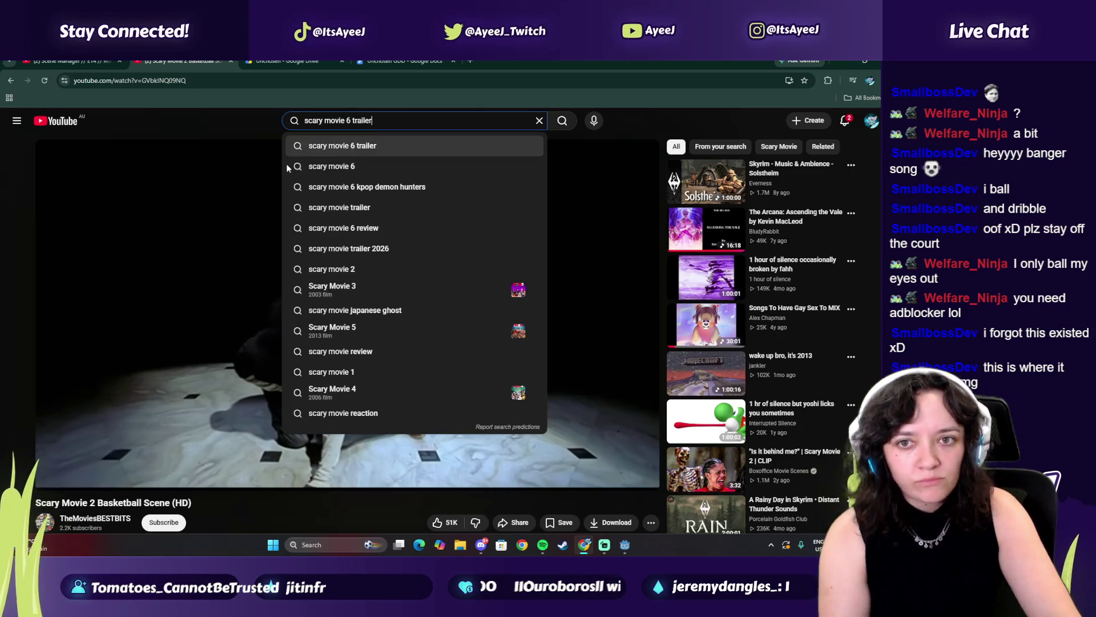
{"action": "key", "text": "Return"}
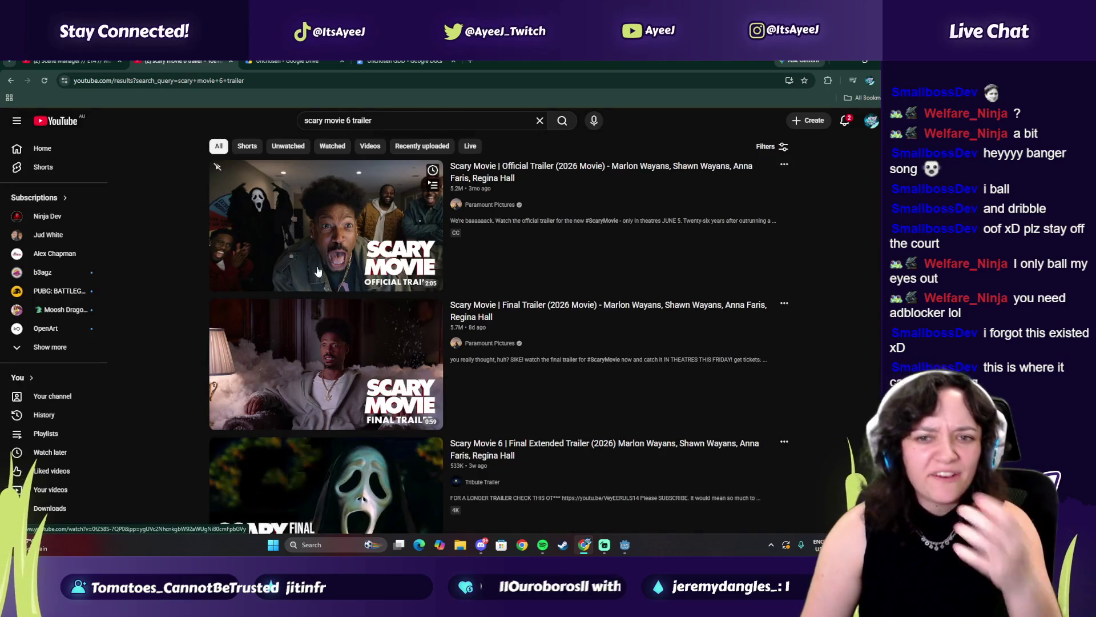
{"action": "left_click", "coordinate": [319, 270]}
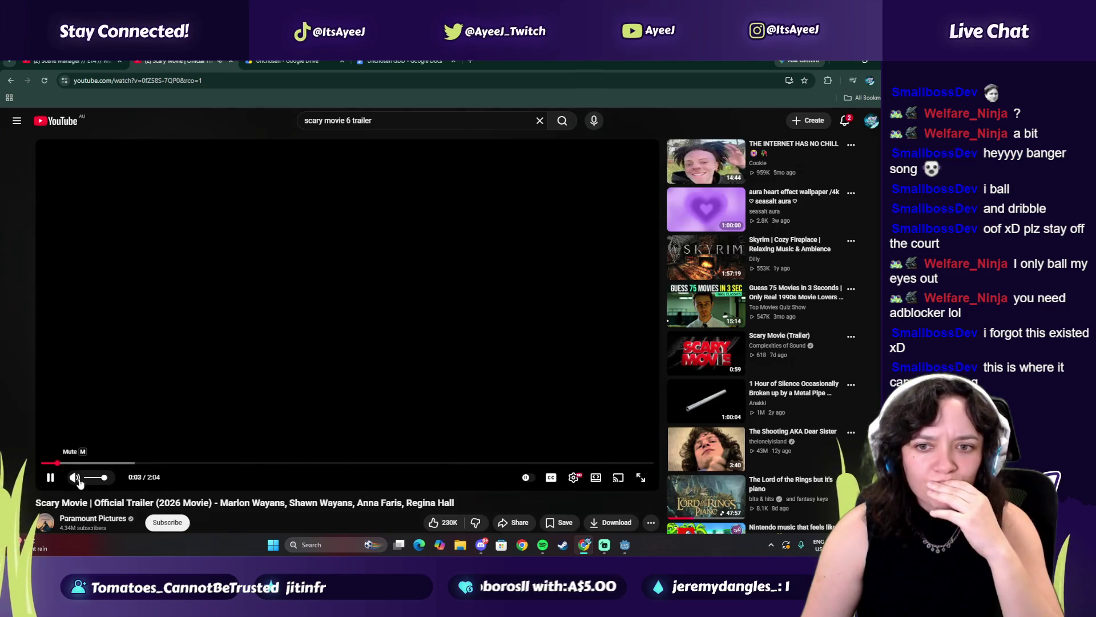
Lower the trailer volume, pause it, close its tab, and search Windows for TikTok.
{"action": "left_click", "coordinate": [99, 477]}
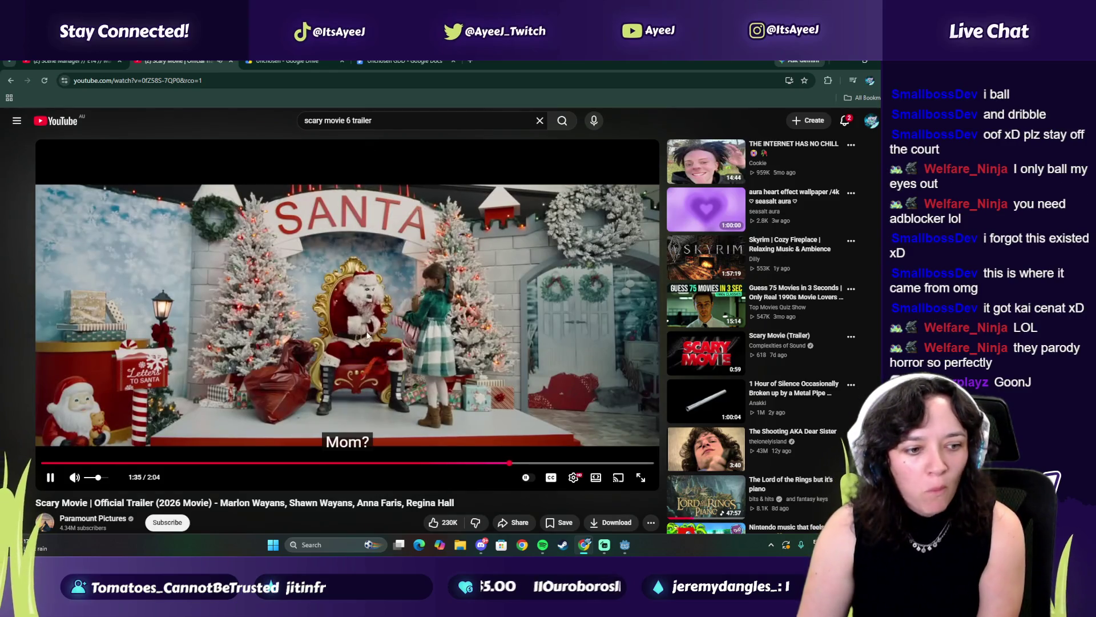
{"action": "left_click", "coordinate": [352, 322]}
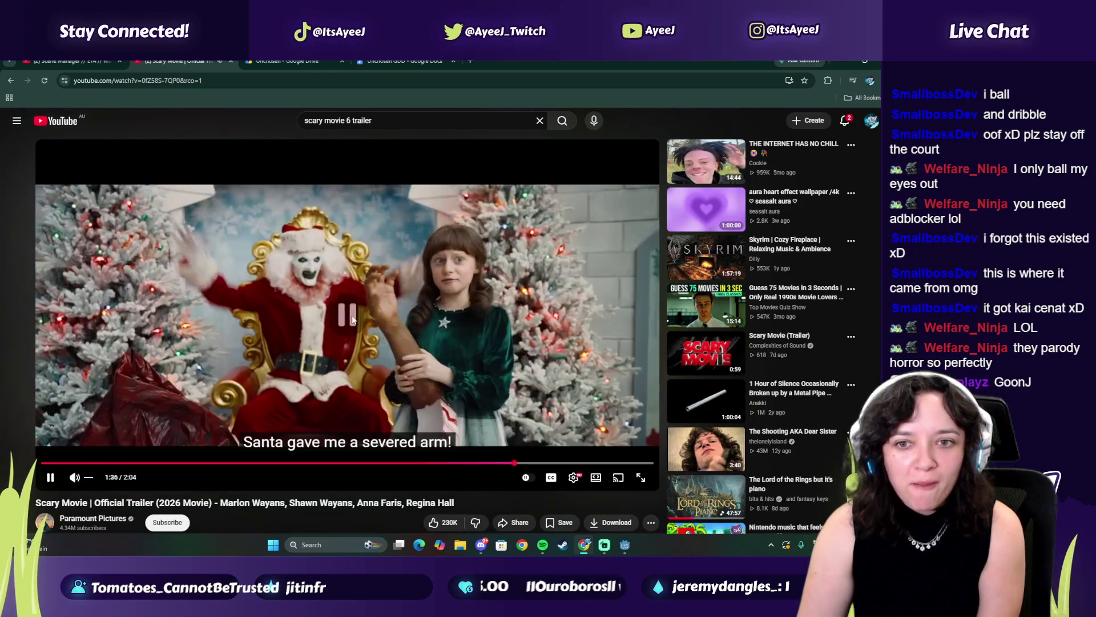
{"action": "left_click", "coordinate": [230, 61]}
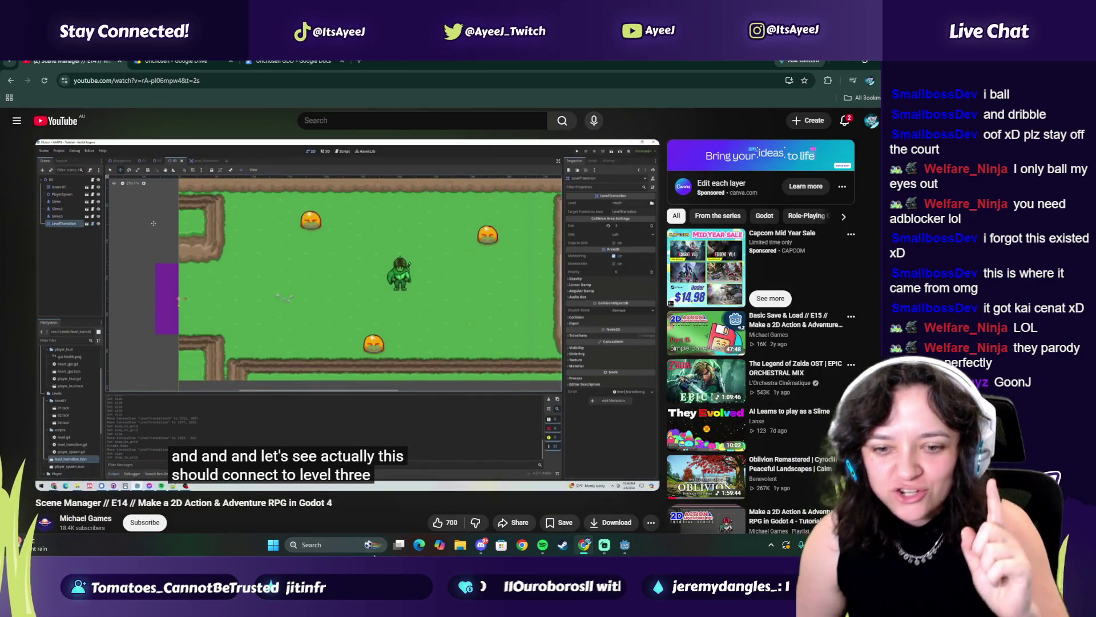
{"action": "left_click", "coordinate": [368, 548]}
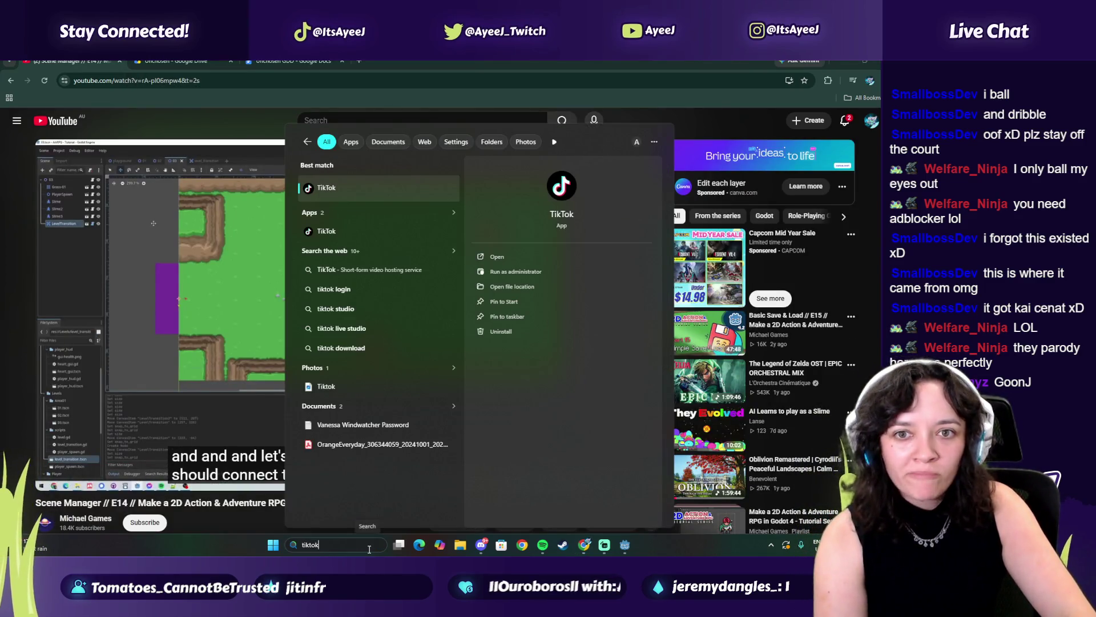
Launch TikTok from Windows search, relaunch it after a blank window, and pause the pug video.
{"action": "key", "text": "Return"}
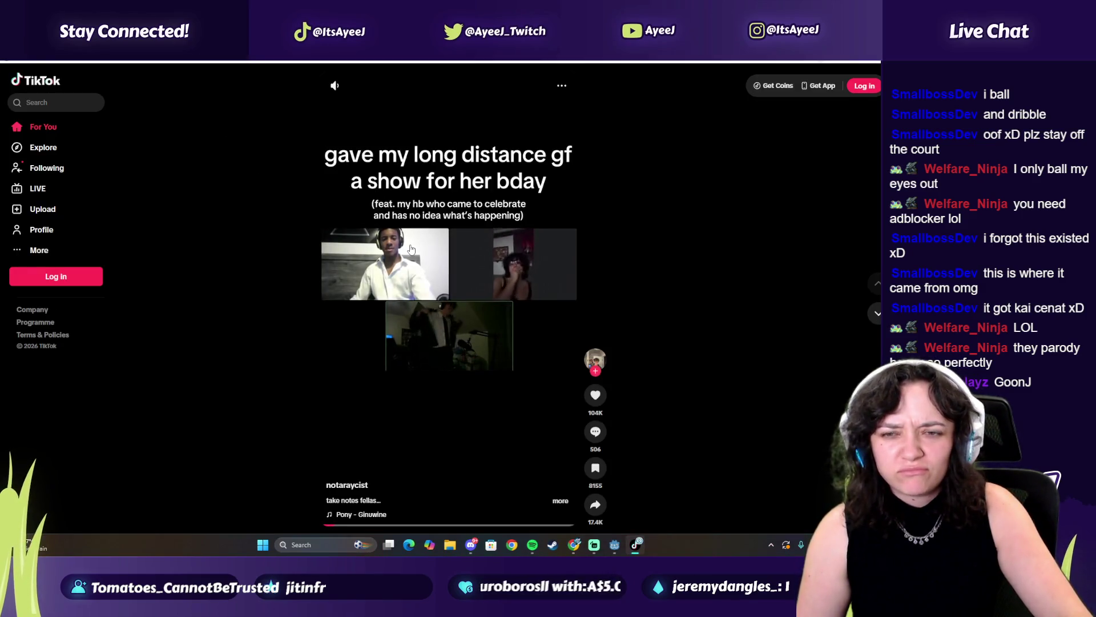
{"action": "left_click", "coordinate": [871, 66]}
{"action": "key", "text": "super"}
{"action": "type", "text": "tiktok"}
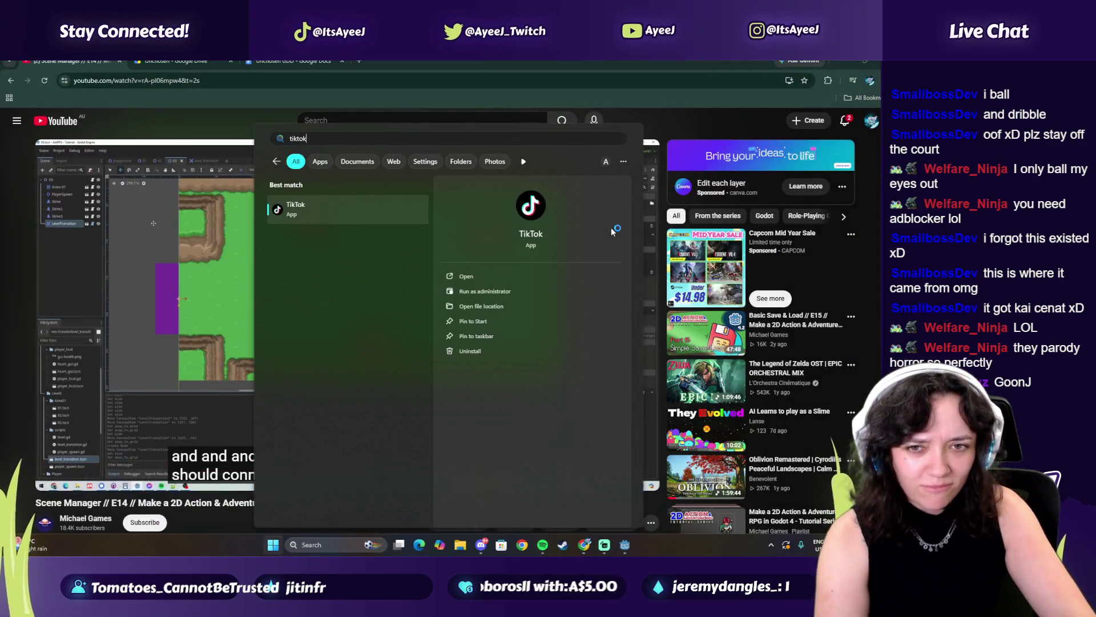
{"action": "key", "text": "Return"}
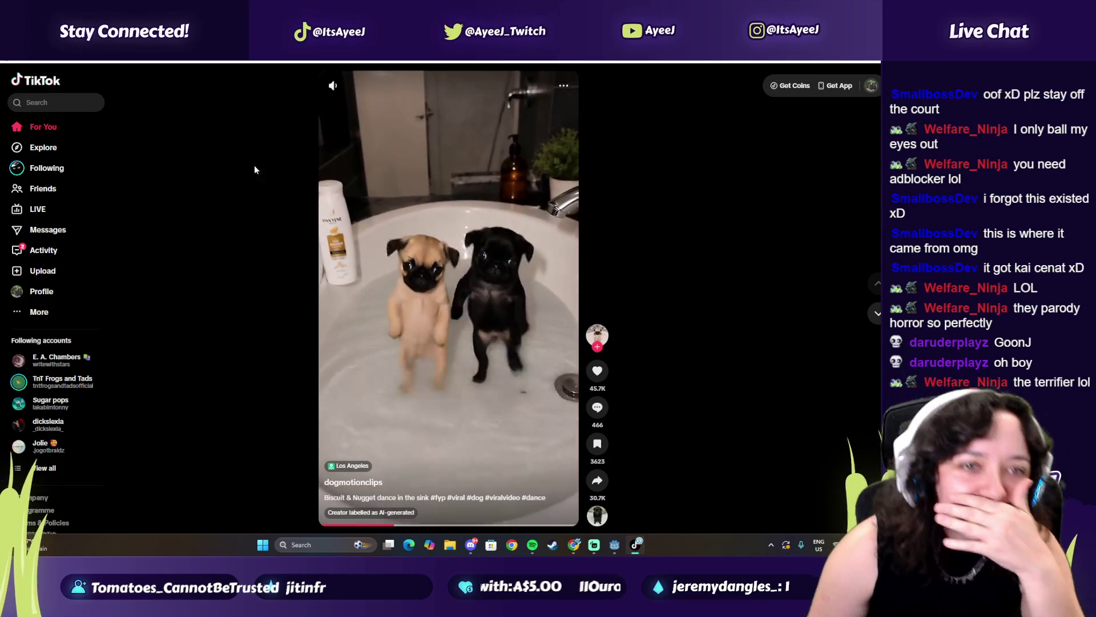
{"action": "left_click", "coordinate": [520, 261]}
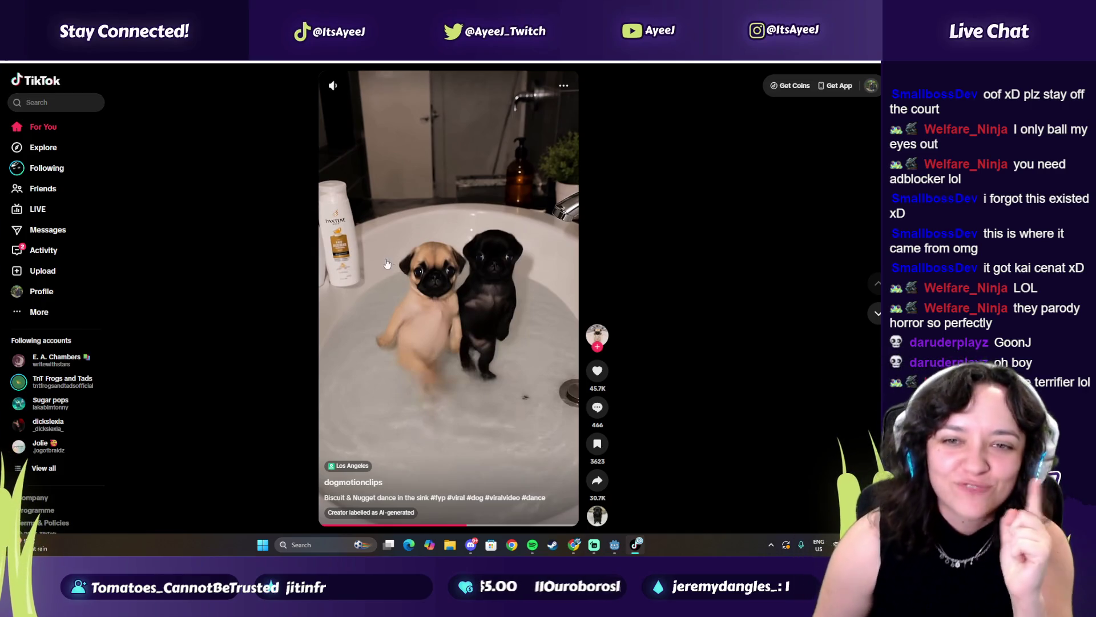
Search TikTok for 'konig voice lines' and preview the first result video.
{"action": "left_click", "coordinate": [75, 105]}
{"action": "type", "text": "konig voice lines"}
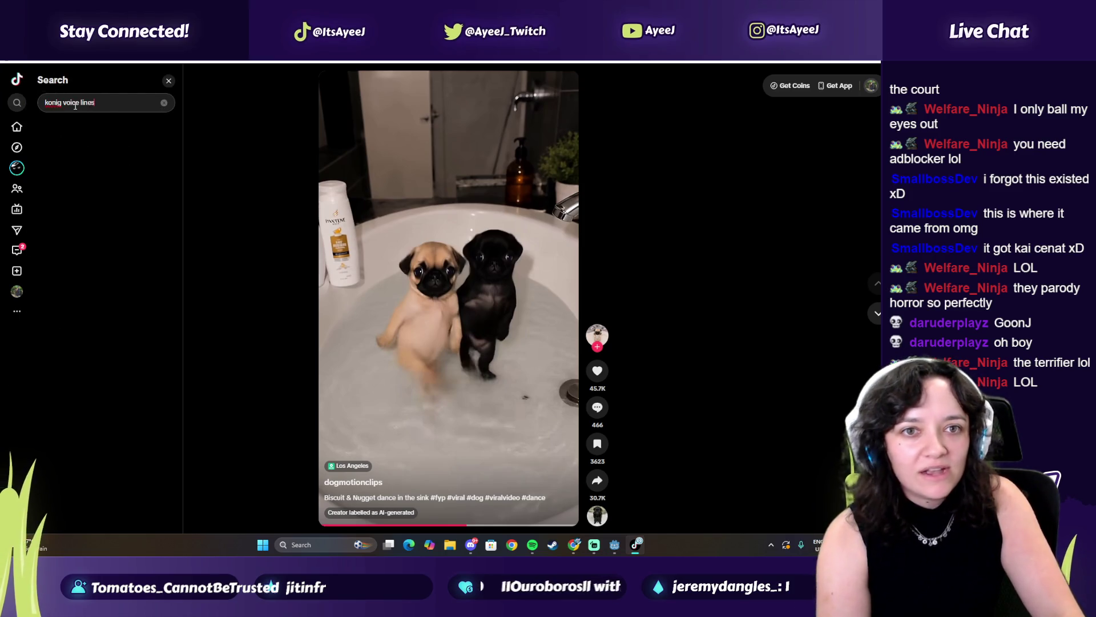
{"action": "key", "text": "Return"}
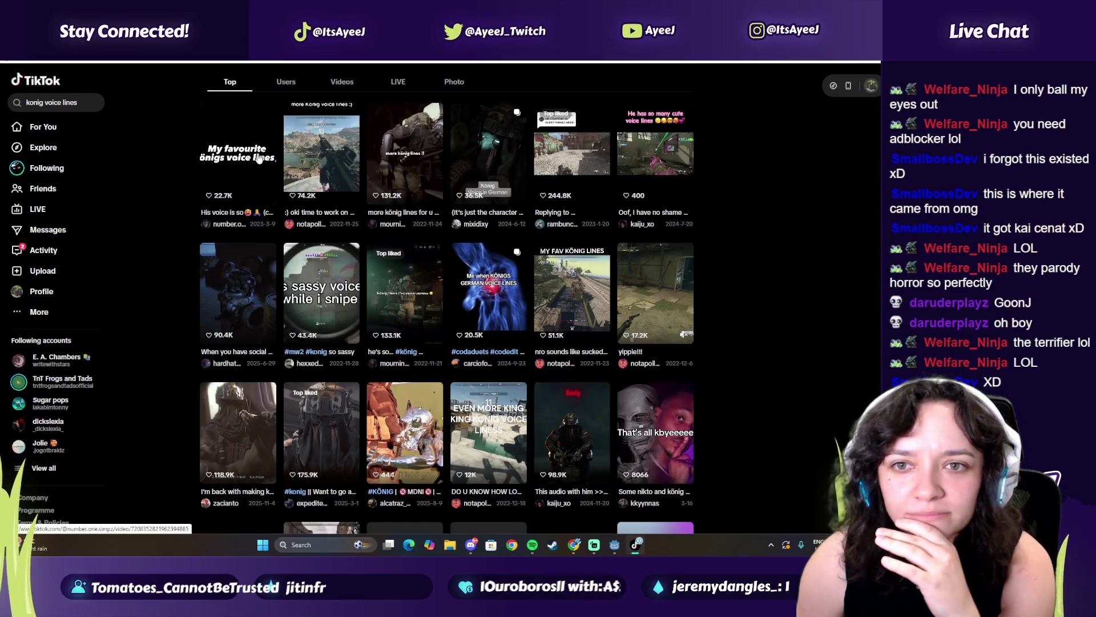
{"action": "left_click", "coordinate": [245, 146]}
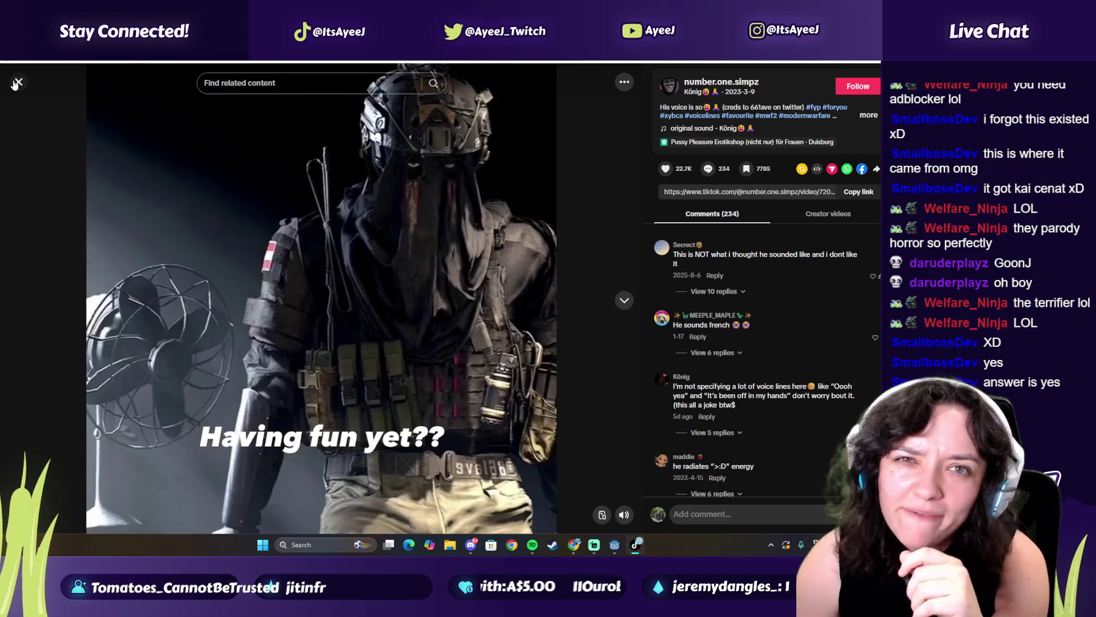
{"action": "left_click", "coordinate": [17, 83]}
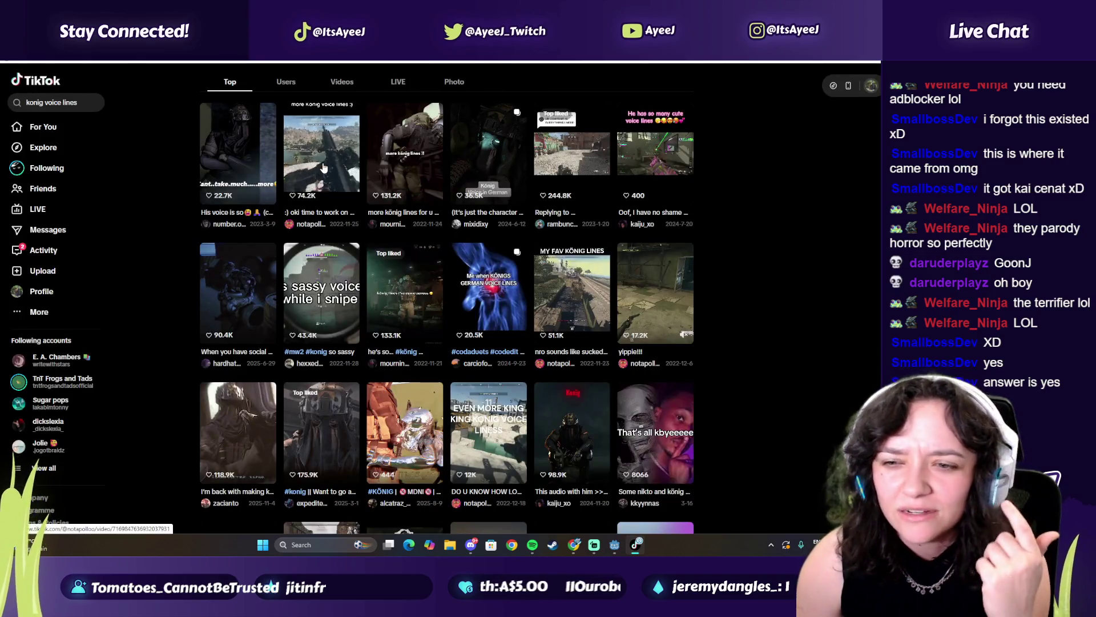
Preview the 'more König lines' videos and the König Voice Lines - German photo post.
{"action": "left_click", "coordinate": [322, 168]}
{"action": "left_click", "coordinate": [19, 82]}
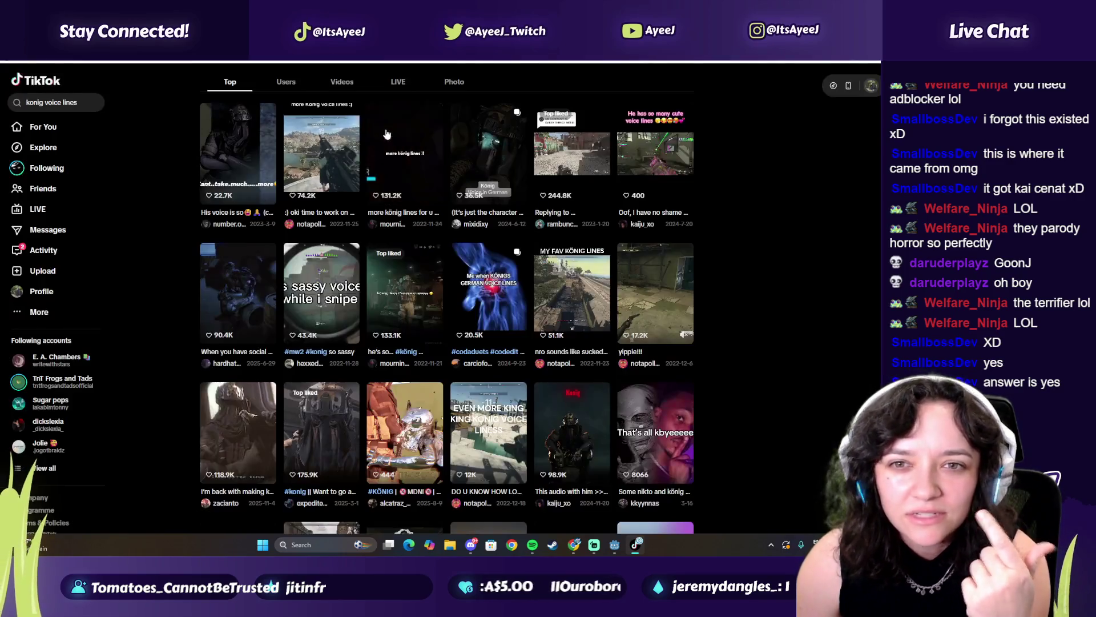
{"action": "left_click", "coordinate": [372, 204]}
{"action": "left_click", "coordinate": [18, 81]}
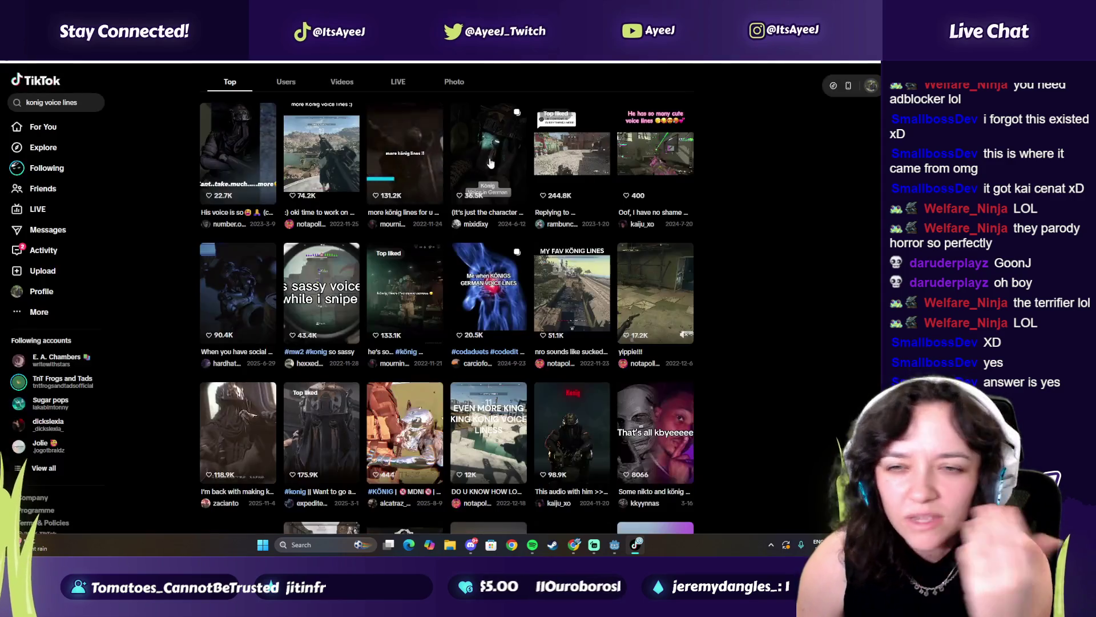
{"action": "left_click", "coordinate": [485, 164]}
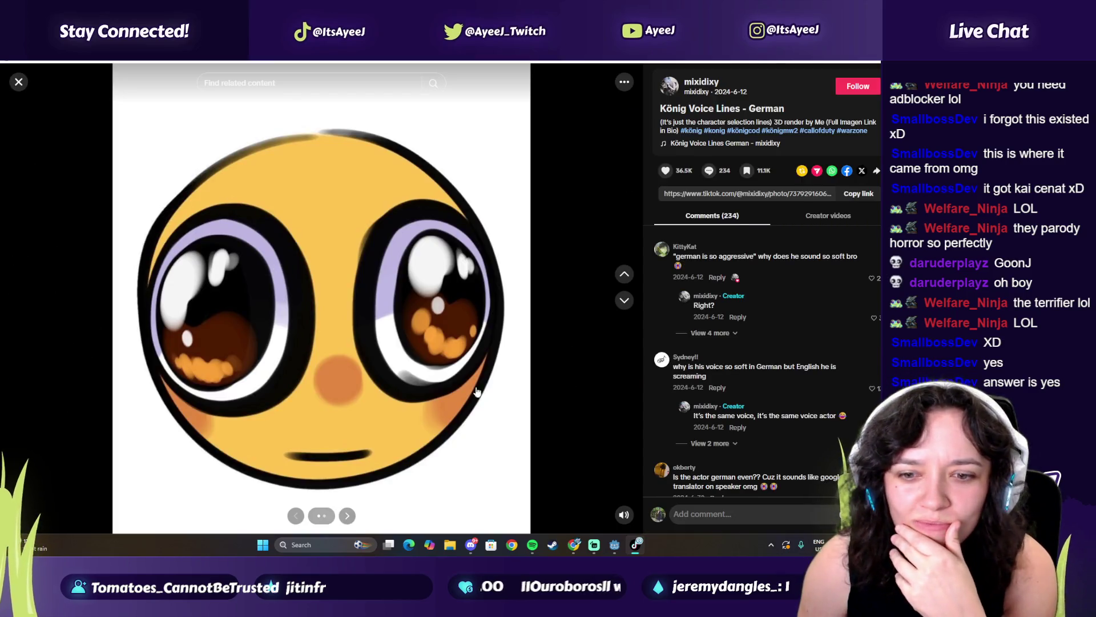
{"action": "left_click", "coordinate": [348, 516]}
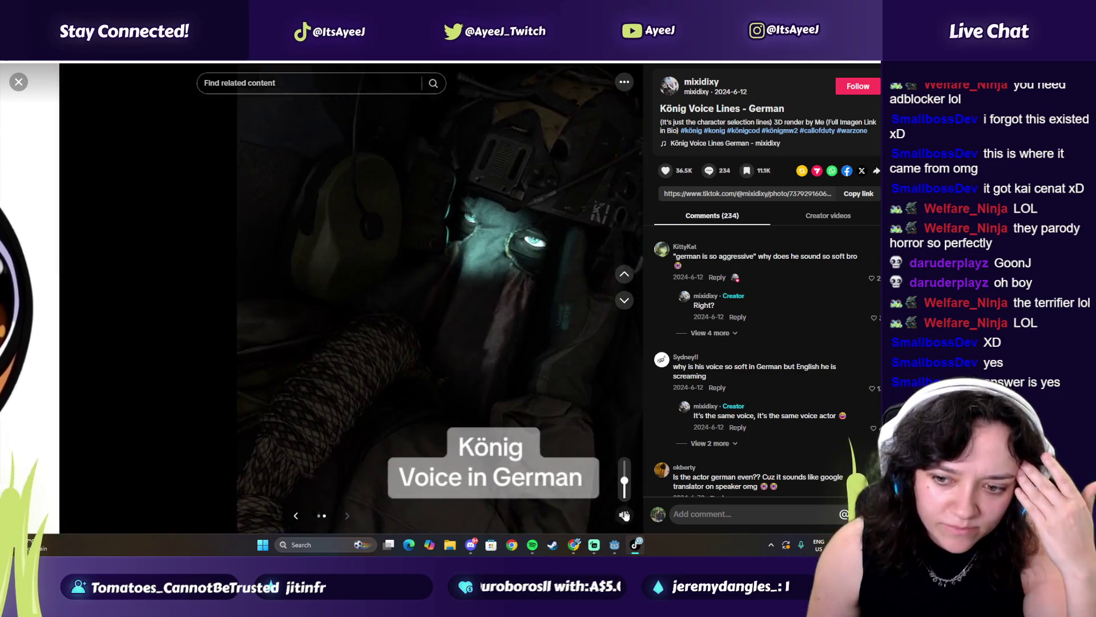
{"action": "mouse_move", "coordinate": [626, 483]}
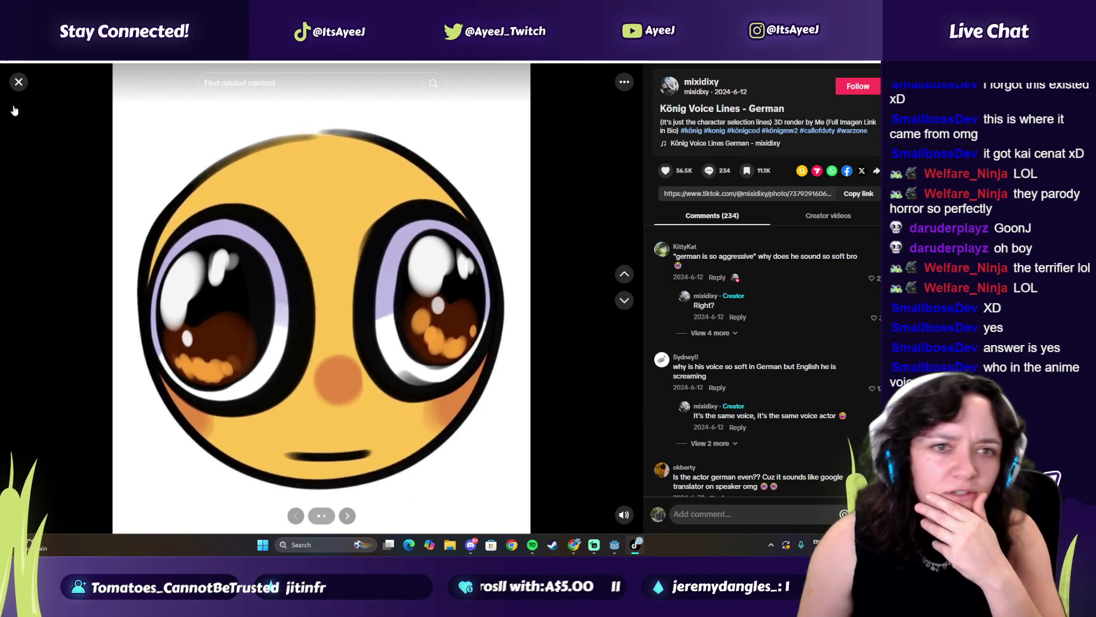
{"action": "left_click", "coordinate": [18, 82]}
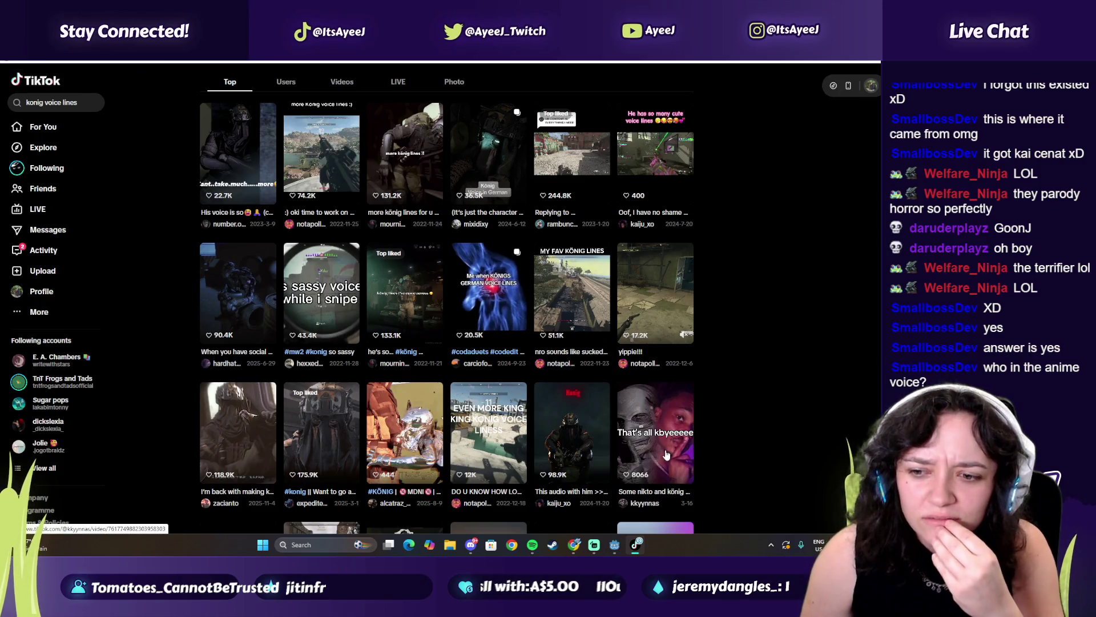
Preview the nikto and König video and the social anxiety König video.
{"action": "left_click", "coordinate": [667, 454]}
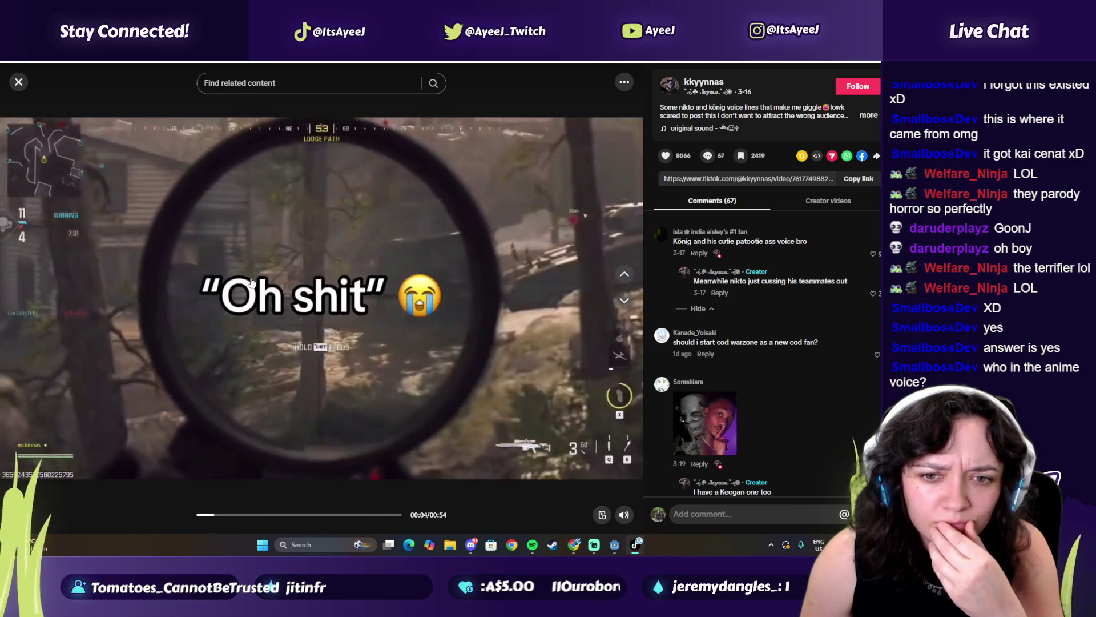
{"action": "key", "text": "Escape"}
{"action": "left_click", "coordinate": [239, 307]}
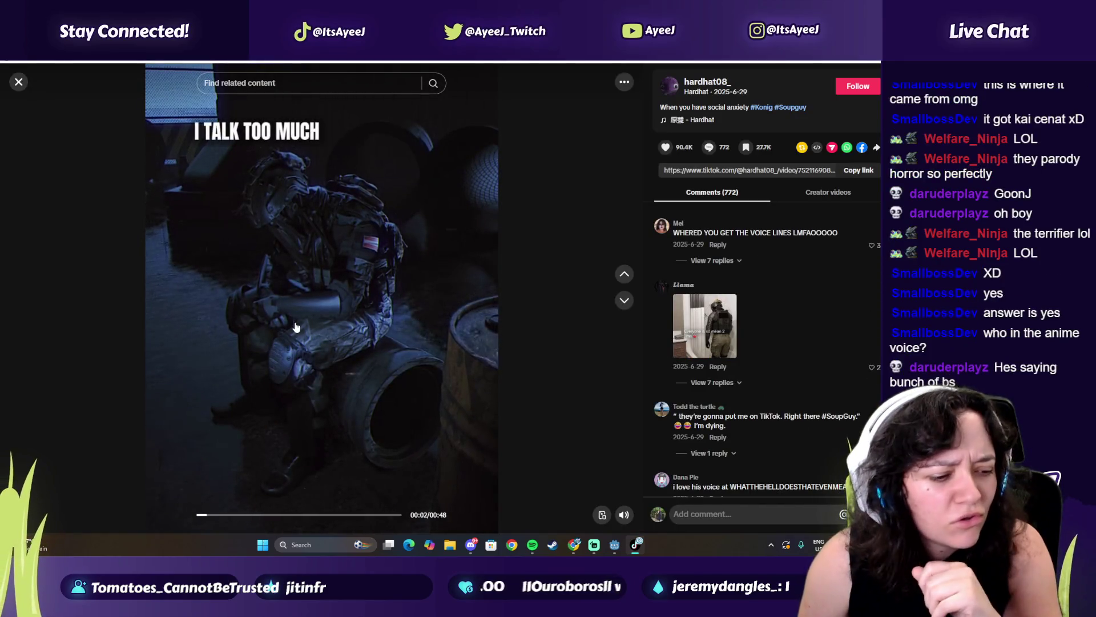
{"action": "left_click", "coordinate": [296, 327]}
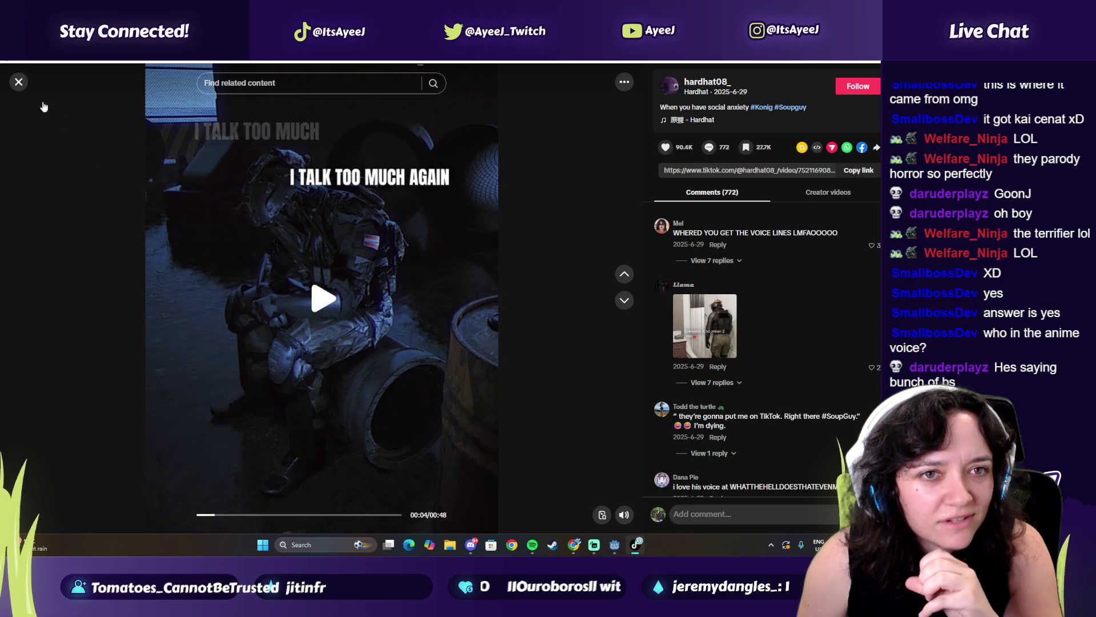
{"action": "left_click", "coordinate": [18, 83]}
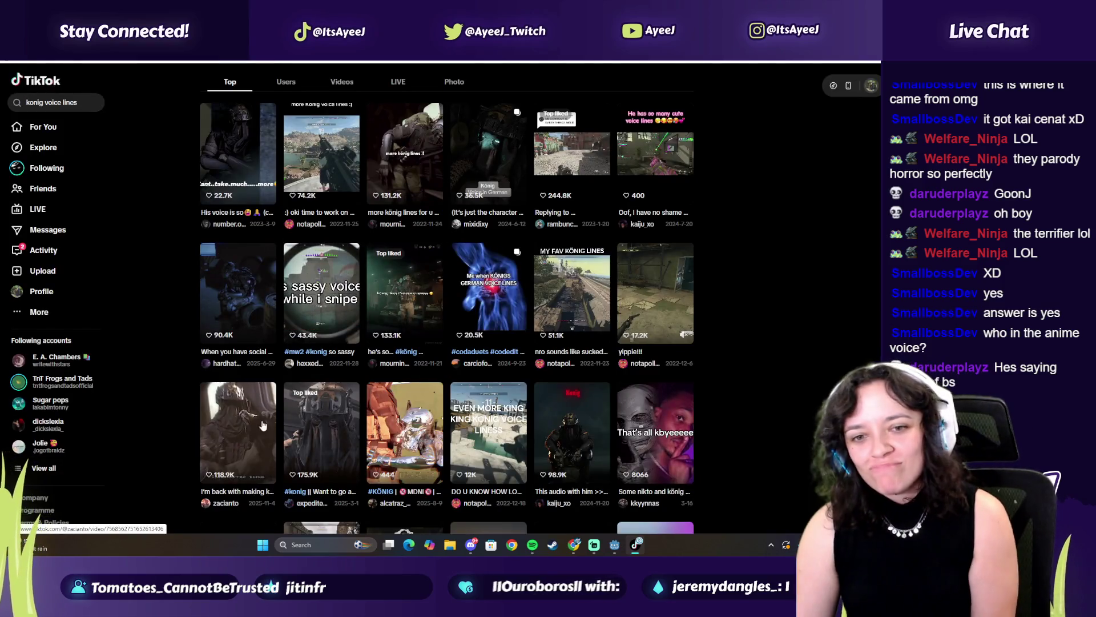
Watch the 'Want to go again' König video, pausing and seeking back to the start and to 00:10.
{"action": "left_click", "coordinate": [320, 451]}
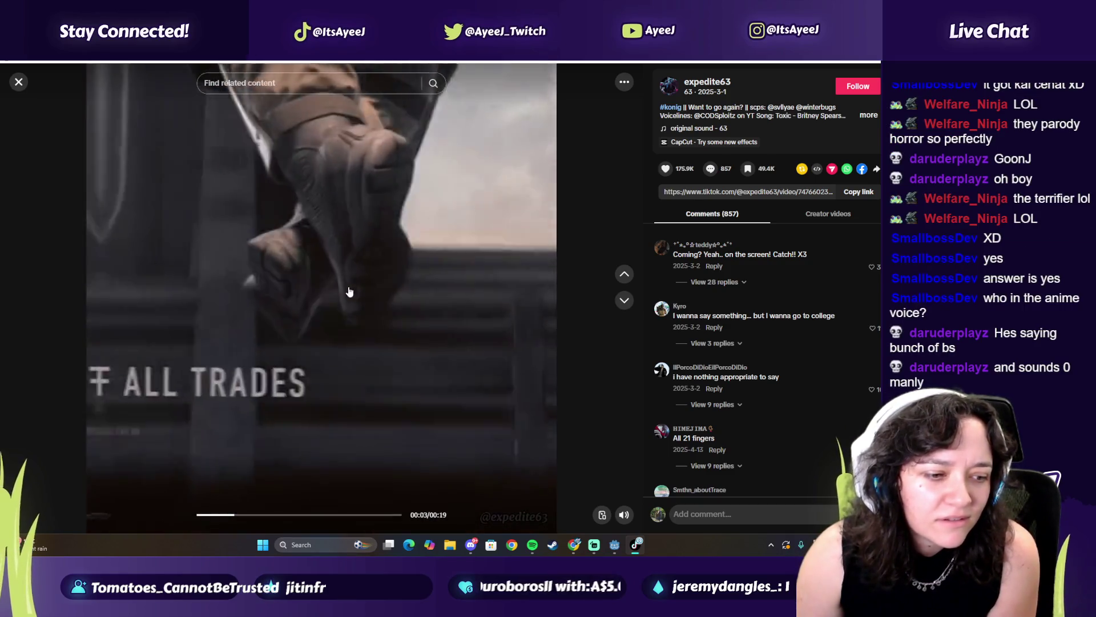
{"action": "left_click", "coordinate": [422, 306]}
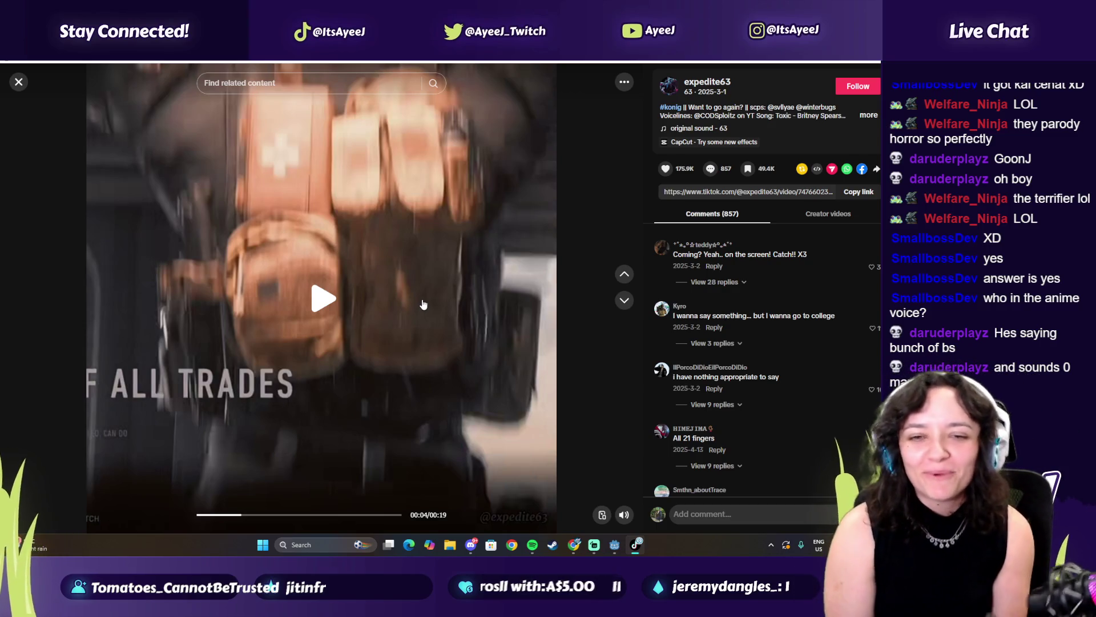
{"action": "left_click", "coordinate": [407, 254]}
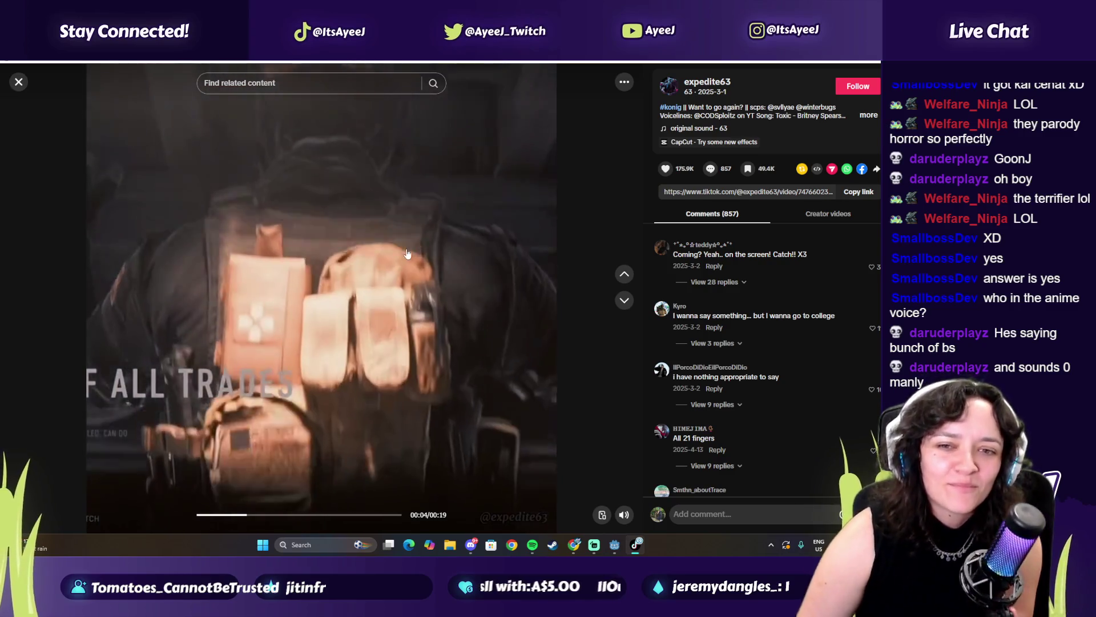
{"action": "left_click", "coordinate": [208, 516]}
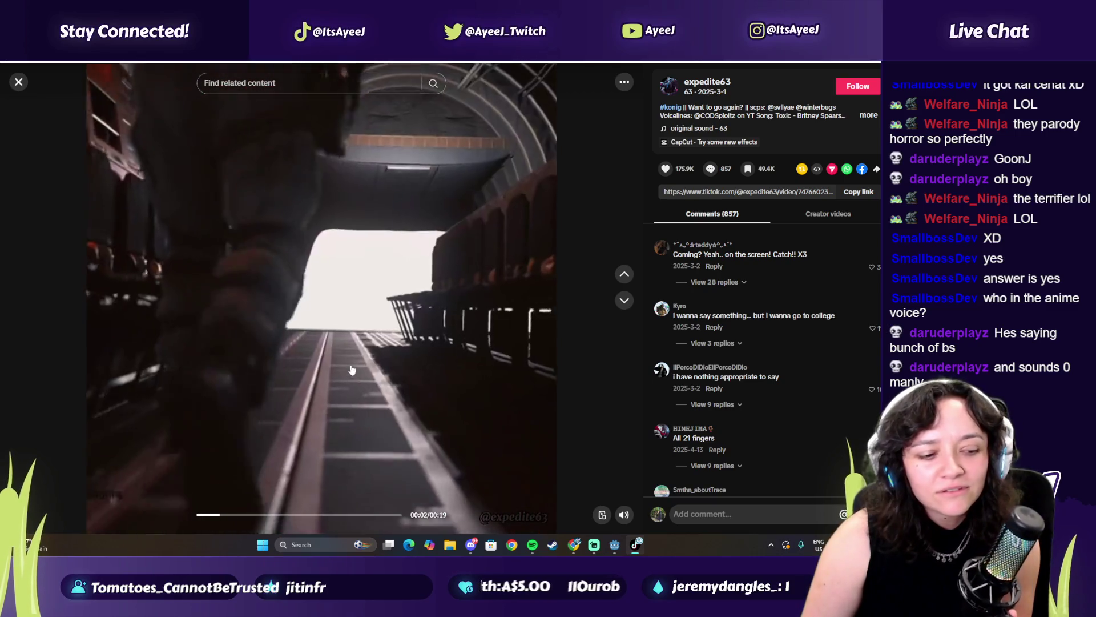
{"action": "left_click", "coordinate": [328, 338]}
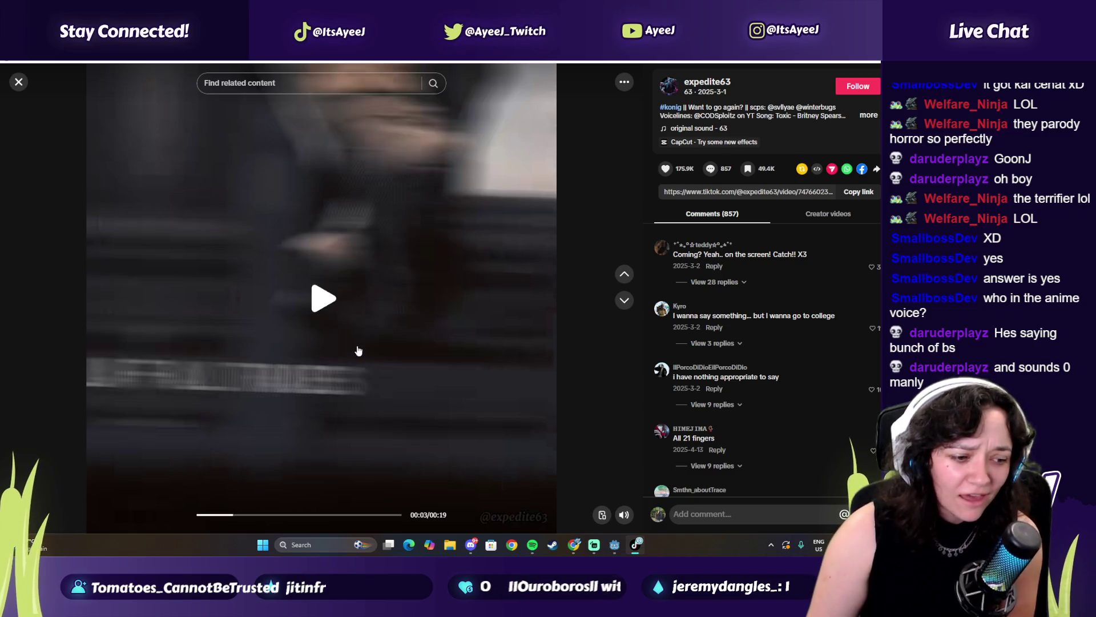
{"action": "left_click", "coordinate": [341, 378]}
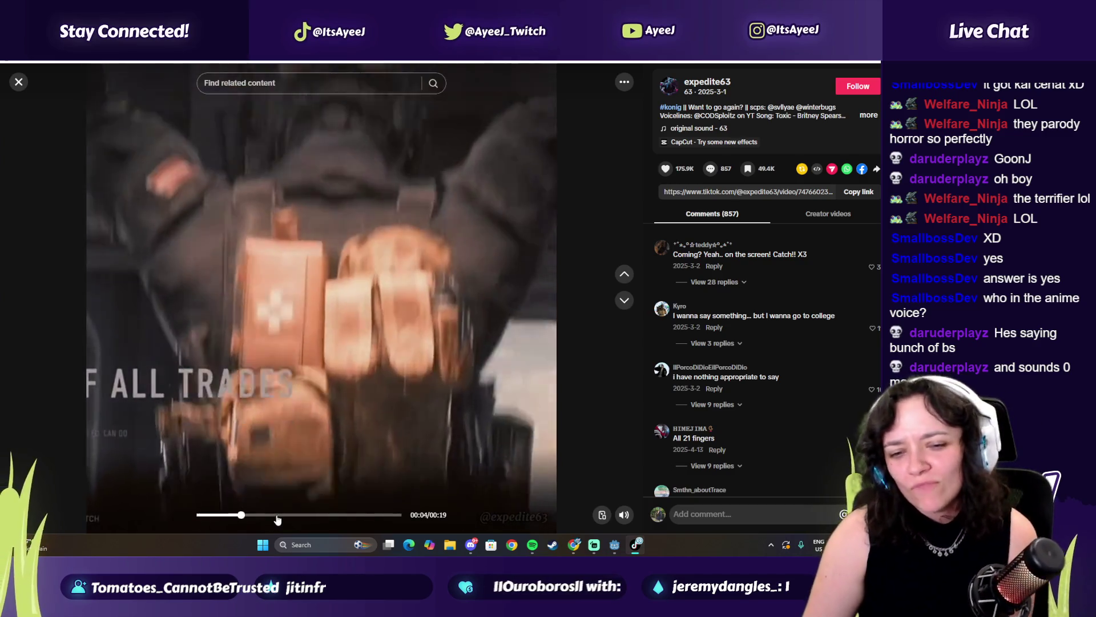
{"action": "left_click", "coordinate": [283, 514]}
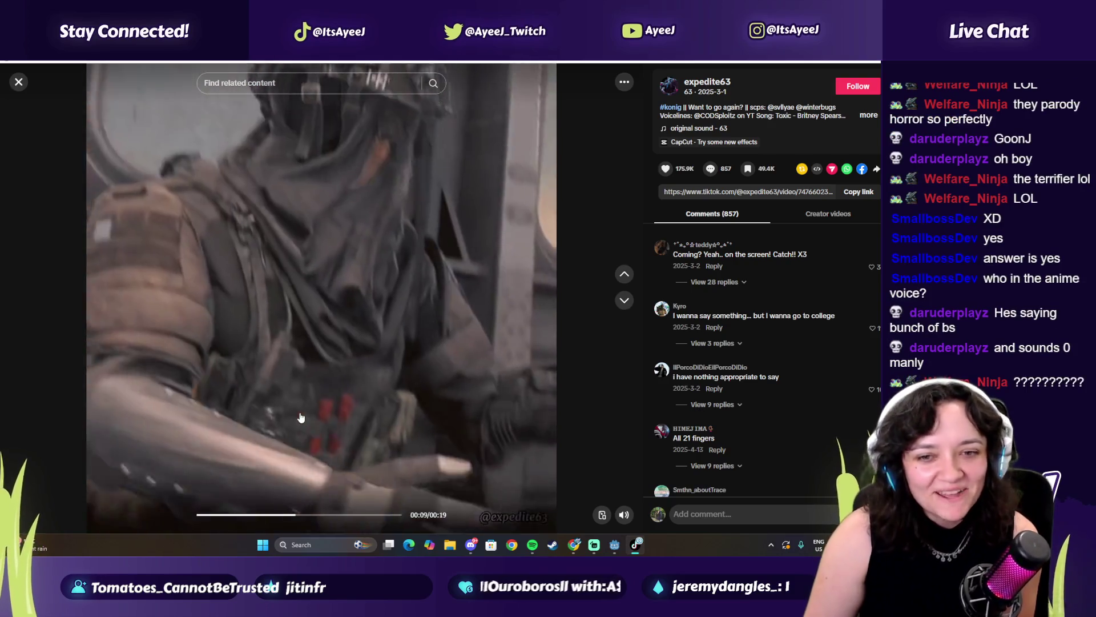
{"action": "left_click", "coordinate": [298, 416]}
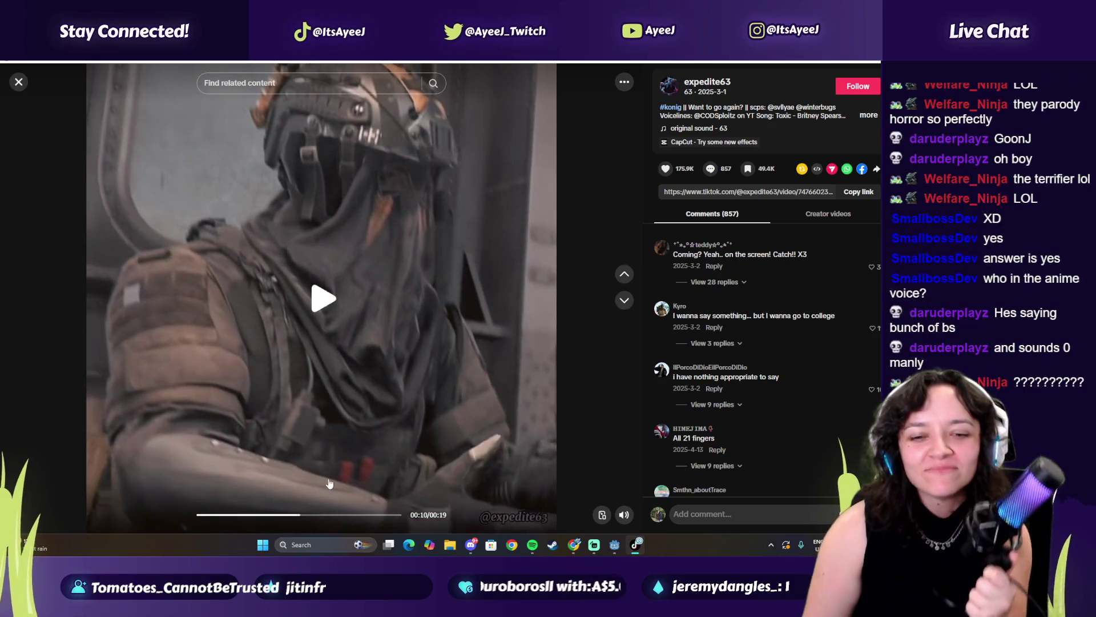
Seek through the rest of that video to about 00:14 and its end, restart it, then close it.
{"action": "left_click", "coordinate": [318, 518]}
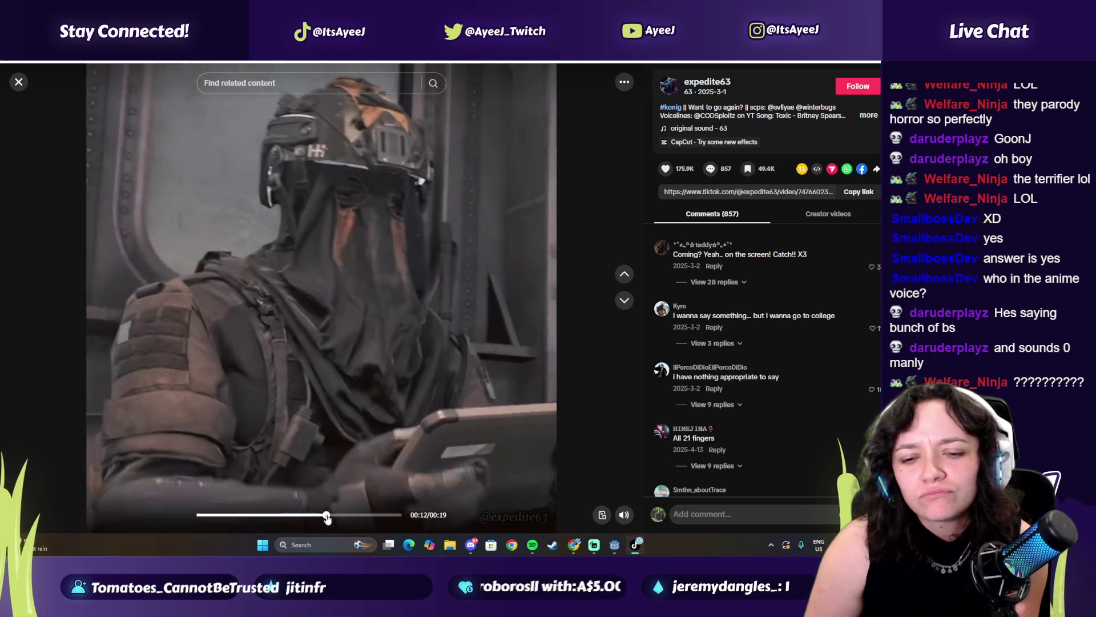
{"action": "left_click", "coordinate": [347, 515]}
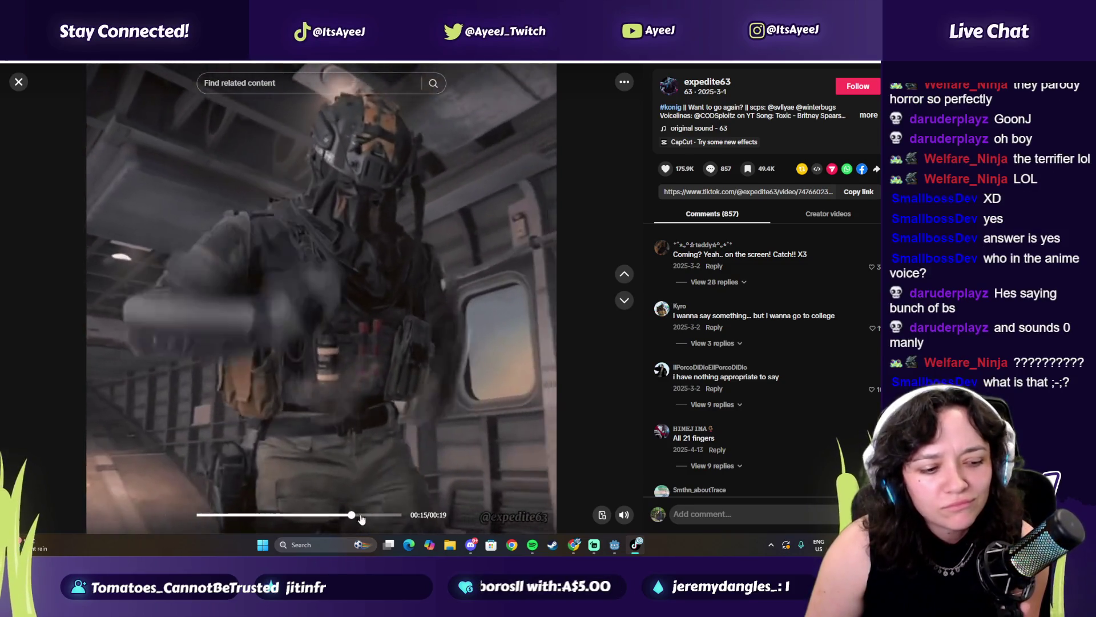
{"action": "left_click", "coordinate": [376, 516]}
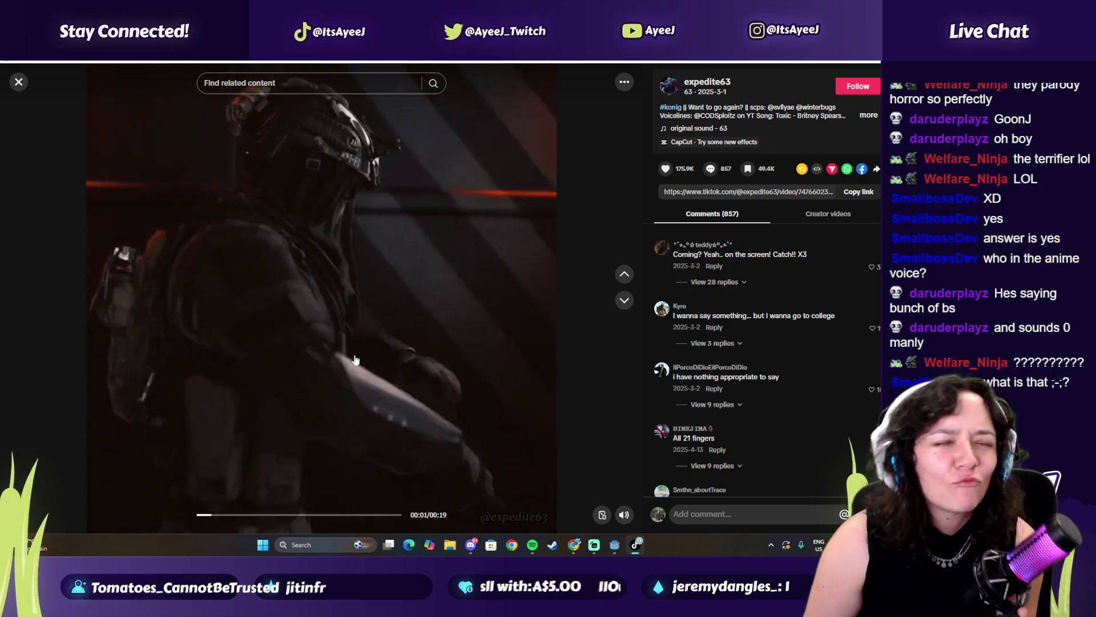
{"action": "left_click", "coordinate": [366, 358]}
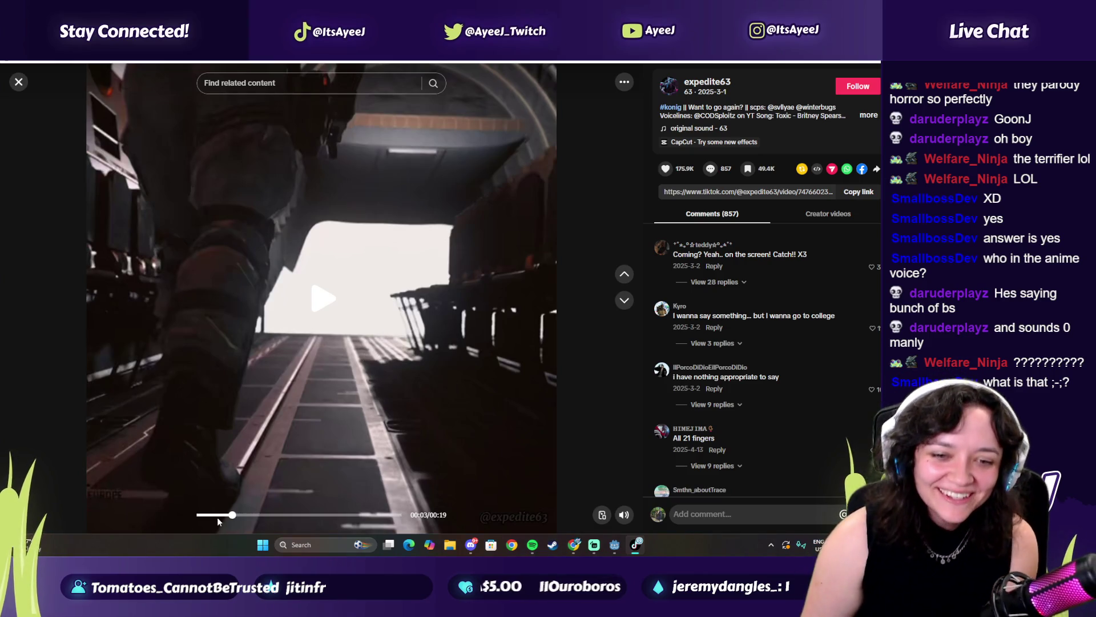
{"action": "left_click", "coordinate": [203, 514]}
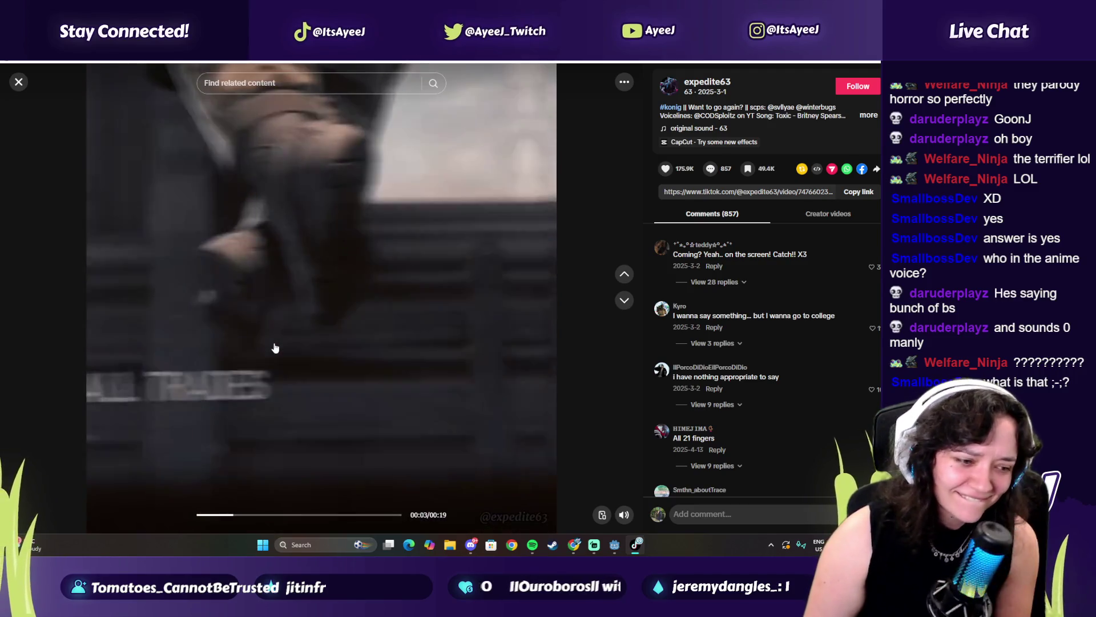
{"action": "left_click", "coordinate": [273, 347]}
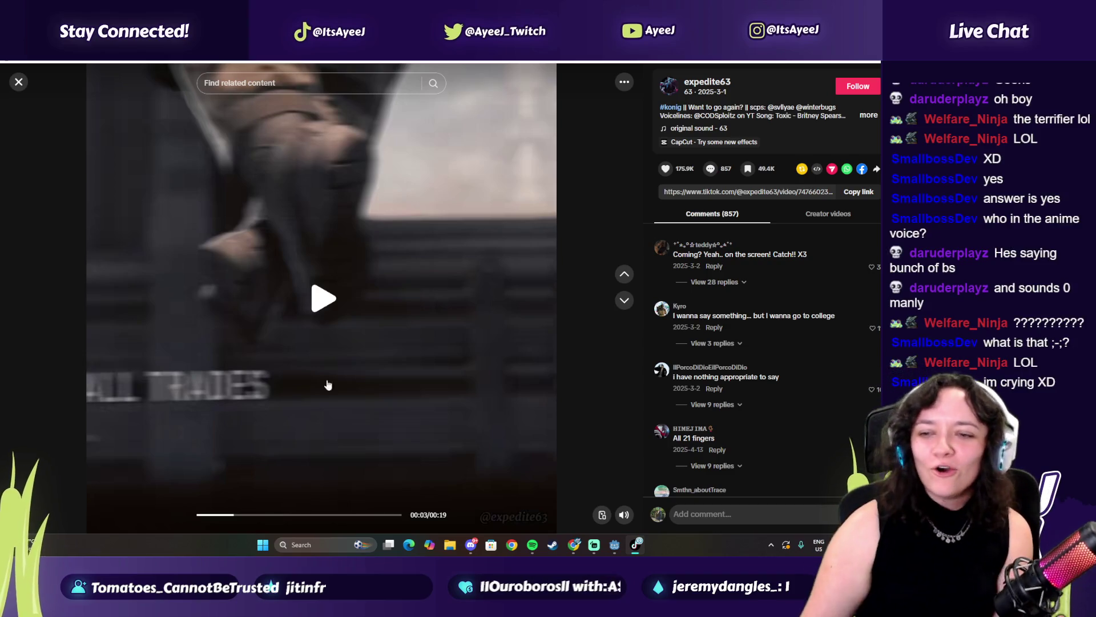
{"action": "left_click", "coordinate": [263, 378]}
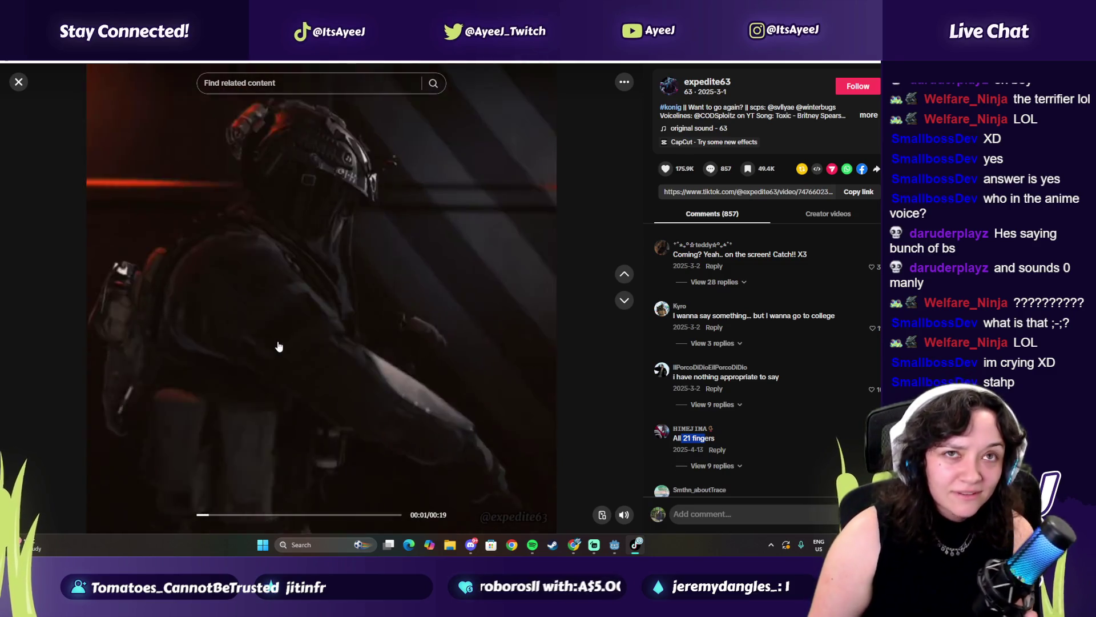
{"action": "left_click", "coordinate": [278, 345]}
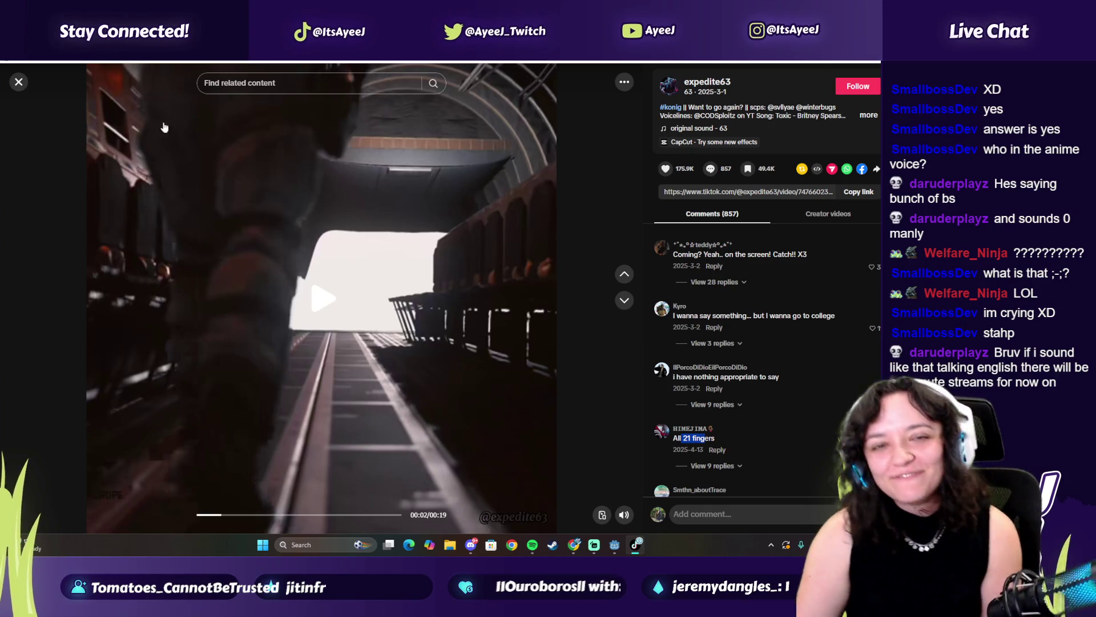
{"action": "left_click", "coordinate": [19, 82]}
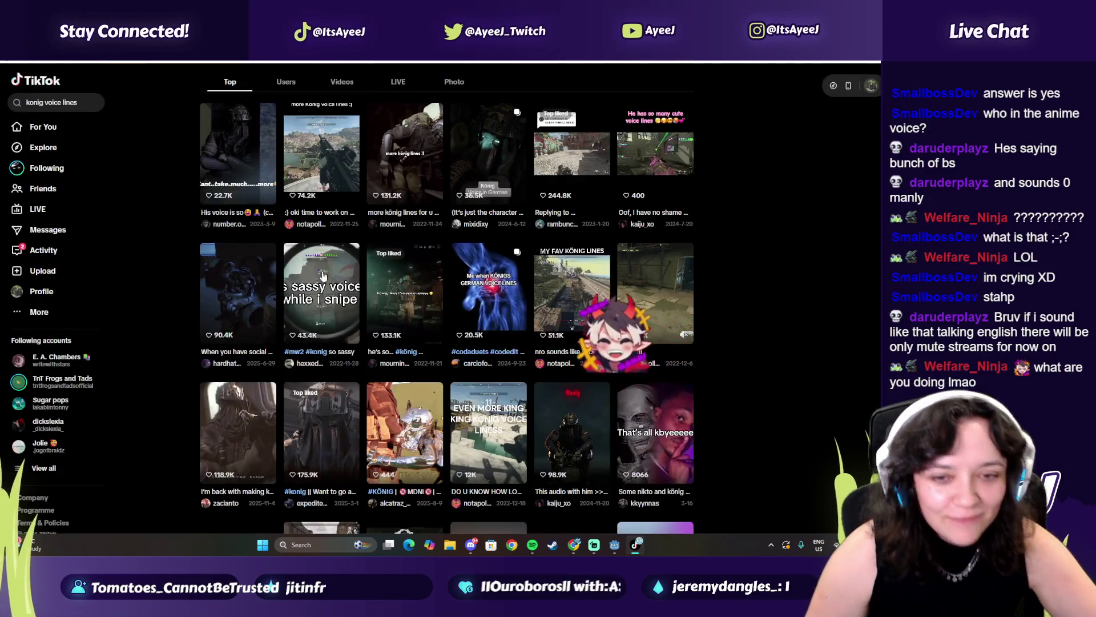
Open the first König voice-line result and pause it at 00:11.
{"action": "left_click", "coordinate": [257, 180]}
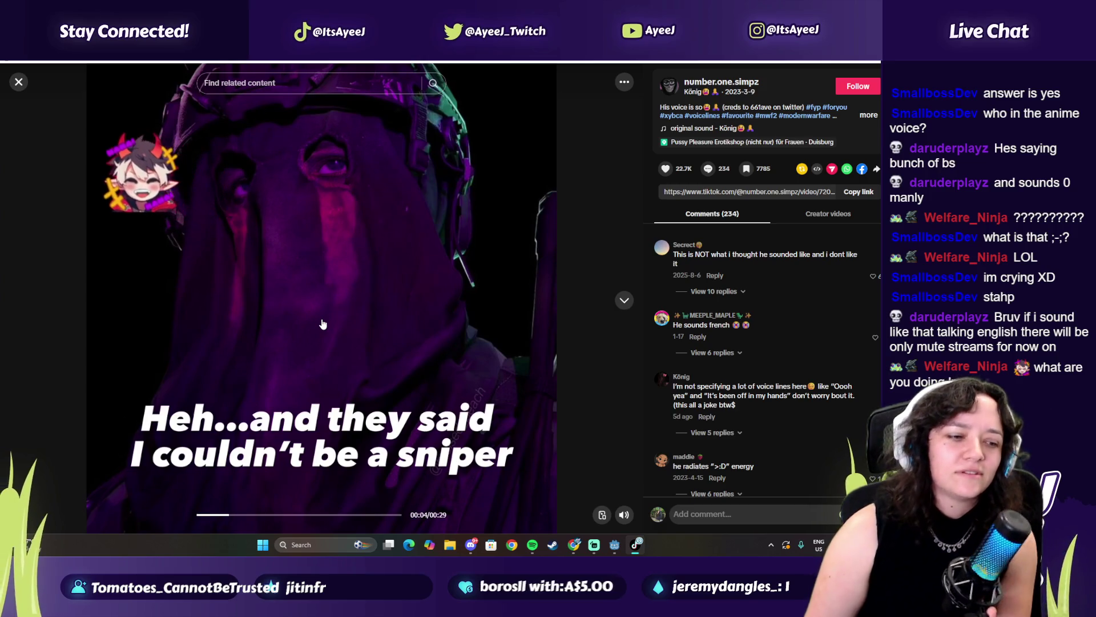
{"action": "left_click", "coordinate": [322, 324]}
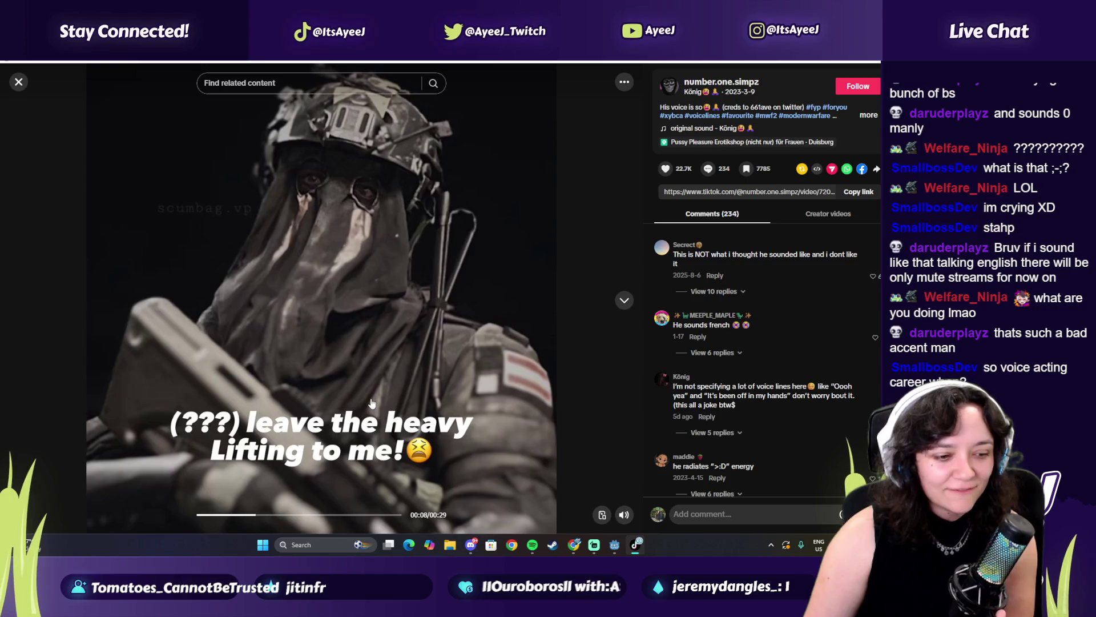
{"action": "left_click", "coordinate": [399, 359]}
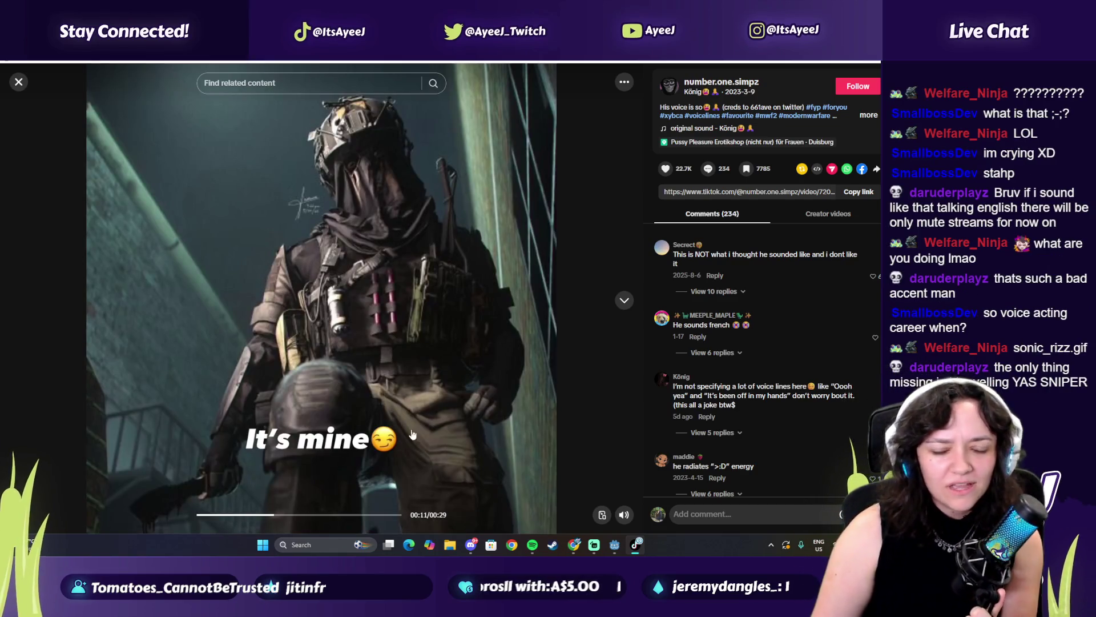
{"action": "left_click", "coordinate": [412, 434]}
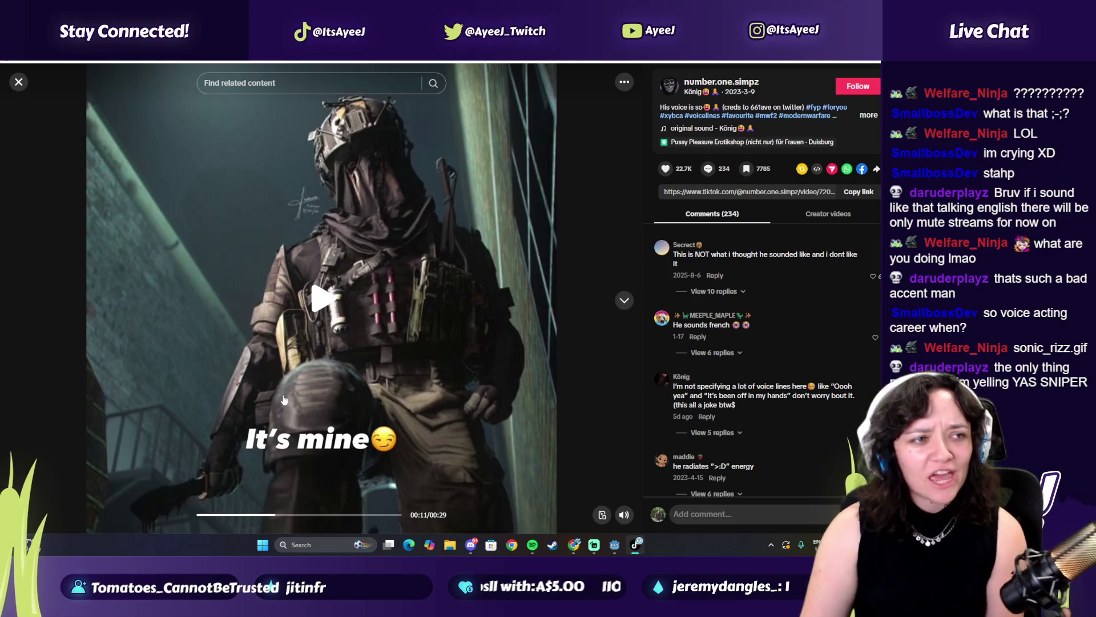
{"action": "left_click", "coordinate": [405, 327]}
Step through the following lines, pausing at 00:15 and on the red 'I'm ready for another round' scene.
{"action": "left_click", "coordinate": [405, 327]}
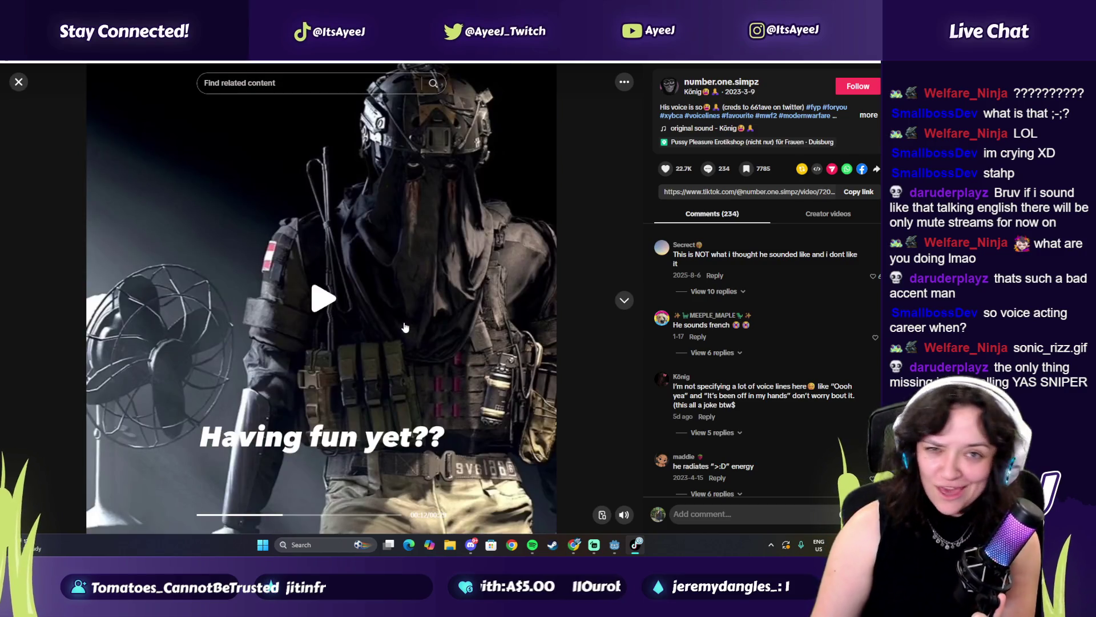
{"action": "left_click", "coordinate": [405, 327]}
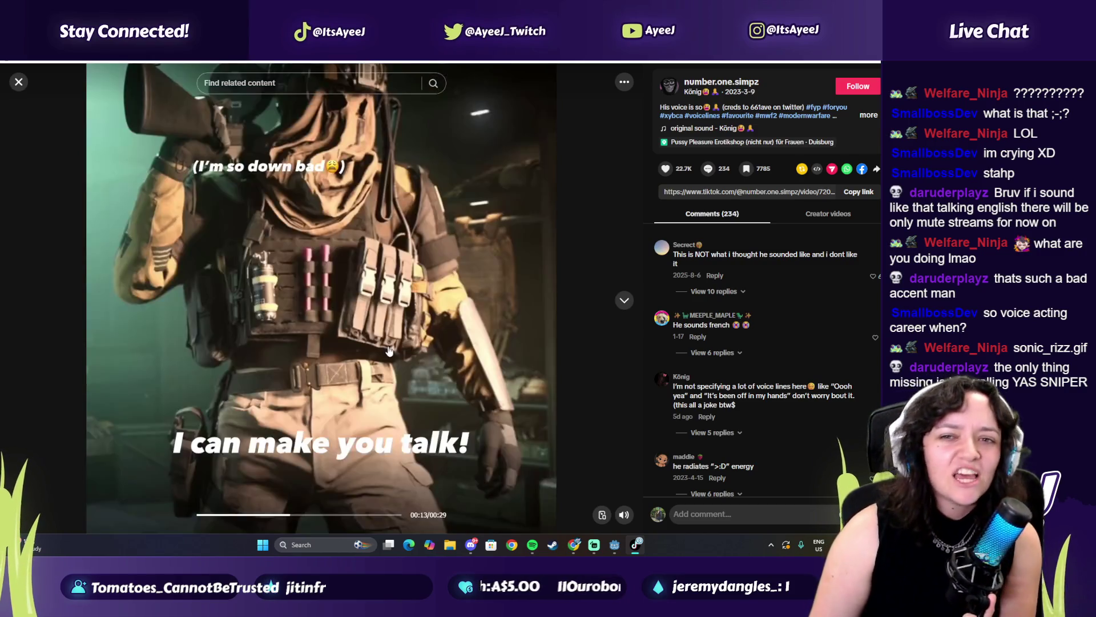
{"action": "left_click", "coordinate": [388, 344]}
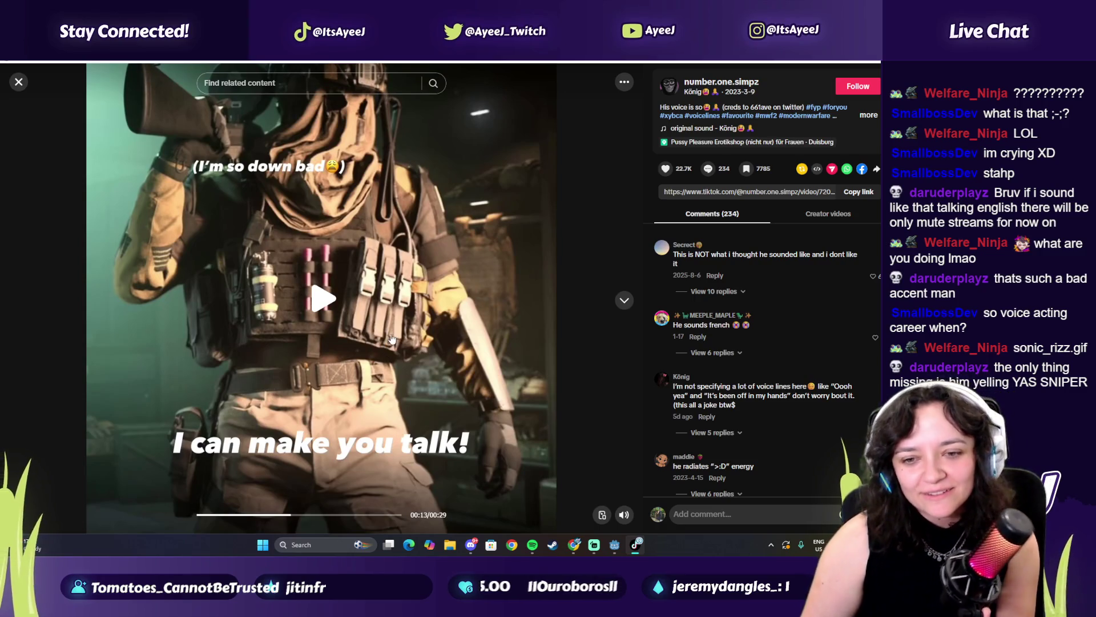
{"action": "left_click", "coordinate": [393, 336]}
{"action": "left_click", "coordinate": [394, 333]}
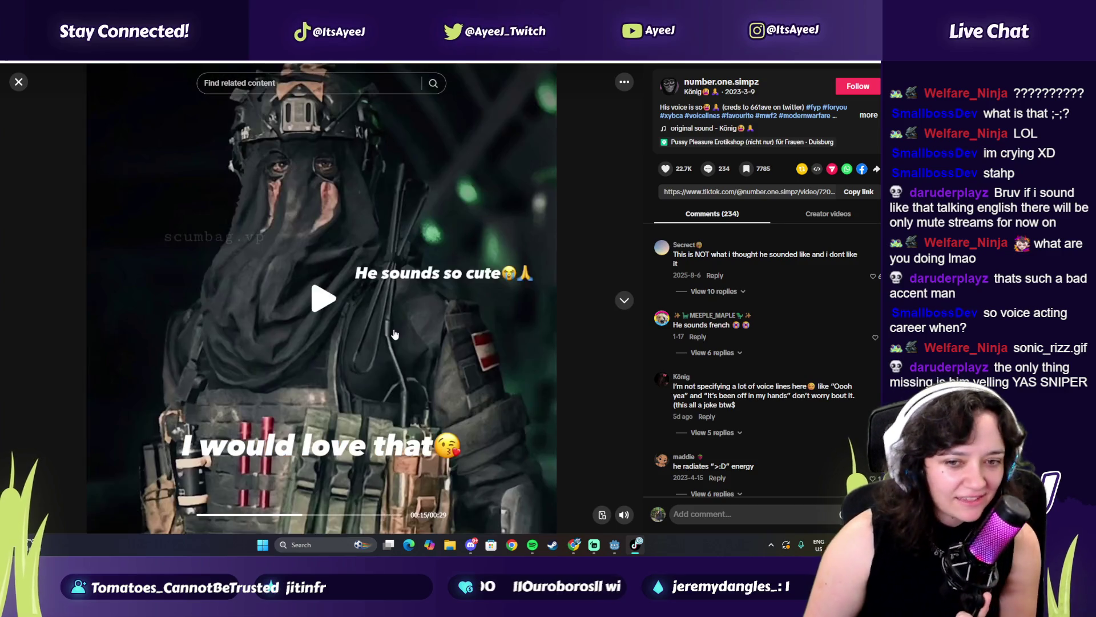
{"action": "left_click", "coordinate": [378, 372]}
{"action": "left_click", "coordinate": [382, 389]}
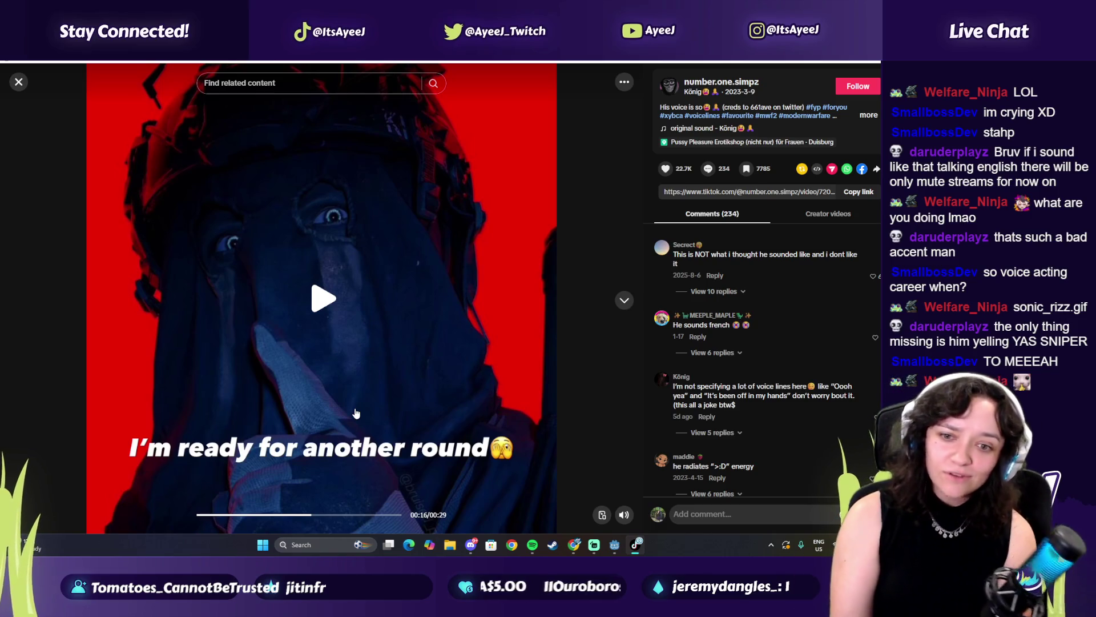
{"action": "left_click", "coordinate": [365, 366]}
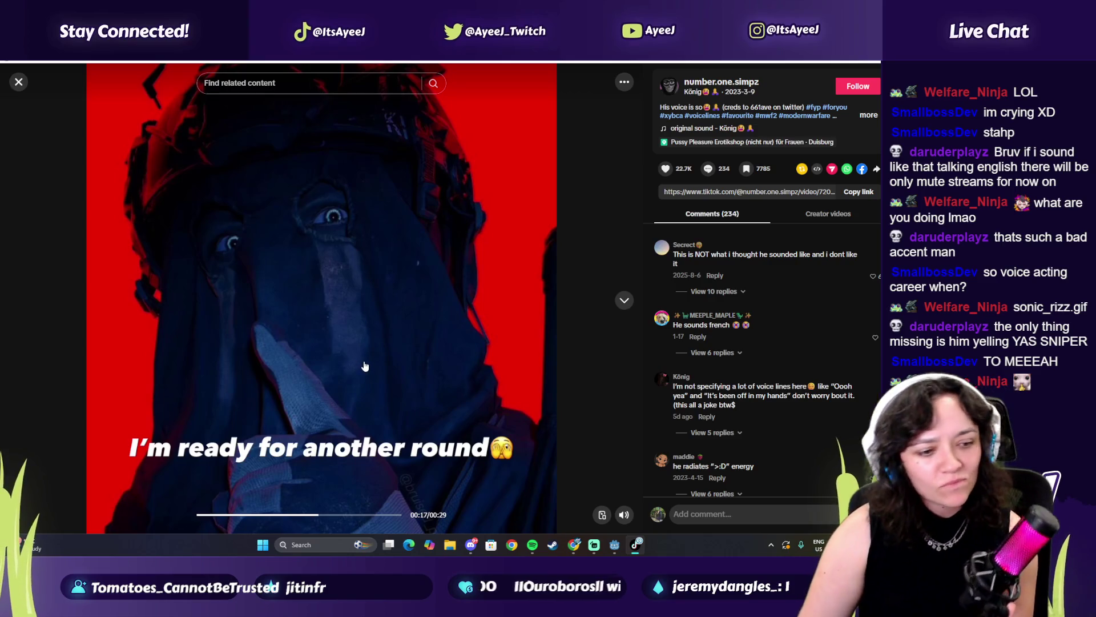
Step the video forward line by line, pausing at 00:18, 00:21 and 00:23.
{"action": "left_click", "coordinate": [365, 366]}
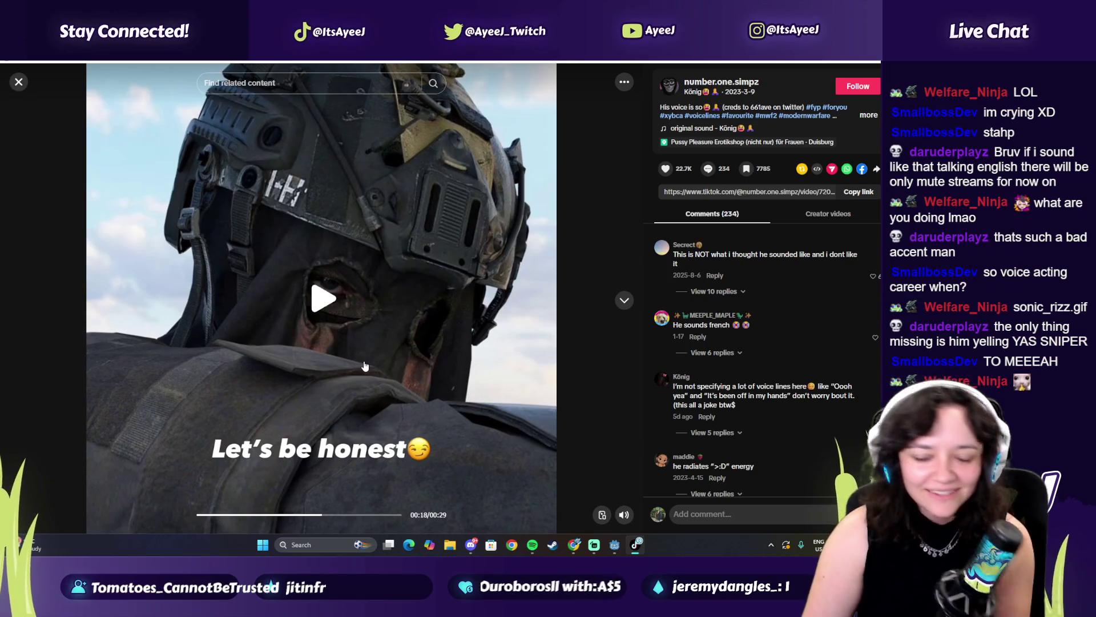
{"action": "left_click", "coordinate": [375, 406]}
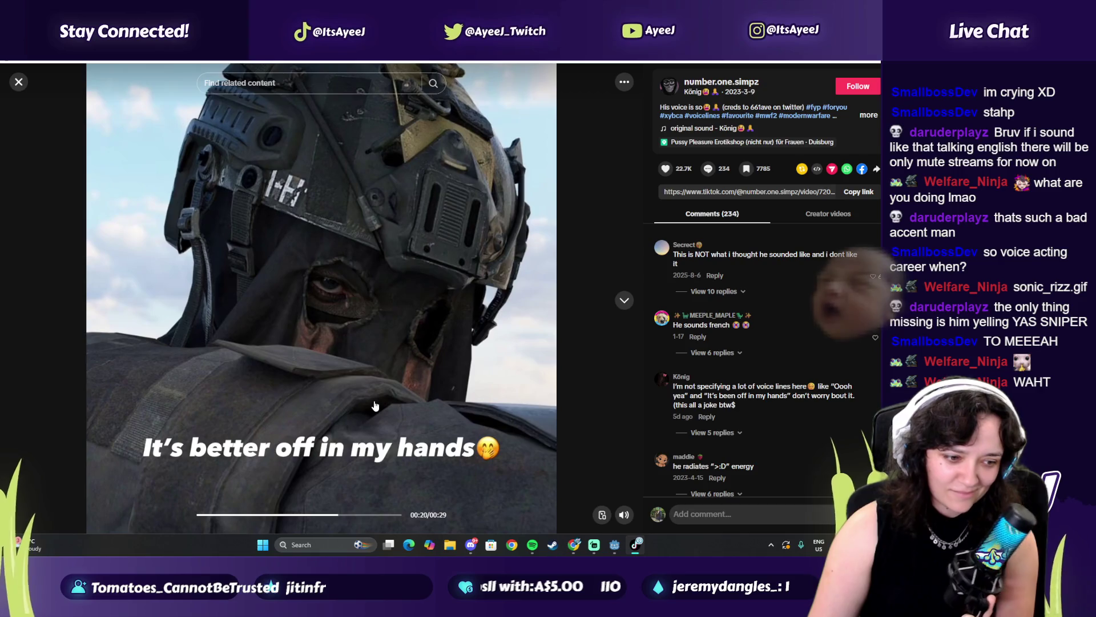
{"action": "left_click", "coordinate": [375, 406]}
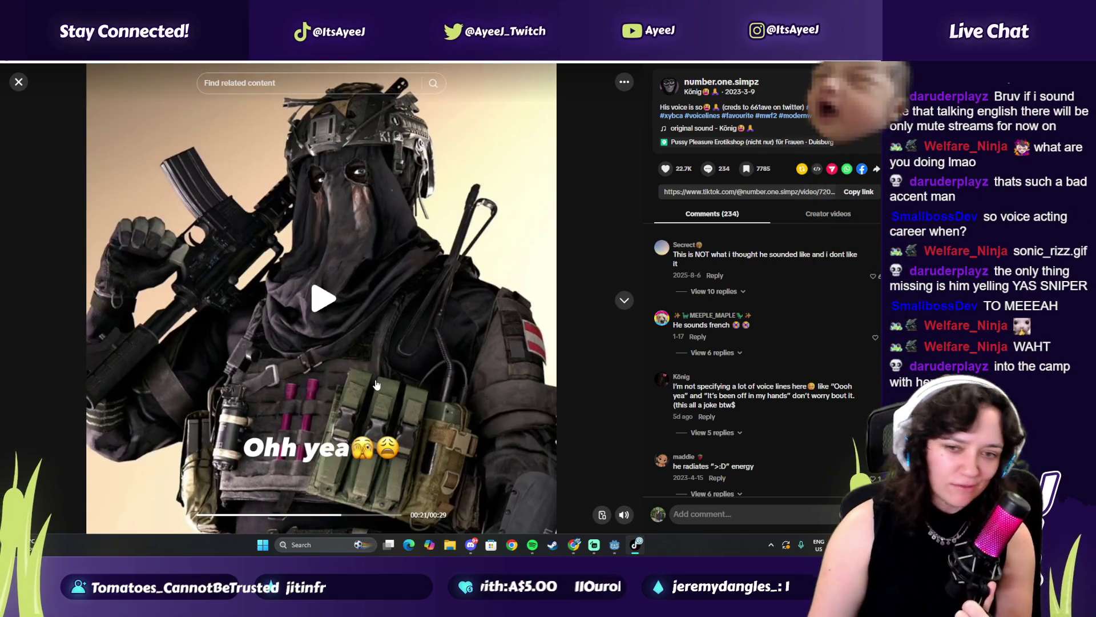
{"action": "left_click", "coordinate": [377, 385]}
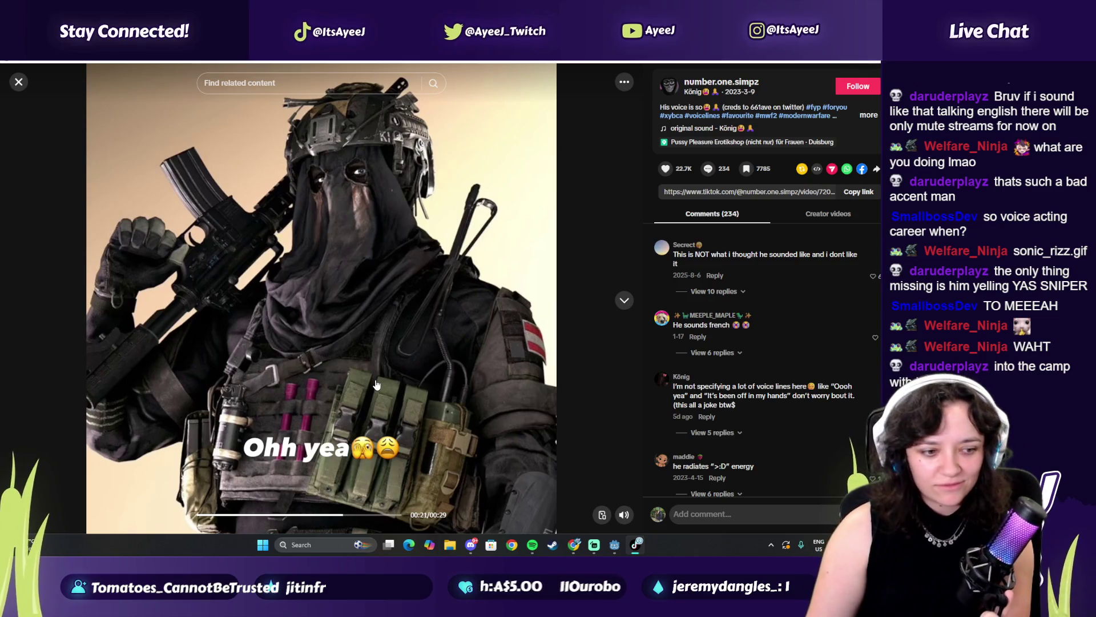
{"action": "left_click", "coordinate": [376, 385]}
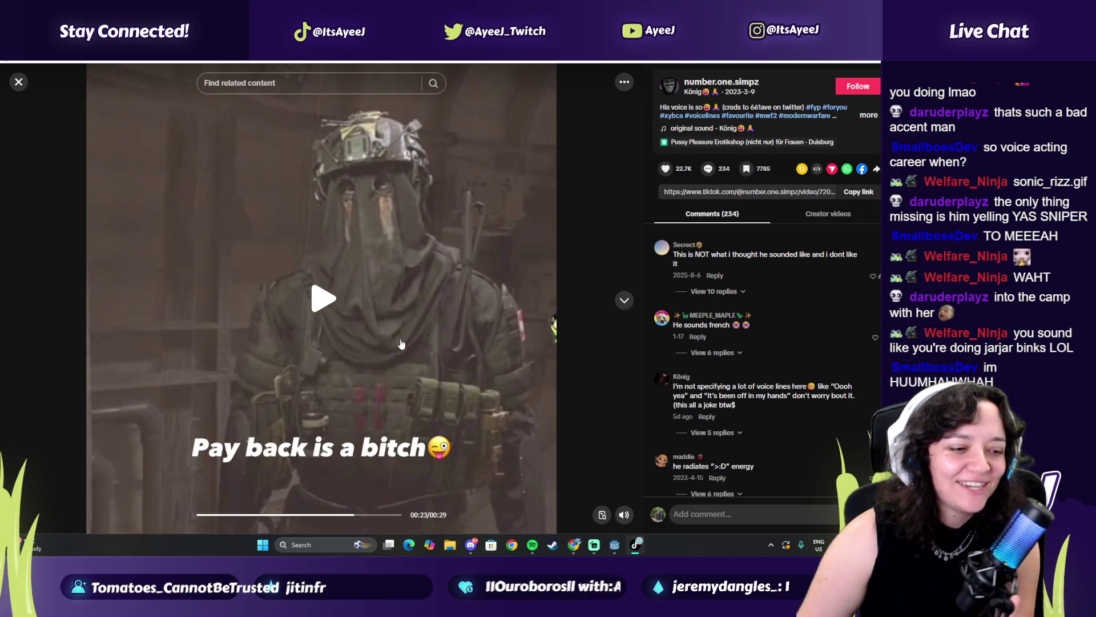
{"action": "left_click", "coordinate": [329, 349]}
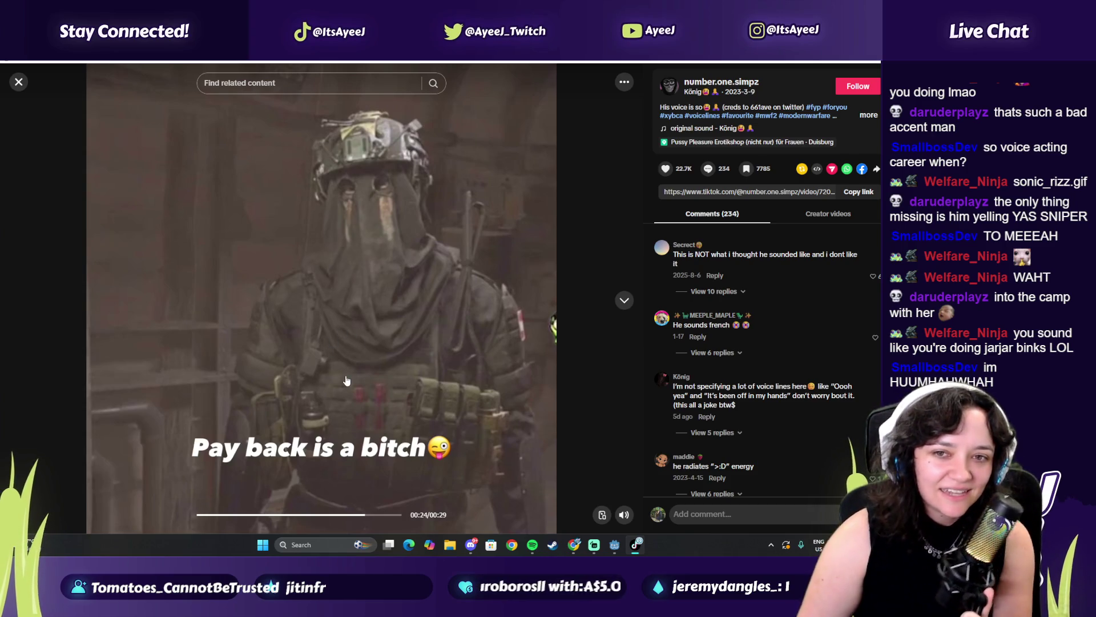
Pause on 'You're lucky i was here', 'Your fight!', 00:27 and the 'Is finished' end, then replay.
{"action": "left_click", "coordinate": [347, 381]}
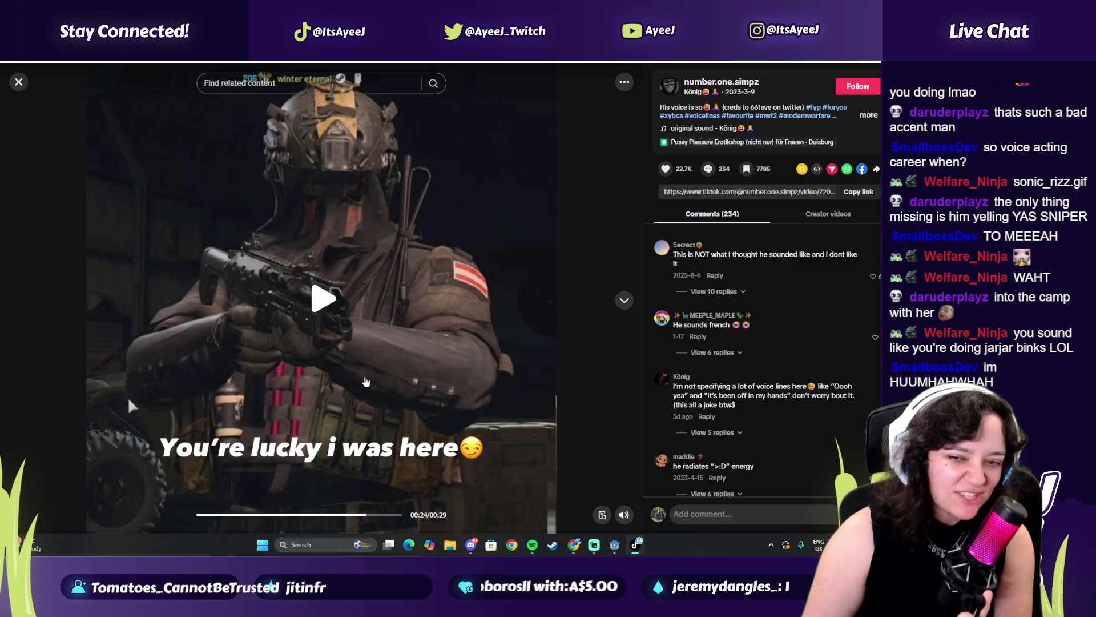
{"action": "left_click", "coordinate": [366, 381]}
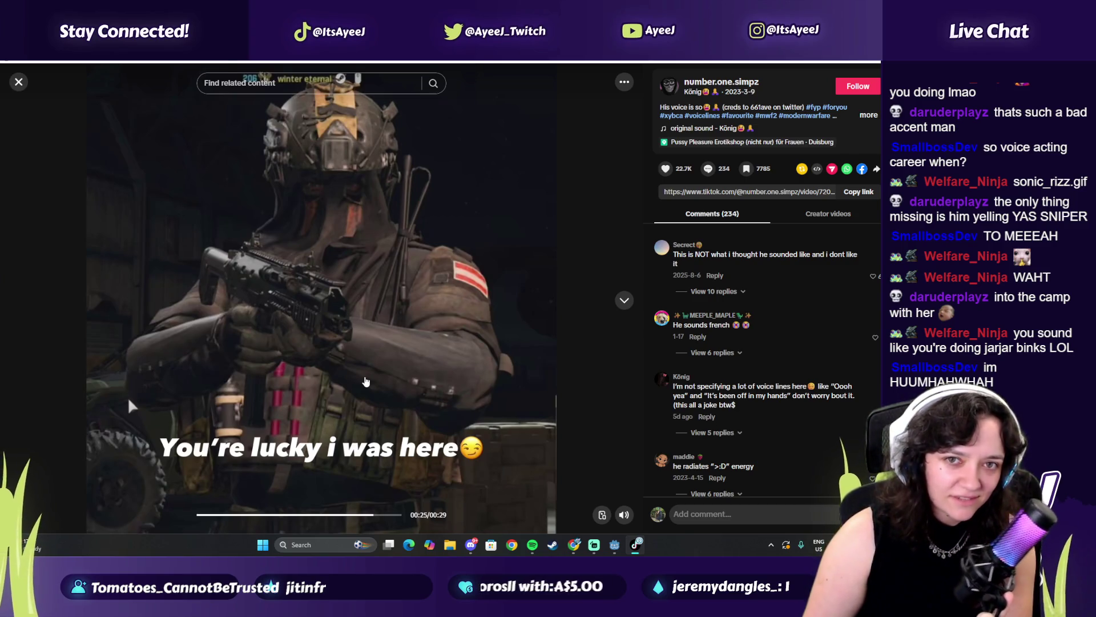
{"action": "left_click", "coordinate": [366, 382]}
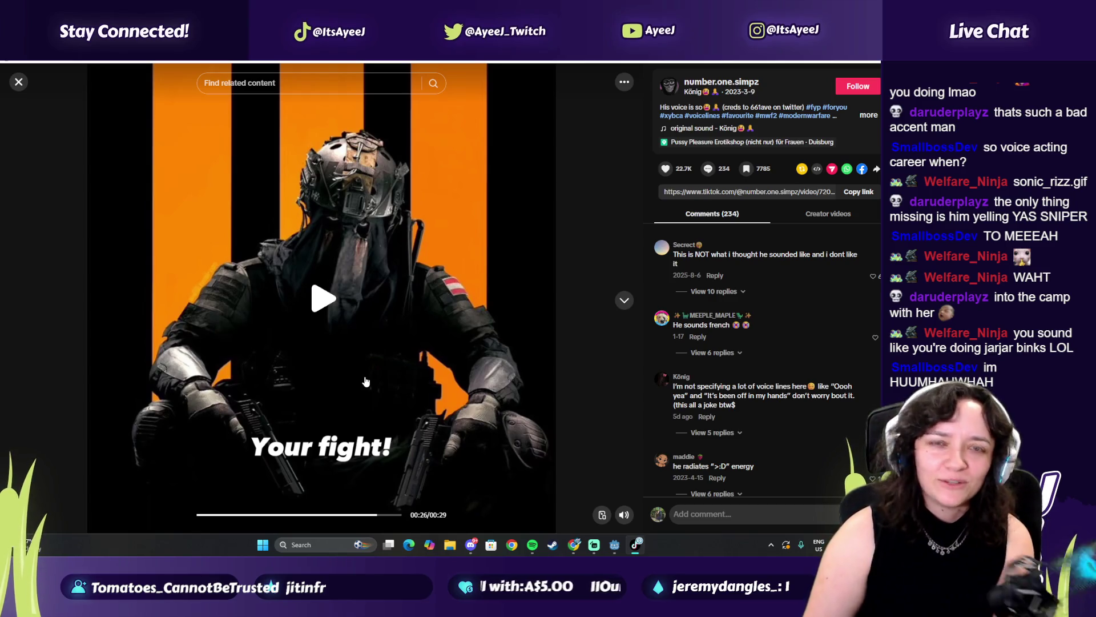
{"action": "left_click", "coordinate": [366, 381]}
{"action": "left_click", "coordinate": [366, 381]}
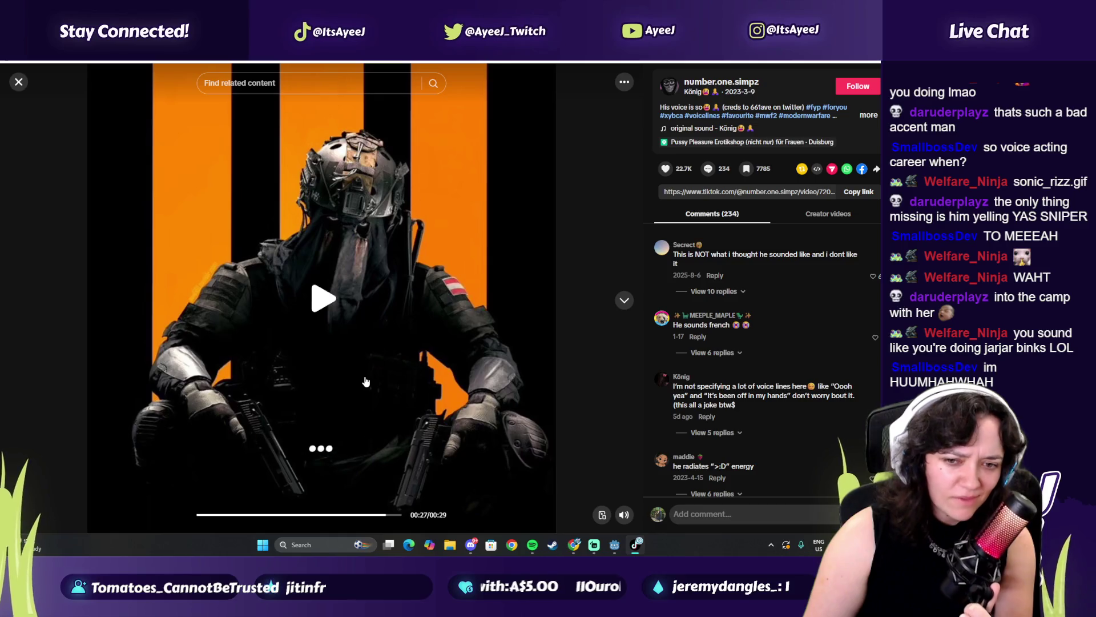
{"action": "left_click", "coordinate": [366, 382]}
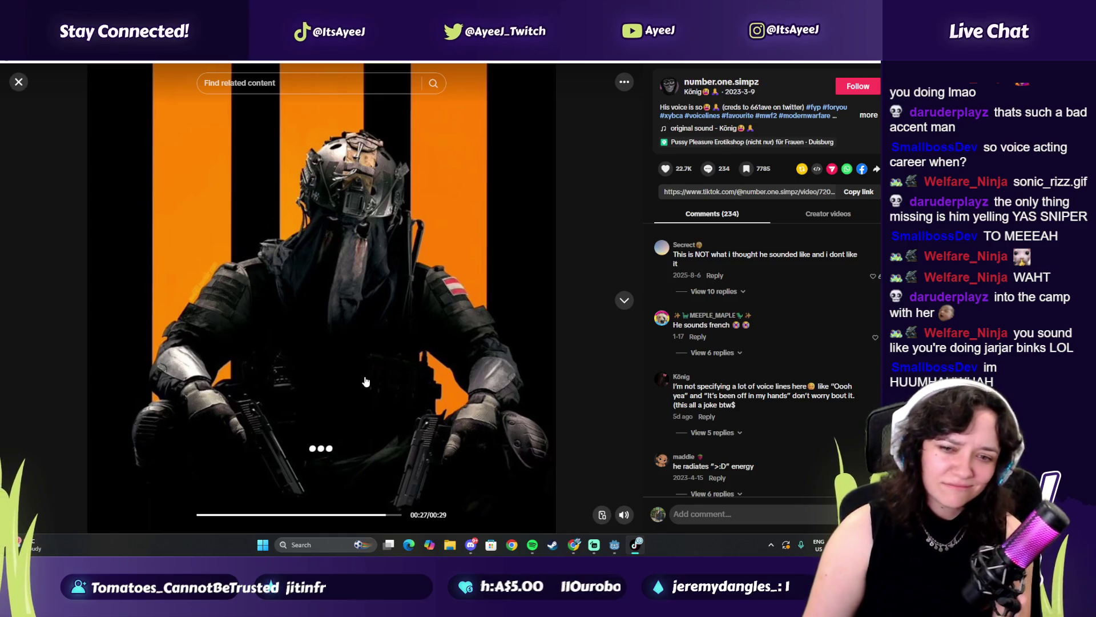
{"action": "left_click", "coordinate": [366, 381]}
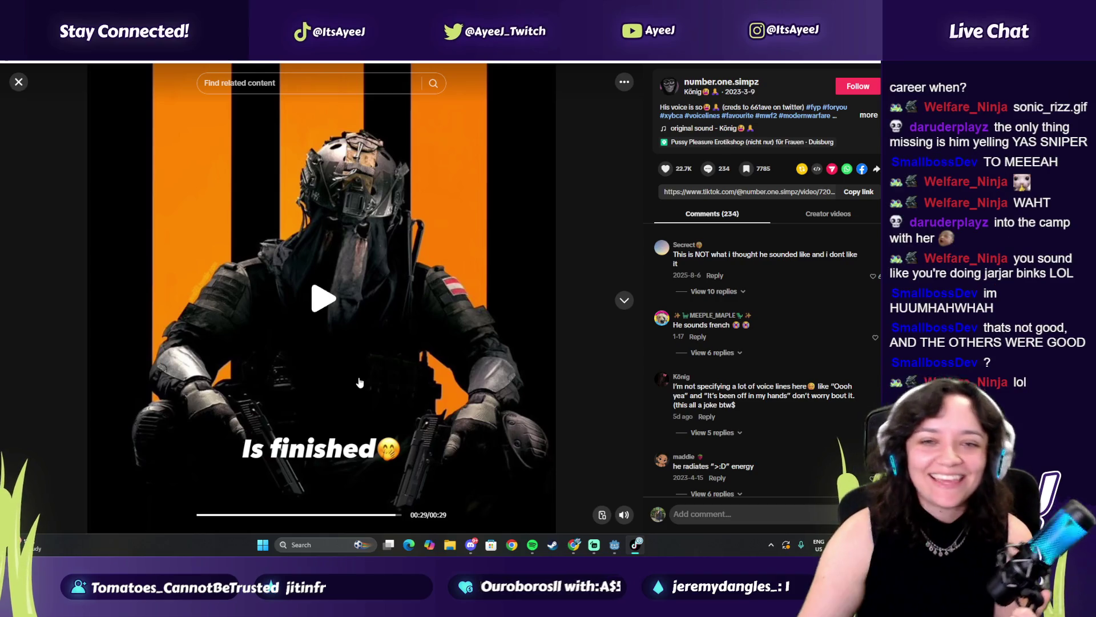
{"action": "left_click", "coordinate": [415, 380]}
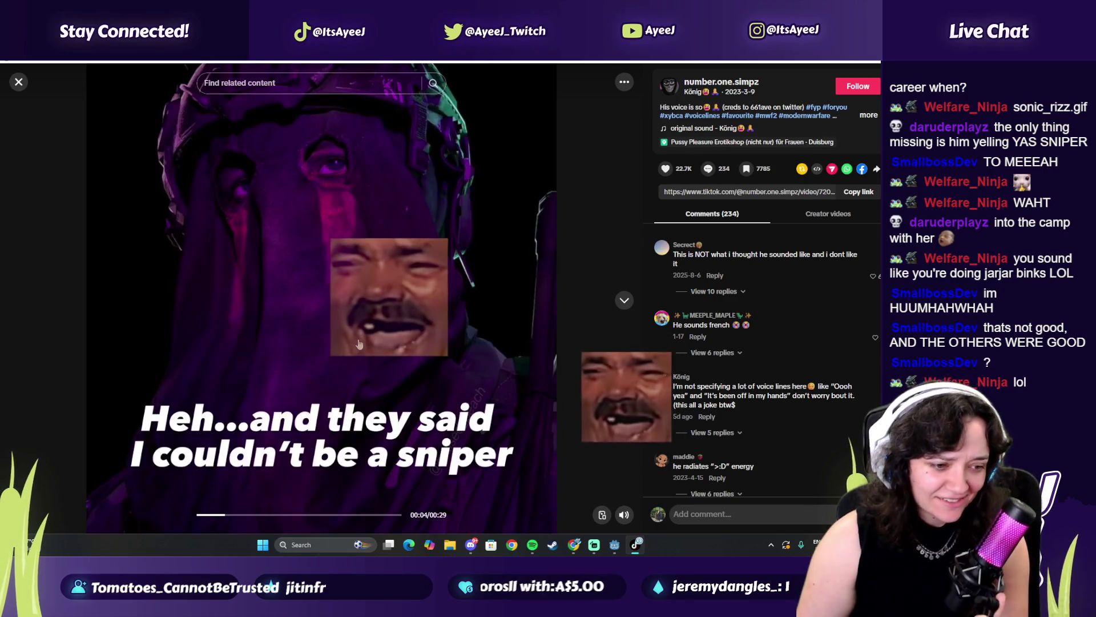
Step through the replayed video, pausing at 00:04, 00:06 and 00:09.
{"action": "left_click", "coordinate": [359, 343]}
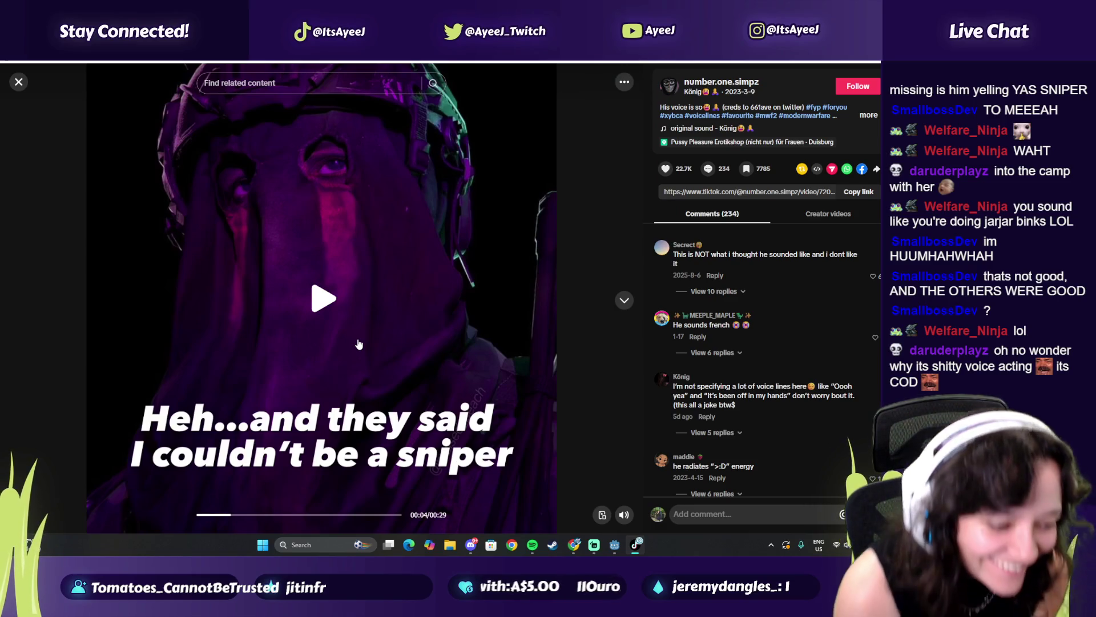
{"action": "left_click", "coordinate": [404, 344]}
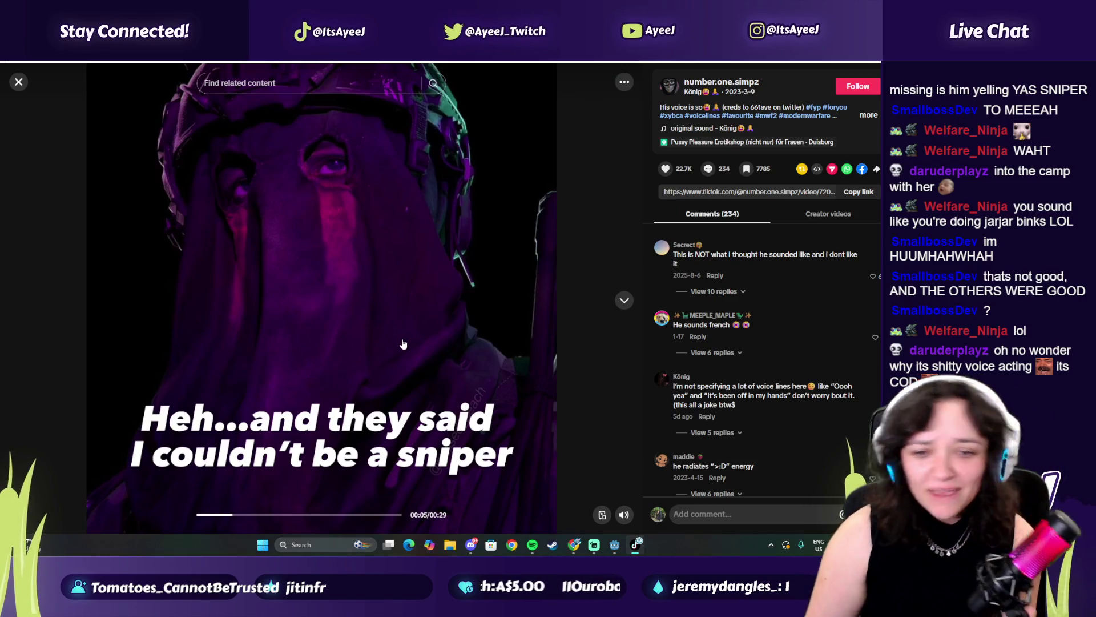
{"action": "left_click", "coordinate": [431, 366]}
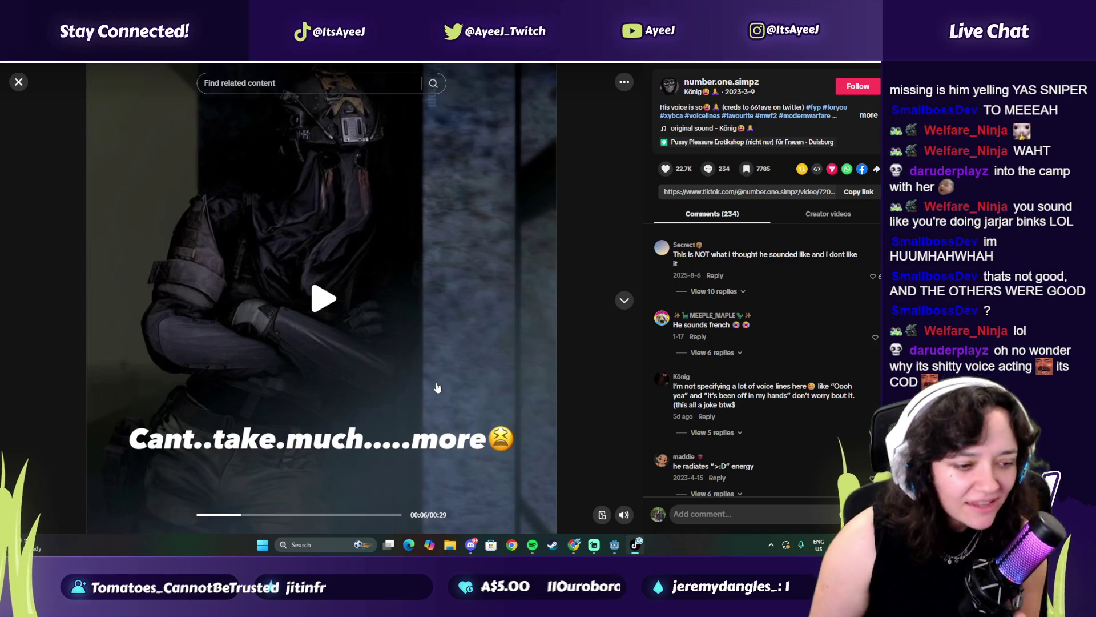
{"action": "left_click", "coordinate": [191, 184]}
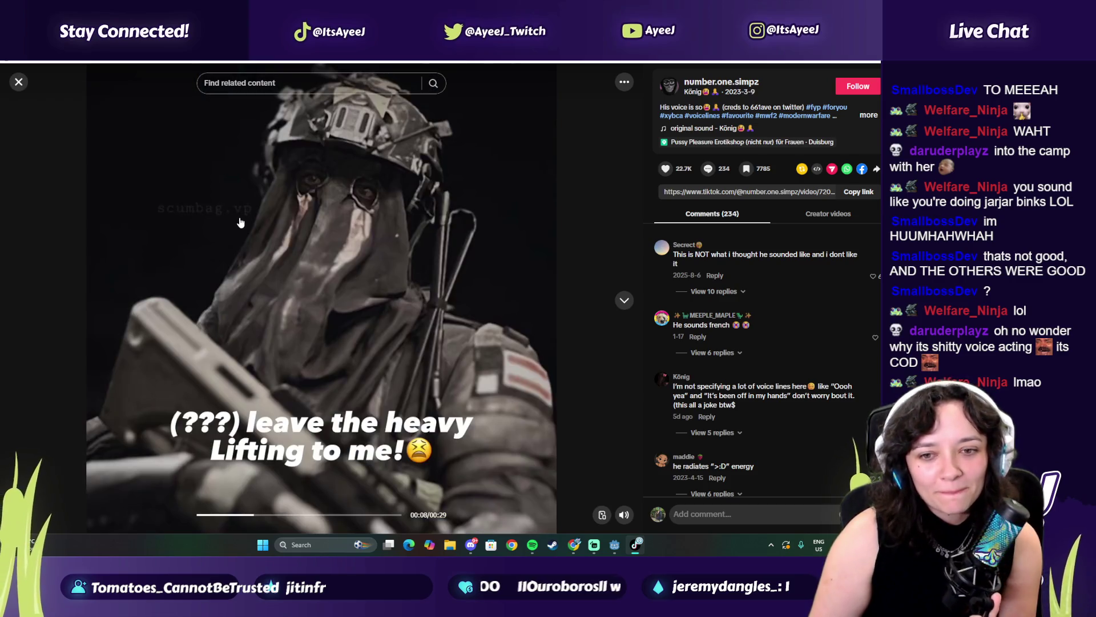
{"action": "left_click", "coordinate": [240, 223]}
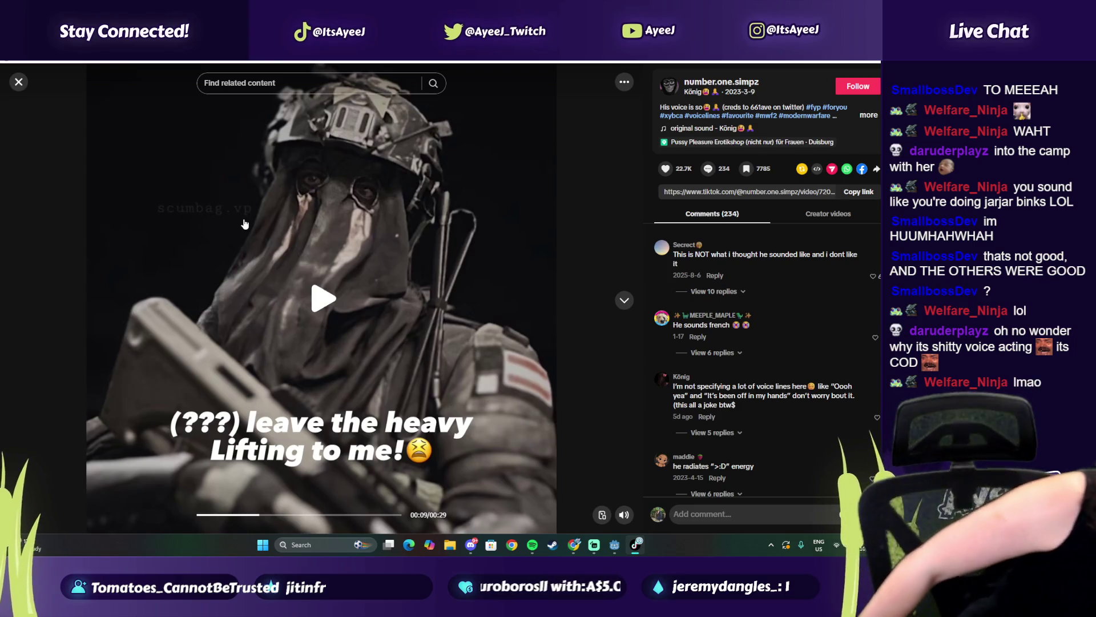
Load the streamer's Twitch channel page in a new browser tab.
{"action": "left_click", "coordinate": [574, 544]}
{"action": "left_click", "coordinate": [358, 61]}
{"action": "type", "text": "twitch.tv/ayeej"}
{"action": "key", "text": "Return"}
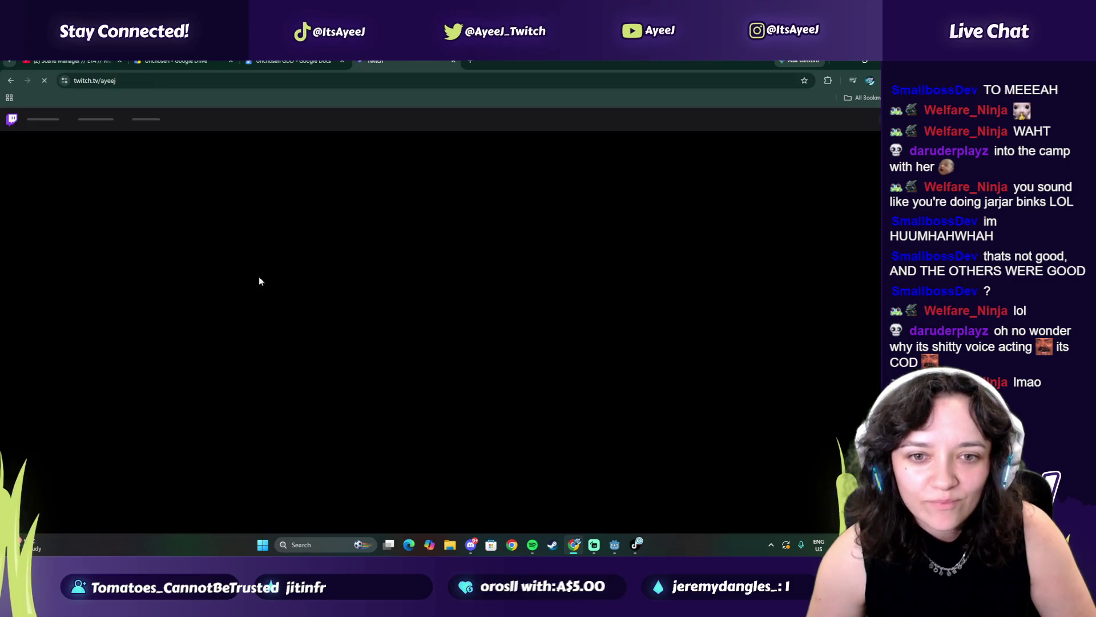
Search Twitch channels for the chat viewer's username, correcting its spelling and re-editing the query.
{"action": "left_click", "coordinate": [385, 120]}
{"action": "type", "text": "daru"}
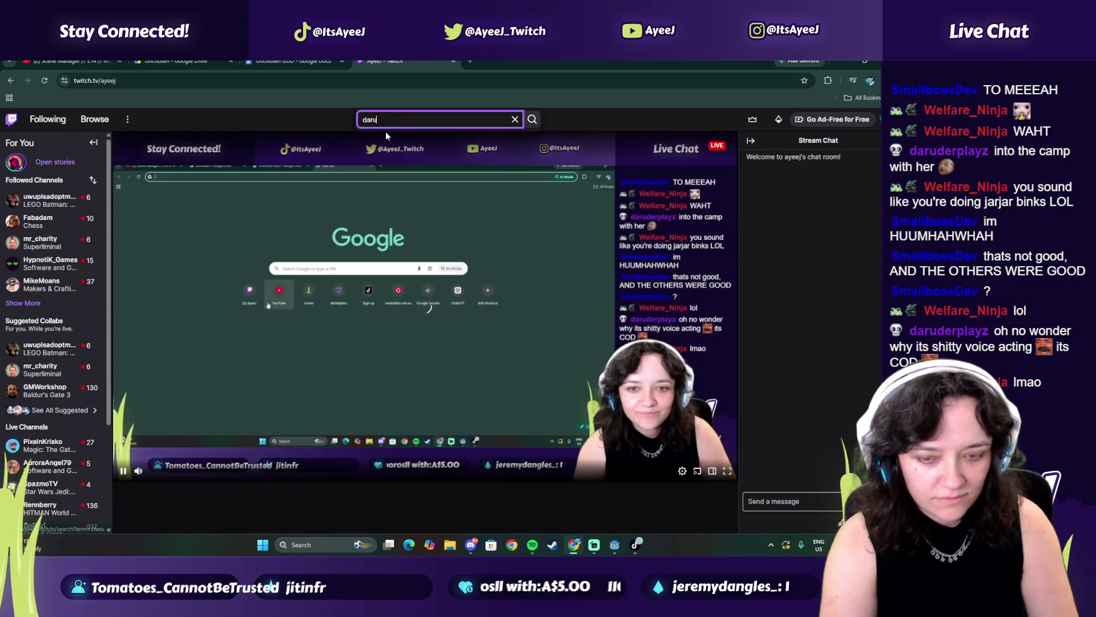
{"action": "type", "text": "d"}
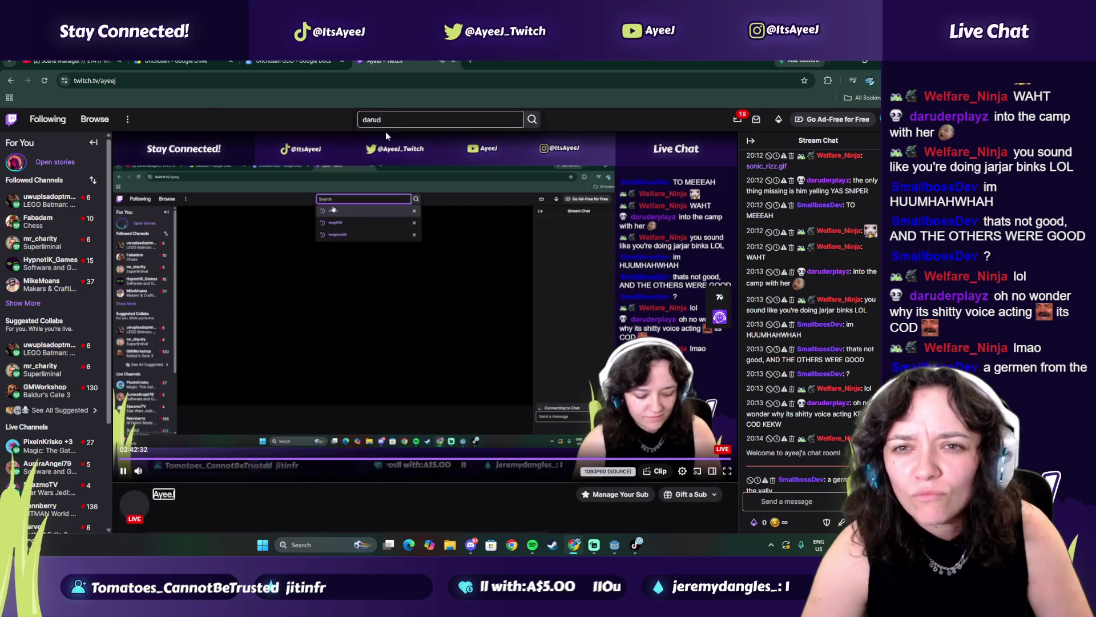
{"action": "type", "text": "der"}
{"action": "key", "text": "Return"}
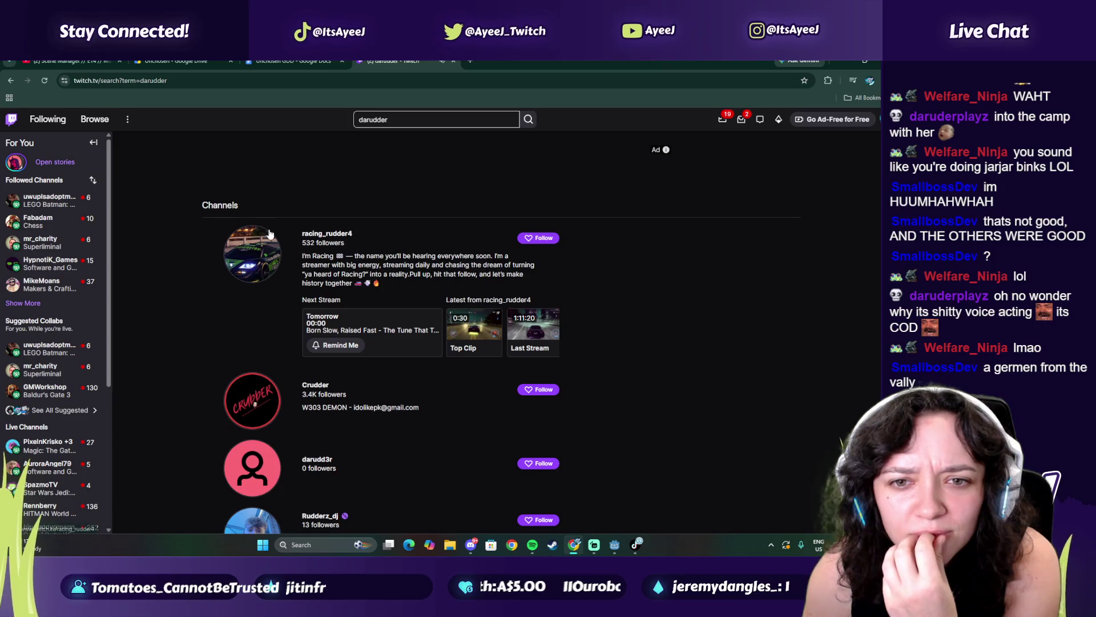
{"action": "left_click", "coordinate": [395, 118]}
{"action": "key", "text": "Left"}
{"action": "key", "text": "Left"}
{"action": "key", "text": "Left"}
{"action": "key", "text": "BackSpace"}
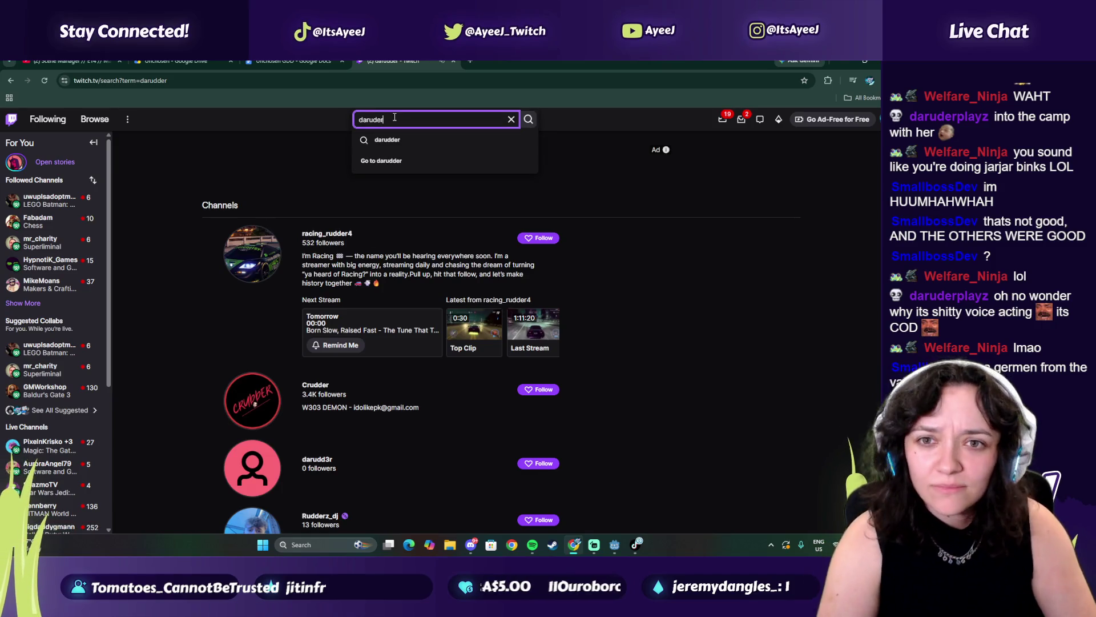